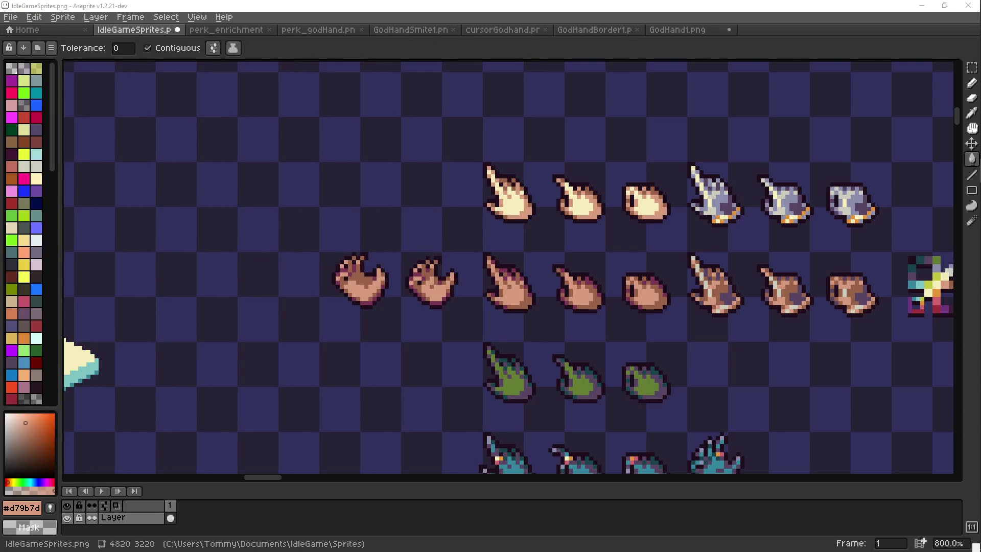
- Check the hand reference photo in Discord, then return to the sprite sheet
{"action": "key", "text": "alt+Tab"}
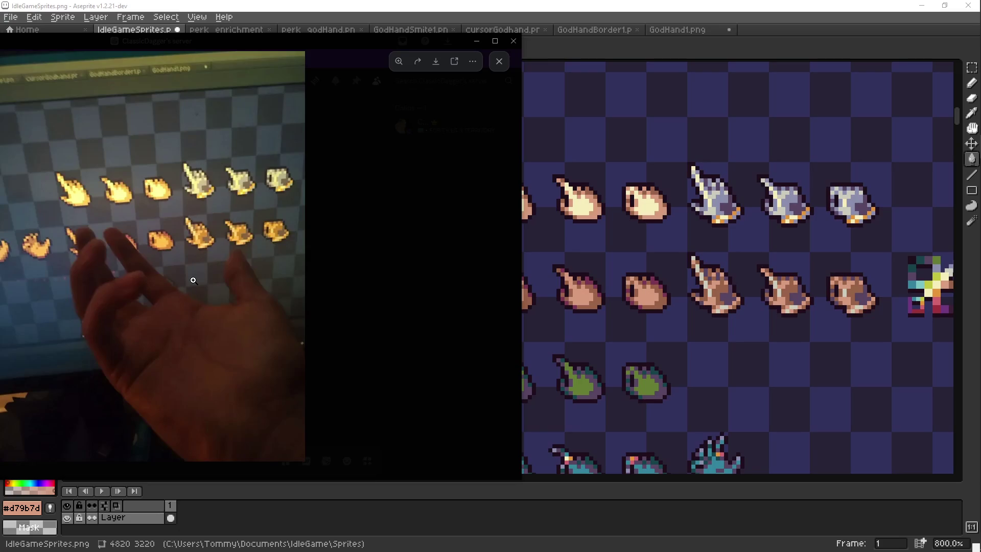
{"action": "left_click", "coordinate": [327, 227]}
{"action": "key", "text": "alt+Tab"}
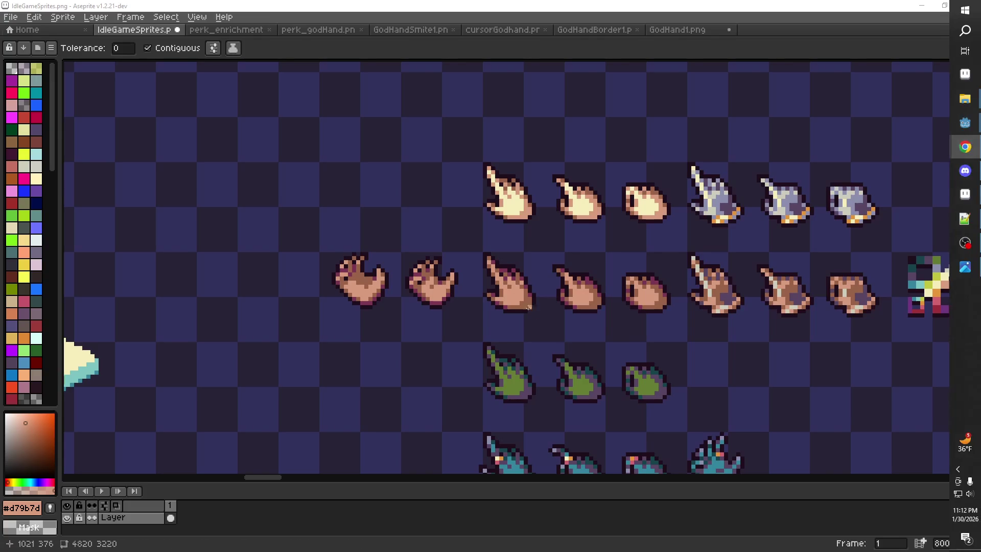
- Draw a rectangular marquee around the brown pointing-hand sprite in the second row
{"action": "scroll", "coordinate": [507, 295], "scroll_direction": "down", "scroll_amount": 3}
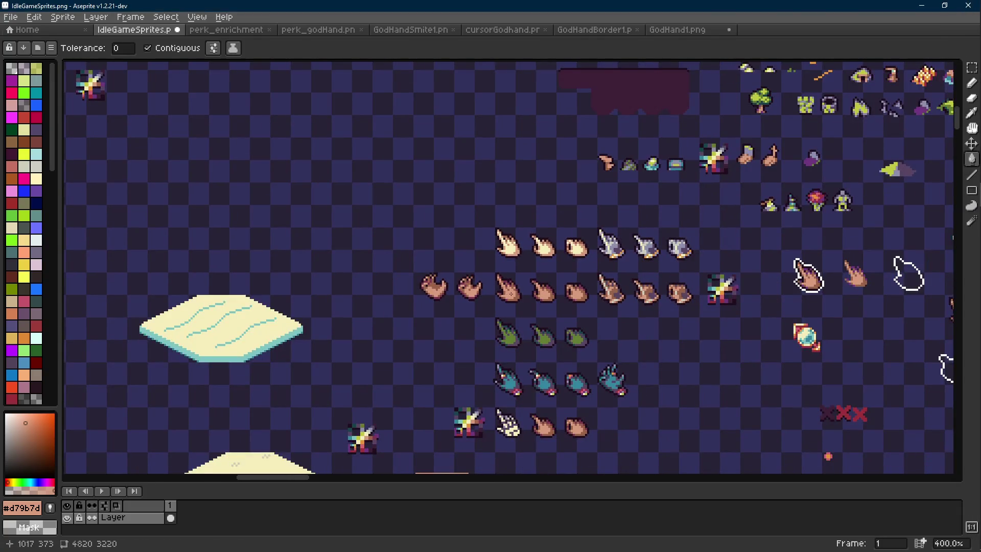
{"action": "scroll", "coordinate": [509, 296], "scroll_direction": "up", "scroll_amount": 3}
{"action": "key", "text": "m"}
{"action": "left_click_drag", "start_coordinate": [481, 216], "coordinate": [418, 298]}
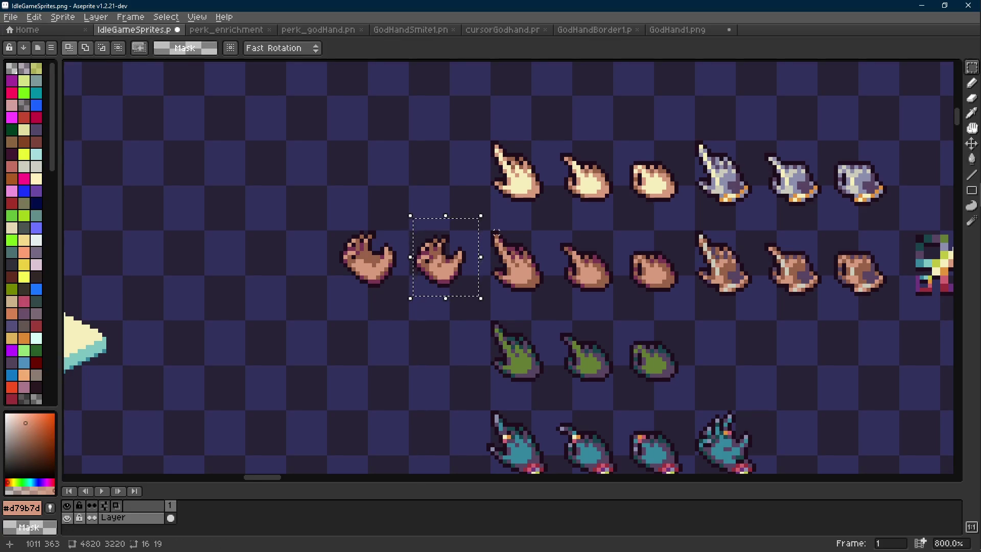
{"action": "scroll", "coordinate": [527, 255], "scroll_direction": "right", "scroll_amount": 2}
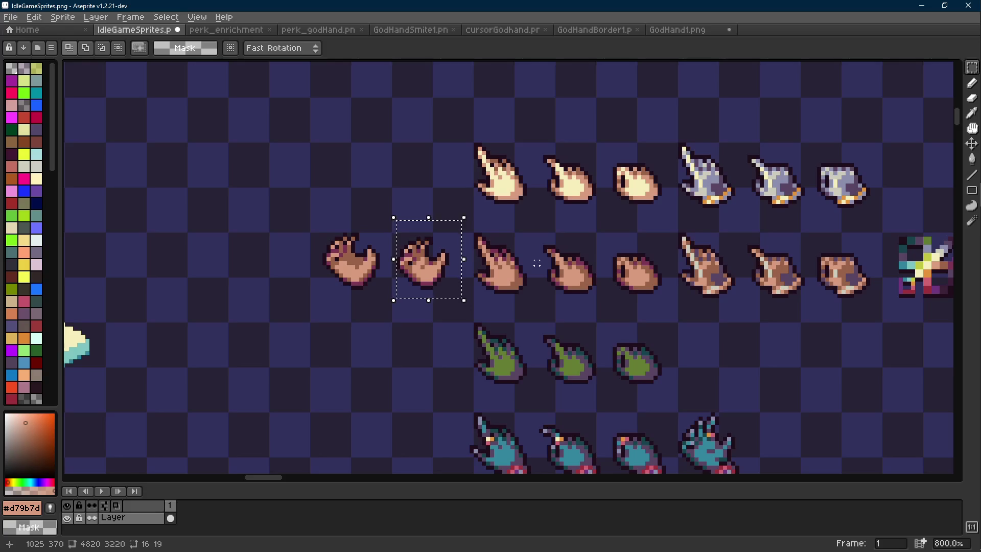
{"action": "scroll", "coordinate": [519, 245], "scroll_direction": "right", "scroll_amount": 2}
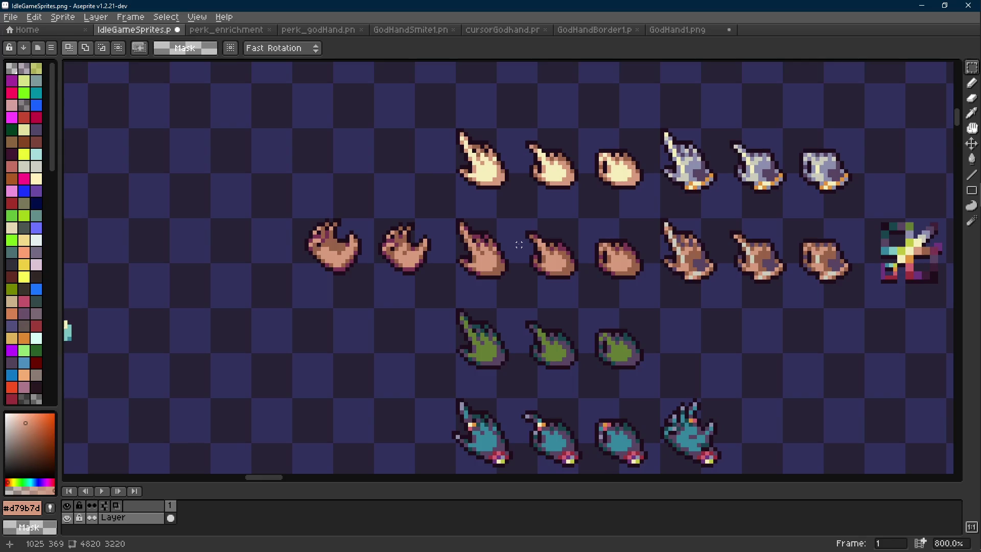
{"action": "scroll", "coordinate": [519, 245], "scroll_direction": "right", "scroll_amount": 1}
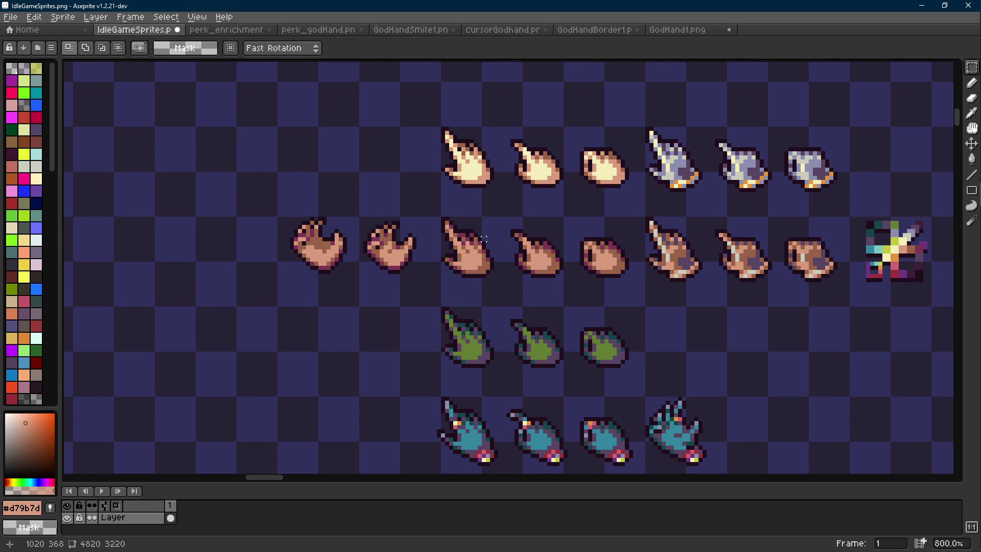
{"action": "scroll", "coordinate": [483, 238], "scroll_direction": "down", "scroll_amount": 4}
{"action": "scroll", "coordinate": [488, 235], "scroll_direction": "up", "scroll_amount": 4}
{"action": "left_click_drag", "start_coordinate": [505, 207], "coordinate": [423, 293]}
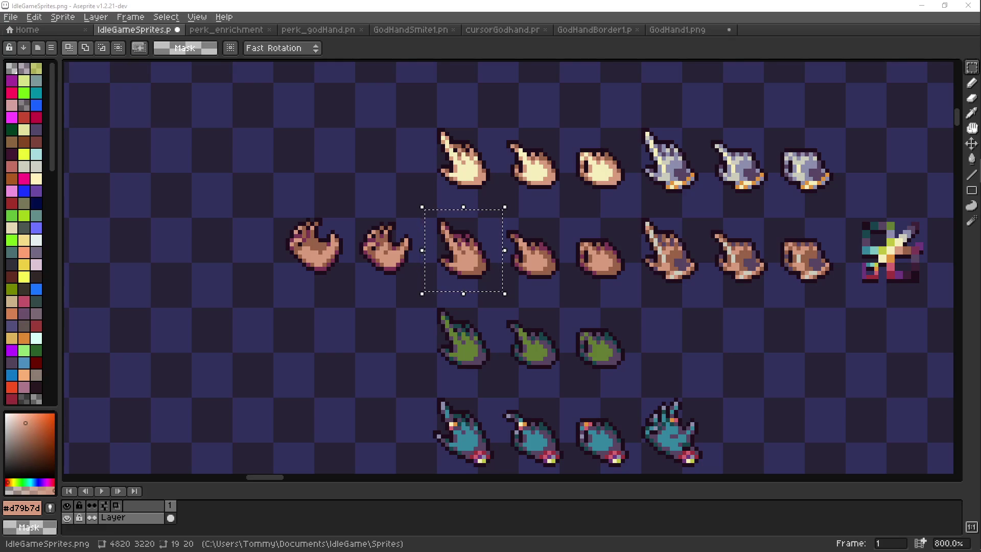
{"action": "key", "text": "alt+Tab"}
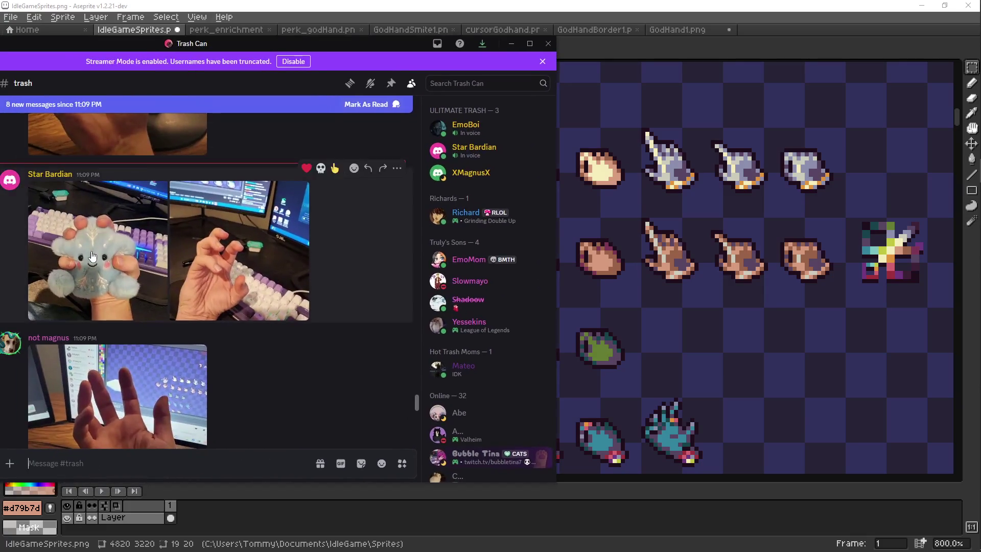
{"action": "left_click", "coordinate": [143, 255]}
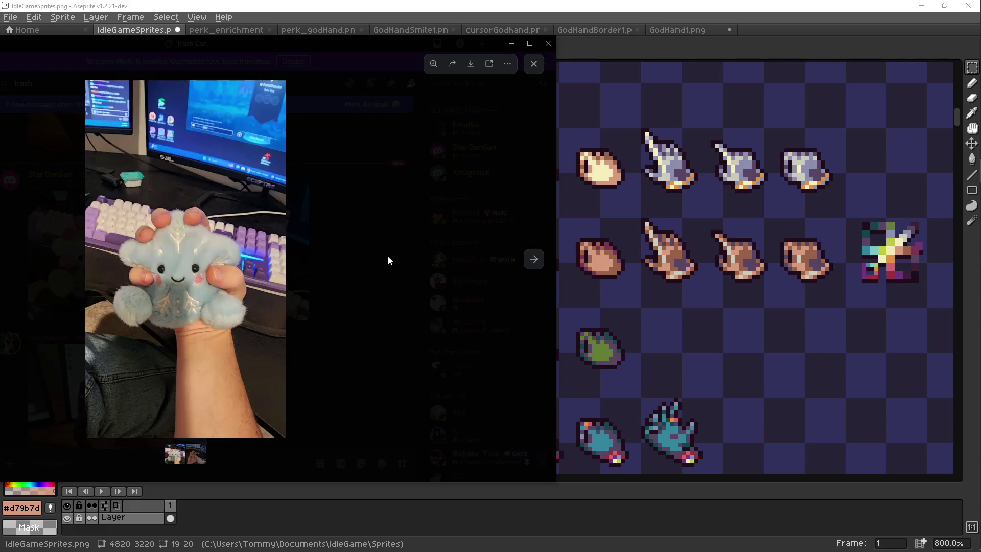
{"action": "left_click", "coordinate": [539, 262]}
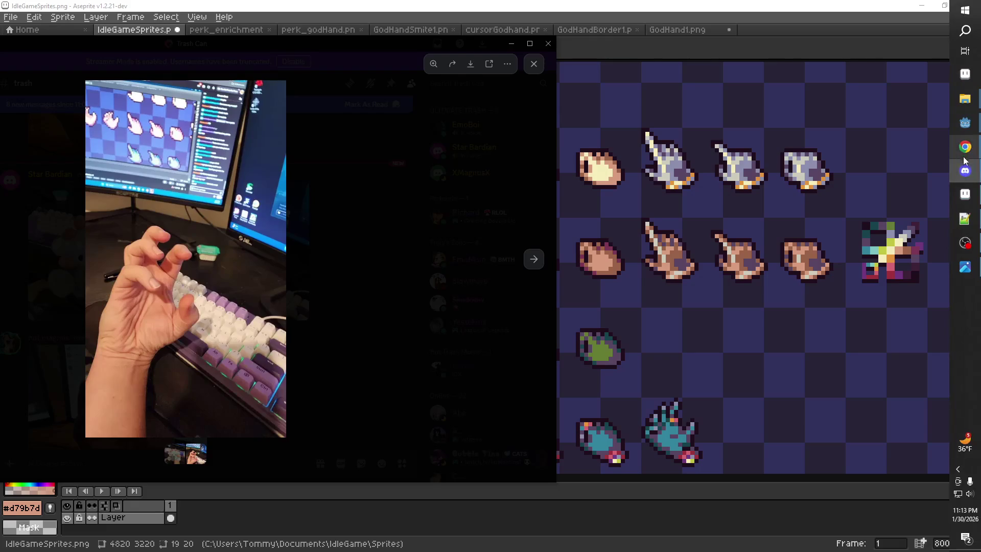
{"action": "mouse_move", "coordinate": [965, 147]}
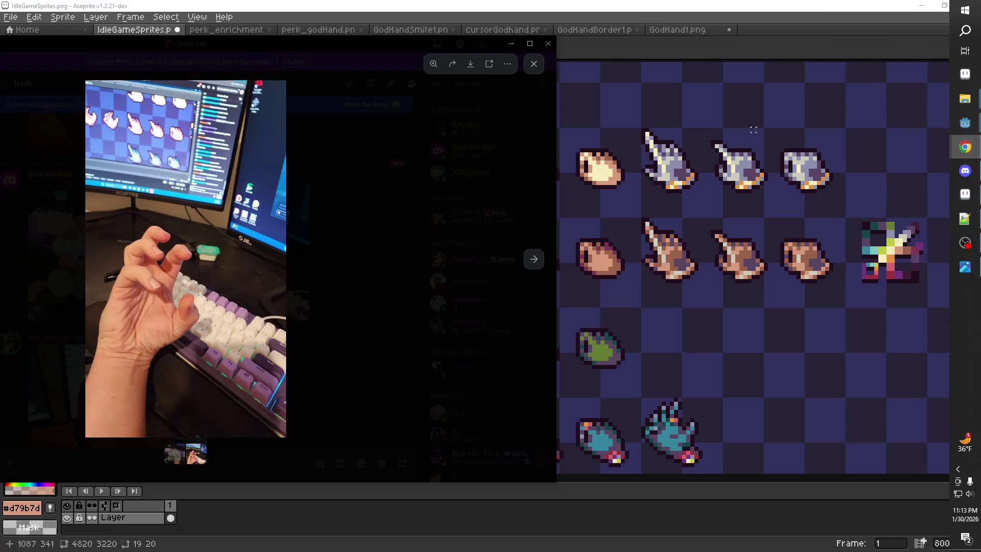
{"action": "left_click", "coordinate": [336, 234]}
{"action": "scroll", "coordinate": [298, 313], "scroll_direction": "down", "scroll_amount": 4}
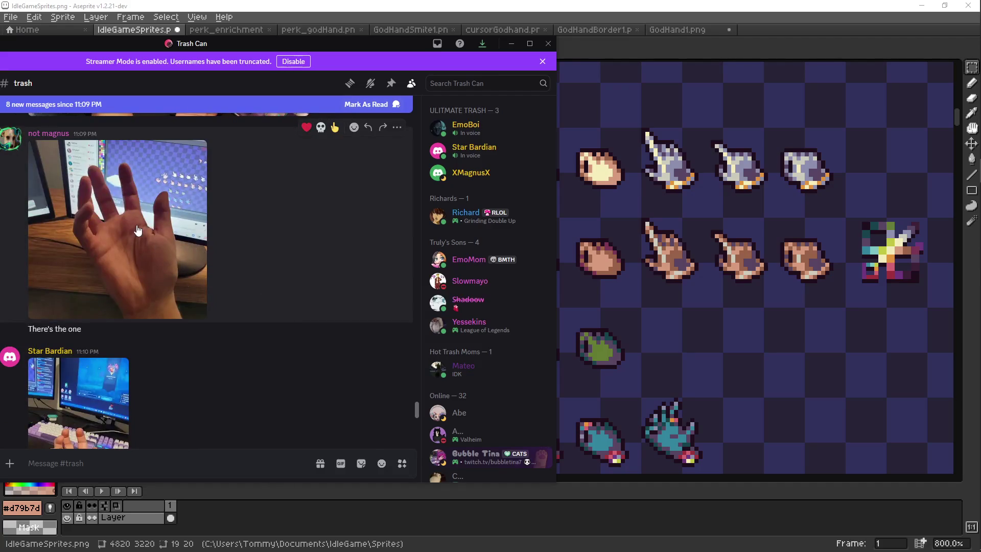
{"action": "scroll", "coordinate": [138, 230], "scroll_direction": "down", "scroll_amount": 5}
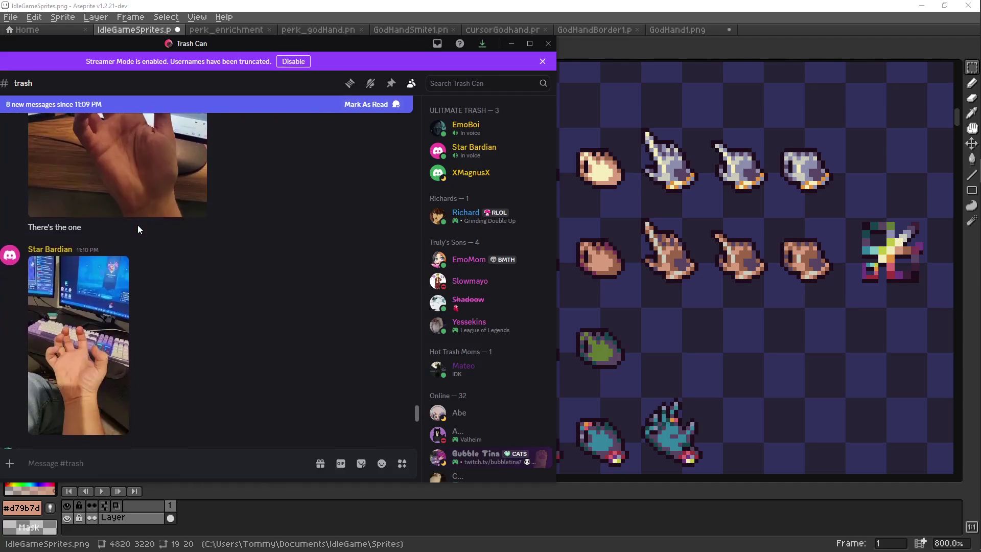
{"action": "scroll", "coordinate": [138, 228], "scroll_direction": "down", "scroll_amount": 5}
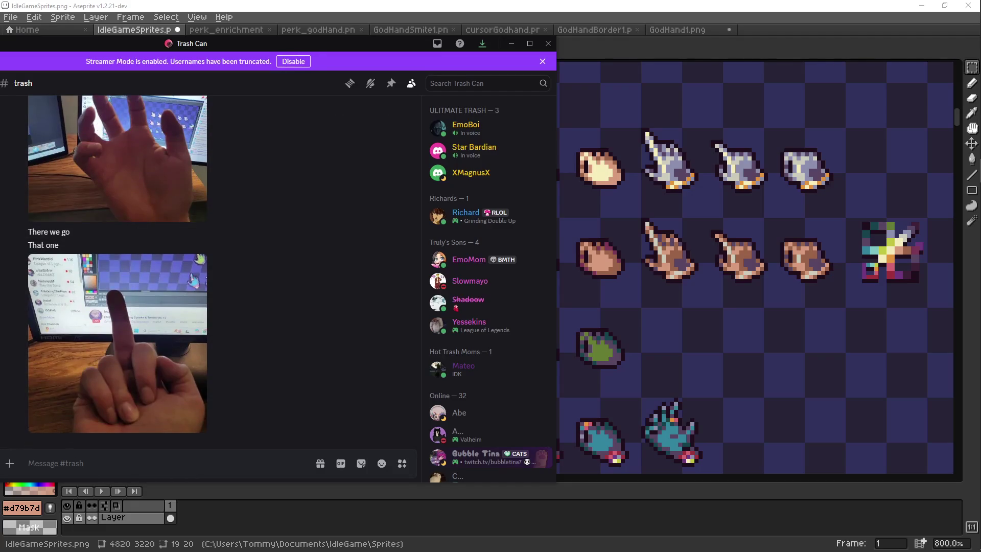
{"action": "key", "text": "alt+Tab"}
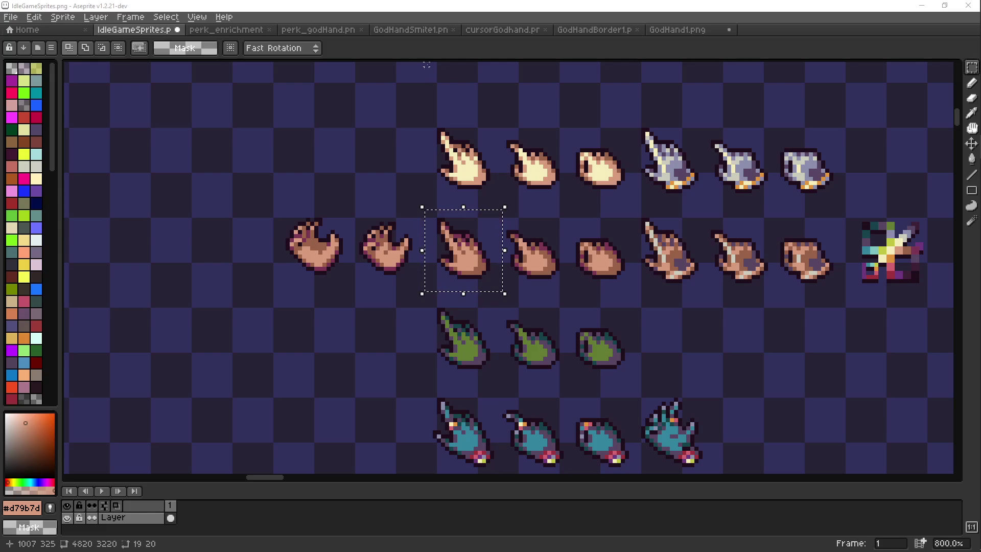
- Select the second open-hand sprite, save IdleGameSprites.png, and go to GodHand1.png
{"action": "left_click", "coordinate": [398, 240]}
{"action": "scroll", "coordinate": [399, 240], "scroll_direction": "up", "scroll_amount": 3}
{"action": "mouse_move", "coordinate": [427, 207]}
{"action": "left_mouse_down"}
{"action": "mouse_move", "coordinate": [361, 258]}
{"action": "mouse_move", "coordinate": [327, 307]}
{"action": "left_mouse_up"}
{"action": "key", "text": "ctrl+s"}
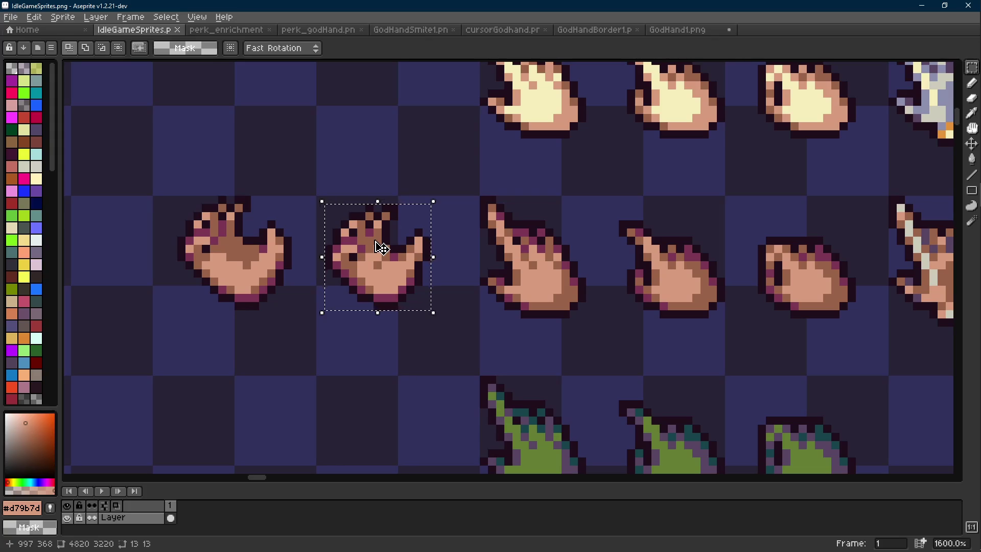
{"action": "left_click", "coordinate": [679, 30]}
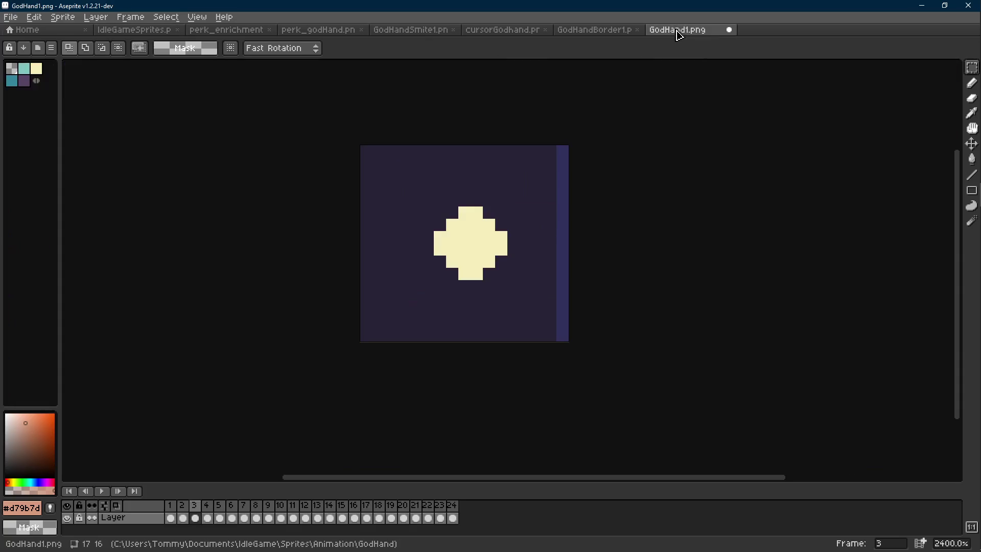
- Preview the sparkle animation, then step to frame 2
{"action": "key", "text": "Return"}
{"action": "scroll", "coordinate": [583, 245], "scroll_direction": "down", "scroll_amount": 4}
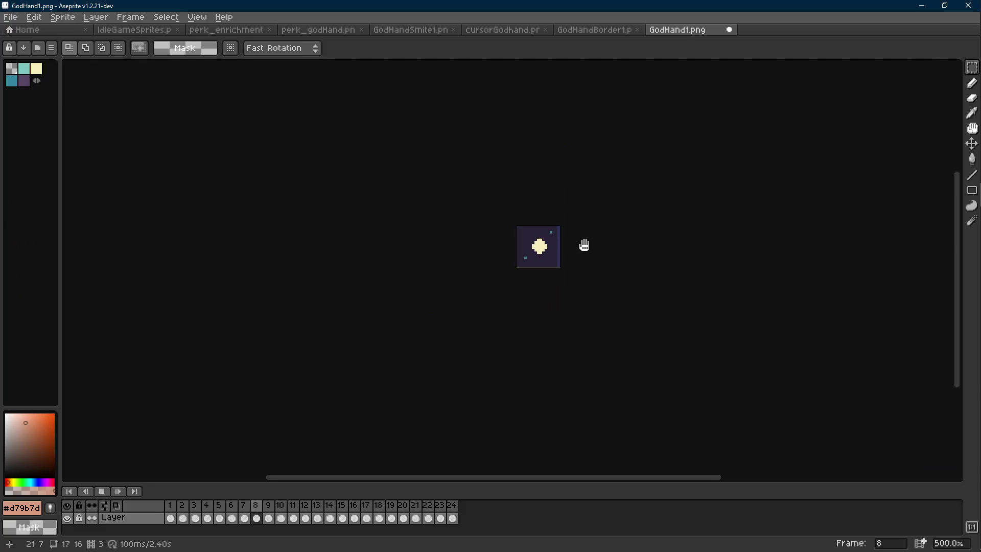
{"action": "key", "text": "Return"}
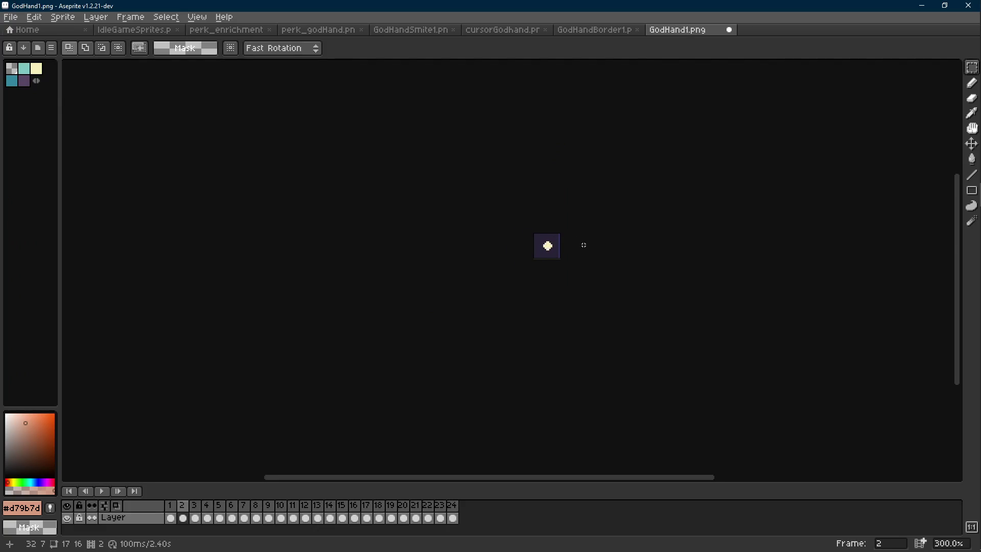
{"action": "scroll", "coordinate": [581, 246], "scroll_direction": "up", "scroll_amount": 7}
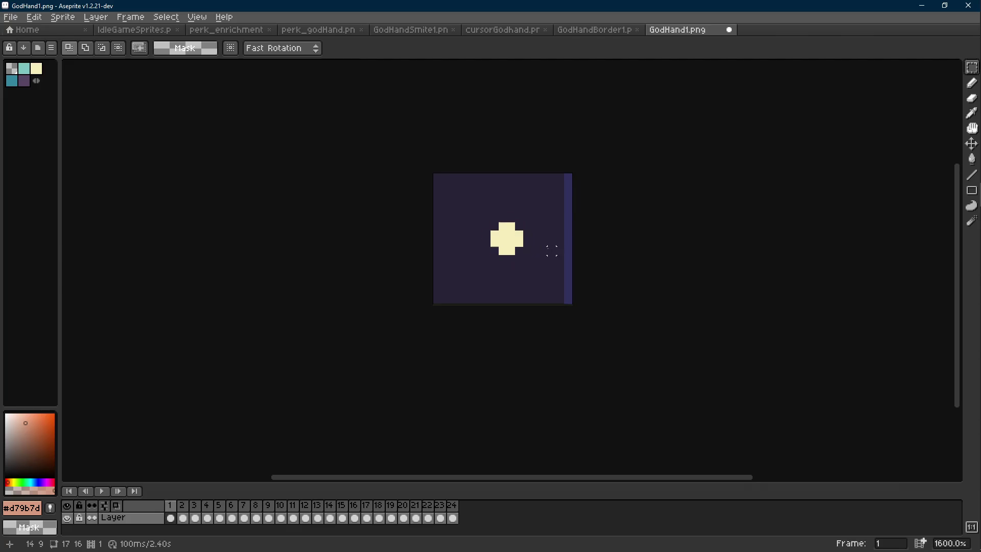
{"action": "scroll", "coordinate": [536, 241], "scroll_direction": "up", "scroll_amount": 1}
{"action": "key", "text": "Left"}
{"action": "key", "text": "Left"}
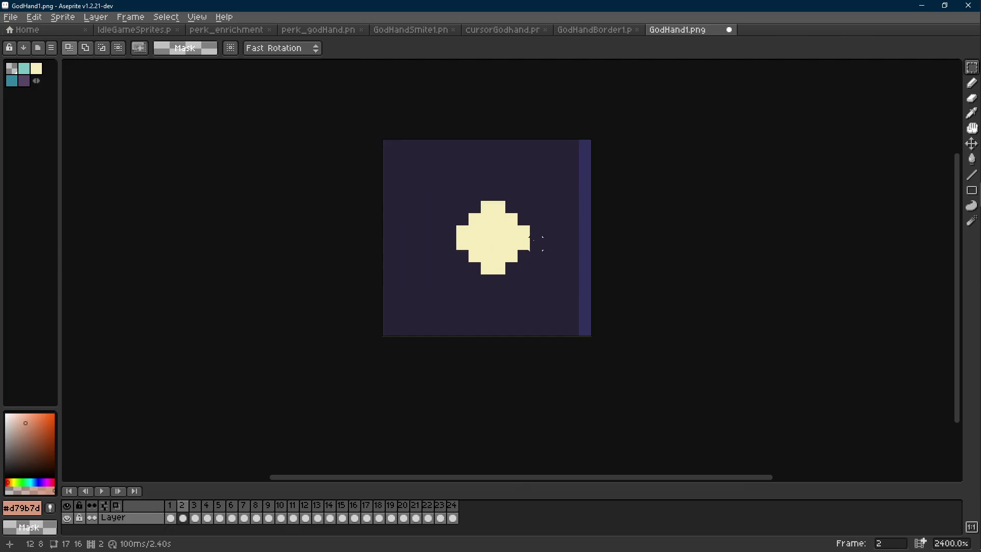
{"action": "key", "text": "Right"}
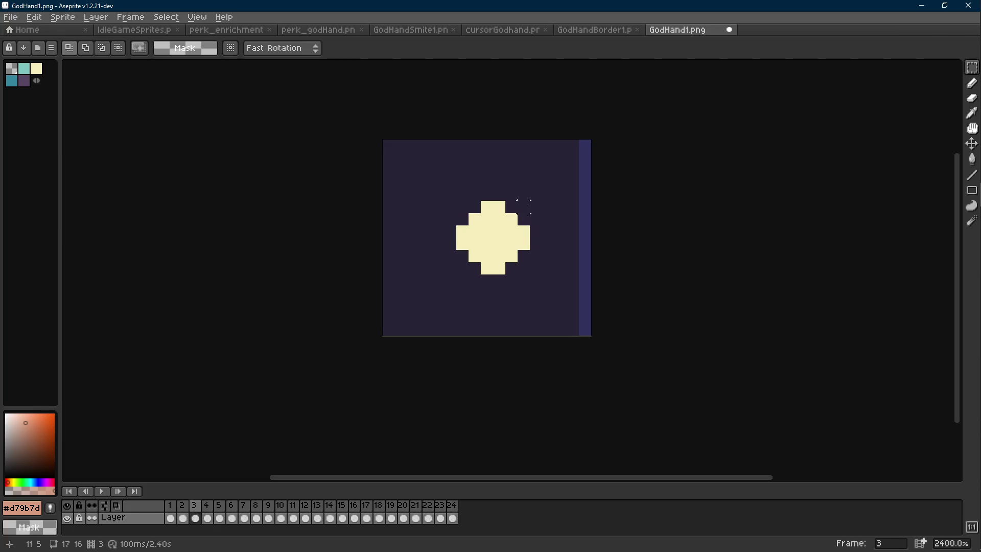
- Select the cream cross and replace its cream colour across the frames
{"action": "left_click_drag", "start_coordinate": [525, 207], "coordinate": [457, 271]}
{"action": "left_click", "coordinate": [525, 256], "text": "alt"}
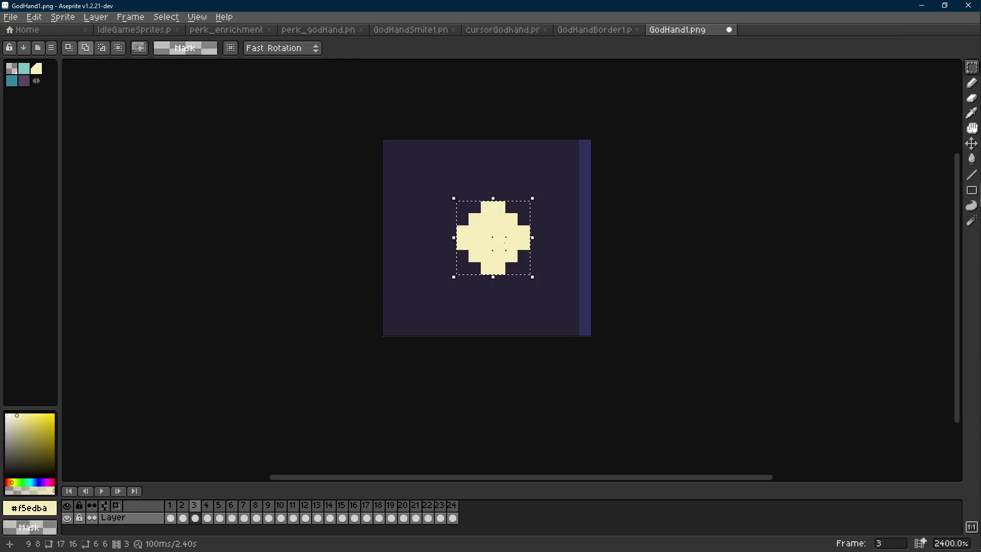
{"action": "key", "text": "shift+r"}
{"action": "left_click", "coordinate": [391, 188]}
{"action": "left_click_drag", "start_coordinate": [652, 208], "coordinate": [600, 223]}
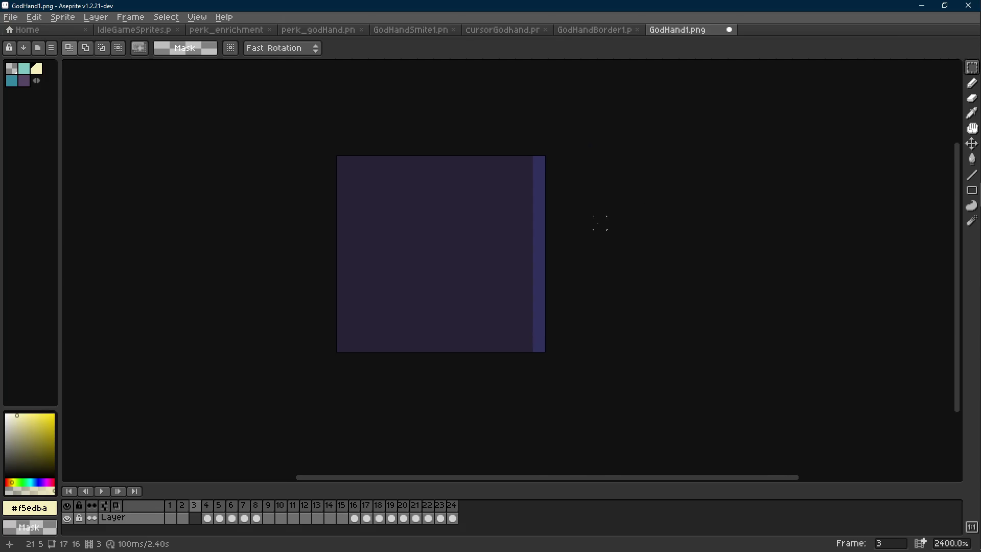
- Step through the frames and paint a cream pixel on frame 4 with the Pencil
{"action": "key", "text": "Right"}
{"action": "key", "text": "Right"}
{"action": "key", "text": "Right"}
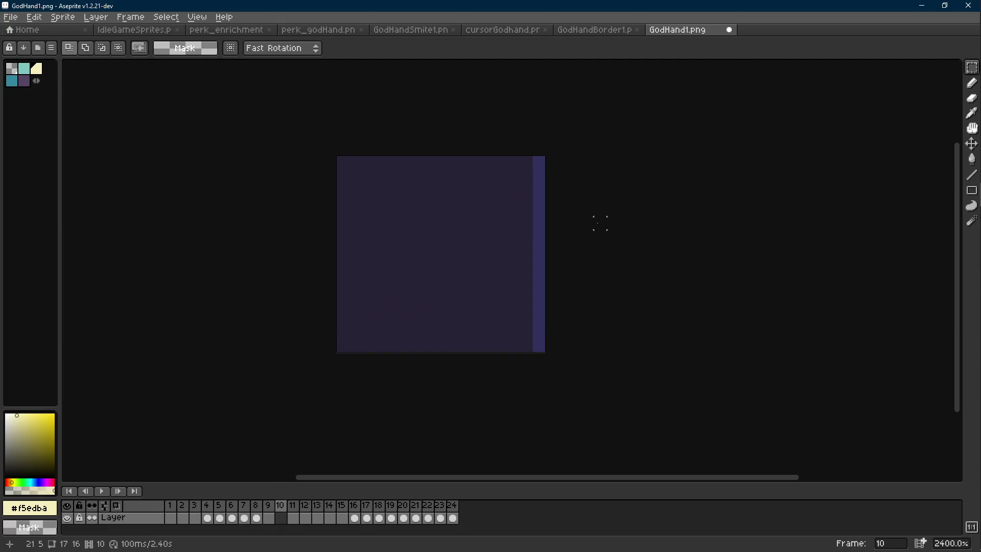
{"action": "key", "text": "Right"}
{"action": "key", "text": "Right"}
{"action": "key", "text": "Right"}
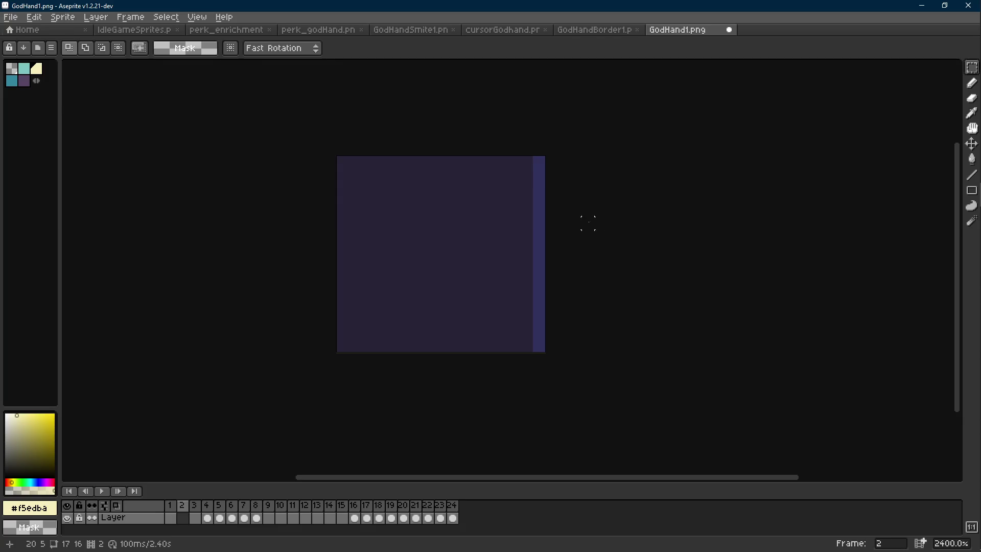
{"action": "key", "text": "Right"}
{"action": "key", "text": "Right"}
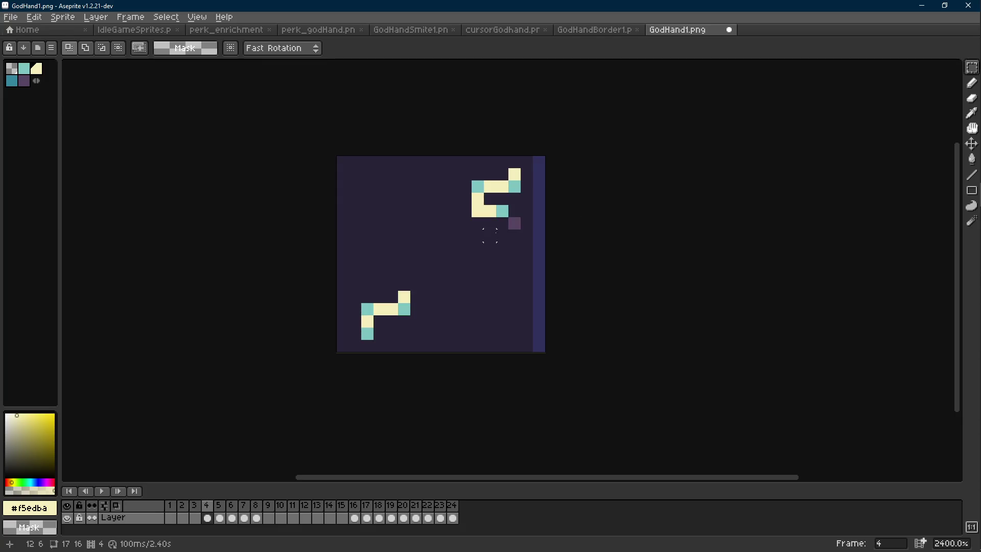
{"action": "key", "text": "Left"}
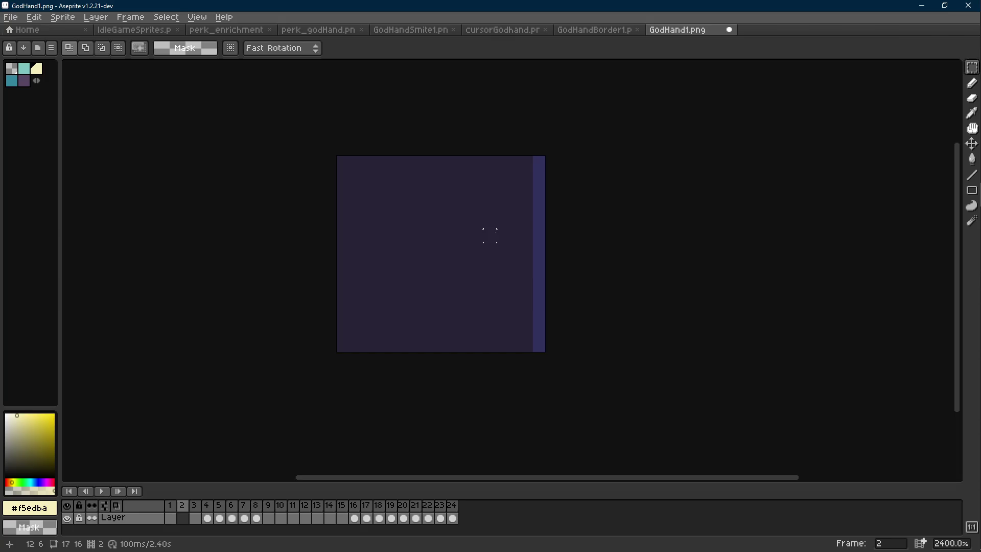
{"action": "key", "text": "Right"}
{"action": "key", "text": "Right"}
{"action": "key", "text": "i"}
{"action": "key", "text": "b"}
{"action": "left_click", "coordinate": [479, 223]}
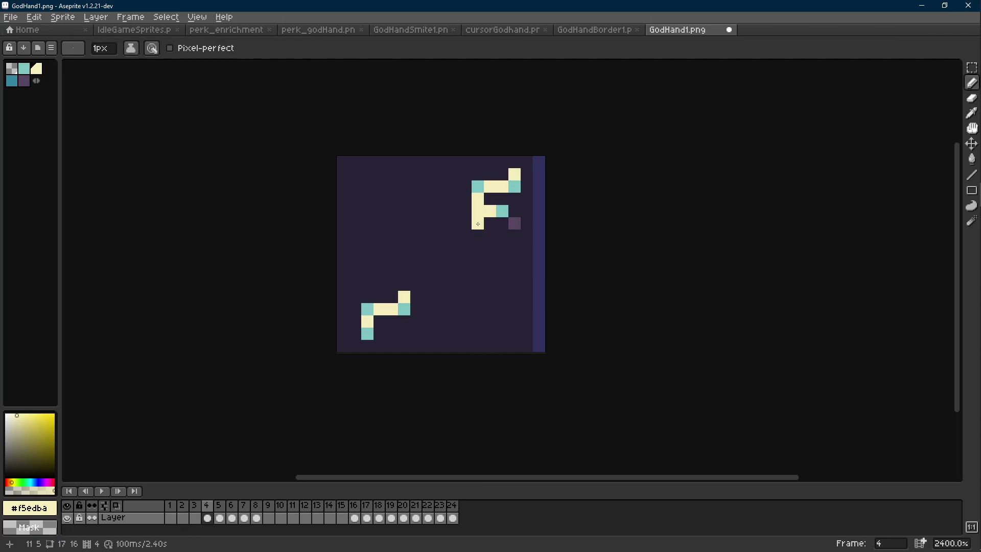
- Draw a short cream bar at the centre of frame 1
{"action": "key", "text": "Left"}
{"action": "key", "text": "Left"}
{"action": "key", "text": "Left"}
{"action": "left_click", "coordinate": [462, 232]}
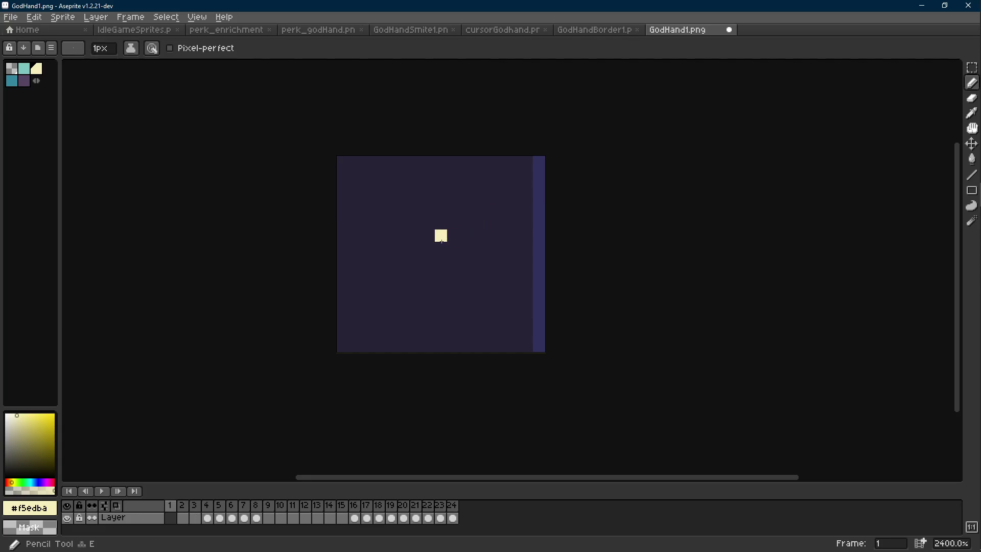
{"action": "key", "text": "Right"}
{"action": "key", "text": "Right"}
{"action": "key", "text": "Right"}
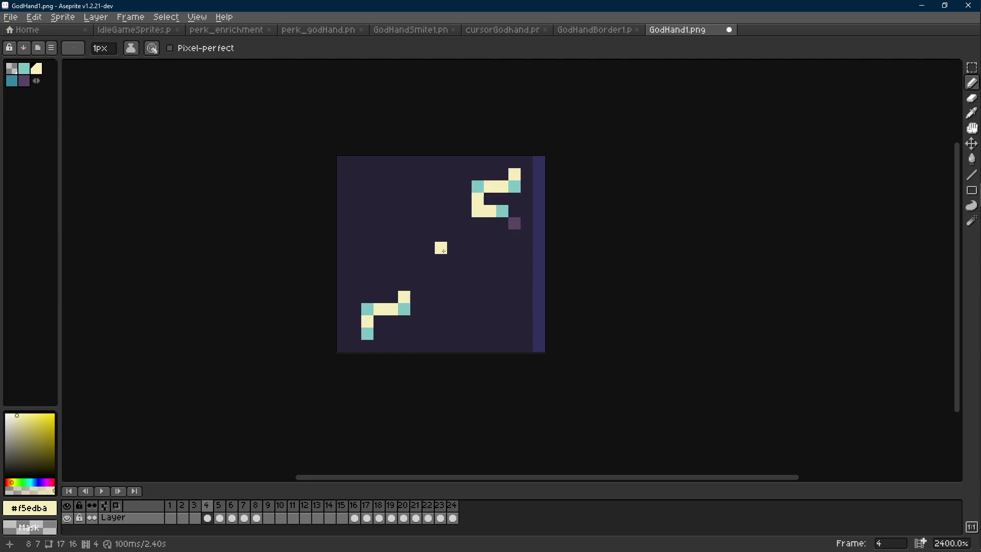
{"action": "key", "text": "ctrl+z"}
{"action": "key", "text": "ctrl+z"}
{"action": "key", "text": "ctrl+z"}
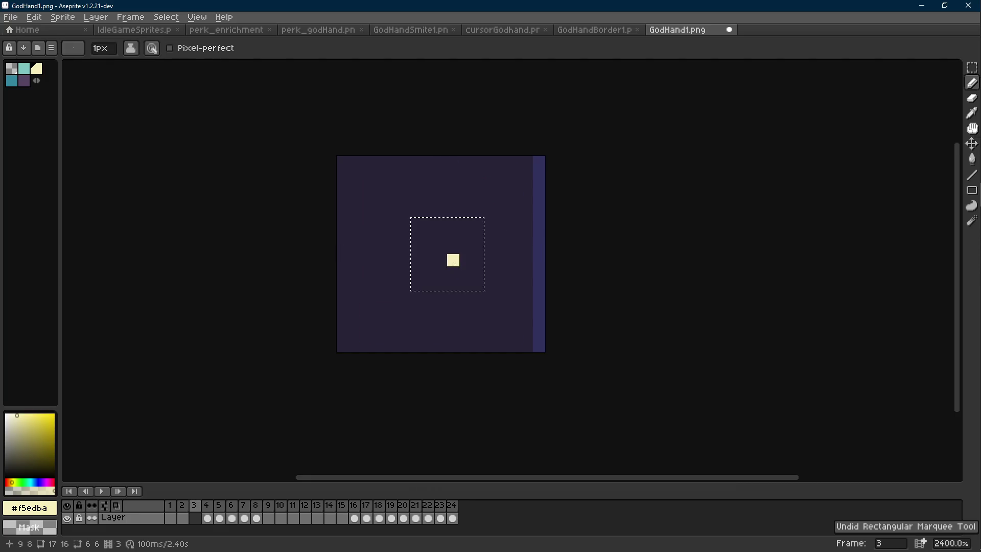
{"action": "mouse_move", "coordinate": [444, 250]}
{"action": "left_mouse_down"}
{"action": "mouse_move", "coordinate": [441, 275]}
{"action": "mouse_move", "coordinate": [453, 235]}
{"action": "mouse_move", "coordinate": [465, 260]}
{"action": "left_mouse_up"}
- Erase the bar's corner pixels and add side arms to finish the cream plus sparkle
{"action": "key", "text": "e"}
{"action": "left_click", "coordinate": [453, 285]}
{"action": "left_click", "coordinate": [440, 284]}
{"action": "key", "text": "b"}
{"action": "left_click", "coordinate": [429, 248]}
{"action": "left_click", "coordinate": [429, 260]}
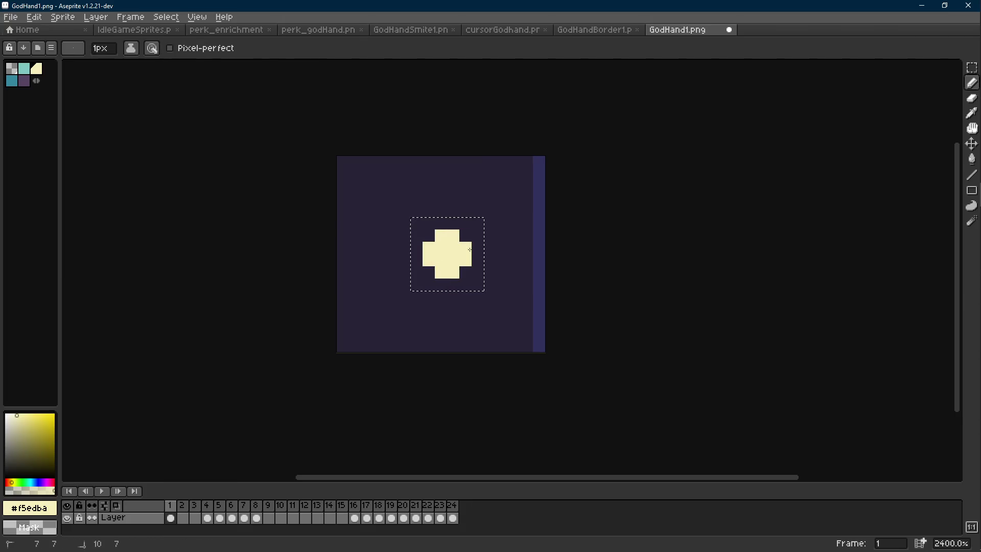
{"action": "mouse_move", "coordinate": [964, 195]}
{"action": "left_click", "coordinate": [574, 29]}
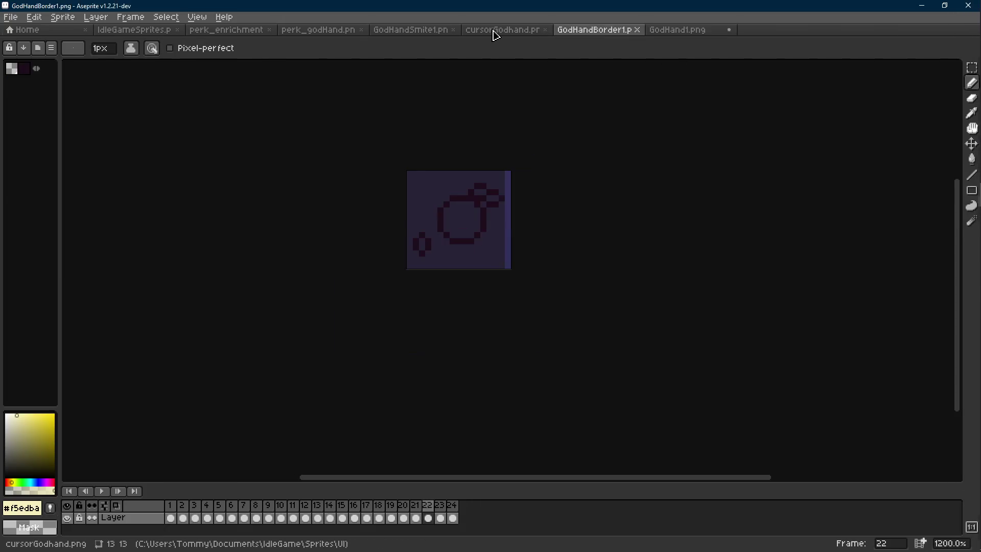
- Go to the Home page and open TowerDefense1.1.png from the recent files
{"action": "left_click", "coordinate": [408, 30]}
{"action": "left_click", "coordinate": [317, 29]}
{"action": "left_click", "coordinate": [247, 32]}
{"action": "left_click", "coordinate": [131, 31]}
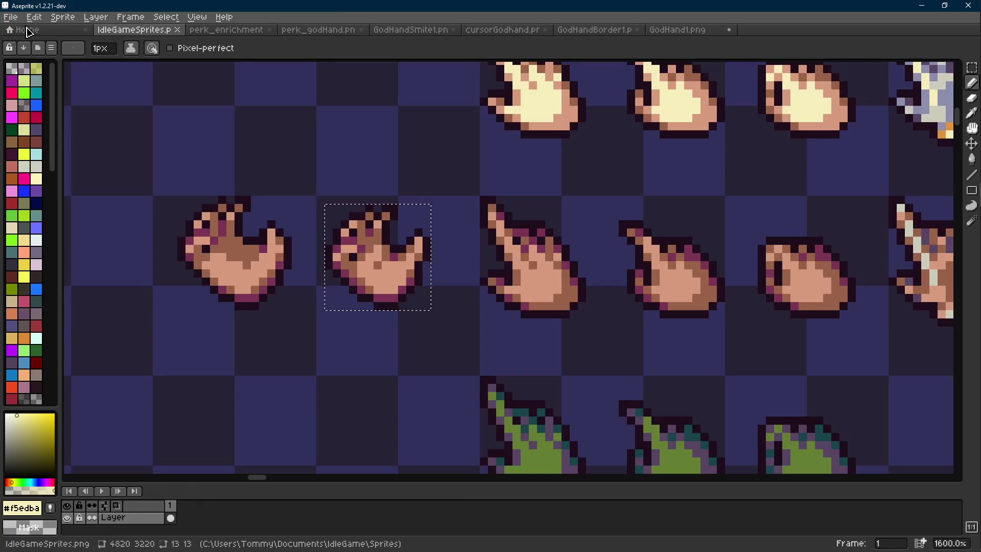
{"action": "left_click", "coordinate": [26, 29]}
{"action": "left_click", "coordinate": [63, 221]}
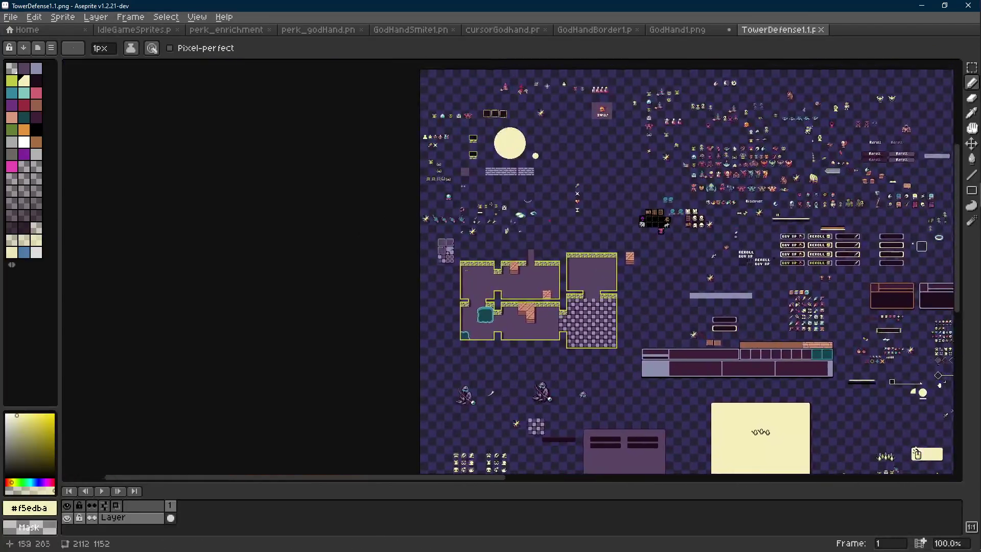
- Zoom and pan over the small effect sprites in TowerDefense1.1.png
{"action": "scroll", "coordinate": [489, 309], "scroll_direction": "up", "scroll_amount": 5}
{"action": "left_click_drag", "start_coordinate": [490, 309], "coordinate": [454, 259]}
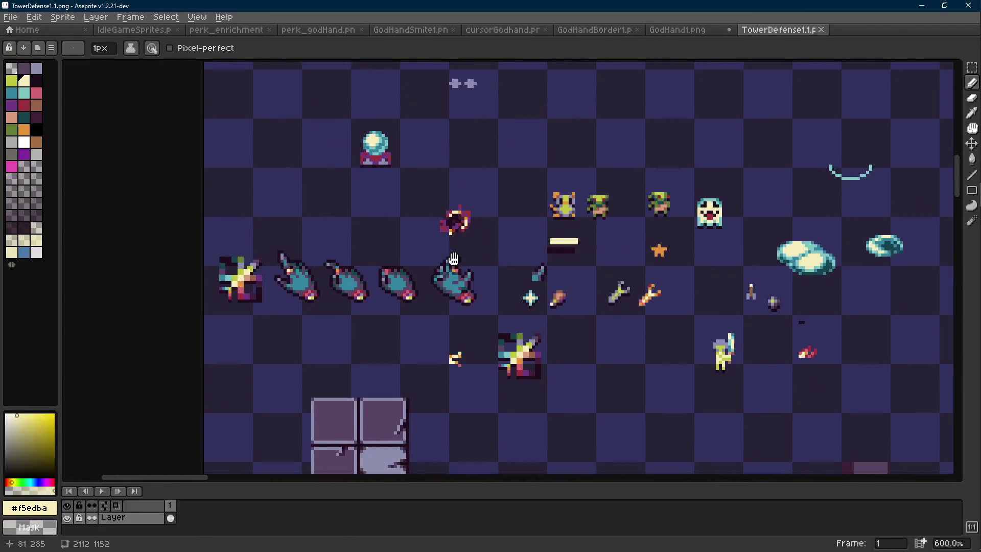
{"action": "key", "text": "m"}
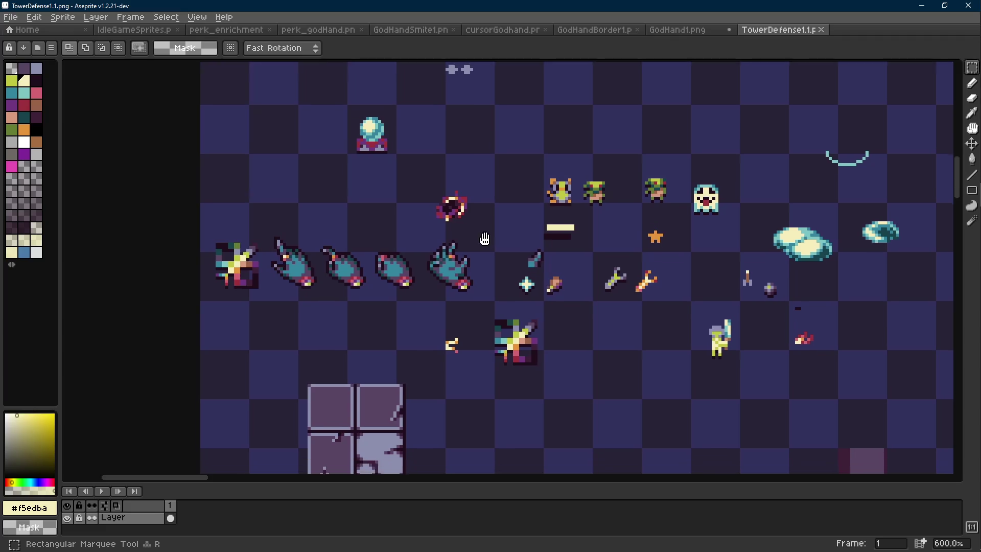
{"action": "scroll", "coordinate": [470, 252], "scroll_direction": "down", "scroll_amount": 1}
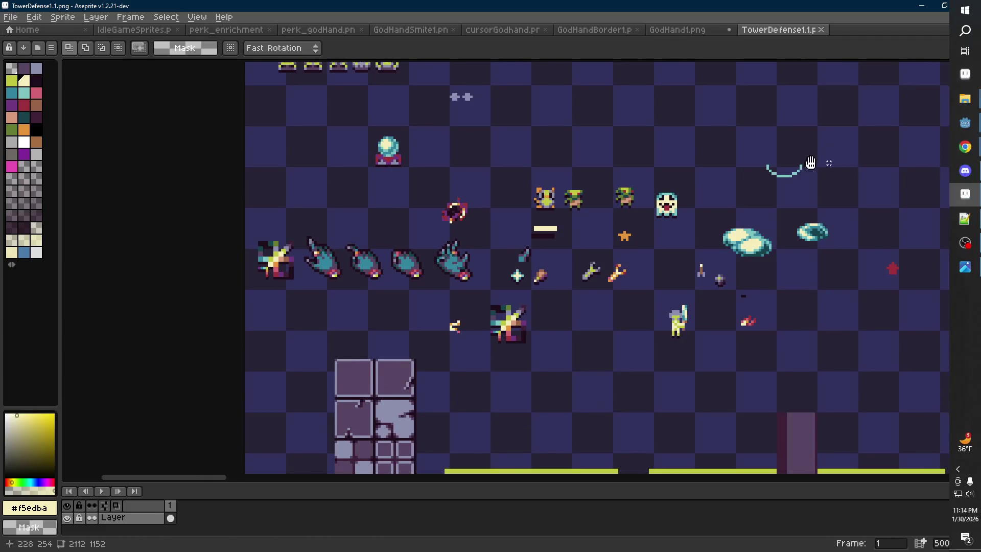
{"action": "scroll", "coordinate": [692, 163], "scroll_direction": "right", "scroll_amount": 2}
{"action": "mouse_move", "coordinate": [965, 131]}
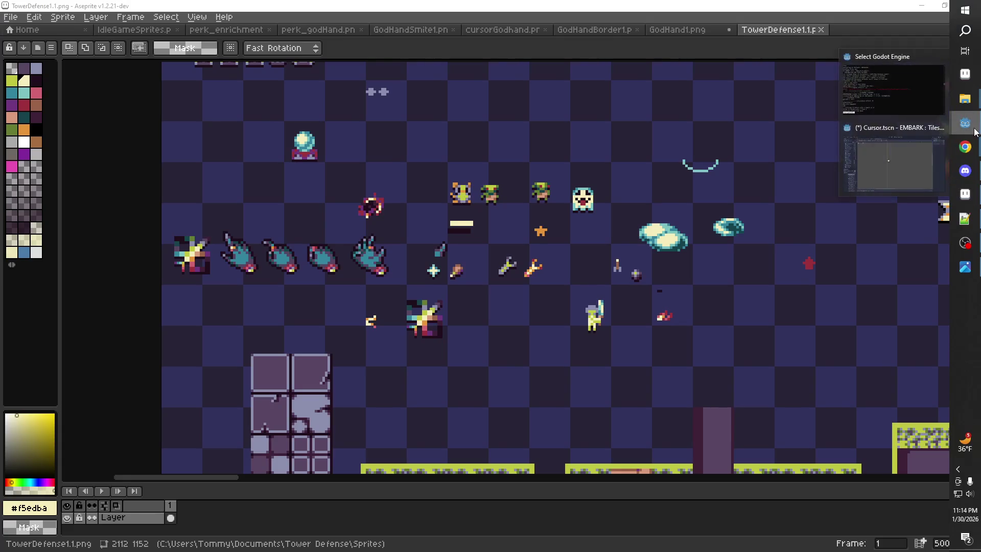
{"action": "left_click", "coordinate": [893, 148]}
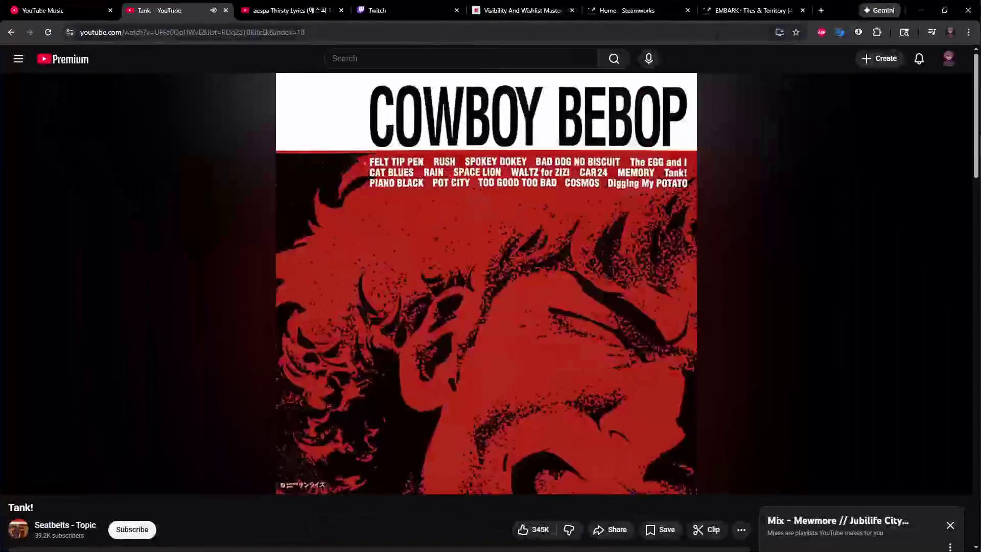
- In a new browser tab, search YouTube for 'mario galaxy trailer'
{"action": "left_click", "coordinate": [820, 10]}
{"action": "left_click_drag", "start_coordinate": [772, 10], "coordinate": [357, 10]}
{"action": "left_click", "coordinate": [47, 53]}
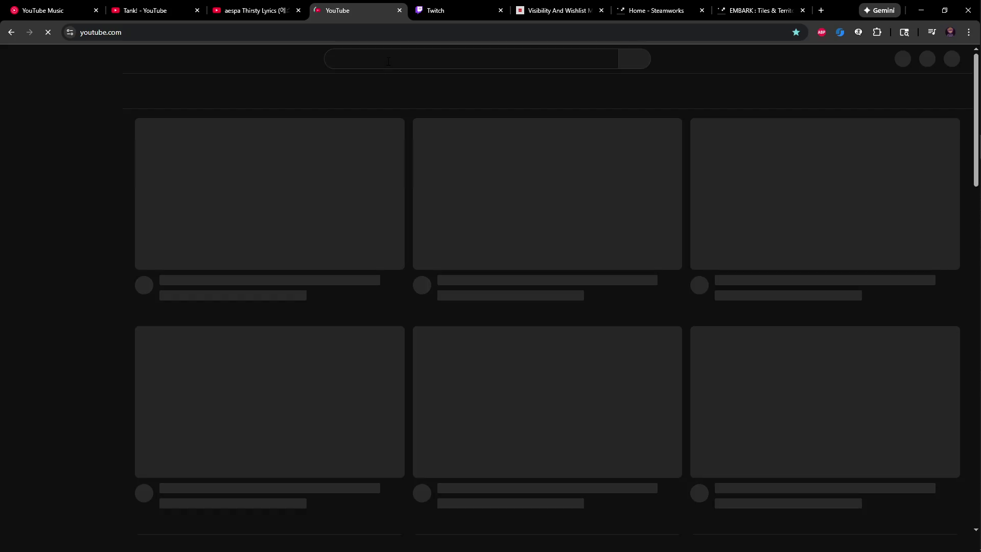
{"action": "left_click", "coordinate": [388, 61]}
{"action": "type", "text": "mario galaxy tr"}
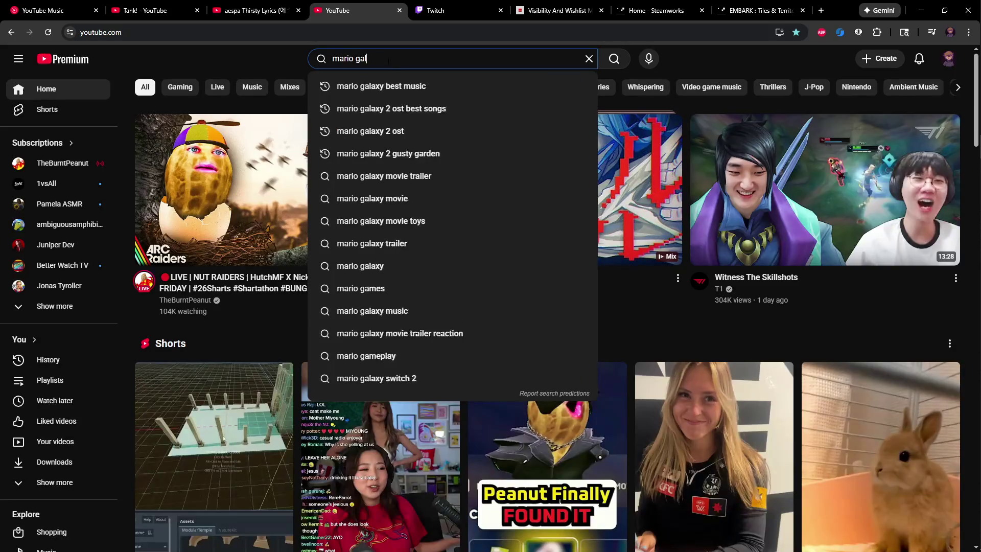
{"action": "type", "text": "ailer"}
{"action": "key", "text": "Return"}
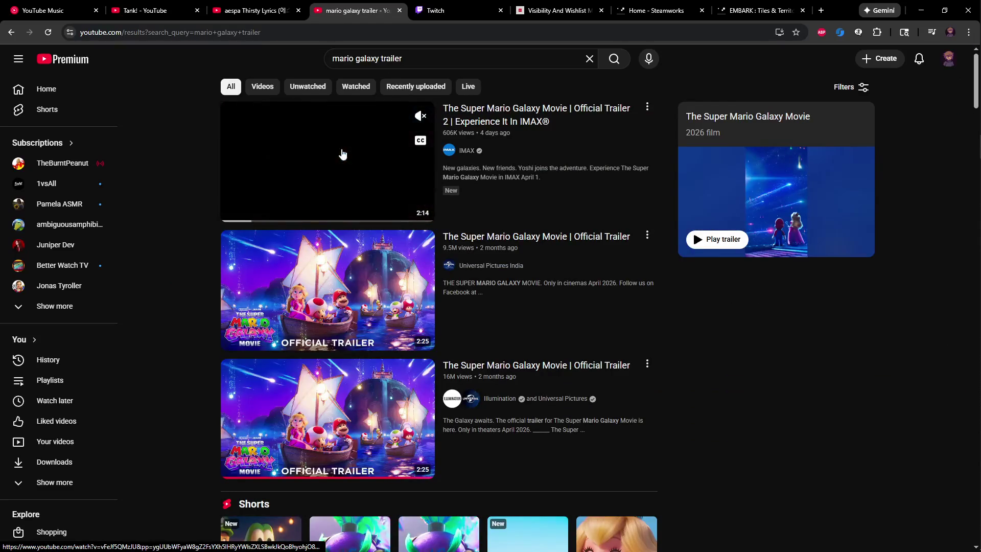
- Play the IMAX Official Trailer 2 full screen, skipping ahead past 0:25
{"action": "left_click", "coordinate": [342, 153]}
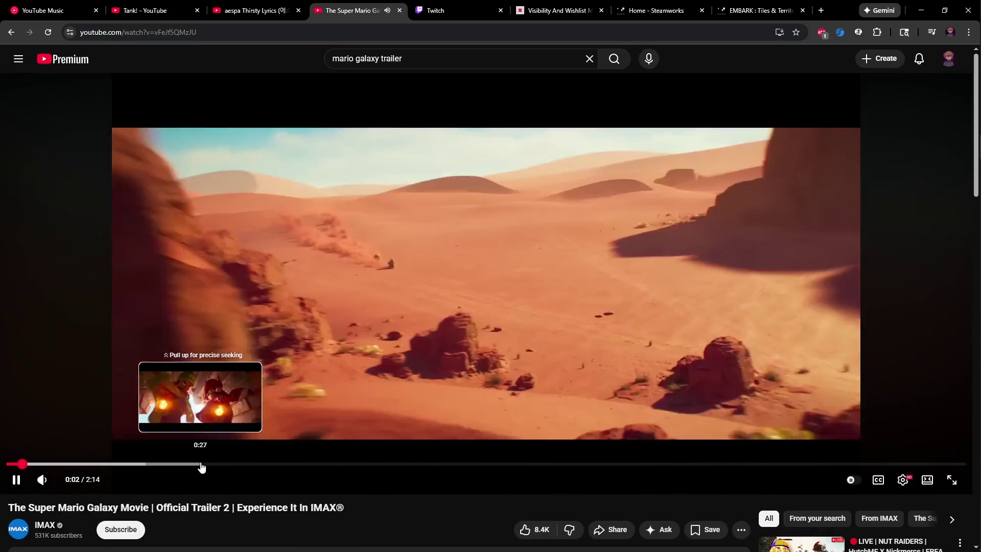
{"action": "left_click", "coordinate": [190, 465]}
{"action": "mouse_move", "coordinate": [64, 483]}
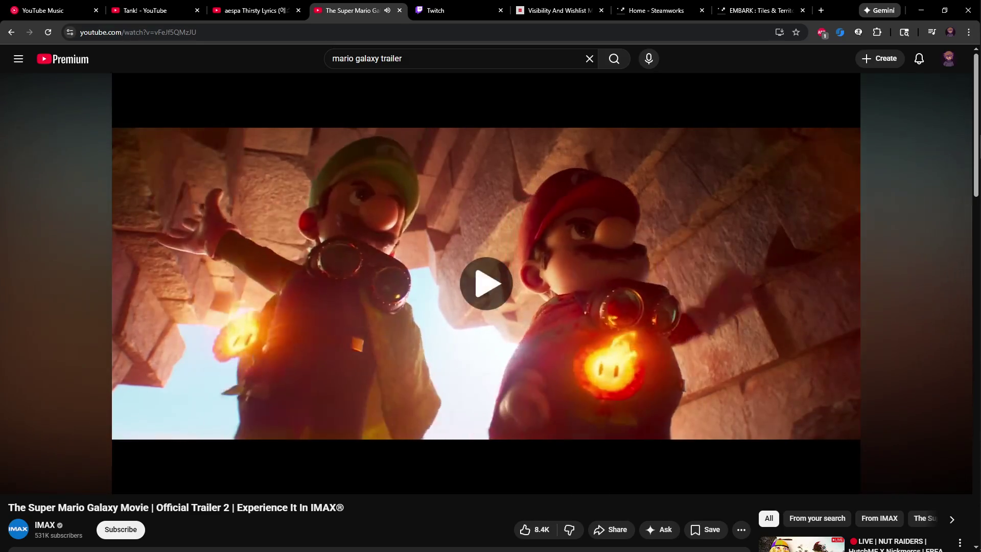
{"action": "key", "text": "Right"}
{"action": "key", "text": "Right"}
{"action": "key", "text": "Right"}
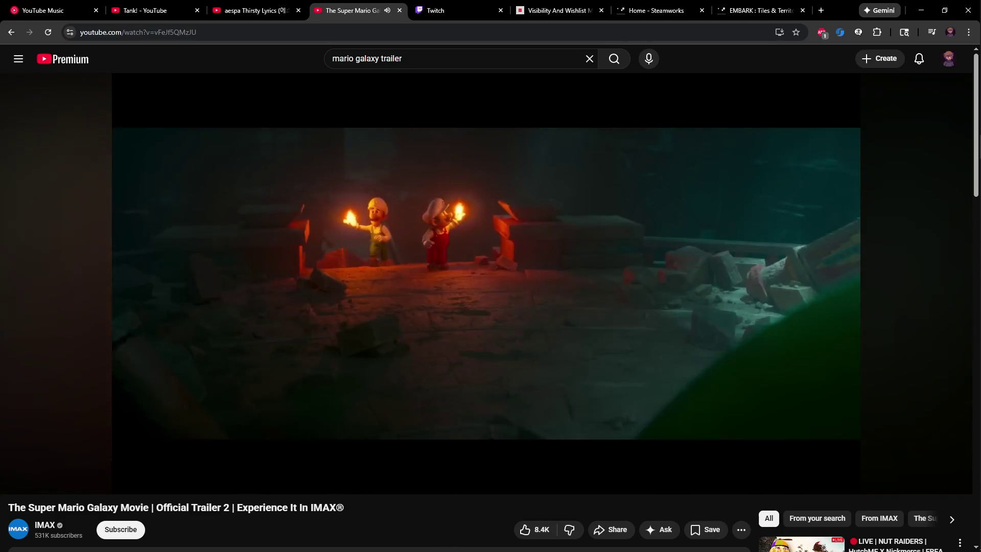
{"action": "double_click", "coordinate": [350, 236]}
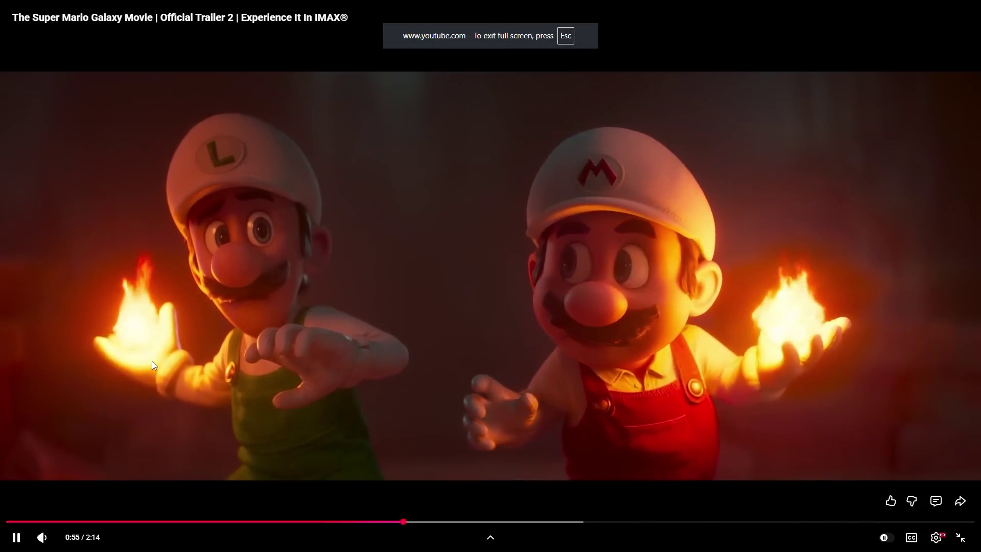
- Pause, resume and skip back and forth through the trailer
{"action": "left_click", "coordinate": [152, 360]}
{"action": "left_click", "coordinate": [798, 366]}
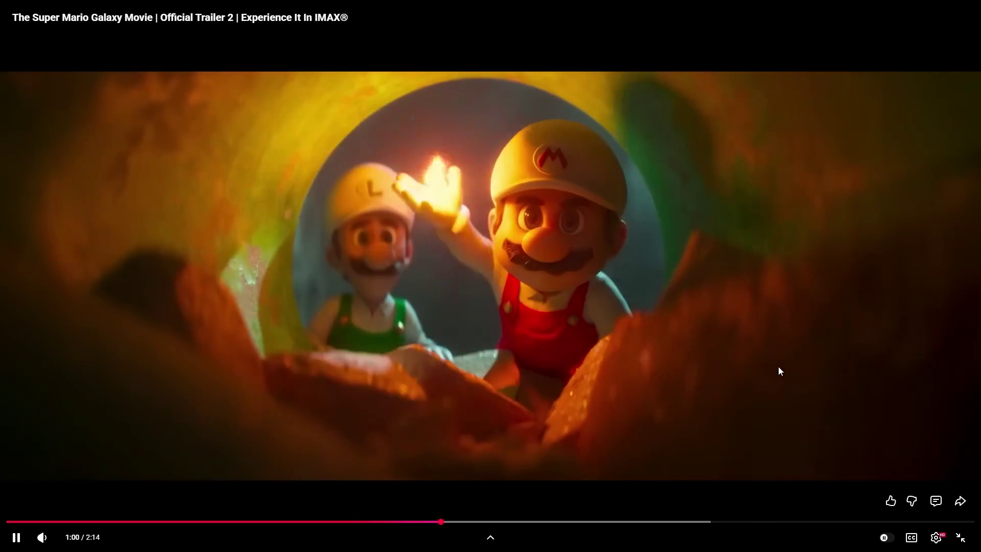
{"action": "left_click", "coordinate": [774, 365]}
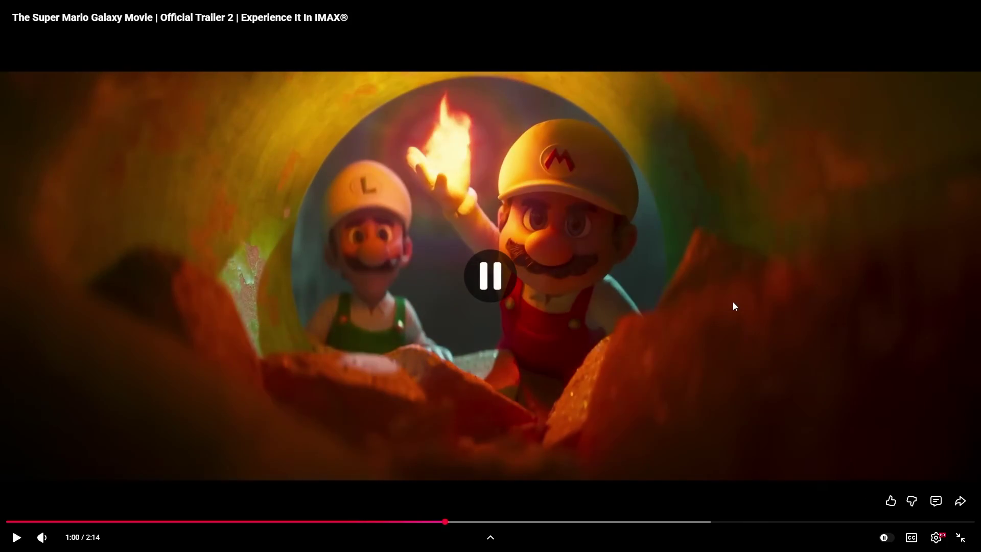
{"action": "left_click", "coordinate": [709, 287]}
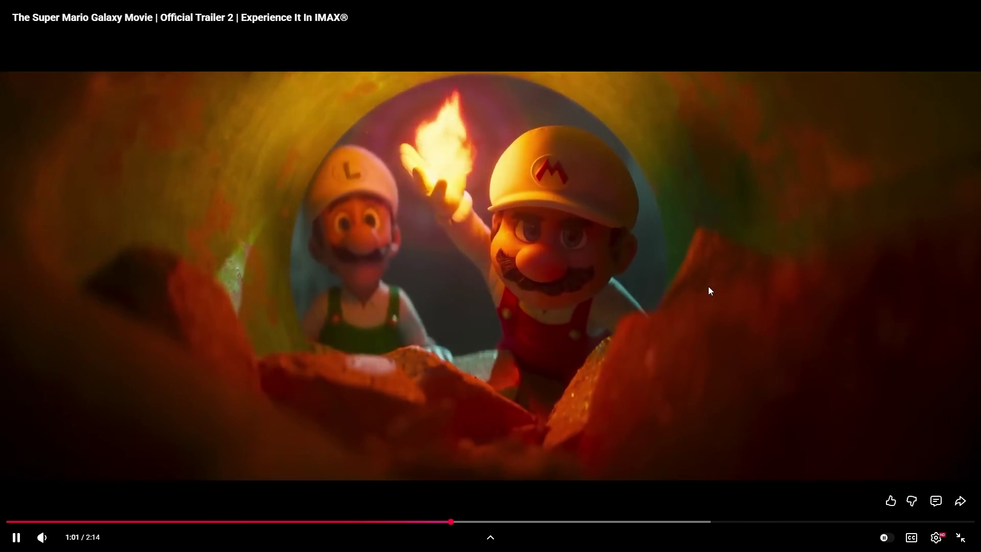
{"action": "key", "text": "Right"}
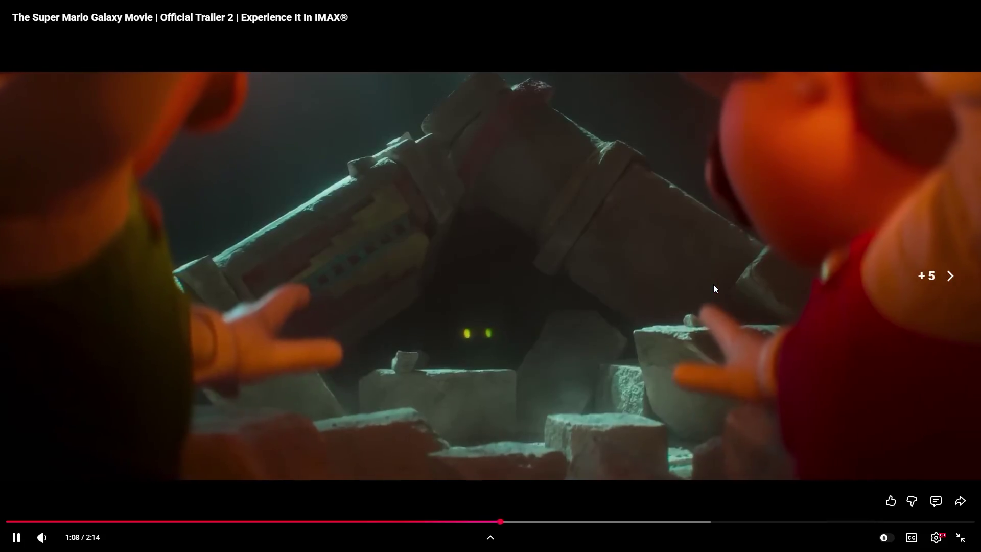
{"action": "key", "text": "Right"}
{"action": "key", "text": "Left"}
{"action": "key", "text": "Left"}
{"action": "key", "text": "Left"}
{"action": "key", "text": "Left"}
{"action": "key", "text": "Left"}
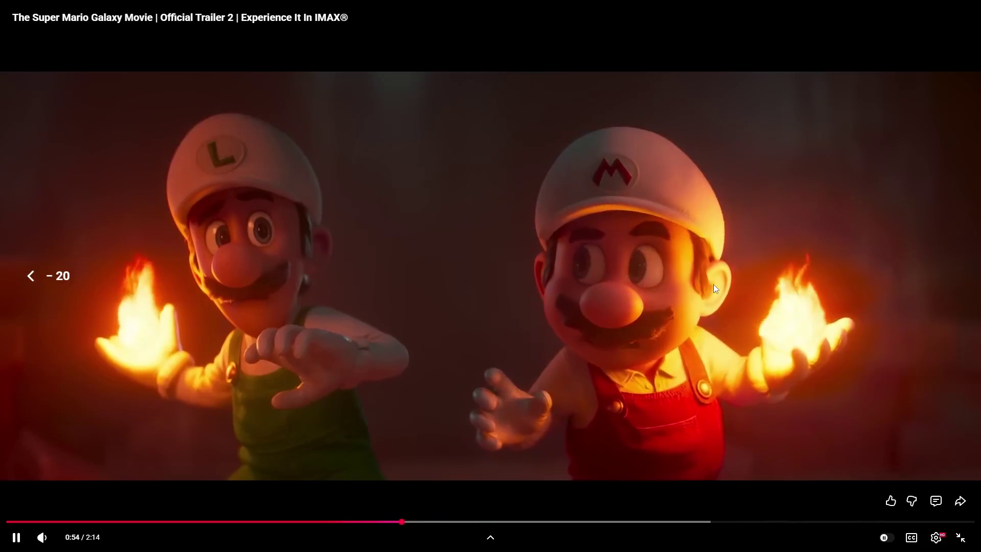
{"action": "key", "text": "Right"}
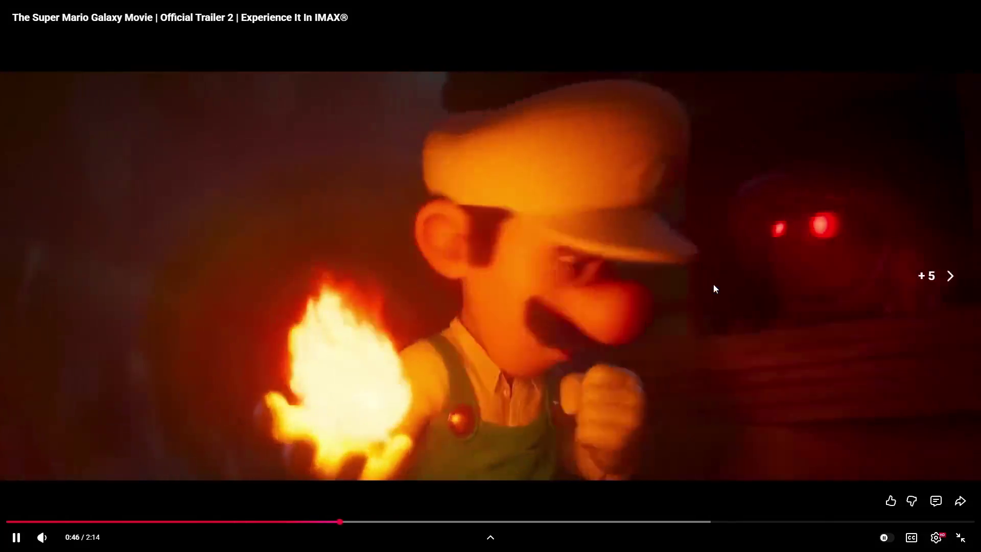
{"action": "key", "text": "Left"}
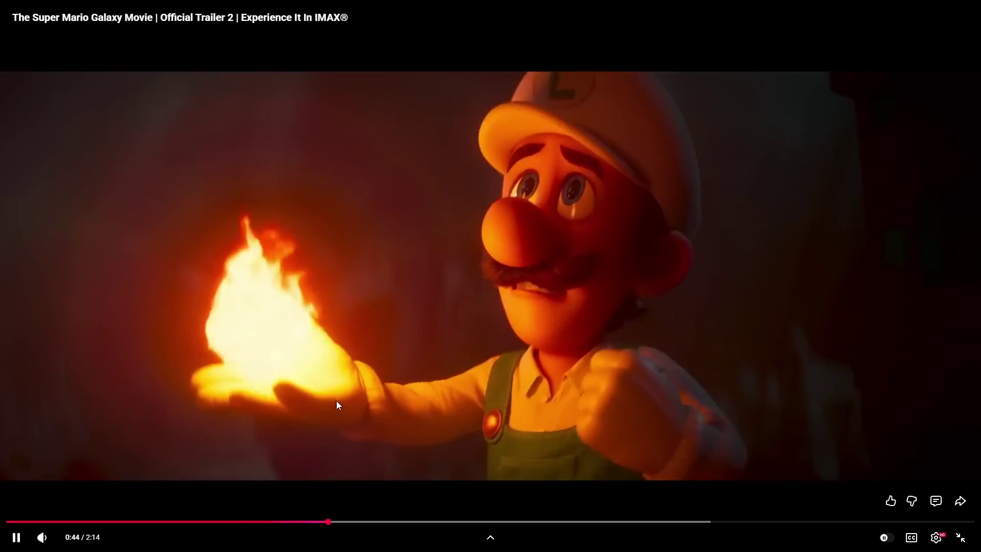
{"action": "left_click", "coordinate": [378, 379]}
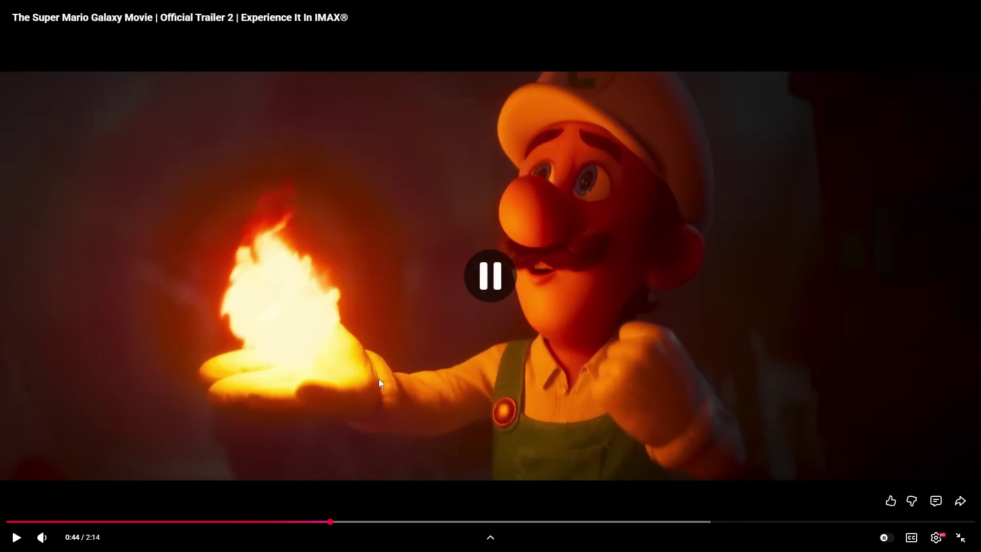
{"action": "left_click", "coordinate": [417, 366]}
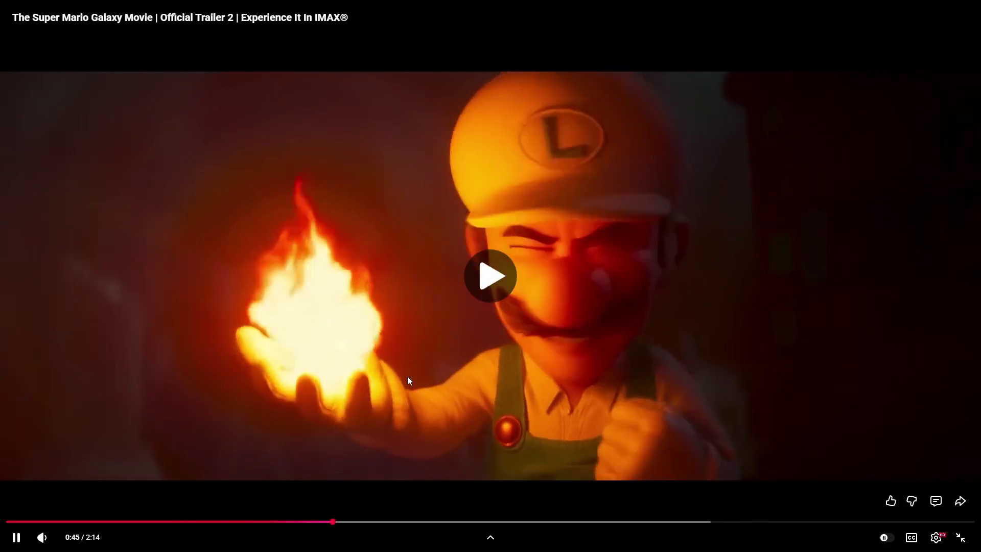
- Scrub to about 1:05 and replay the Luigi fireball moment
{"action": "mouse_move", "coordinate": [420, 521]}
{"action": "left_mouse_down"}
{"action": "mouse_move", "coordinate": [499, 521]}
{"action": "mouse_move", "coordinate": [474, 522]}
{"action": "left_mouse_up"}
{"action": "left_click", "coordinate": [485, 471]}
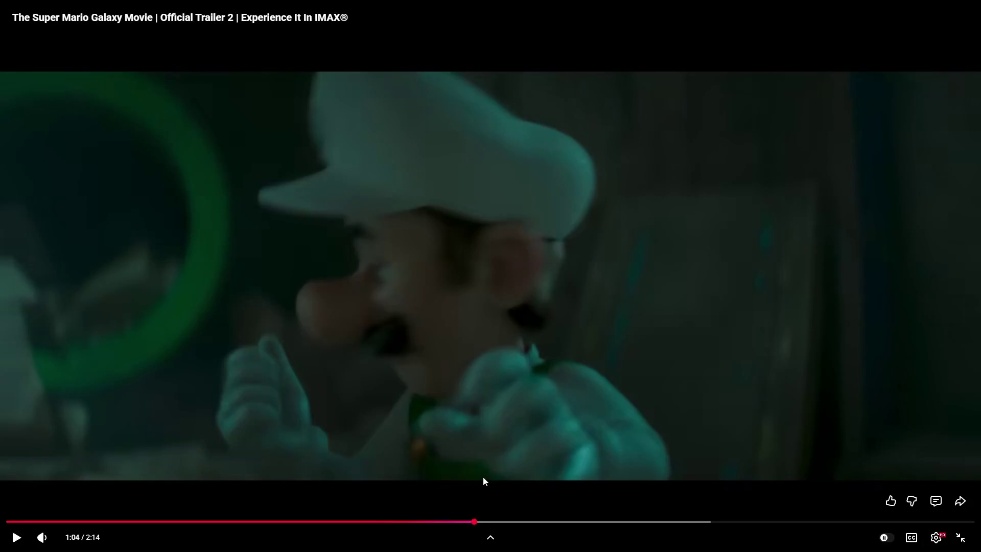
{"action": "left_click", "coordinate": [483, 476]}
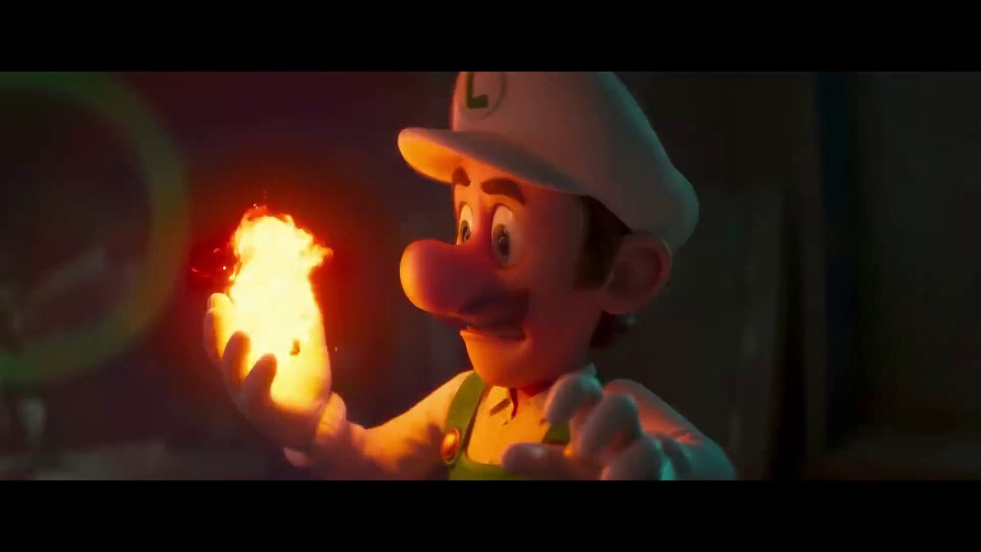
{"action": "left_click", "coordinate": [198, 310]}
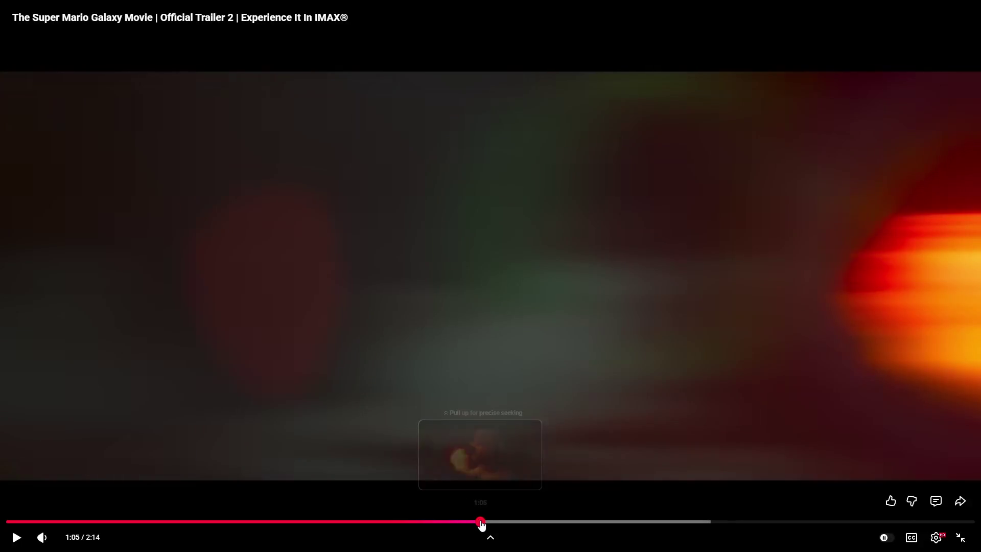
{"action": "left_click", "coordinate": [482, 522]}
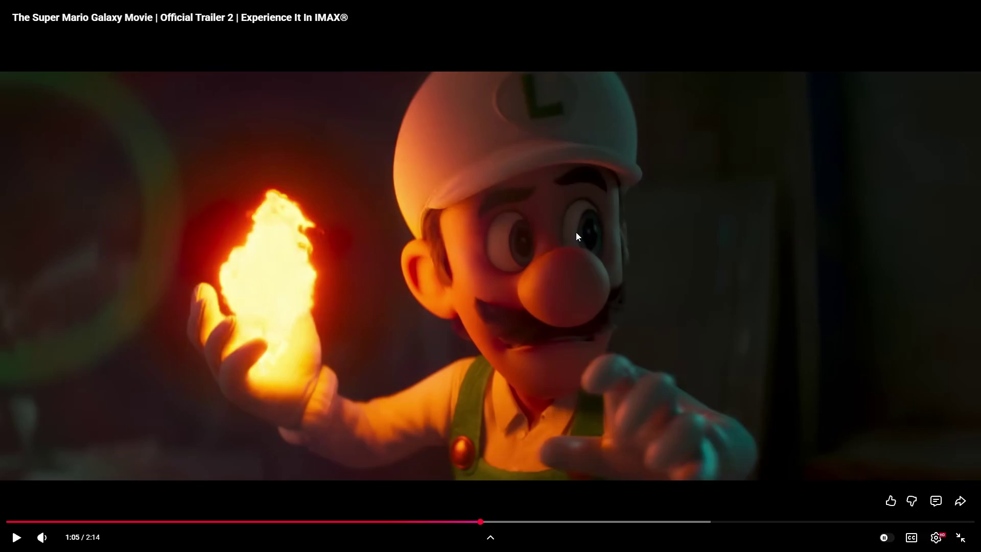
{"action": "left_click_drag", "start_coordinate": [485, 522], "coordinate": [473, 522]}
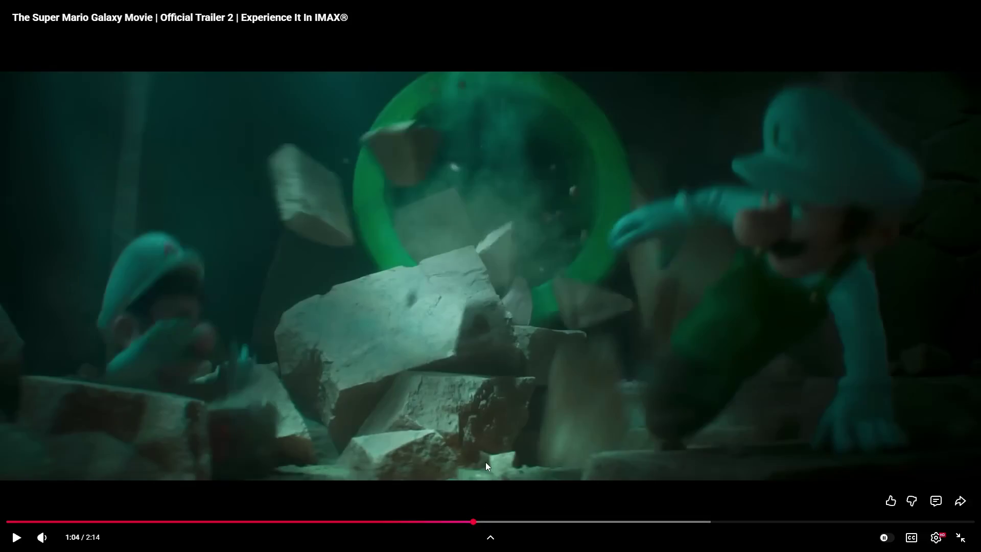
{"action": "left_click", "coordinate": [485, 461]}
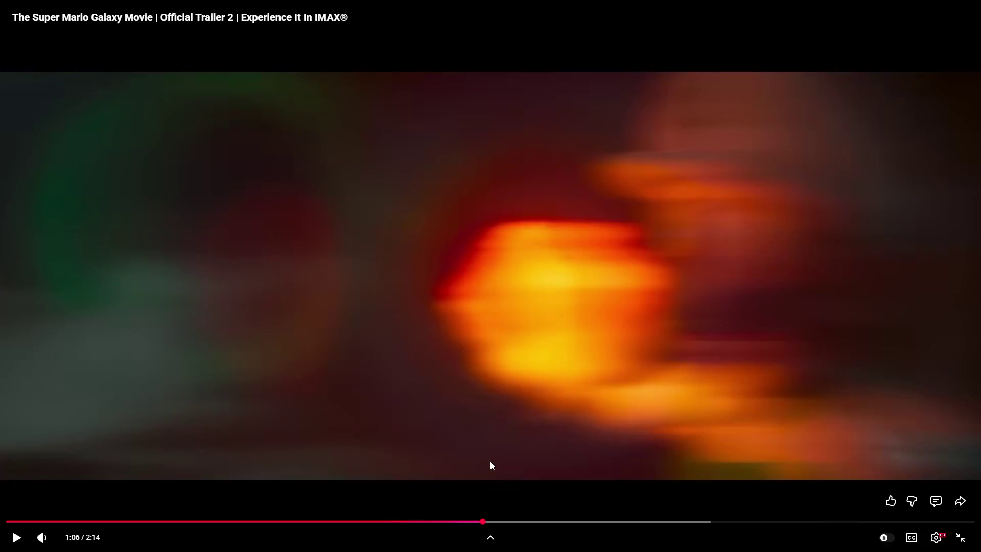
- Exit fullscreen and return to the Godot cursor scene and Aseprite
{"action": "key", "text": "Escape"}
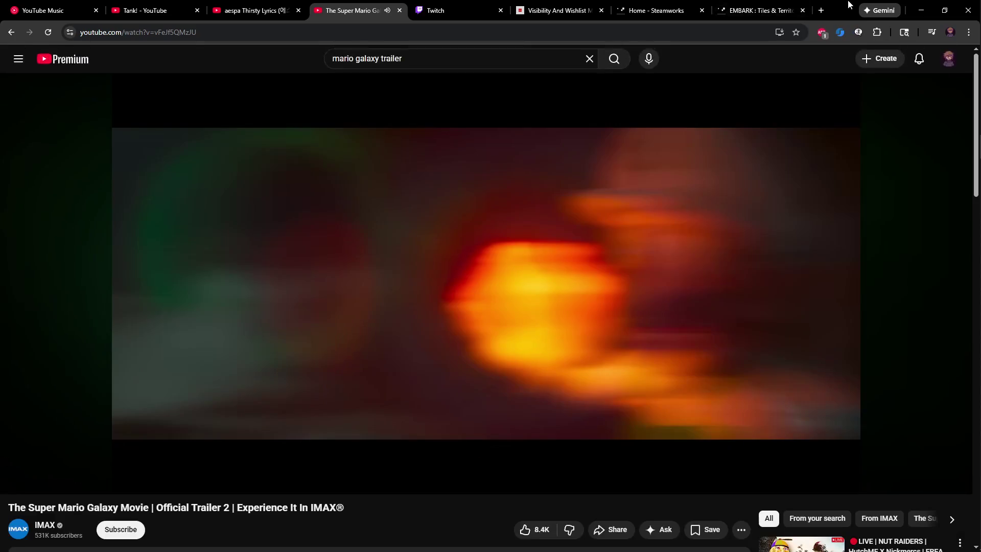
{"action": "key", "text": "alt+Tab"}
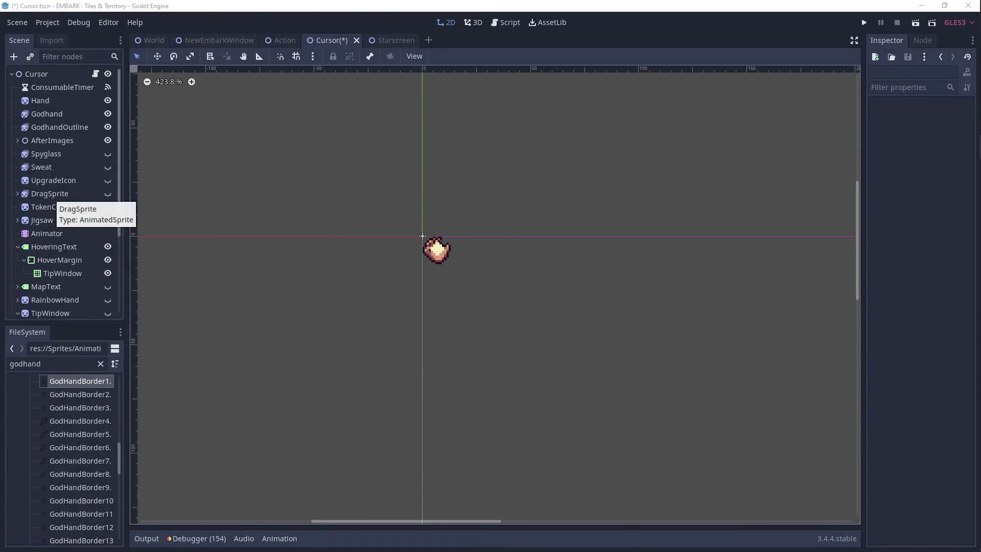
{"action": "left_click", "coordinate": [491, 226]}
{"action": "scroll", "coordinate": [456, 223], "scroll_direction": "up", "scroll_amount": 2}
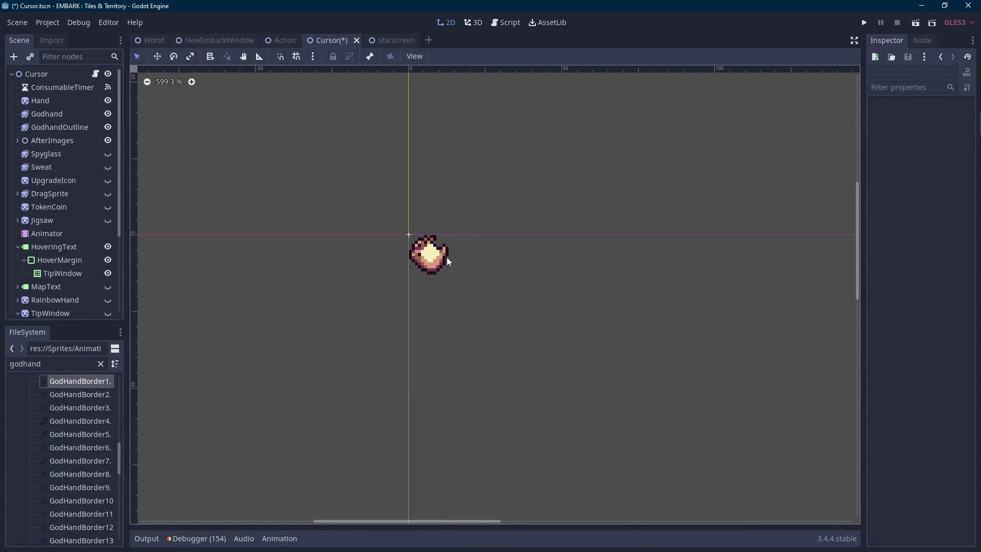
{"action": "left_click", "coordinate": [965, 195]}
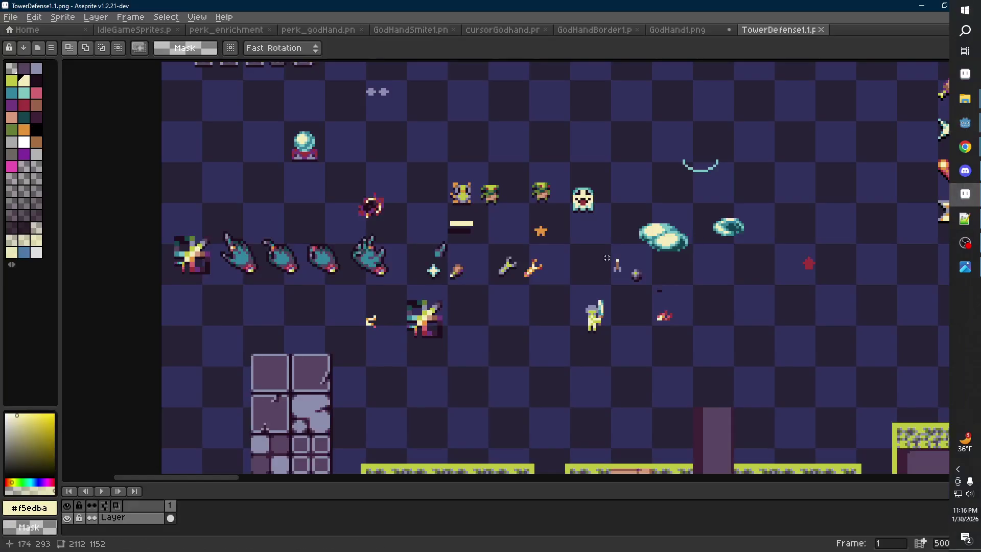
- Copy the cream cross in GodHand1.png and paste it onto frames 2 through 10
{"action": "left_click", "coordinate": [693, 35]}
{"action": "left_click", "coordinate": [588, 245]}
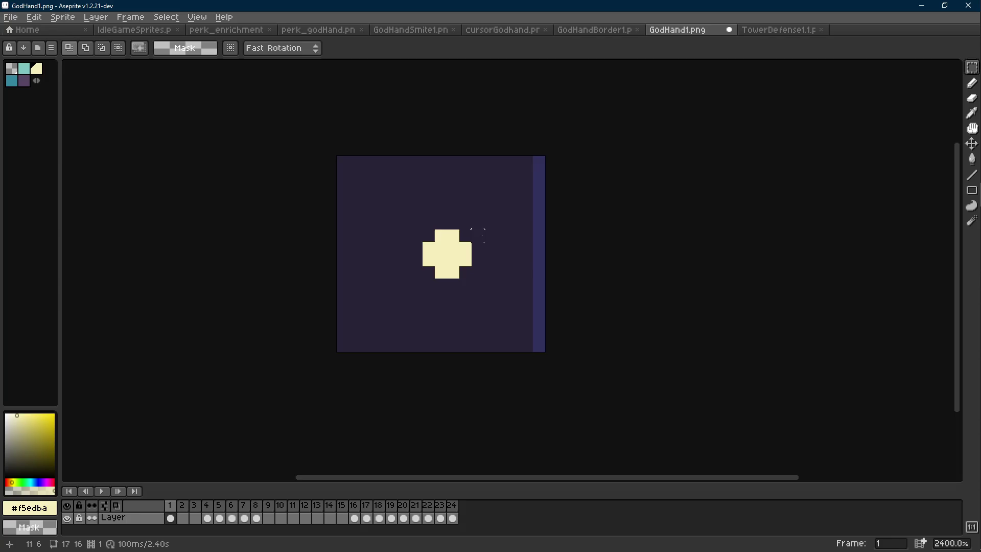
{"action": "key", "text": "ctrl+c"}
{"action": "key", "text": "Right"}
{"action": "key", "text": "ctrl+v"}
{"action": "key", "text": "Right"}
{"action": "key", "text": "ctrl+v"}
{"action": "key", "text": "Right"}
{"action": "key", "text": "Right"}
{"action": "key", "text": "Right"}
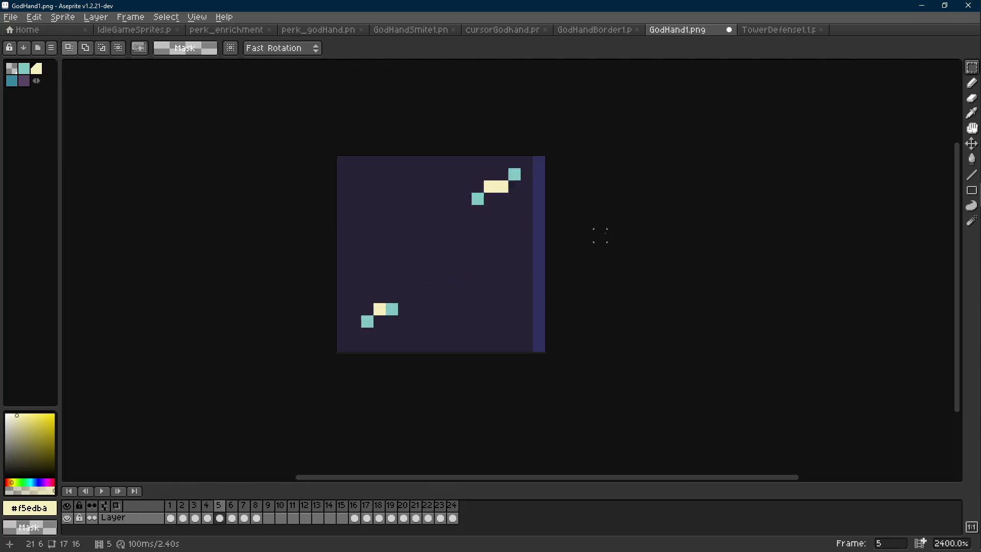
{"action": "key", "text": "ctrl+v"}
{"action": "key", "text": "Right"}
{"action": "key", "text": "ctrl+v"}
{"action": "key", "text": "Right"}
- Paste the cross onto frames 11, 12 and 15, checking the earlier frames
{"action": "key", "text": "ctrl+v"}
{"action": "key", "text": "Right"}
{"action": "key", "text": "ctrl+v"}
{"action": "key", "text": "Right"}
{"action": "key", "text": "d"}
{"action": "key", "text": "Right"}
{"action": "key", "text": "Right"}
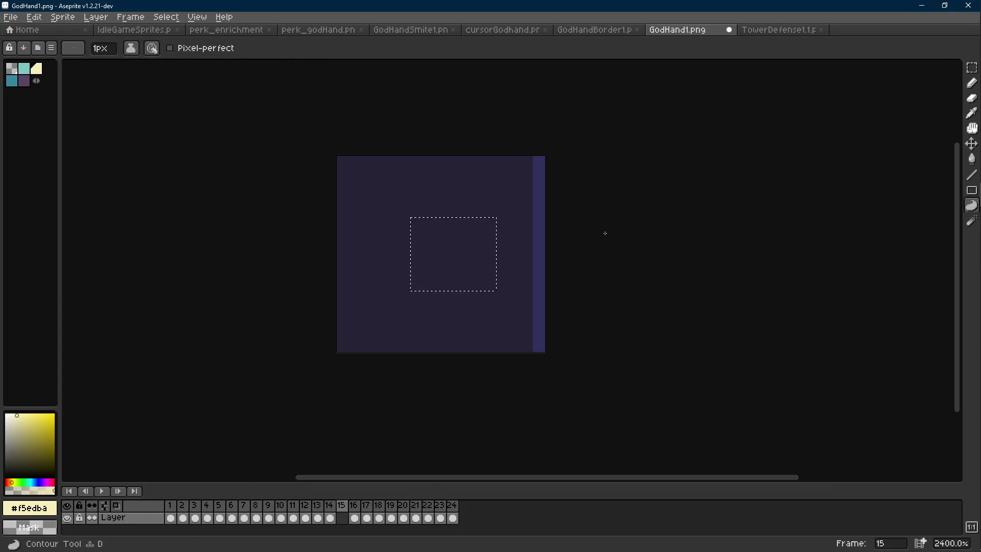
{"action": "key", "text": "ctrl+v"}
{"action": "key", "text": "Right"}
{"action": "key", "text": "Left"}
{"action": "key", "text": "Left"}
{"action": "key", "text": "Left"}
{"action": "scroll", "coordinate": [600, 235], "scroll_direction": "down", "scroll_amount": 4}
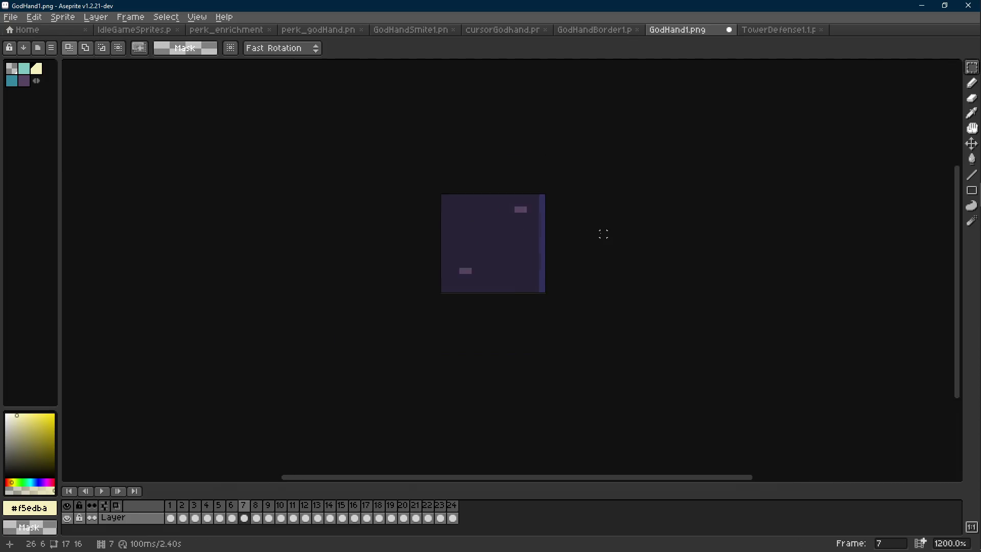
{"action": "key", "text": "Right"}
{"action": "key", "text": "Right"}
{"action": "key", "text": "Right"}
{"action": "key", "text": "Right"}
{"action": "key", "text": "Right"}
{"action": "key", "text": "Right"}
{"action": "key", "text": "Left"}
{"action": "key", "text": "Left"}
{"action": "key", "text": "Left"}
{"action": "key", "text": "Left"}
{"action": "key", "text": "Right"}
{"action": "scroll", "coordinate": [553, 249], "scroll_direction": "up", "scroll_amount": 7}
- Paste the cross onto frames 19, 23 and 24 and commit it
{"action": "key", "text": "Right"}
{"action": "key", "text": "ctrl+v"}
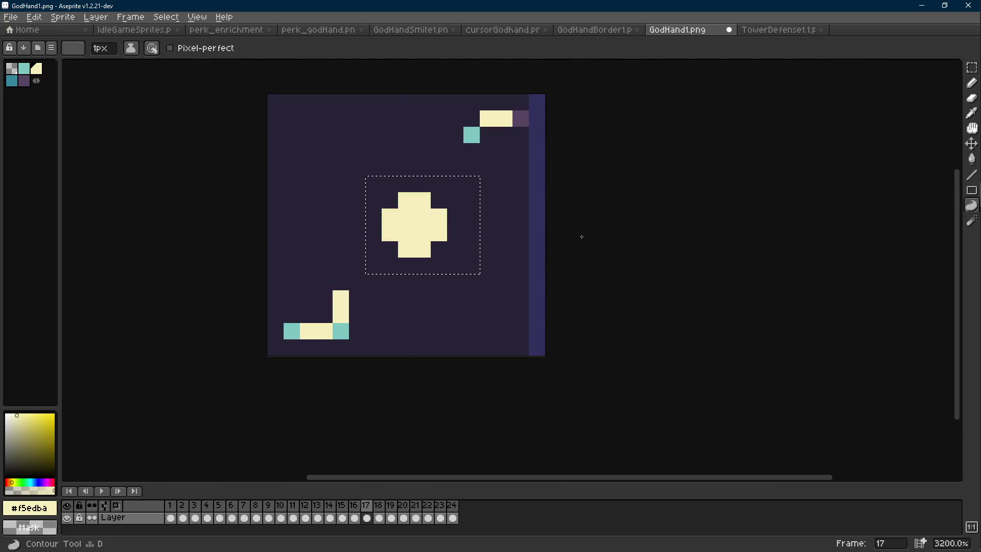
{"action": "key", "text": "Right"}
{"action": "key", "text": "Right"}
{"action": "key", "text": "Right"}
{"action": "key", "text": "Right"}
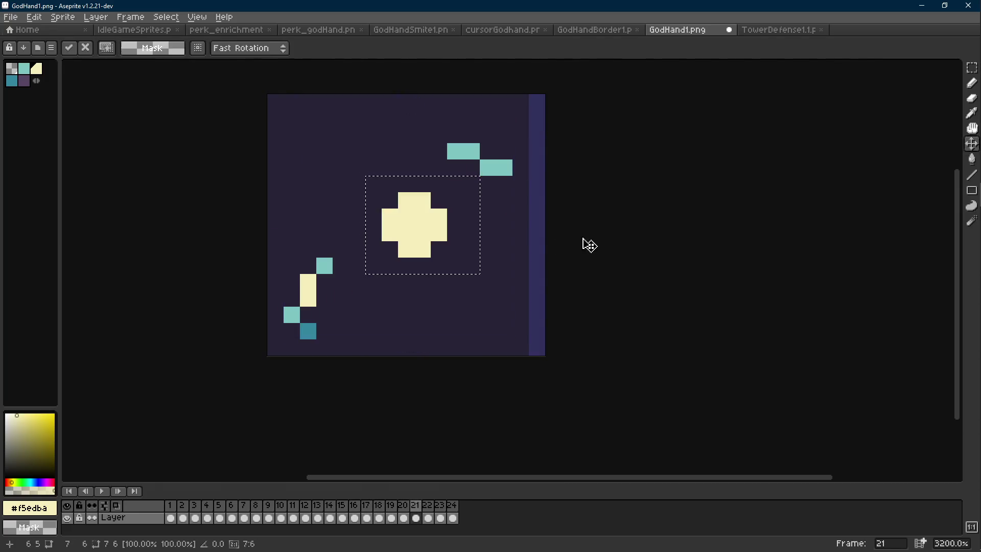
{"action": "key", "text": "d"}
{"action": "key", "text": "Right"}
{"action": "key", "text": "Right"}
{"action": "key", "text": "ctrl+v"}
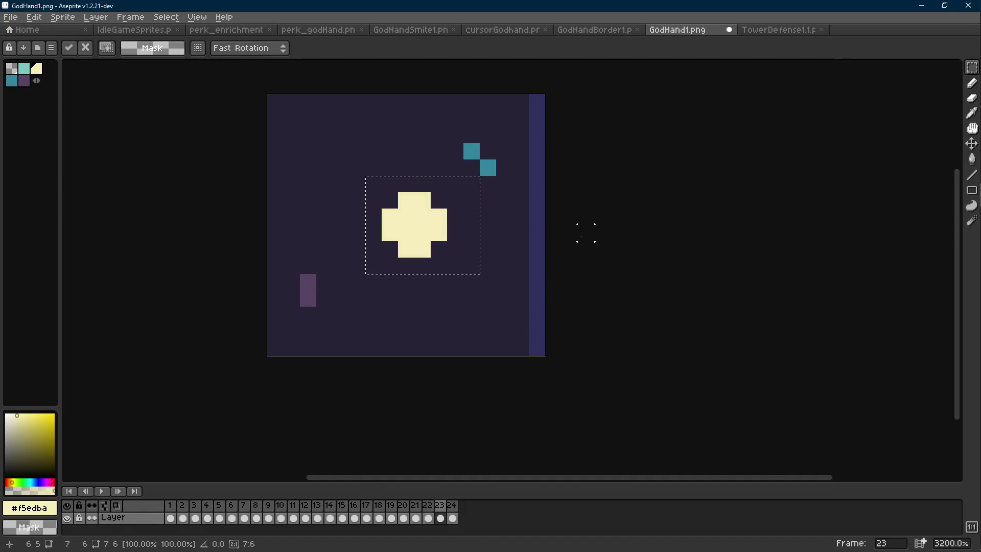
{"action": "key", "text": "Right"}
{"action": "key", "text": "ctrl+v"}
{"action": "key", "text": "Return"}
- Play the 24-frame sparkle animation, then stop it
{"action": "scroll", "coordinate": [597, 235], "scroll_direction": "down", "scroll_amount": 5}
{"action": "key", "text": "Return"}
{"action": "scroll", "coordinate": [597, 236], "scroll_direction": "down", "scroll_amount": 1}
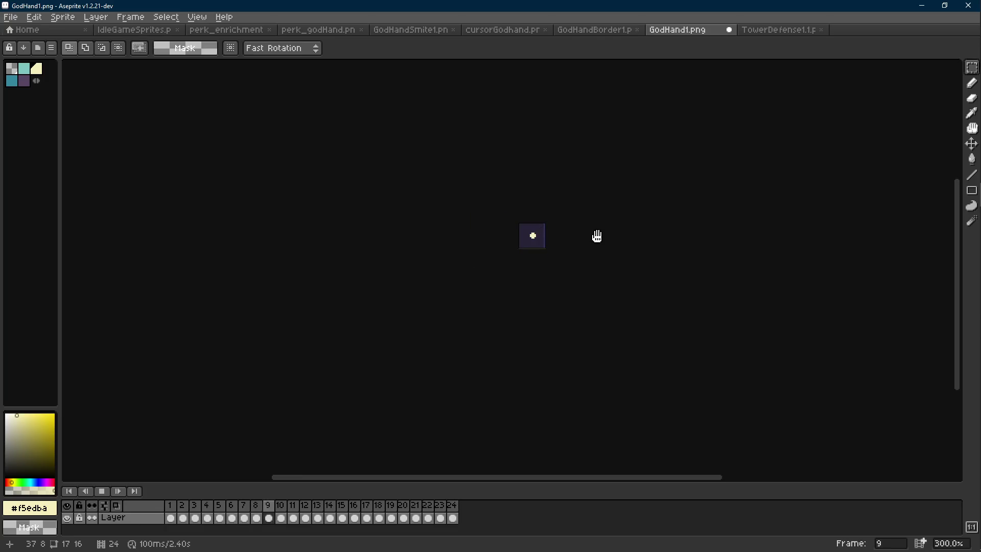
{"action": "key", "text": "Return"}
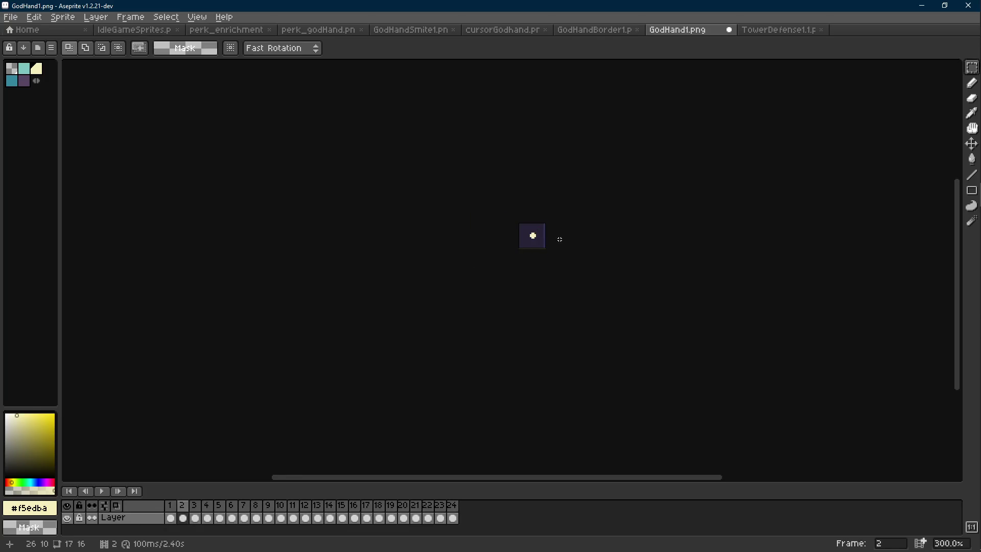
{"action": "scroll", "coordinate": [510, 238], "scroll_direction": "up", "scroll_amount": 4}
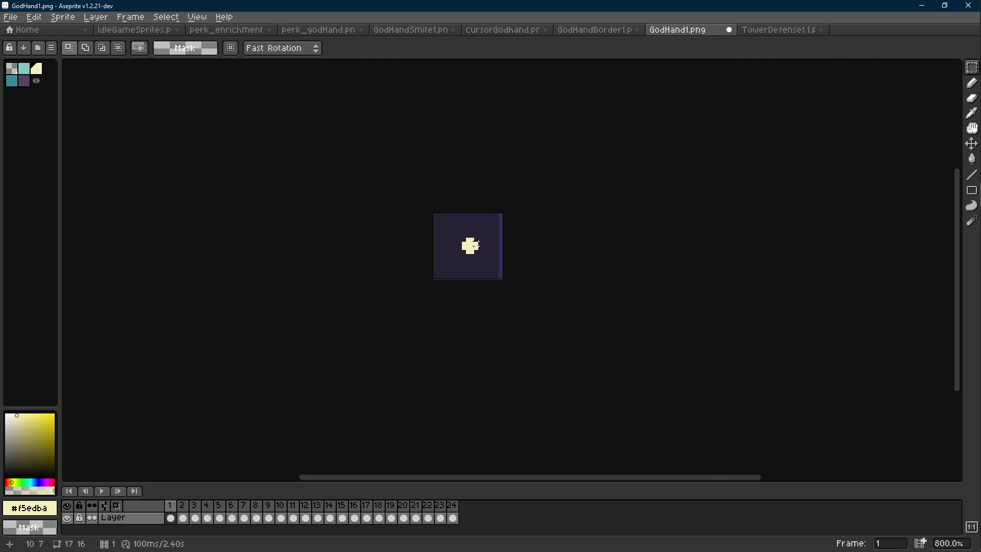
{"action": "scroll", "coordinate": [476, 245], "scroll_direction": "up", "scroll_amount": 3}
{"action": "key", "text": "Return"}
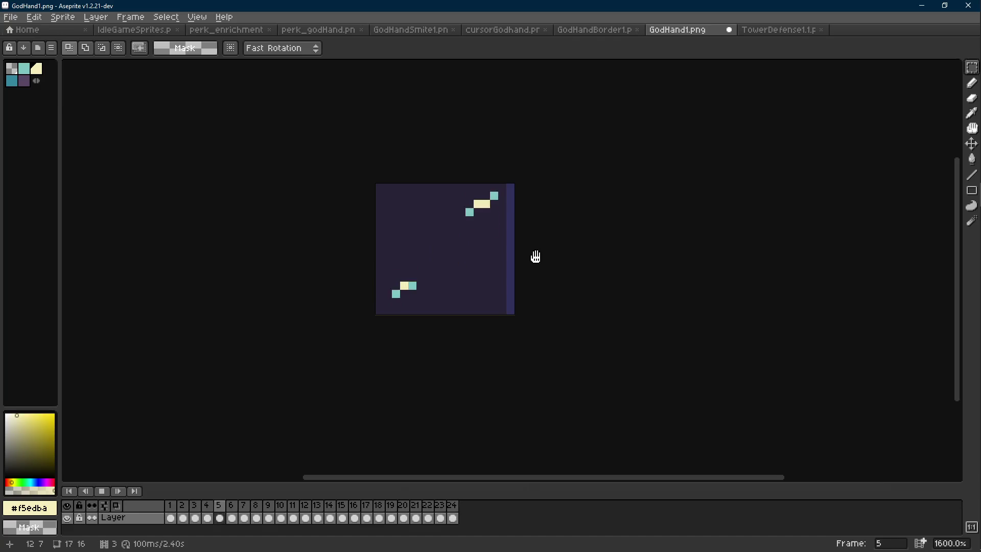
{"action": "key", "text": "Return"}
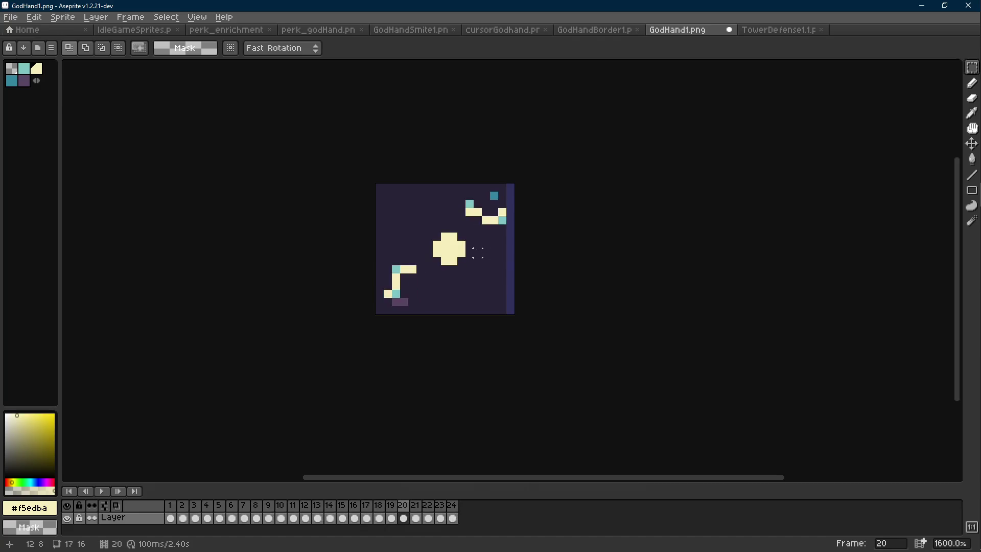
{"action": "scroll", "coordinate": [470, 241], "scroll_direction": "up", "scroll_amount": 1}
{"action": "key", "text": "r"}
{"action": "left_click_drag", "start_coordinate": [412, 226], "coordinate": [479, 292]}
{"action": "key", "text": "Left"}
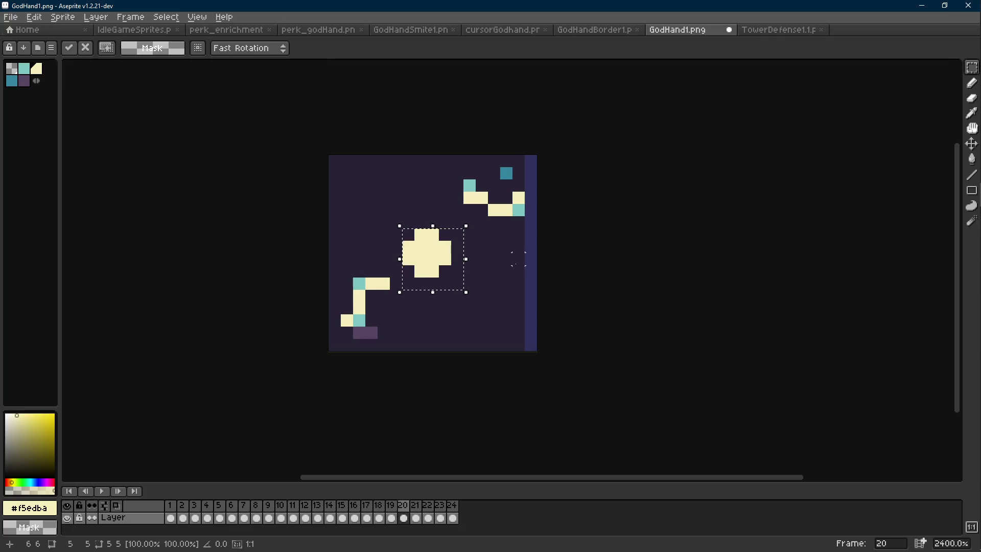
{"action": "key", "text": "ctrl+z"}
{"action": "left_click", "coordinate": [579, 246]}
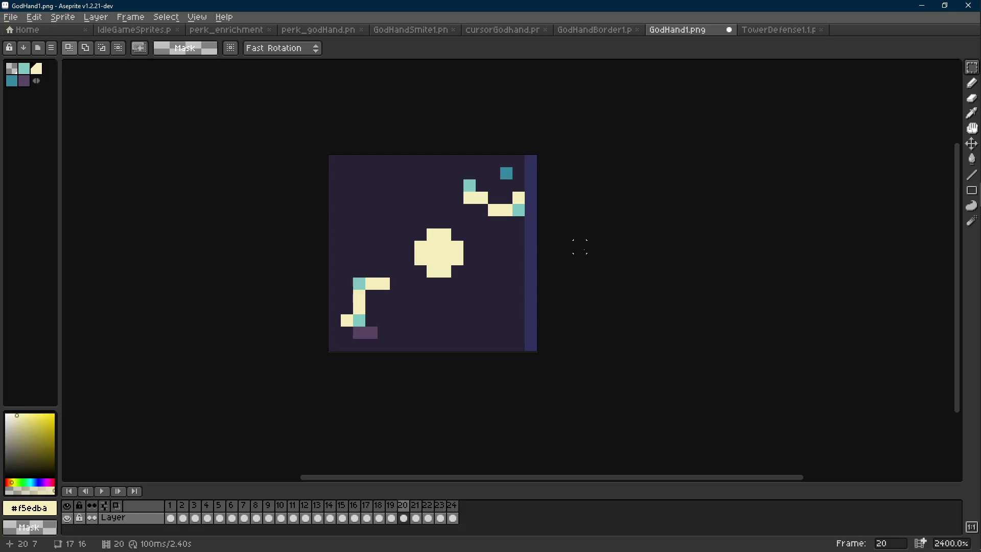
{"action": "key", "text": "ctrl+s"}
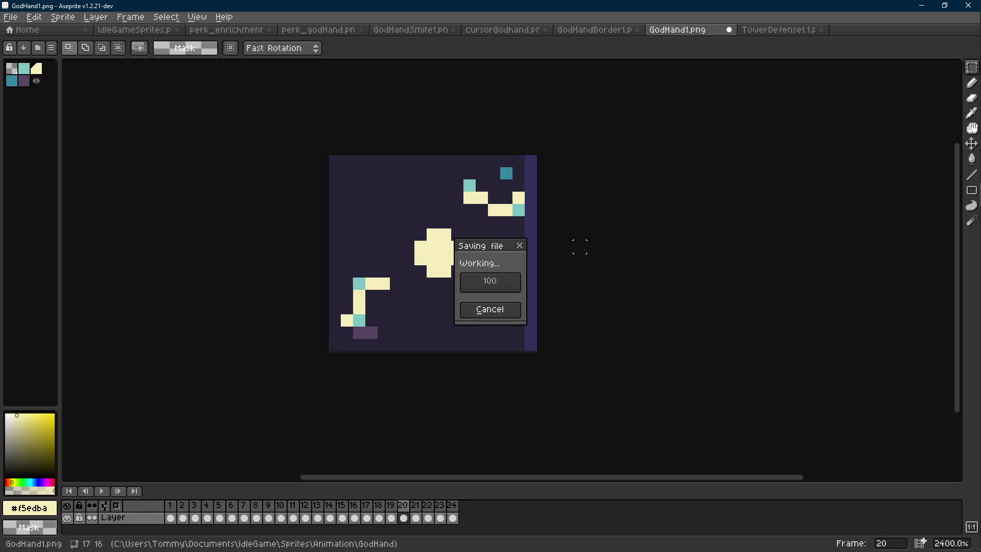
{"action": "scroll", "coordinate": [602, 256], "scroll_direction": "down", "scroll_amount": 8}
{"action": "key", "text": "Return"}
{"action": "scroll", "coordinate": [601, 256], "scroll_direction": "down", "scroll_amount": 1}
{"action": "key", "text": "Return"}
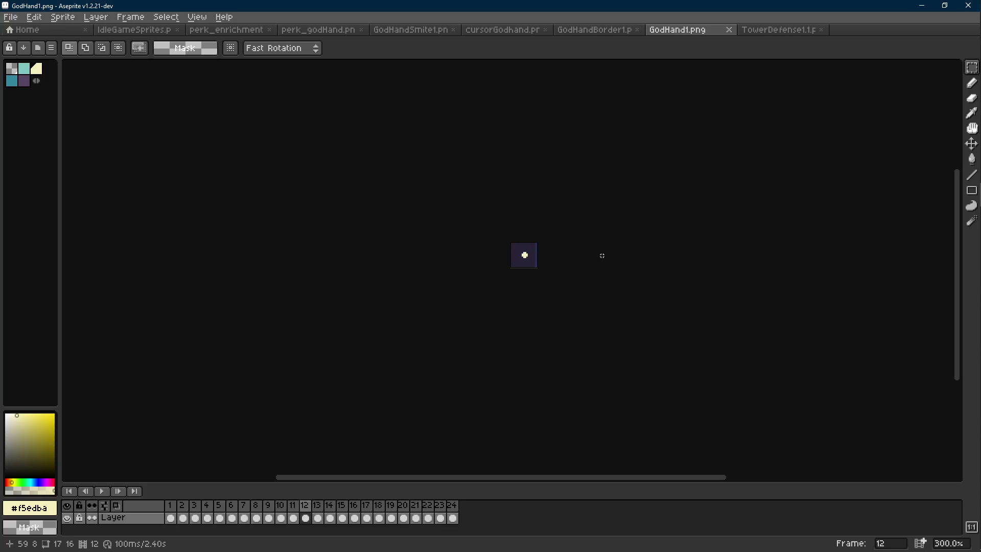
{"action": "key", "text": "Right"}
{"action": "key", "text": "Right"}
{"action": "key", "text": "Right"}
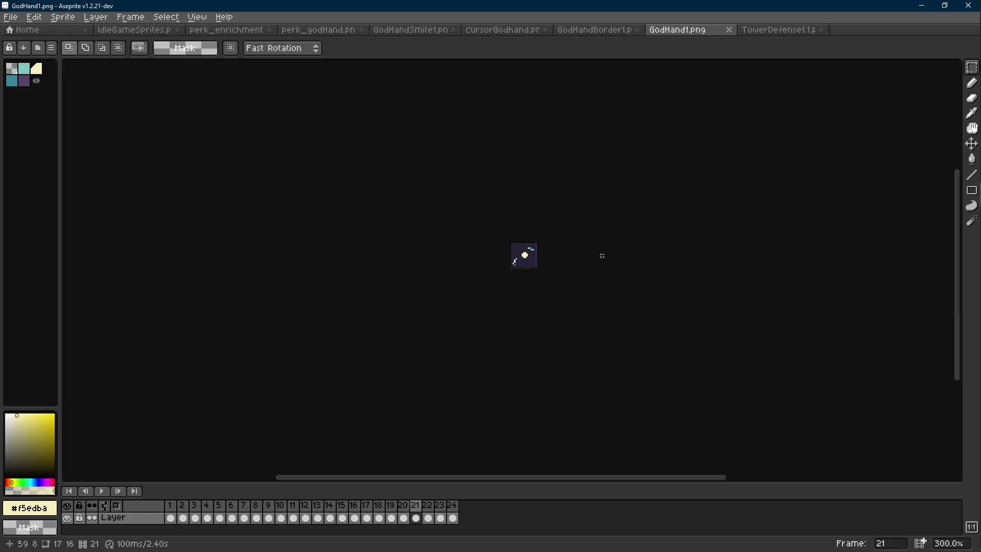
{"action": "key", "text": "Right"}
{"action": "key", "text": "Right"}
{"action": "key", "text": "Right"}
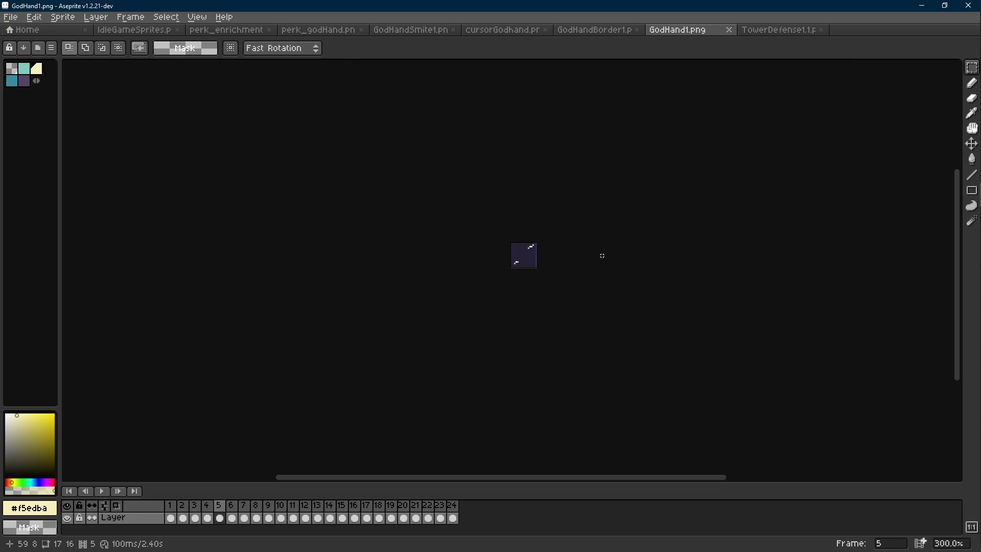
{"action": "key", "text": "Right"}
{"action": "key", "text": "Right"}
{"action": "key", "text": "Right"}
{"action": "scroll", "coordinate": [557, 261], "scroll_direction": "up", "scroll_amount": 4}
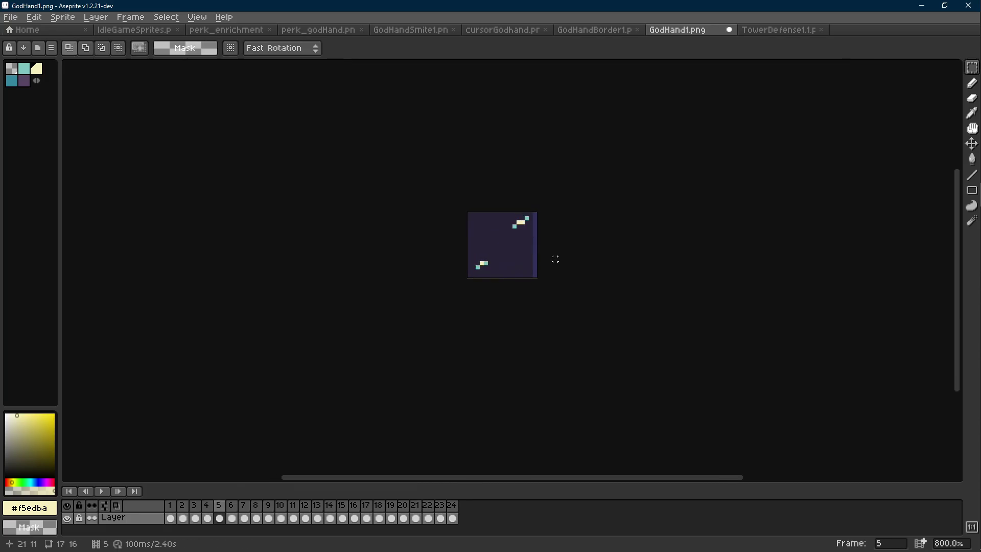
{"action": "key", "text": "d"}
{"action": "key", "text": "Right"}
{"action": "key", "text": "Right"}
{"action": "key", "text": "Right"}
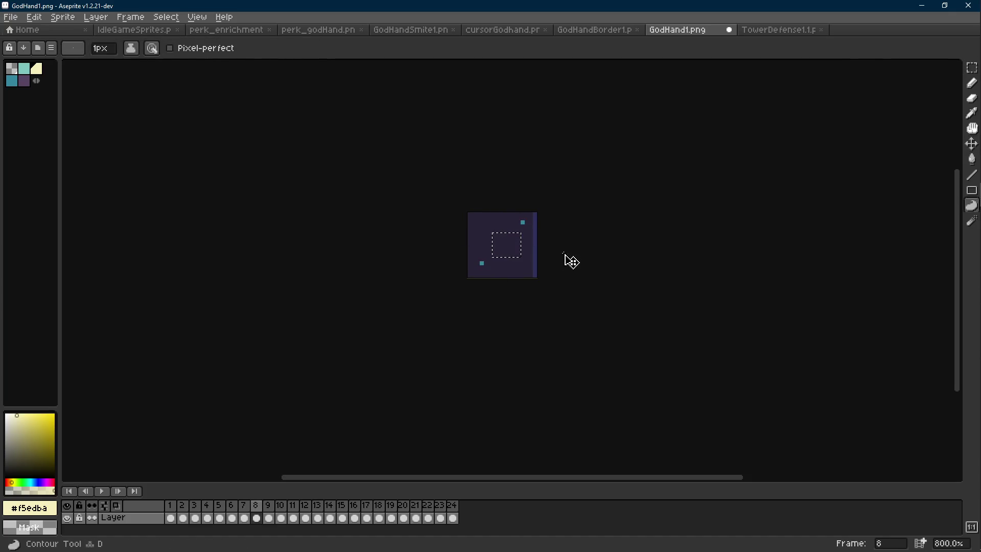
{"action": "key", "text": "Right"}
{"action": "key", "text": "Right"}
{"action": "key", "text": "r"}
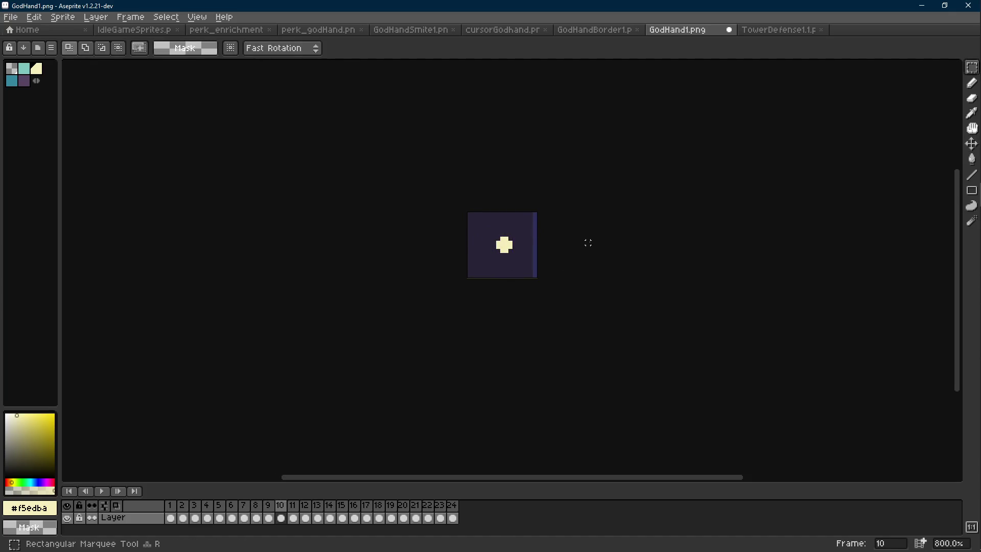
{"action": "key", "text": "Left"}
{"action": "key", "text": "Left"}
{"action": "key", "text": "Left"}
{"action": "key", "text": "Left"}
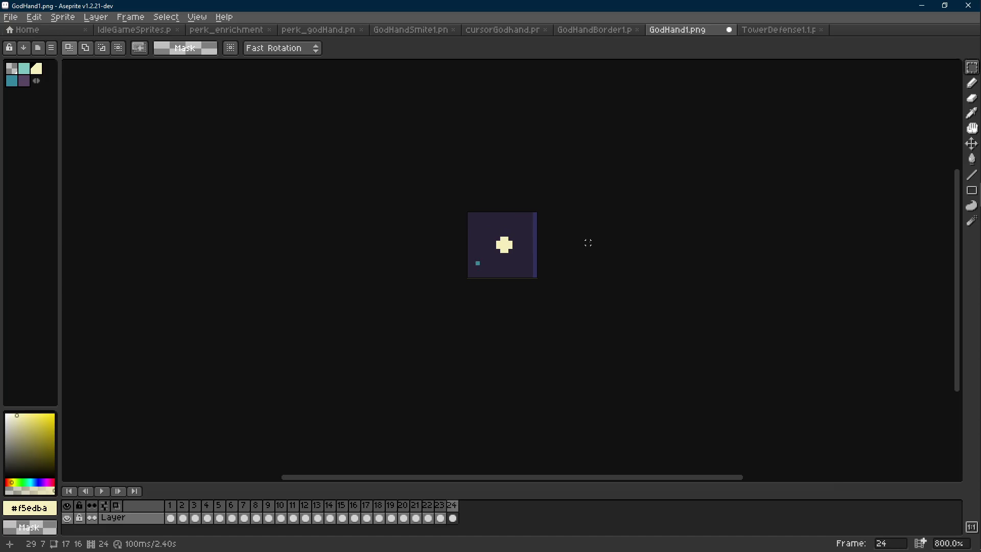
- Move to frame 2 of the GodHand1.png sparkle with the Pencil tool ready
{"action": "key", "text": "Right"}
{"action": "scroll", "coordinate": [539, 235], "scroll_direction": "up", "scroll_amount": 5}
{"action": "key", "text": "b"}
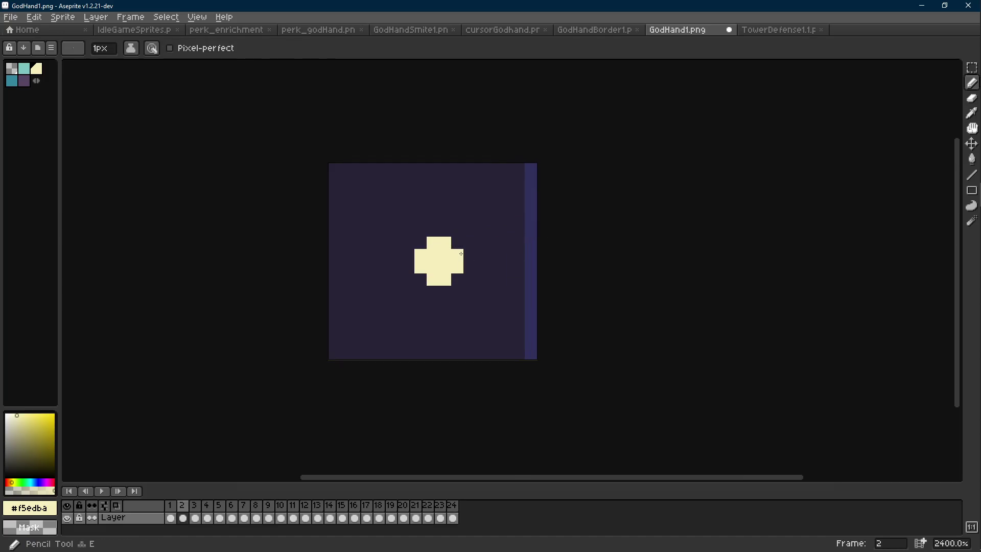
{"action": "key", "text": "ctrl+Tab"}
{"action": "key", "text": "r"}
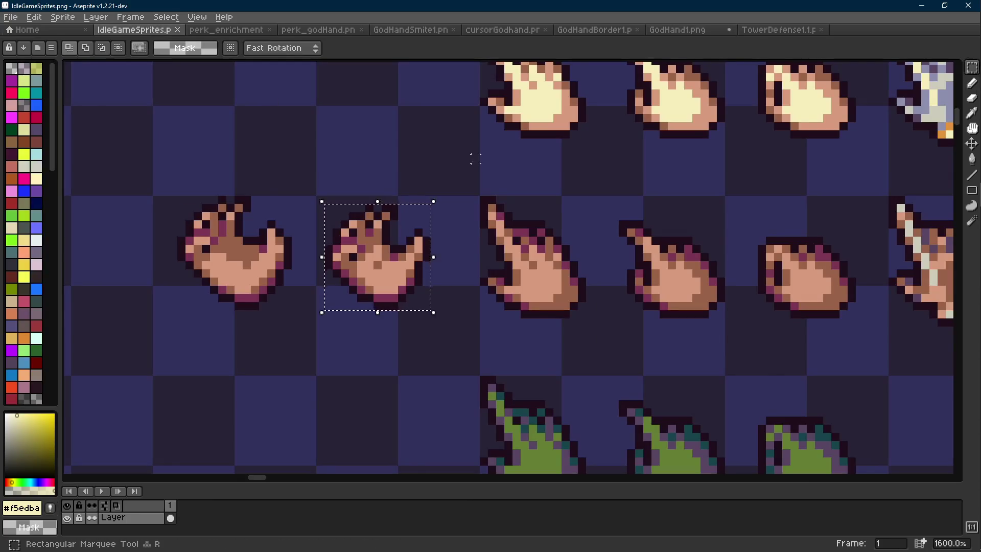
{"action": "scroll", "coordinate": [471, 158], "scroll_direction": "down", "scroll_amount": 1}
{"action": "left_click", "coordinate": [675, 30]}
- Sample the teal #7ec4c1 from the TowerDefense1.1.png sprite sheet with the eyedropper
{"action": "left_click", "coordinate": [767, 29]}
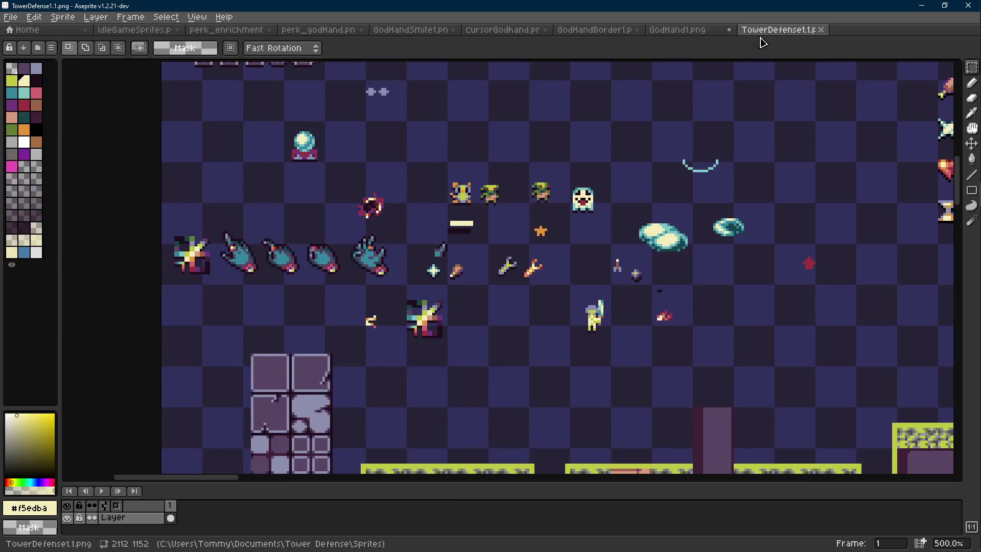
{"action": "scroll", "coordinate": [329, 234], "scroll_direction": "up", "scroll_amount": 5}
{"action": "key", "text": "i"}
{"action": "left_click", "coordinate": [306, 263]}
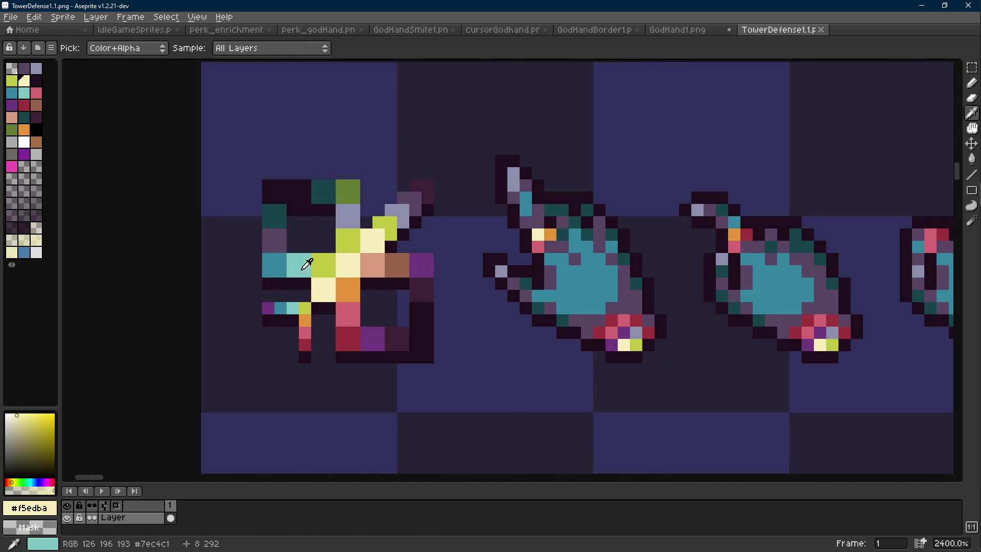
- Back in GodHand1.png, pencil a teal pixel on the cross's top corner in frame 2
{"action": "key", "text": "b"}
{"action": "left_click", "coordinate": [674, 31]}
{"action": "left_click", "coordinate": [461, 238]}
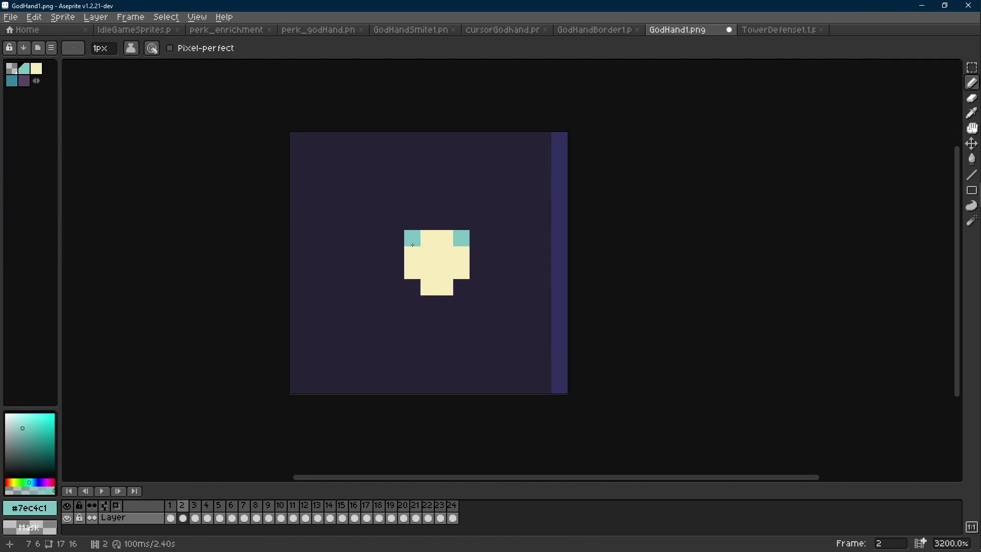
- Add the bottom-right teal corner on frame 2, then move to frame 3 with teal selected
{"action": "left_click", "coordinate": [462, 287]}
{"action": "key", "text": "Right"}
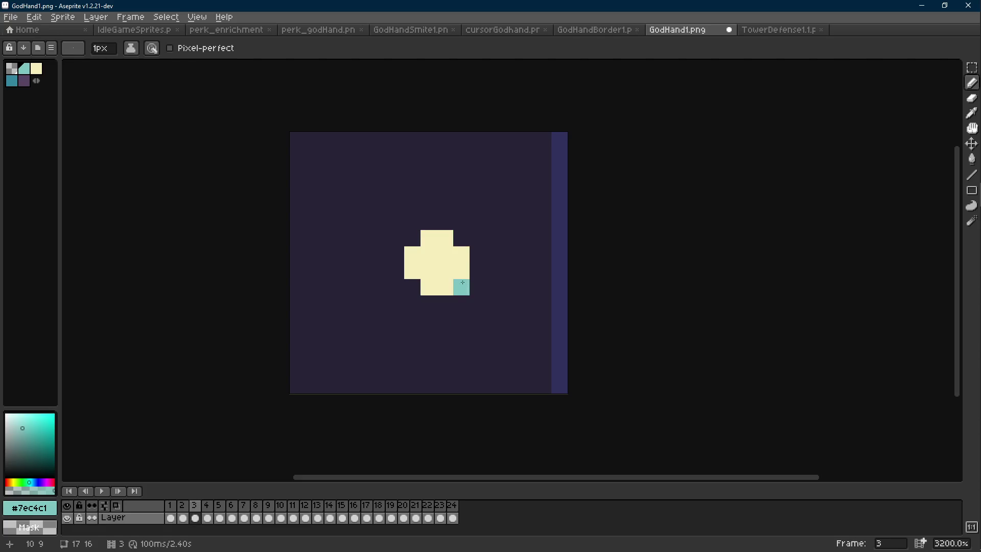
{"action": "left_click", "coordinate": [444, 284], "text": "alt"}
{"action": "key", "text": "Right"}
{"action": "key", "text": "Left"}
{"action": "key", "text": "Left"}
{"action": "left_click", "coordinate": [461, 238], "text": "alt"}
{"action": "key", "text": "Right"}
- Ring frame 3's cream square with teal pixels on its top, left, bottom and right sides
{"action": "left_click_drag", "start_coordinate": [445, 222], "coordinate": [432, 224]}
{"action": "left_click", "coordinate": [396, 254]}
{"action": "left_click", "coordinate": [396, 270]}
{"action": "left_click", "coordinate": [429, 304]}
{"action": "left_click", "coordinate": [445, 303]}
{"action": "left_click", "coordinate": [478, 254]}
{"action": "left_click", "coordinate": [477, 272]}
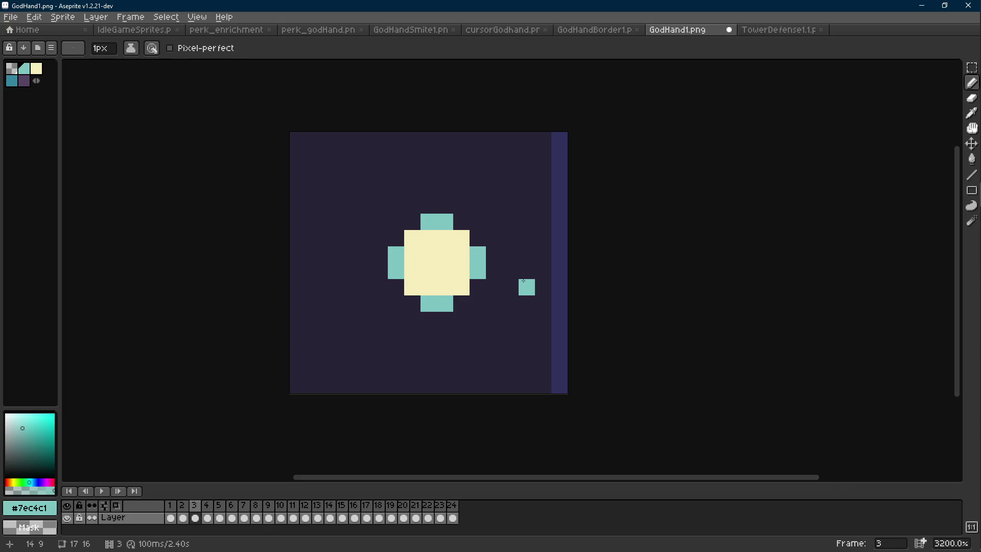
- Add teal pixels at the top-right and top-left corners of frame 4's square
{"action": "key", "text": "Right"}
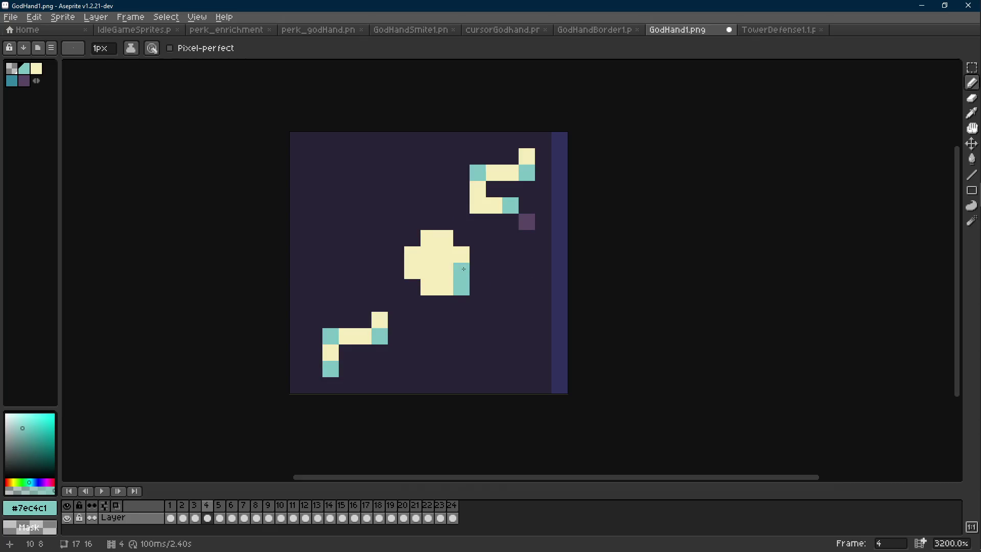
{"action": "left_click", "coordinate": [461, 238]}
{"action": "left_click", "coordinate": [417, 245]}
{"action": "key", "text": "Right"}
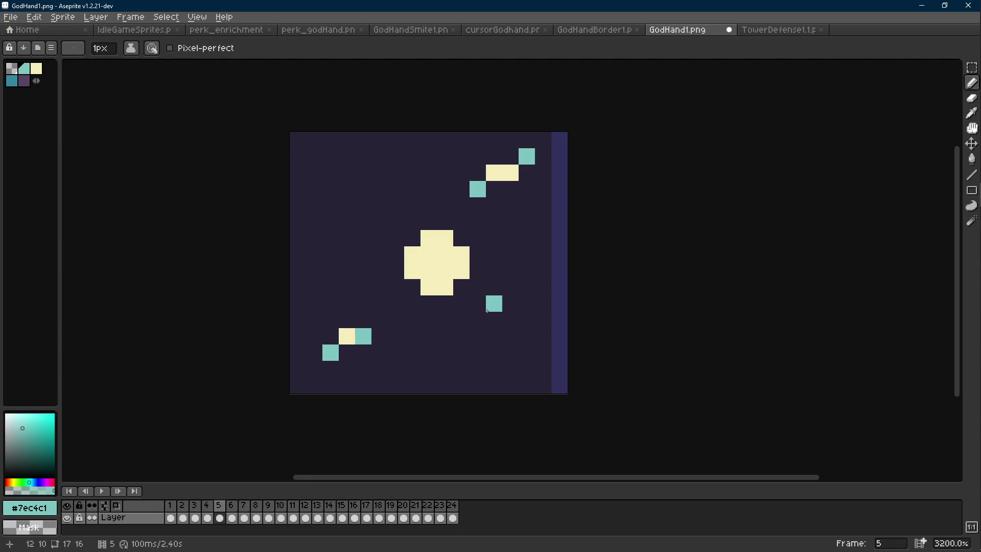
{"action": "key", "text": "Left"}
- Select frame 4's cream square and step ahead through frames 5 to 10
{"action": "key", "text": "m"}
{"action": "left_click_drag", "start_coordinate": [461, 238], "coordinate": [388, 294]}
{"action": "key", "text": "Right"}
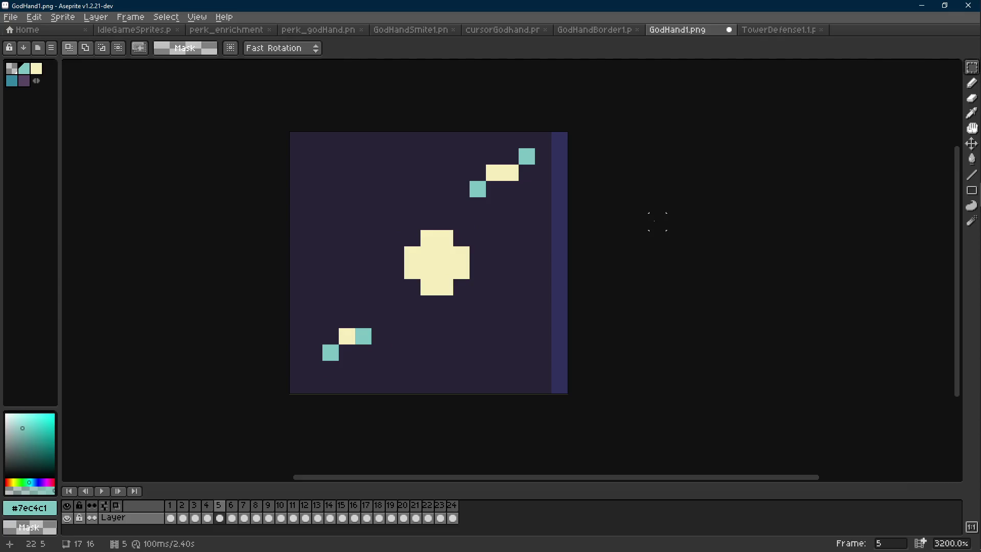
{"action": "key", "text": "Right"}
{"action": "key", "text": "Right"}
{"action": "key", "text": "Right"}
{"action": "key", "text": "Right"}
{"action": "key", "text": "Right"}
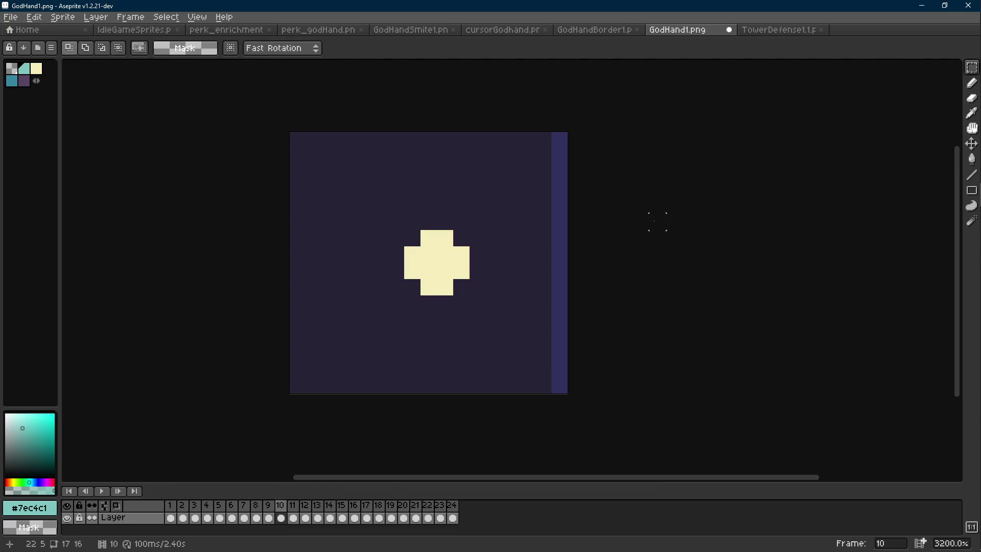
- Step ahead through the later frames of the animation, from 18 to 23
{"action": "key", "text": "Right"}
{"action": "key", "text": "Right"}
{"action": "key", "text": "Right"}
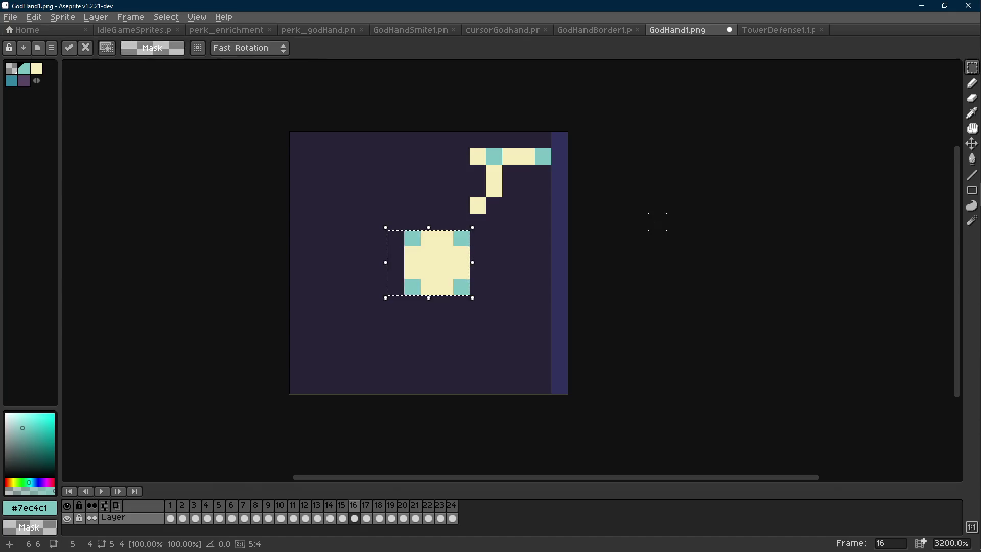
{"action": "key", "text": "d"}
{"action": "key", "text": "Right"}
{"action": "key", "text": "Right"}
{"action": "key", "text": "m"}
{"action": "key", "text": "d"}
{"action": "key", "text": "Right"}
{"action": "key", "text": "Right"}
{"action": "key", "text": "Right"}
- Drop the selection and loop back to frame 1, comparing it with frame 2
{"action": "key", "text": "Right"}
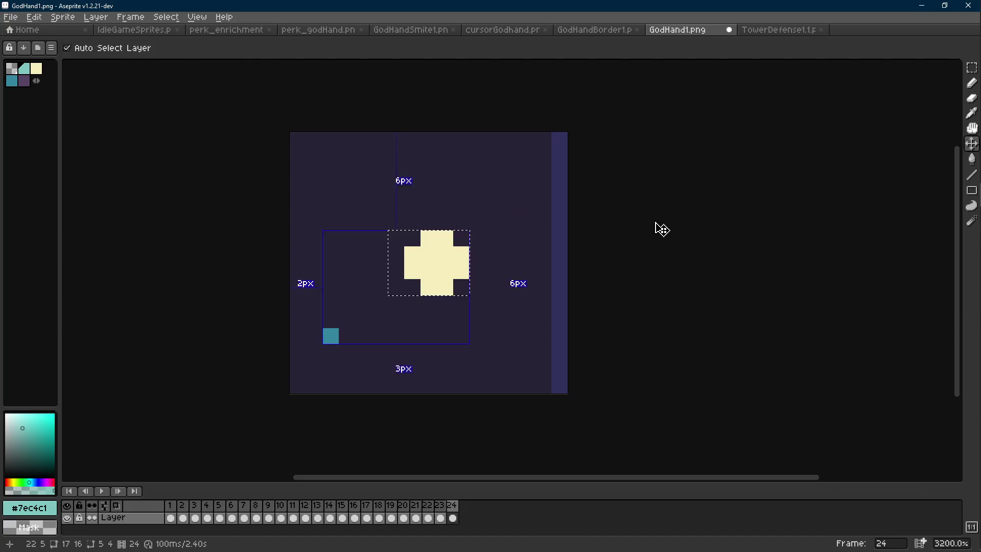
{"action": "key", "text": "ctrl+d"}
{"action": "key", "text": "m"}
{"action": "key", "text": "Right"}
{"action": "key", "text": "Right"}
{"action": "key", "text": "Left"}
{"action": "key", "text": "Right"}
{"action": "key", "text": "Left"}
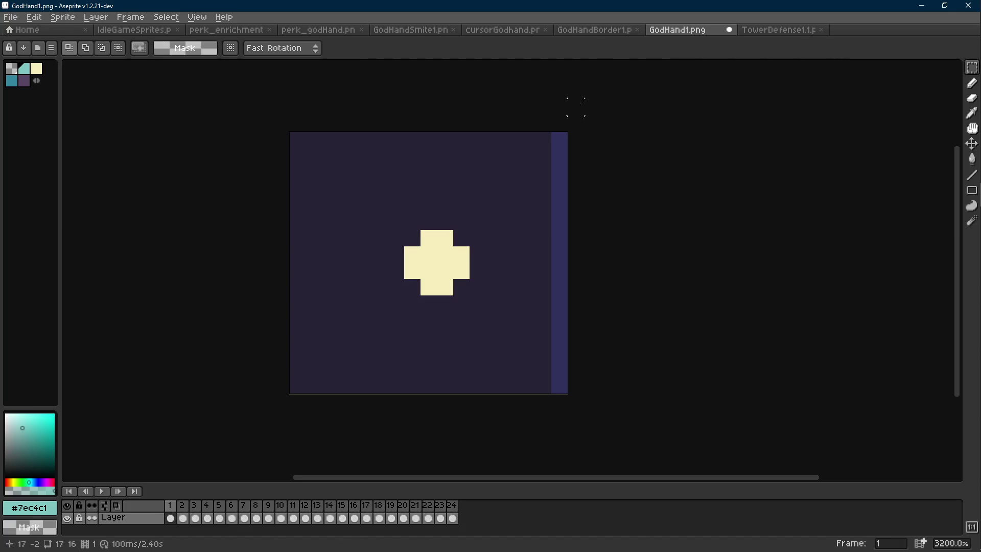
- Play the sparkle animation, then undo the paste and the teal pencil strokes on frame 3
{"action": "key", "text": "Return"}
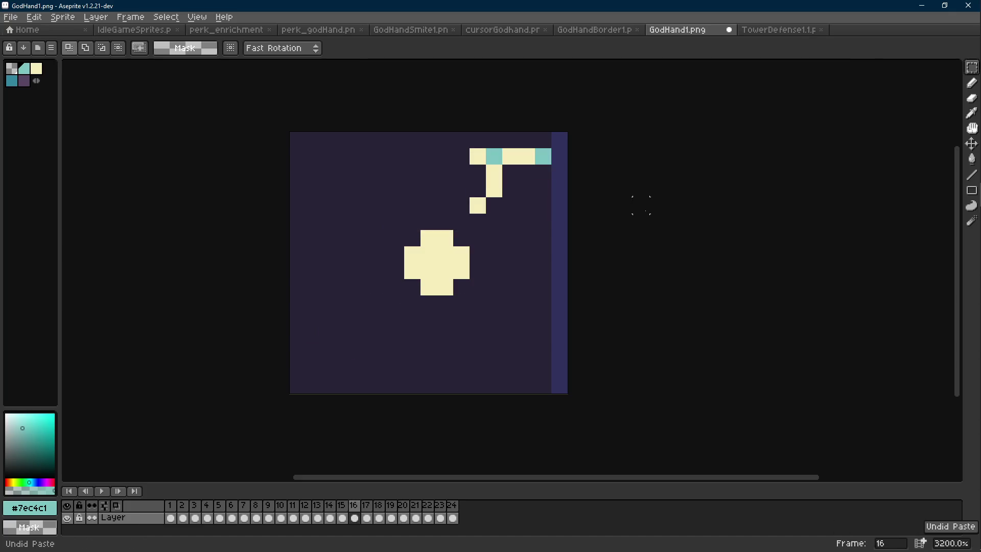
{"action": "key", "text": "ctrl+z"}
{"action": "key", "text": "ctrl+z"}
{"action": "key", "text": "ctrl+z"}
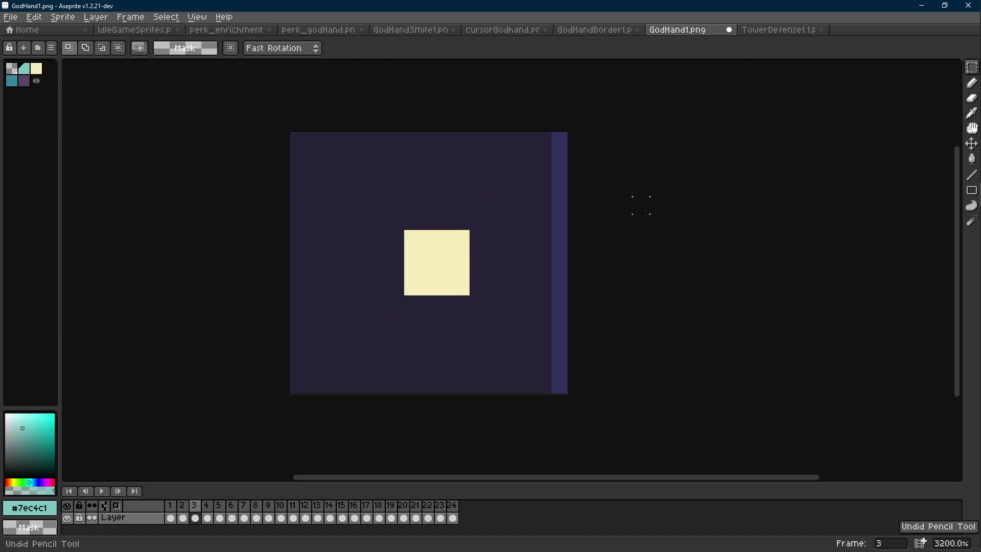
{"action": "key", "text": "ctrl+z"}
{"action": "key", "text": "ctrl+z"}
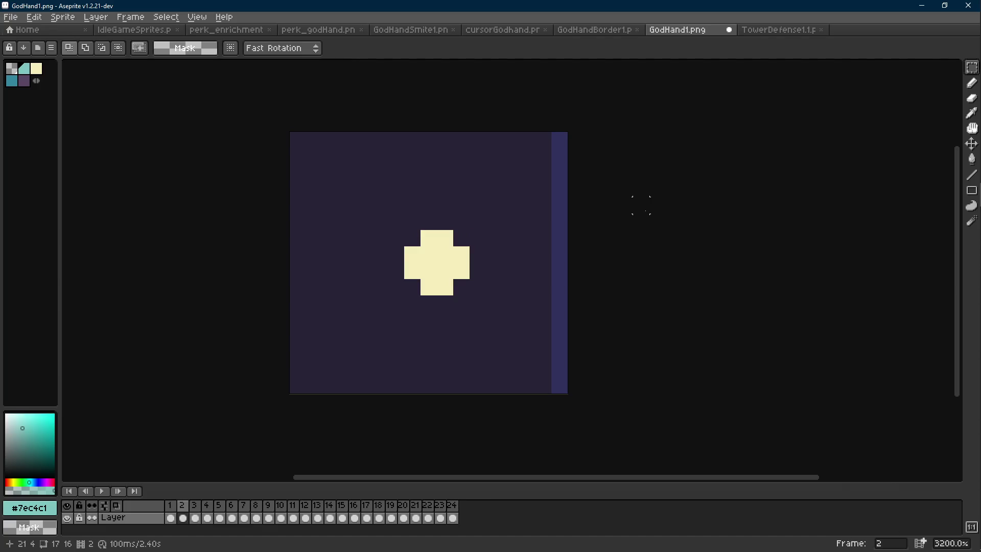
{"action": "key", "text": "ctrl+z"}
{"action": "key", "text": "ctrl+z"}
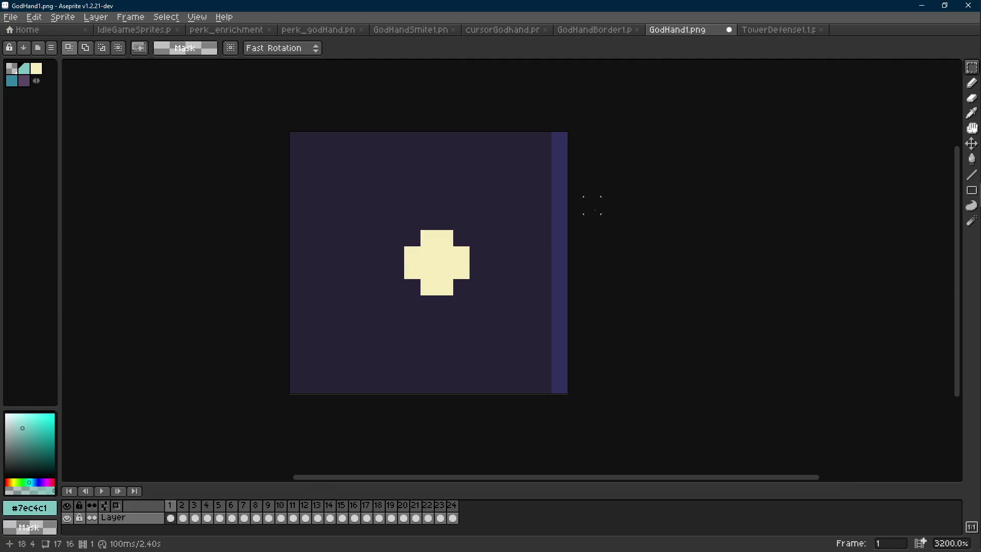
- Redo the teal edits on the later frames and cycle round to frame 3
{"action": "key", "text": "ctrl+y"}
{"action": "key", "text": "ctrl+y"}
{"action": "key", "text": "ctrl+y"}
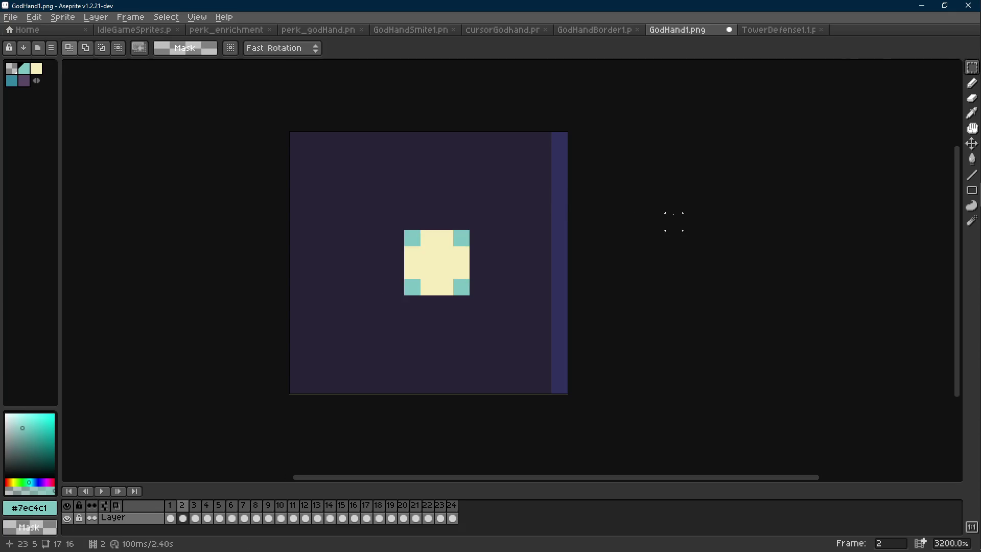
{"action": "key", "text": "ctrl+y"}
{"action": "key", "text": "ctrl+y"}
{"action": "key", "text": "ctrl+y"}
{"action": "key", "text": "ctrl+y"}
{"action": "key", "text": "ctrl+y"}
{"action": "key", "text": "ctrl+y"}
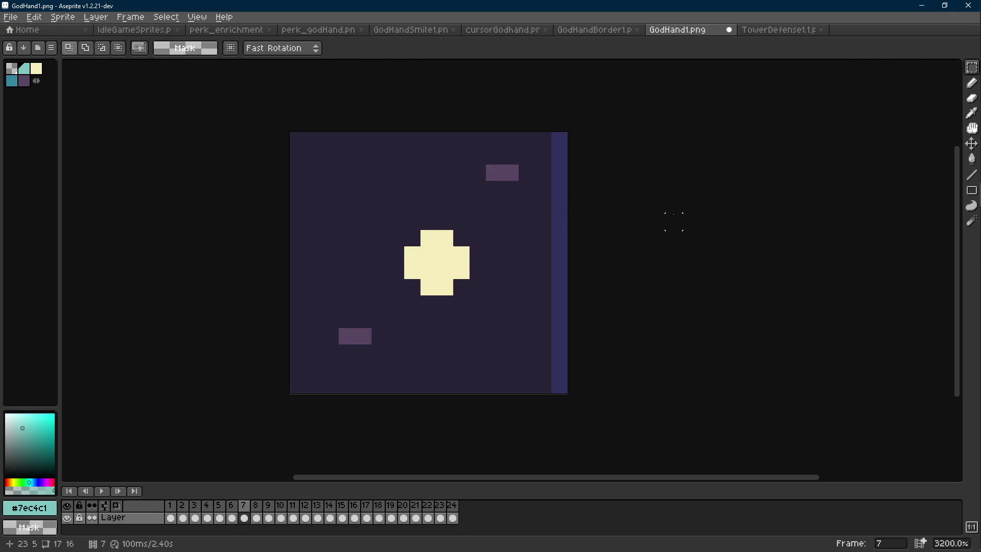
{"action": "key", "text": "ctrl+y"}
{"action": "key", "text": "ctrl+y"}
{"action": "key", "text": "ctrl+y"}
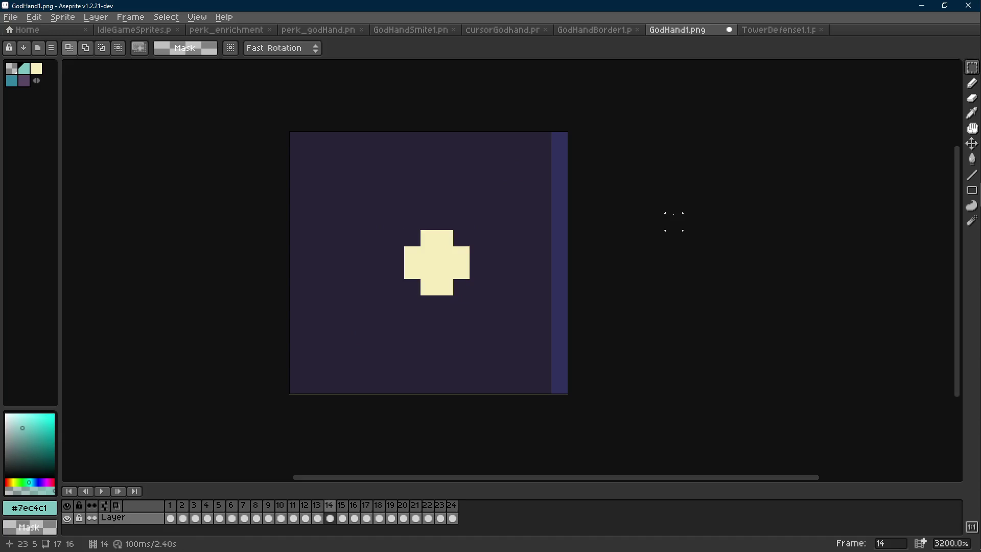
{"action": "key", "text": "ctrl+y"}
{"action": "key", "text": "ctrl+y"}
{"action": "key", "text": "ctrl+y"}
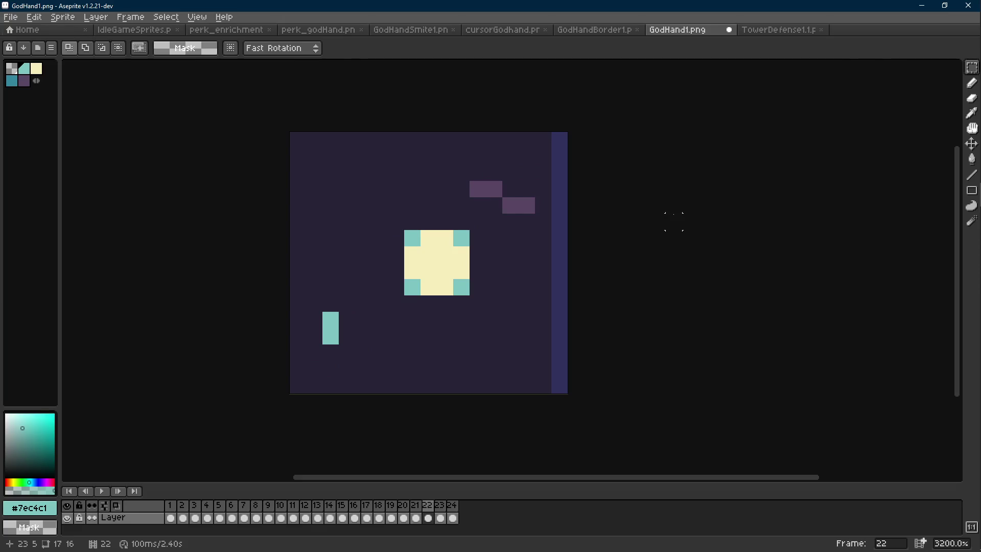
{"action": "key", "text": "Right"}
{"action": "key", "text": "Right"}
{"action": "key", "text": "Right"}
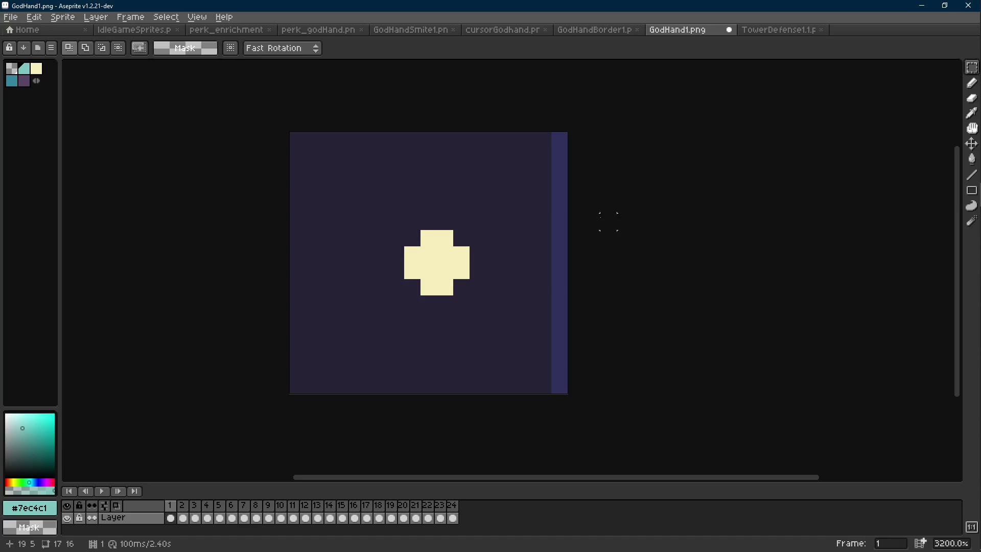
{"action": "scroll", "coordinate": [482, 258], "scroll_direction": "up", "scroll_amount": 1}
- Fill the missing cream pixel in frame 3's square using cream picked from the cross
{"action": "key", "text": "e"}
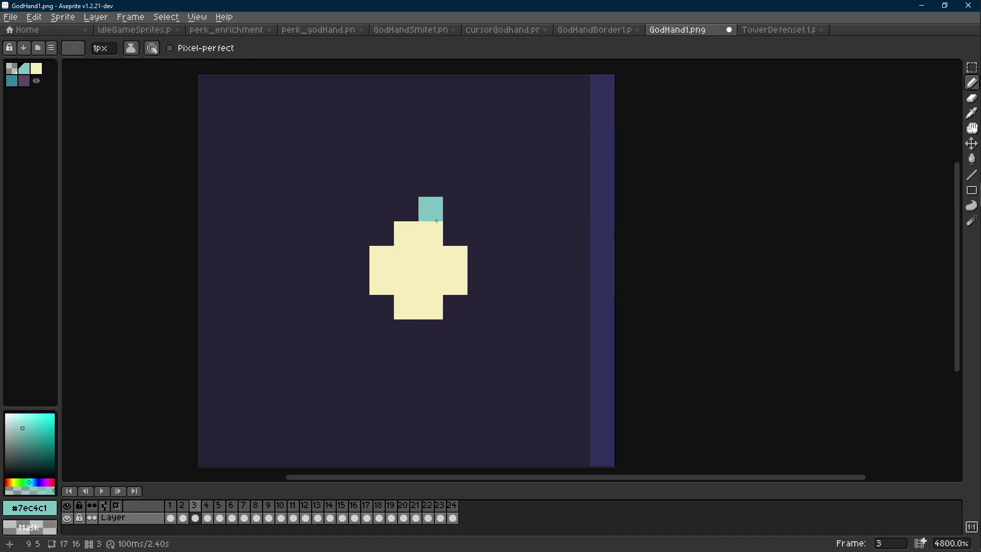
{"action": "left_click", "coordinate": [447, 247], "text": "alt"}
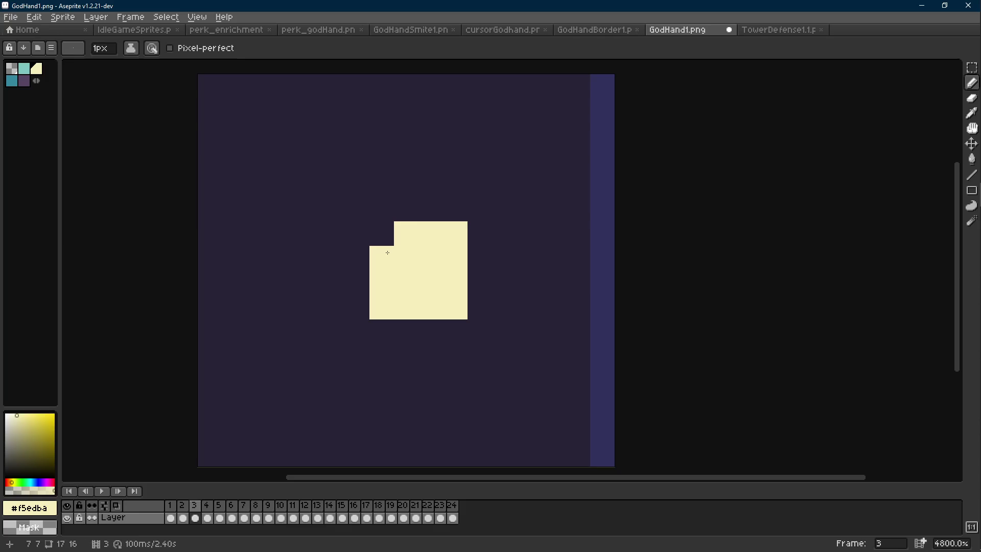
{"action": "left_click", "coordinate": [382, 234]}
- Pick teal and add teal pixels above and left of frame 3's cream square
{"action": "key", "text": "Left"}
{"action": "left_click", "coordinate": [460, 225], "text": "alt"}
{"action": "key", "text": "Right"}
{"action": "left_click", "coordinate": [431, 208]}
{"action": "left_click", "coordinate": [406, 209]}
{"action": "left_click", "coordinate": [357, 251]}
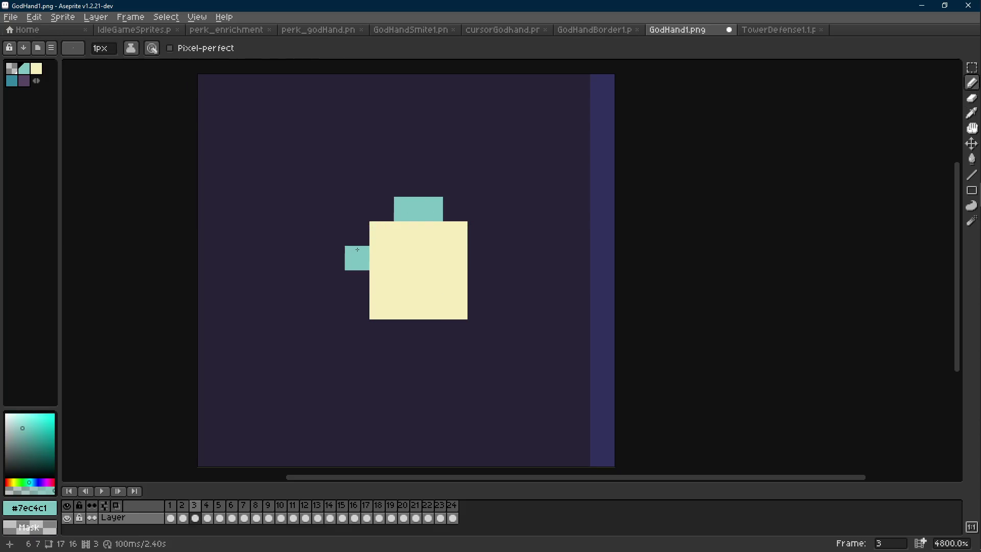
{"action": "left_click", "coordinate": [357, 282]}
- Add teal pixels along the square's bottom and right side, removing a stray corner pixel
{"action": "left_click", "coordinate": [406, 331]}
{"action": "left_click", "coordinate": [430, 332]}
{"action": "left_click", "coordinate": [455, 307]}
{"action": "key", "text": "ctrl+z"}
{"action": "left_click", "coordinate": [479, 283]}
{"action": "left_click", "coordinate": [479, 258]}
- Select the finished frame 3 sparkle, then clear the selection
{"action": "key", "text": "m"}
{"action": "left_click_drag", "start_coordinate": [492, 194], "coordinate": [345, 345]}
{"action": "left_click", "coordinate": [667, 256]}
{"action": "scroll", "coordinate": [668, 259], "scroll_direction": "down", "scroll_amount": 1}
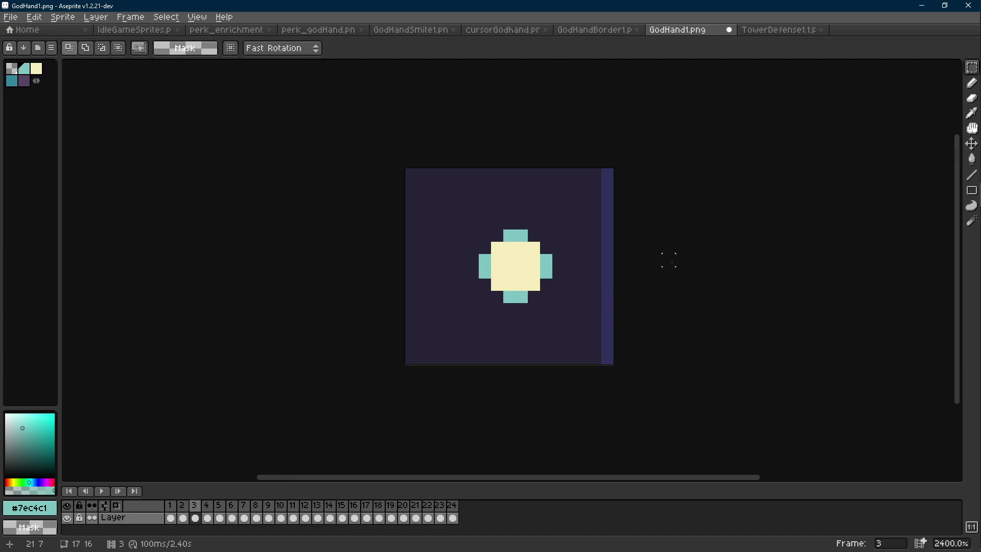
- Revert frame 10 to the teal-armed cross and step ahead to frame 18
{"action": "key", "text": "Right"}
{"action": "key", "text": "Left"}
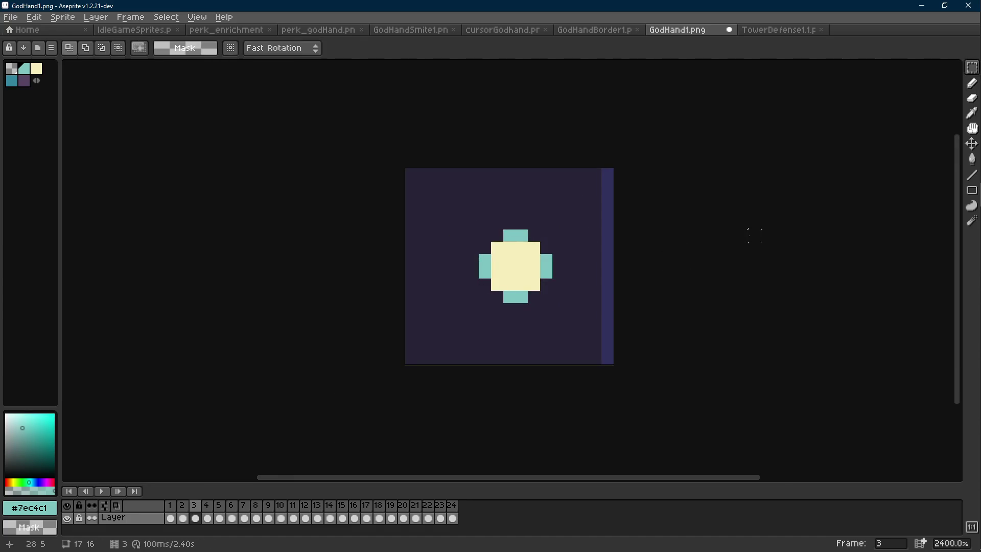
{"action": "key", "text": "Right"}
{"action": "key", "text": "Right"}
{"action": "key", "text": "Right"}
{"action": "key", "text": "Right"}
{"action": "key", "text": "Right"}
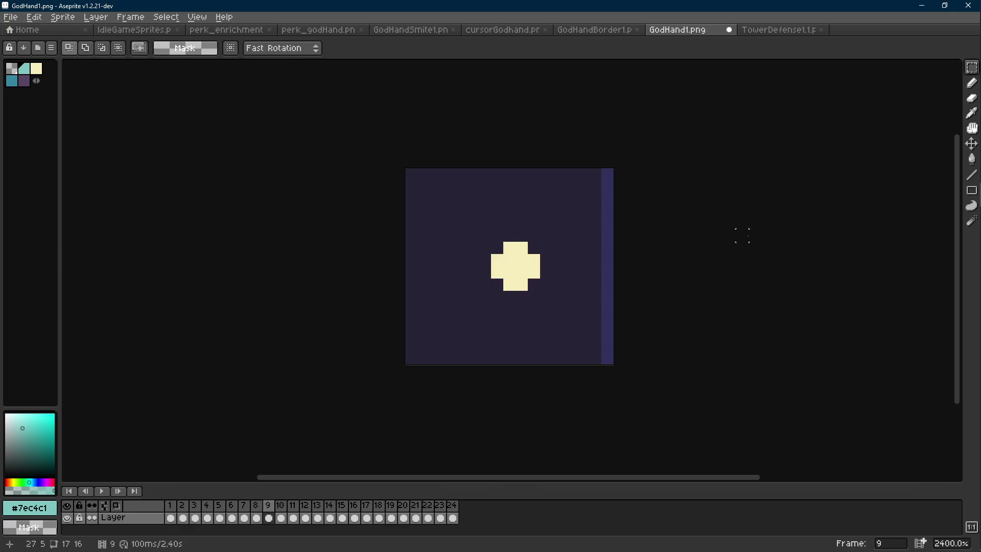
{"action": "key", "text": "ctrl+v"}
{"action": "key", "text": "Return"}
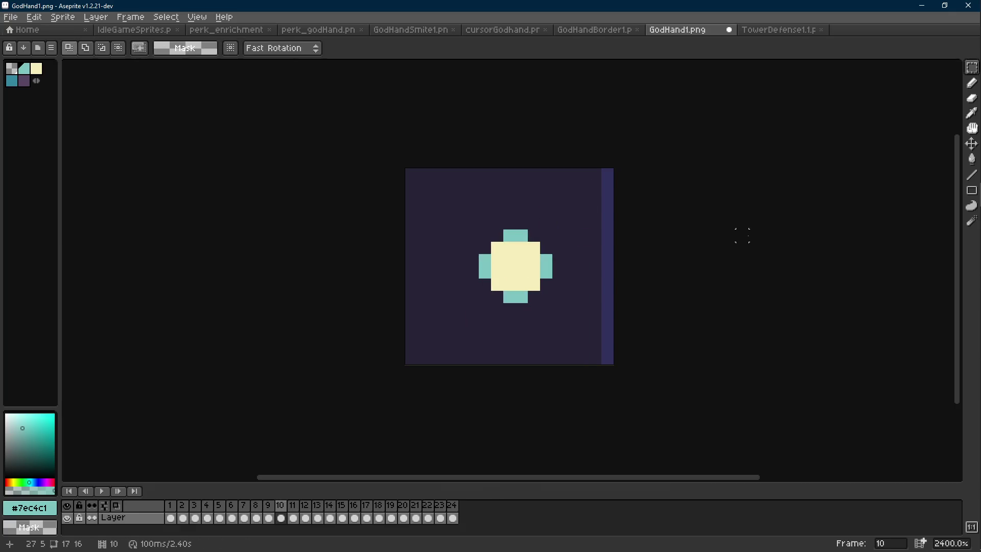
{"action": "key", "text": "Right"}
{"action": "key", "text": "Right"}
{"action": "key", "text": "Right"}
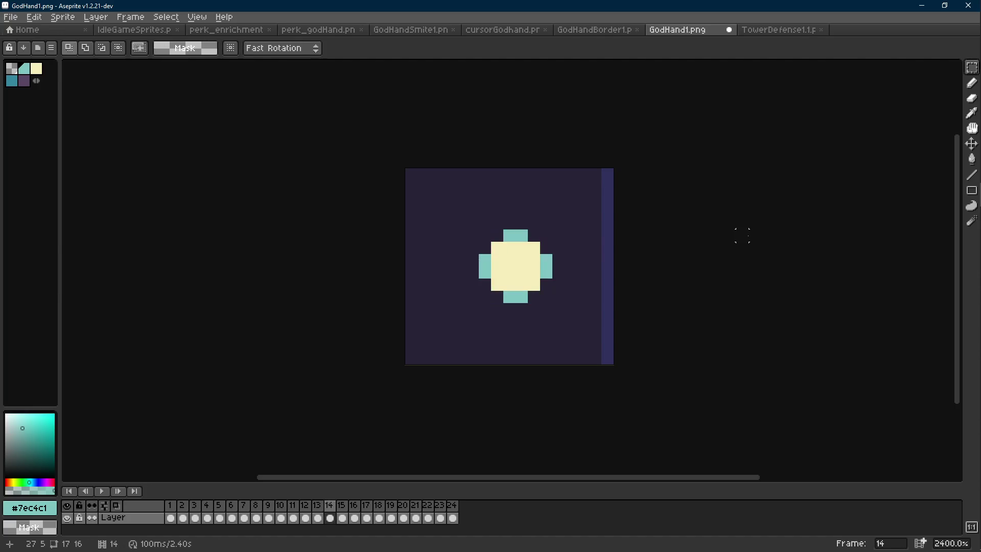
{"action": "key", "text": "Right"}
- Undo the last selection change and the stray teal pixels on frame 3, then review frames 2–6
{"action": "key", "text": "ctrl+z"}
{"action": "key", "text": "ctrl+z"}
{"action": "key", "text": "ctrl+z"}
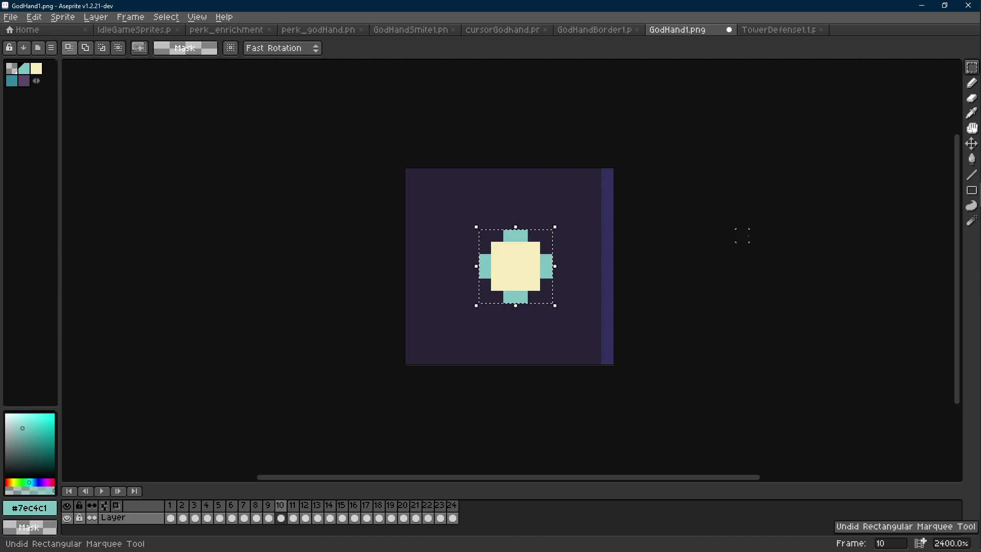
{"action": "key", "text": "ctrl+z"}
{"action": "key", "text": "ctrl+z"}
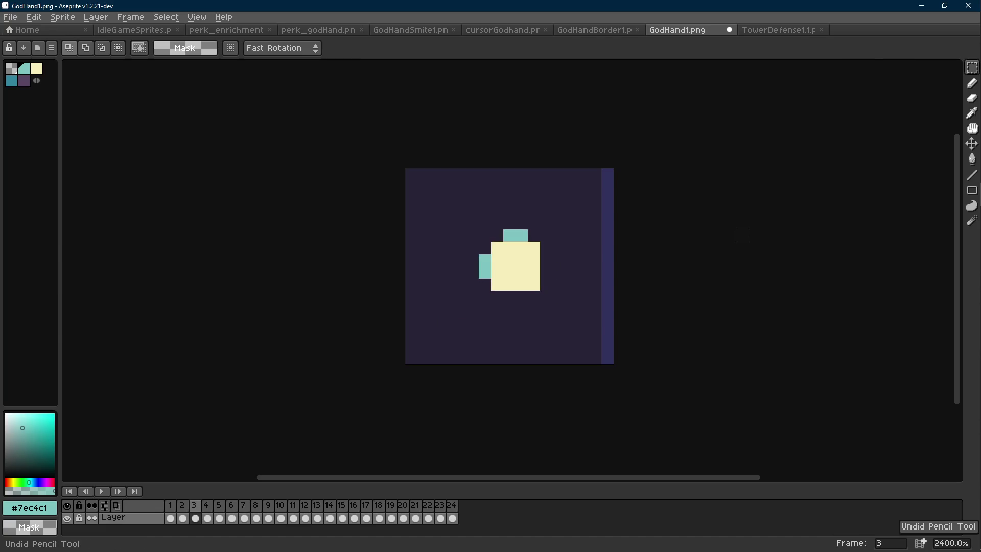
{"action": "key", "text": "Left"}
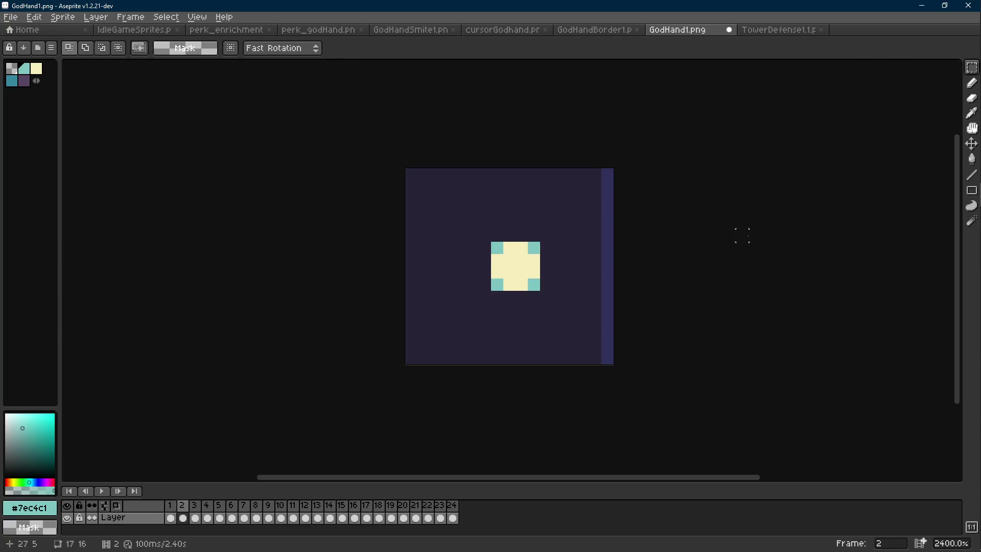
{"action": "key", "text": "Right"}
{"action": "key", "text": "Right"}
{"action": "key", "text": "Right"}
{"action": "key", "text": "Right"}
{"action": "key", "text": "Right"}
{"action": "key", "text": "Right"}
{"action": "key", "text": "Right"}
{"action": "key", "text": "Right"}
{"action": "key", "text": "Right"}
{"action": "key", "text": "Right"}
{"action": "key", "text": "Right"}
{"action": "key", "text": "Right"}
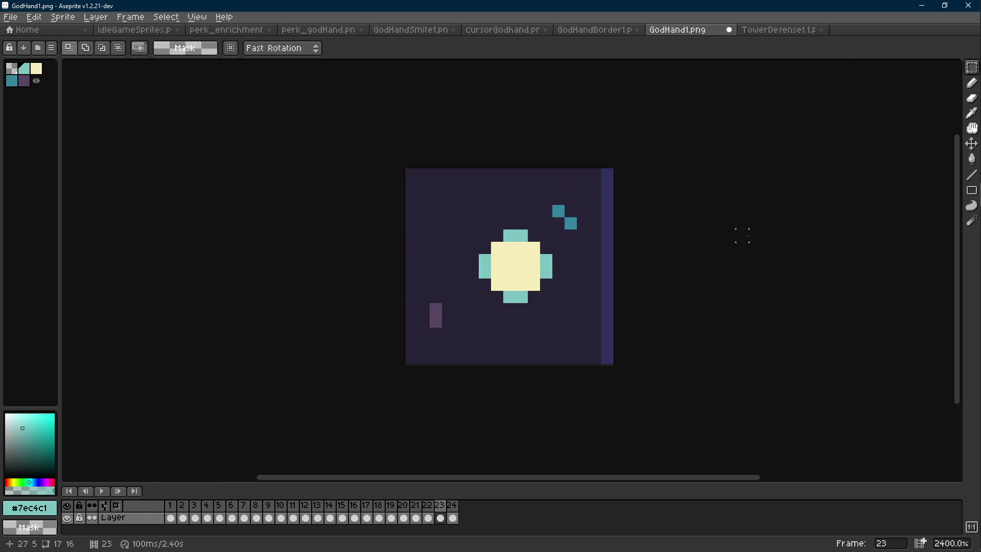
{"action": "key", "text": "Right"}
{"action": "key", "text": "Right"}
{"action": "key", "text": "Right"}
- Play and stop the sparkle animation, then save GodHand1.png with Ctrl+S
{"action": "scroll", "coordinate": [672, 233], "scroll_direction": "down", "scroll_amount": 9}
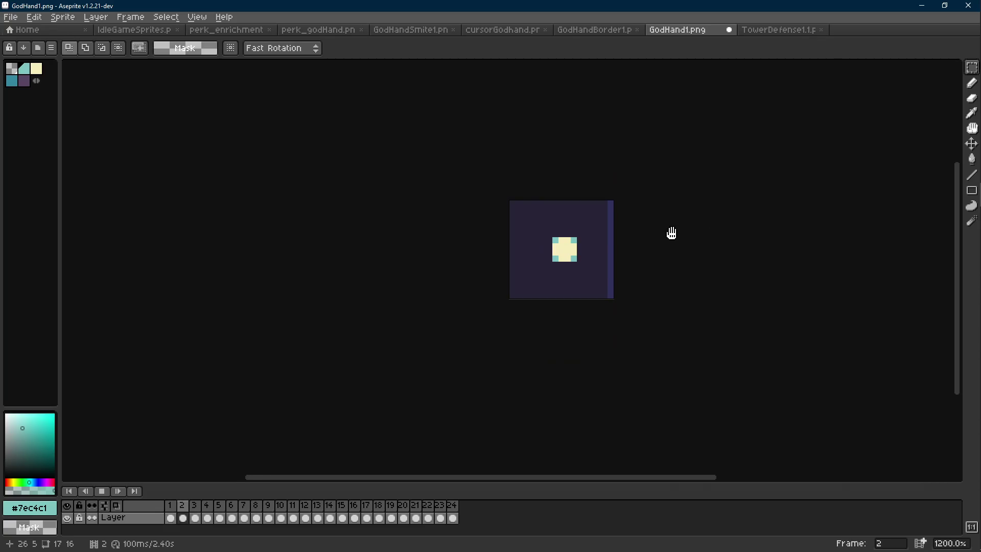
{"action": "key", "text": "Return"}
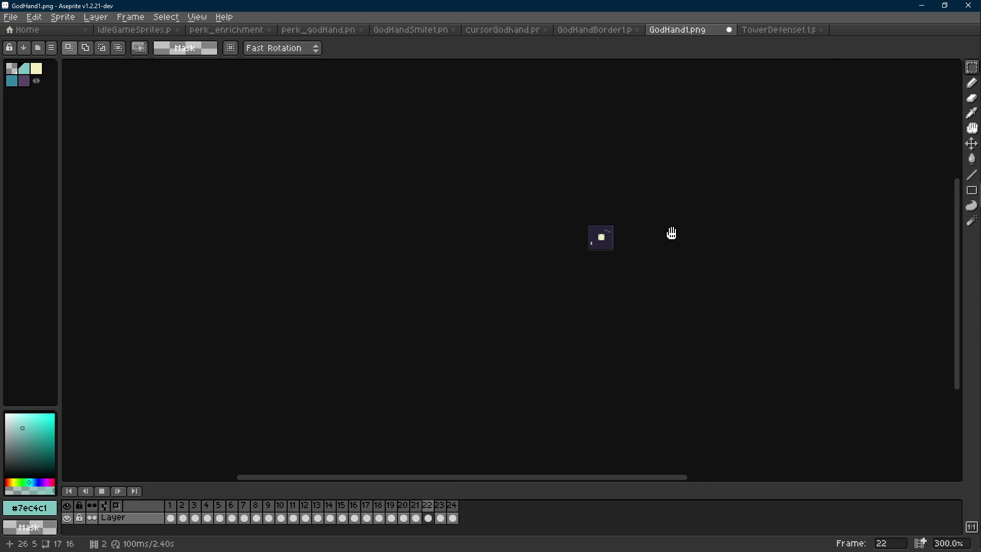
{"action": "scroll", "coordinate": [620, 245], "scroll_direction": "up", "scroll_amount": 1}
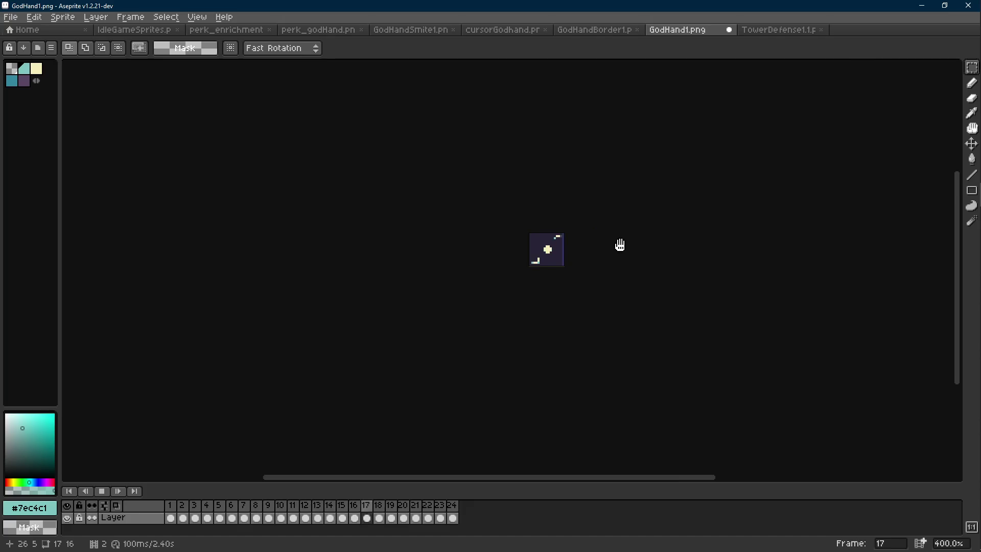
{"action": "key", "text": "Return"}
{"action": "key", "text": "ctrl+s"}
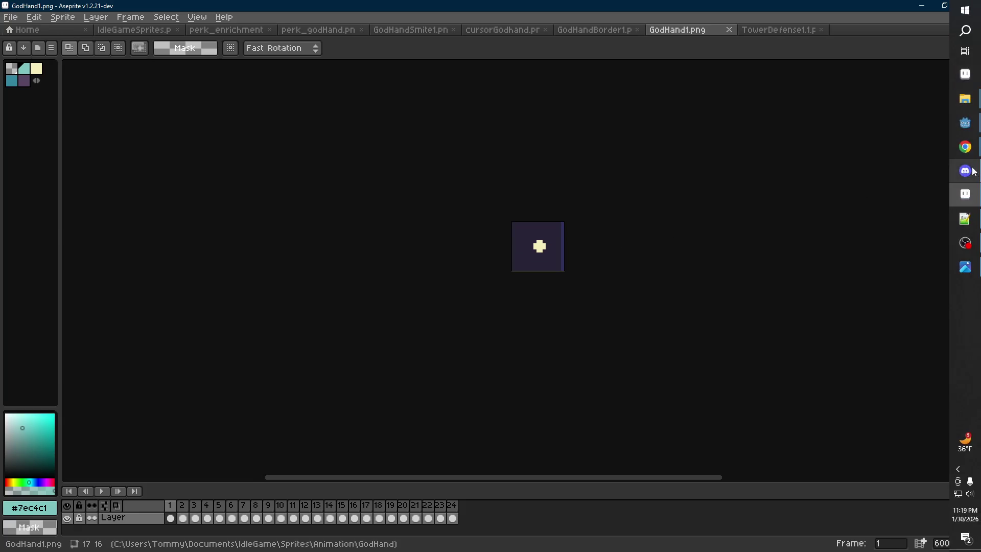
{"action": "scroll", "coordinate": [696, 260], "scroll_direction": "up", "scroll_amount": 5}
{"action": "key", "text": "Right"}
{"action": "key", "text": "Right"}
{"action": "key", "text": "Right"}
{"action": "key", "text": "Right"}
{"action": "key", "text": "Right"}
{"action": "key", "text": "Right"}
{"action": "key", "text": "Left"}
{"action": "key", "text": "Right"}
{"action": "key", "text": "Right"}
{"action": "key", "text": "Right"}
{"action": "left_click", "coordinate": [965, 123]}
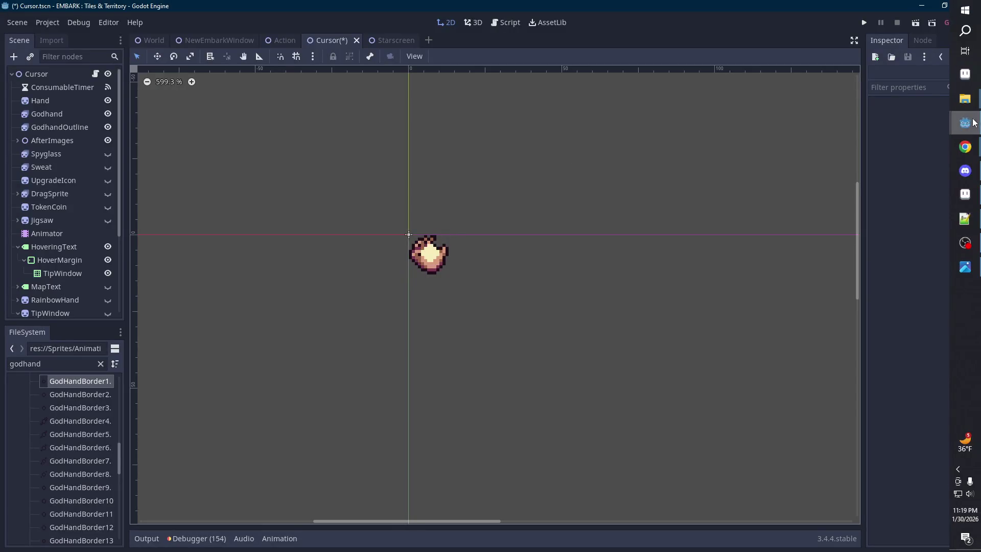
{"action": "left_click", "coordinate": [965, 194]}
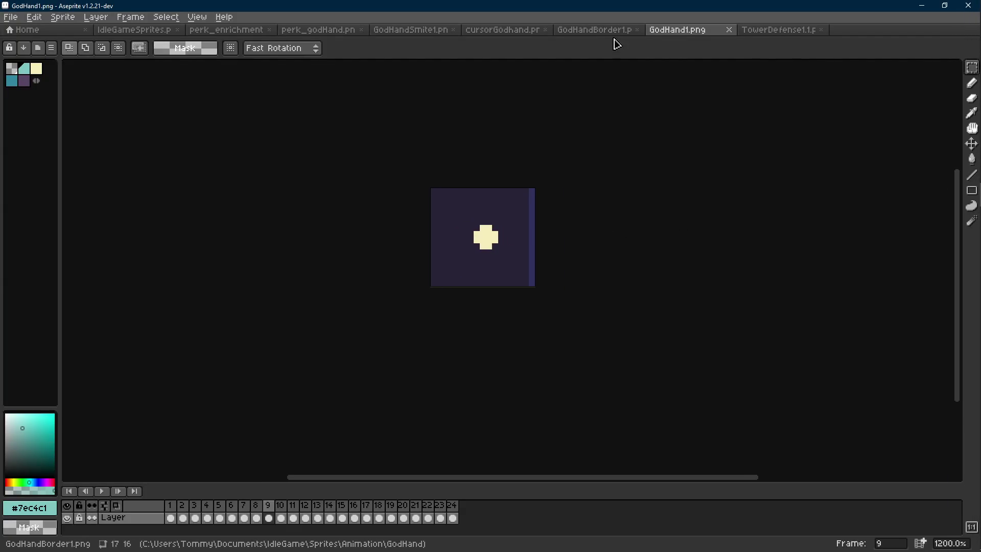
- Close the GodHandBorder1.png tab, select all of the sparkle, and cancel a first Outline attempt
{"action": "left_click", "coordinate": [595, 30]}
{"action": "scroll", "coordinate": [525, 157], "scroll_direction": "up", "scroll_amount": 1}
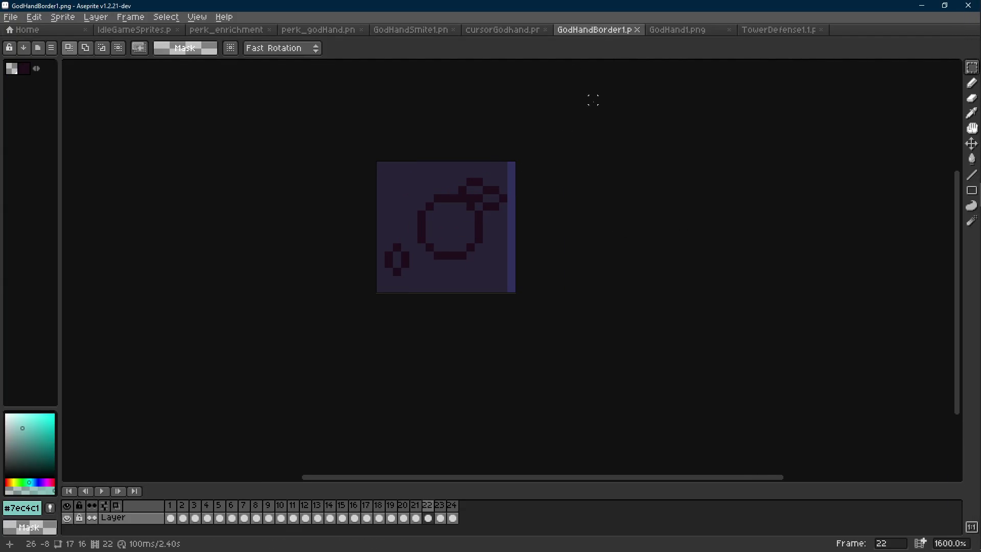
{"action": "left_click", "coordinate": [637, 29]}
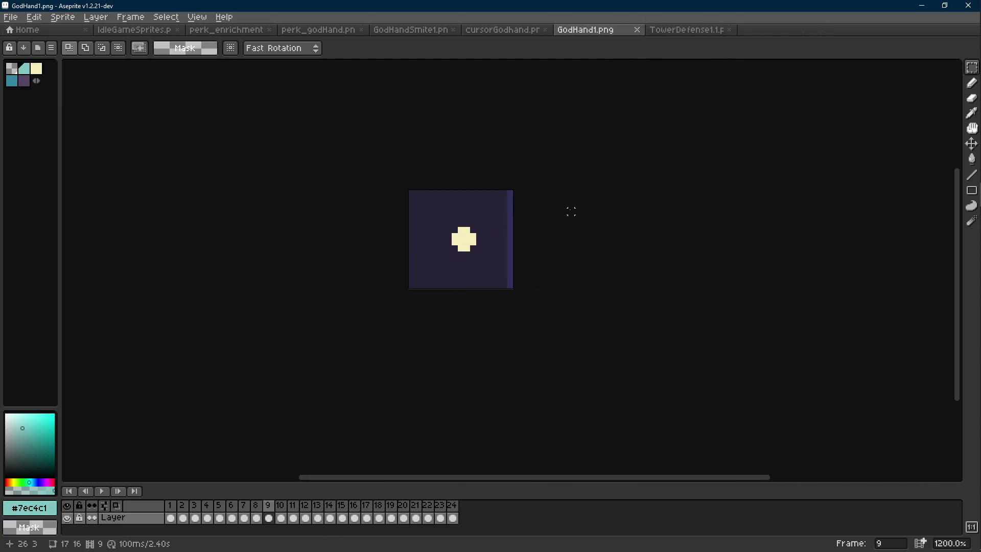
{"action": "key", "text": "Left"}
{"action": "key", "text": "Left"}
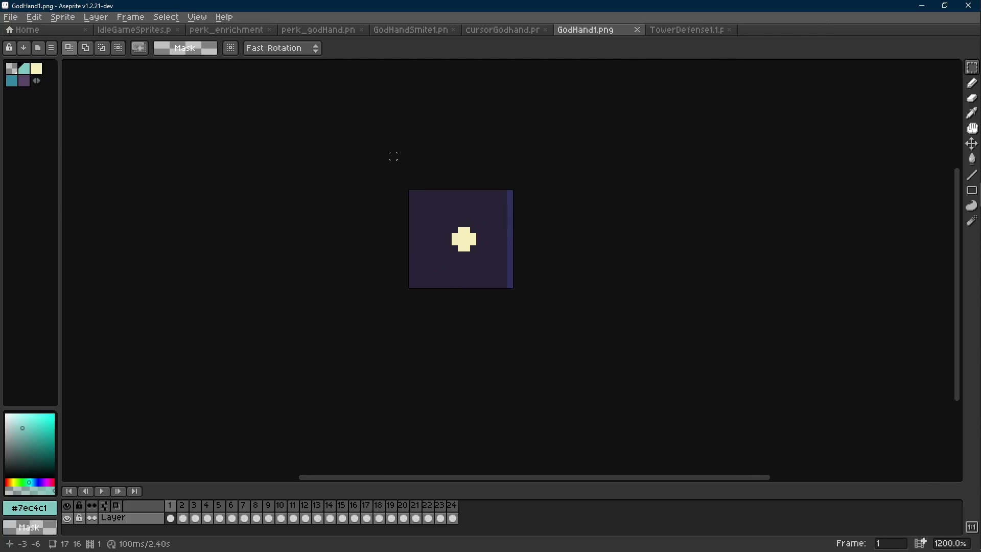
{"action": "key", "text": "ctrl+a"}
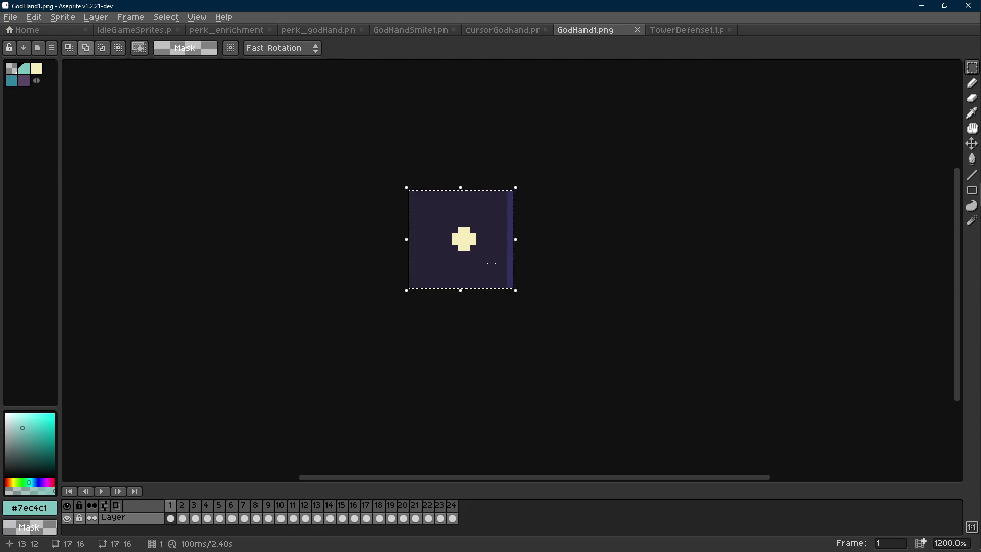
{"action": "key", "text": "shift+o"}
{"action": "left_click", "coordinate": [695, 194]}
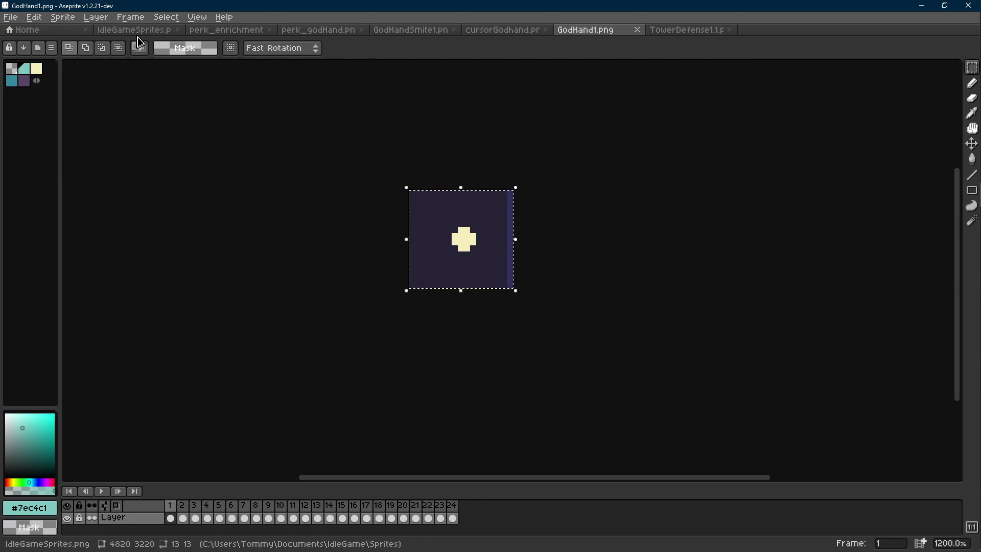
- Back on GodHand1.png, apply the dark #1f0e1c outline to the whole sparkle
{"action": "left_click", "coordinate": [137, 31]}
{"action": "scroll", "coordinate": [460, 207], "scroll_direction": "up", "scroll_amount": 4}
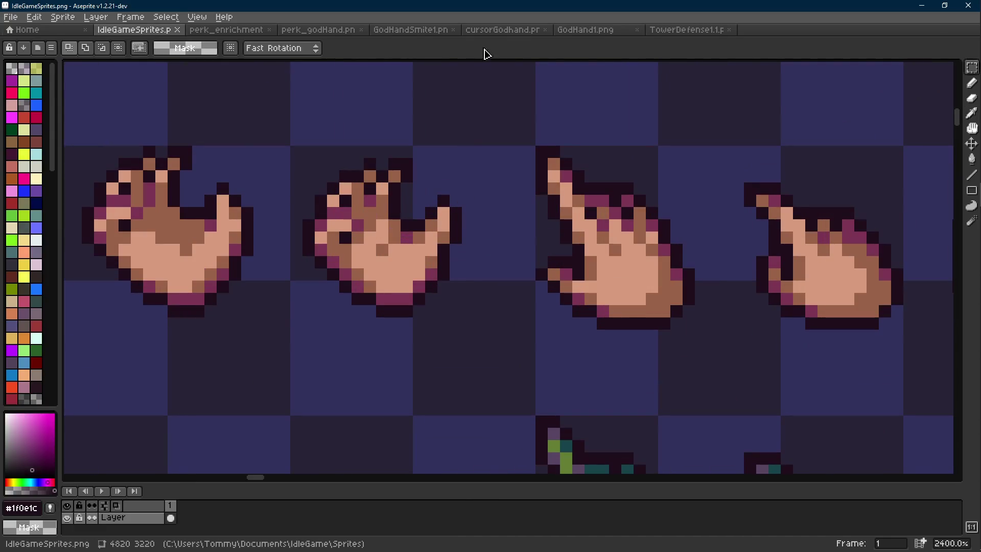
{"action": "left_click", "coordinate": [487, 31]}
{"action": "left_click", "coordinate": [600, 29]}
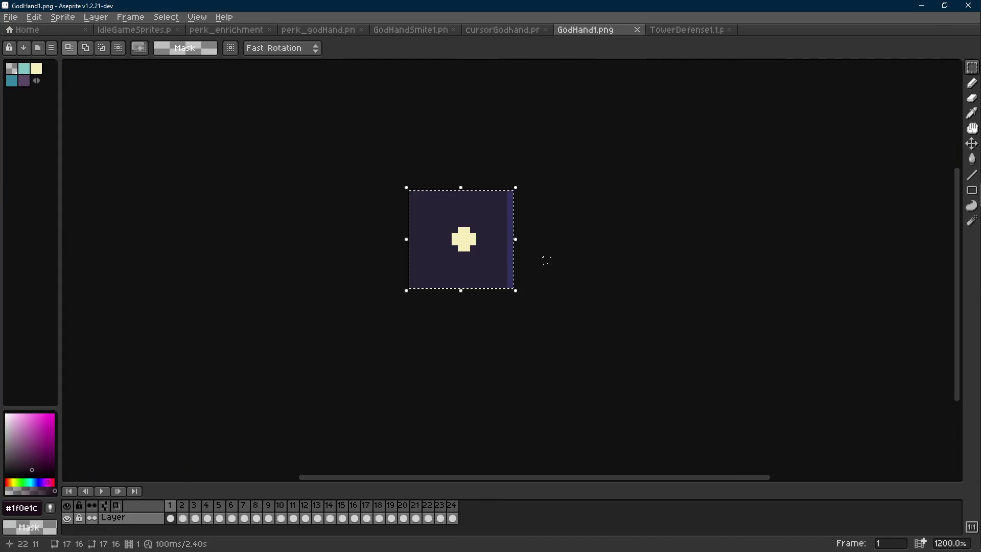
{"action": "key", "text": "shift+o"}
{"action": "left_click", "coordinate": [664, 213]}
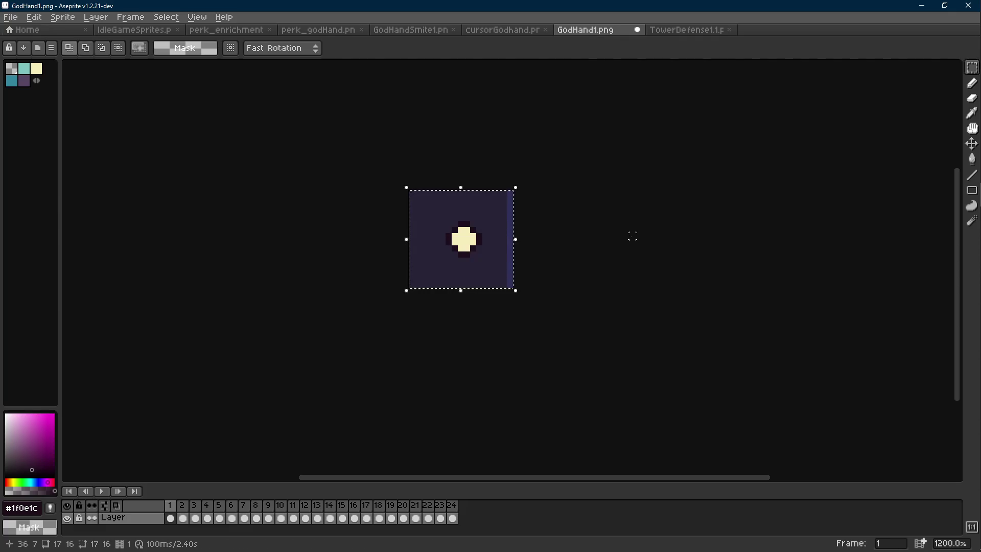
- Save the outlined sparkle as GodHandBorder1.png, confirming the overwrite
{"action": "key", "text": "ctrl+shift+s"}
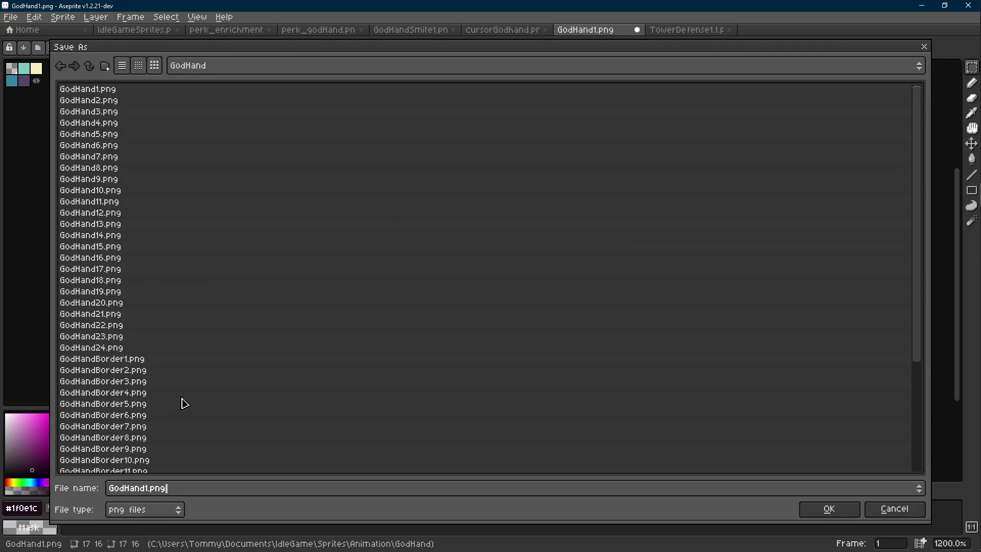
{"action": "left_click", "coordinate": [167, 349]}
{"action": "double_click", "coordinate": [144, 360]}
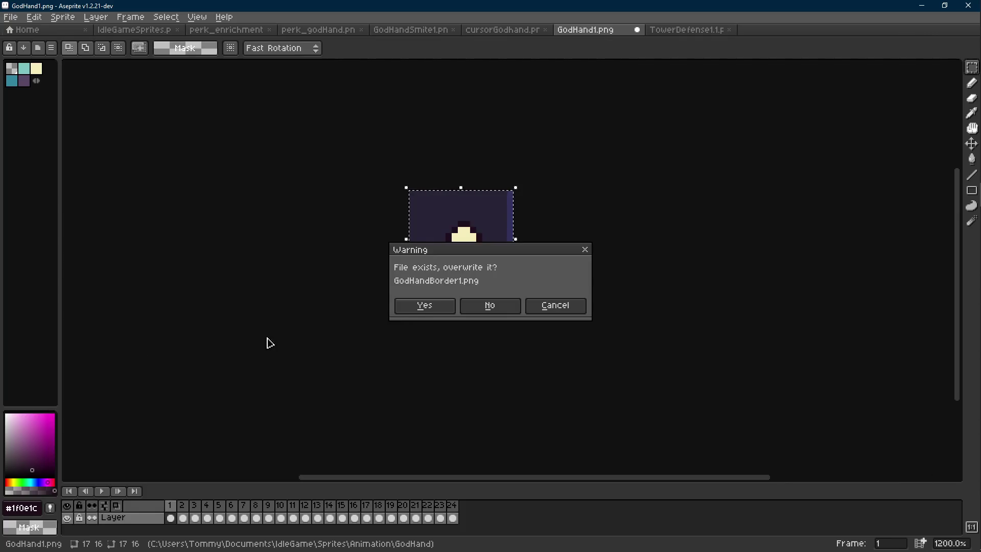
{"action": "left_click", "coordinate": [424, 306]}
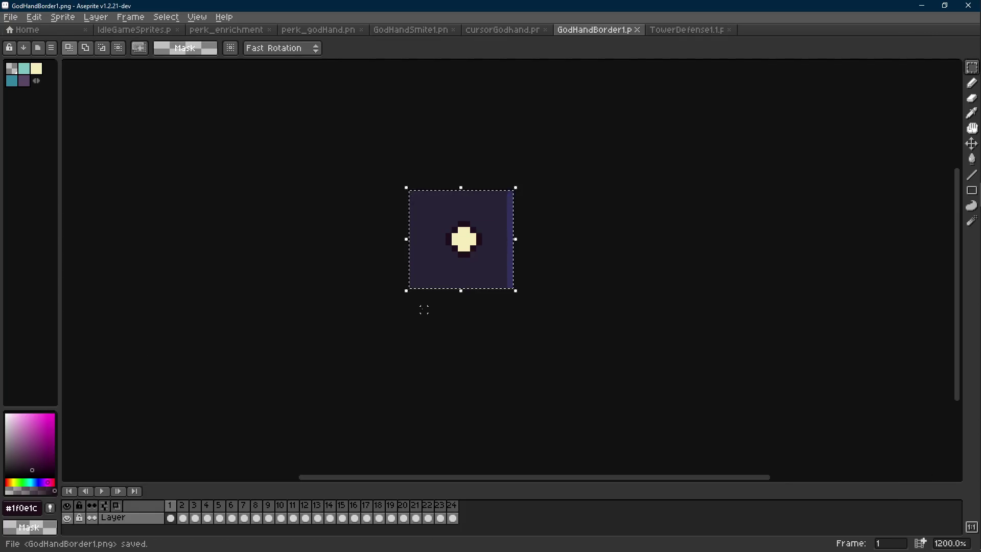
{"action": "key", "text": "d"}
{"action": "key", "text": "Return"}
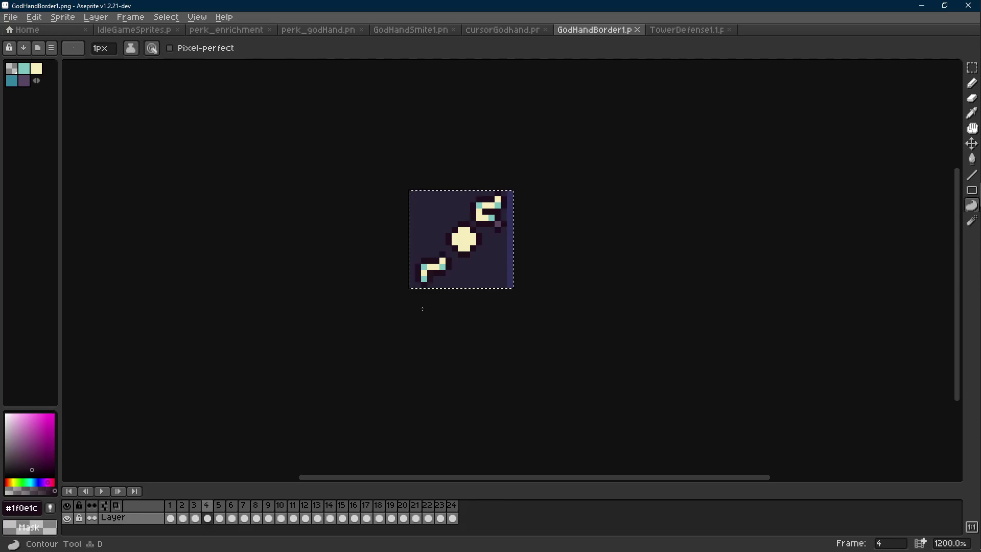
- Run Replace Color on the cream and the dark teal #34859d in the ring frames
{"action": "scroll", "coordinate": [521, 212], "scroll_direction": "up", "scroll_amount": 3}
{"action": "key", "text": "i"}
{"action": "left_click", "coordinate": [412, 258]}
{"action": "key", "text": "shift+r"}
{"action": "left_click", "coordinate": [406, 188]}
{"action": "left_click", "coordinate": [469, 202], "text": "alt"}
{"action": "key", "text": "shift+r"}
{"action": "left_click", "coordinate": [395, 187]}
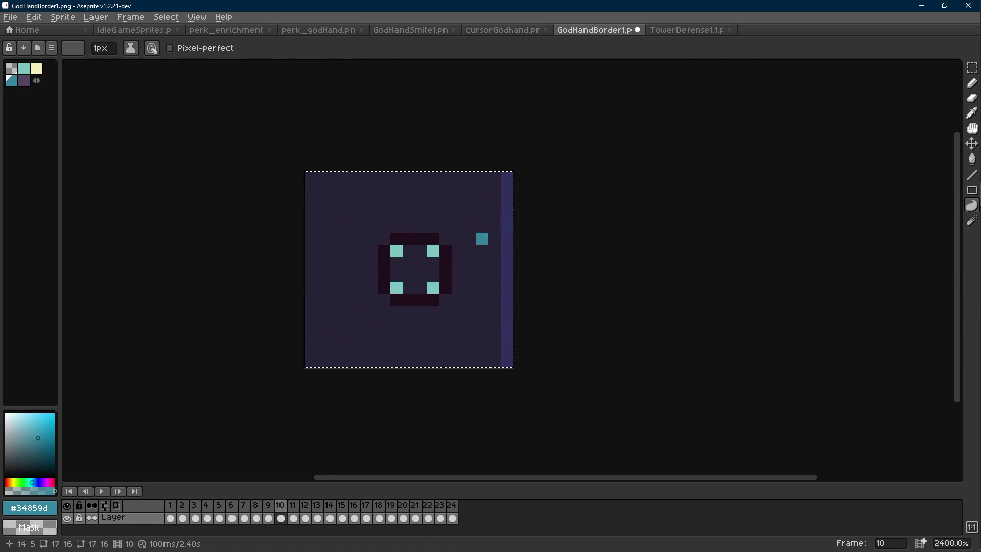
- Replace the light teal #7ec4c1, pick the purple #584563, then close Replace Color
{"action": "left_click", "coordinate": [433, 250], "text": "alt"}
{"action": "key", "text": "shift+r"}
{"action": "left_click", "coordinate": [392, 190]}
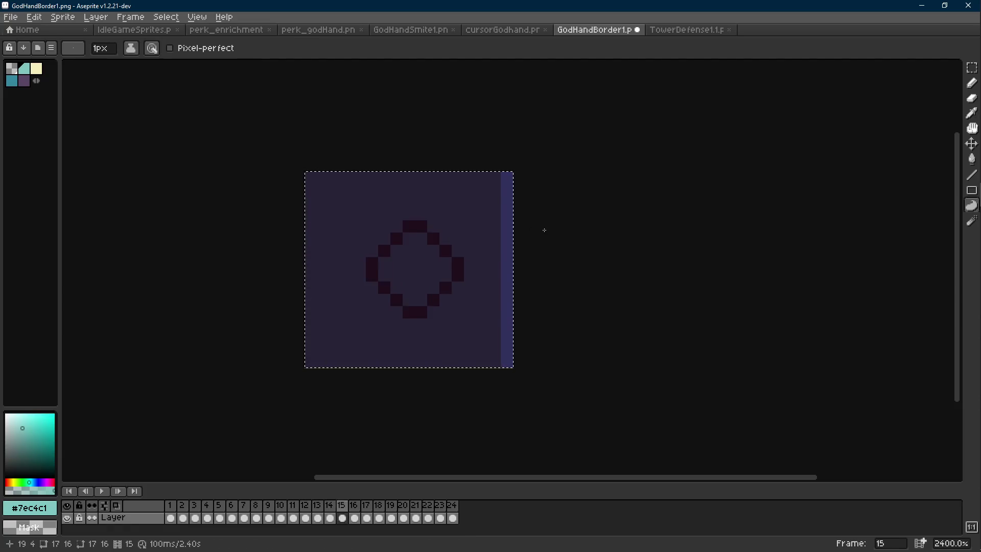
{"action": "left_click", "coordinate": [498, 189], "text": "alt"}
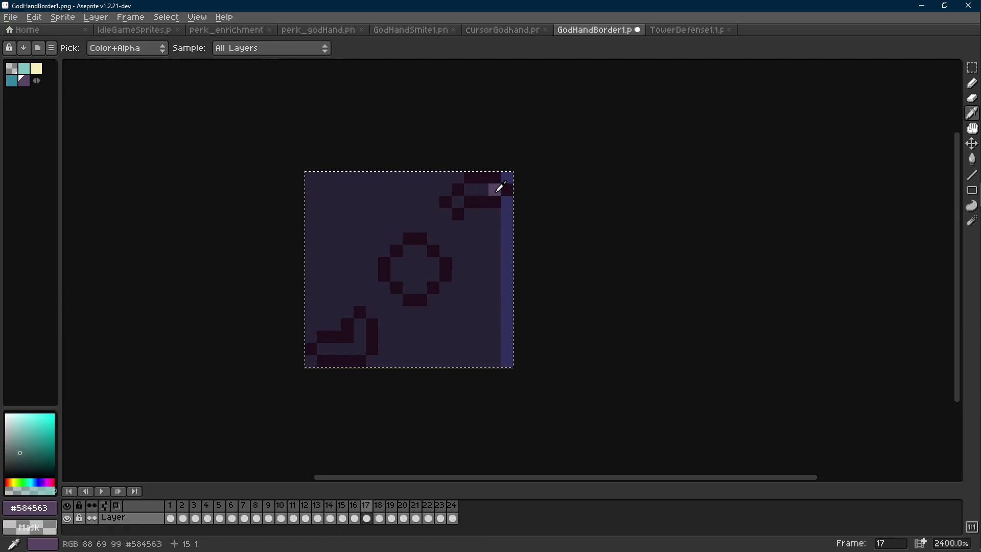
{"action": "key", "text": "shift+r"}
{"action": "key", "text": "Return"}
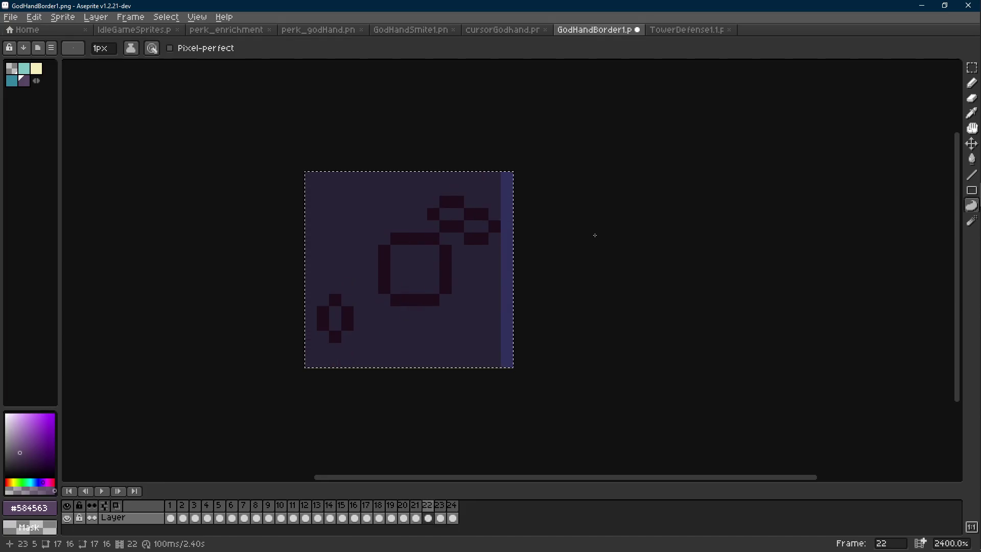
- Deselect, zoom out to the whole sprite, and save GodHandBorder1.png
{"action": "key", "text": "m"}
{"action": "key", "text": "ctrl+d"}
{"action": "key", "text": "minus"}
{"action": "key", "text": "minus"}
{"action": "key", "text": "minus"}
{"action": "key", "text": "ctrl+s"}
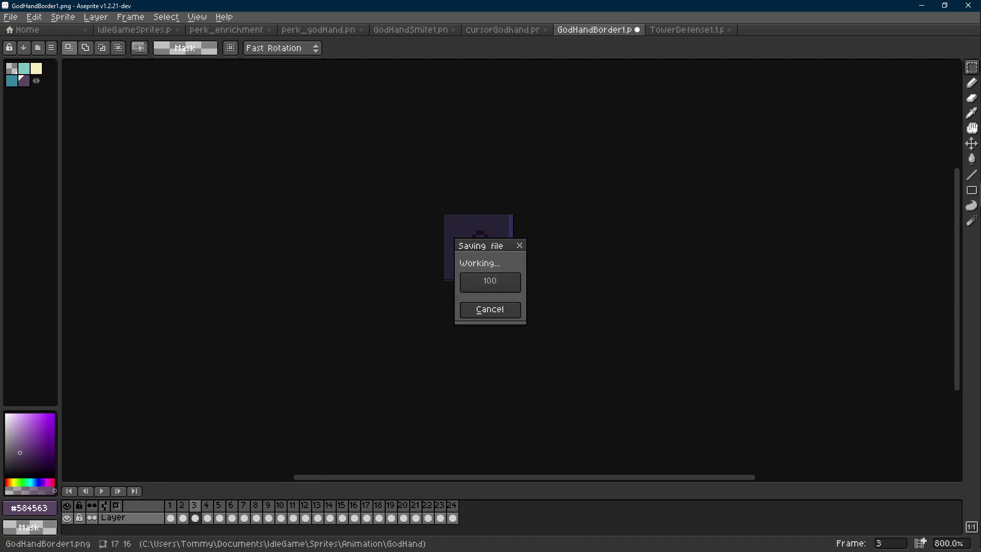
- Save Cursor.tscn in Godot with Ctrl+S, then return to Aseprite
{"action": "mouse_move", "coordinate": [960, 139]}
{"action": "left_click", "coordinate": [894, 154]}
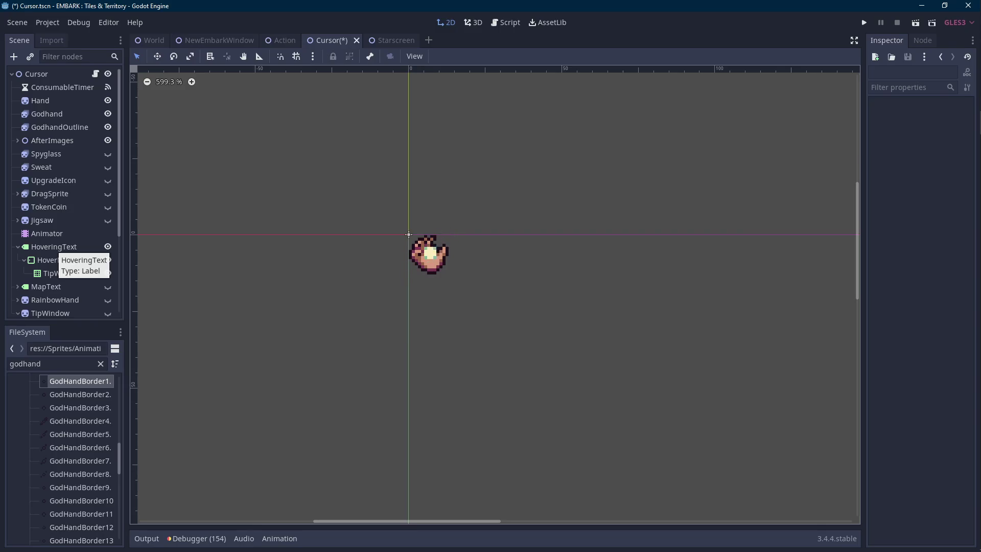
{"action": "key", "text": "ctrl+s"}
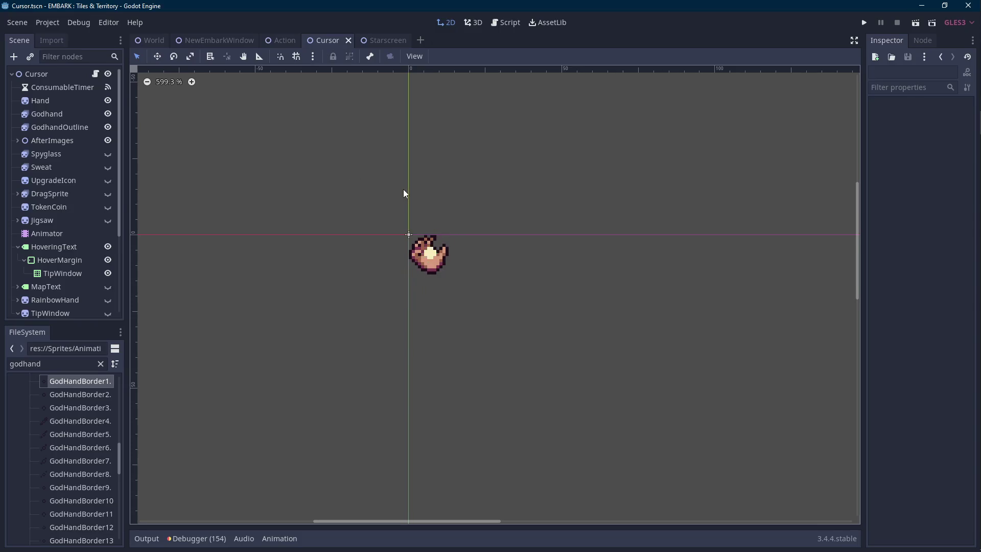
{"action": "scroll", "coordinate": [510, 251], "scroll_direction": "down", "scroll_amount": 6}
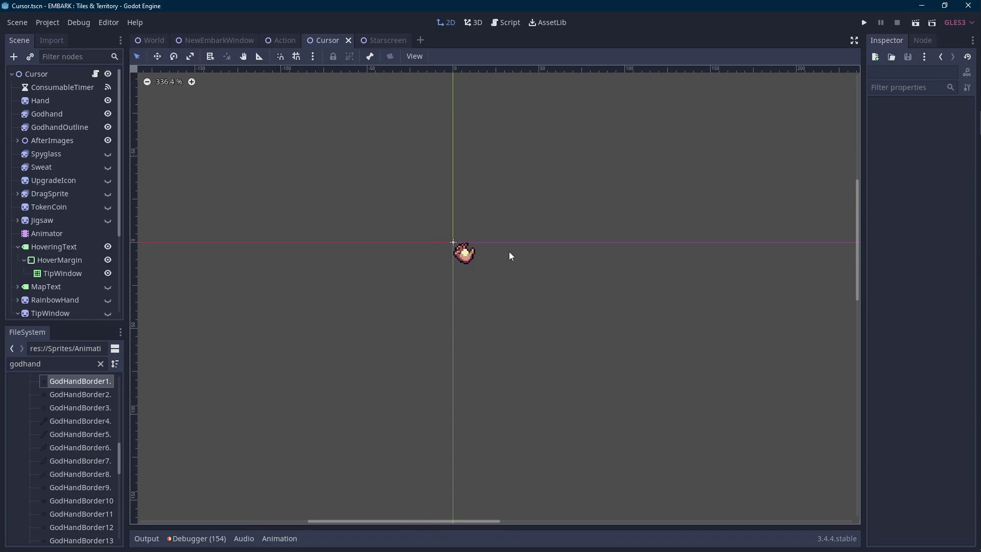
{"action": "scroll", "coordinate": [485, 259], "scroll_direction": "up", "scroll_amount": 3}
{"action": "scroll", "coordinate": [485, 259], "scroll_direction": "up", "scroll_amount": 2}
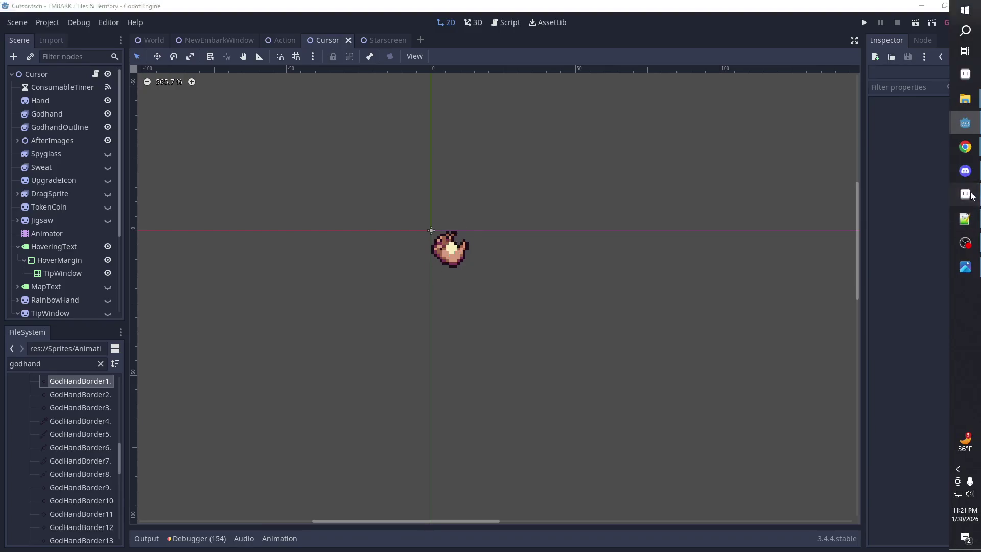
{"action": "left_click", "coordinate": [965, 194]}
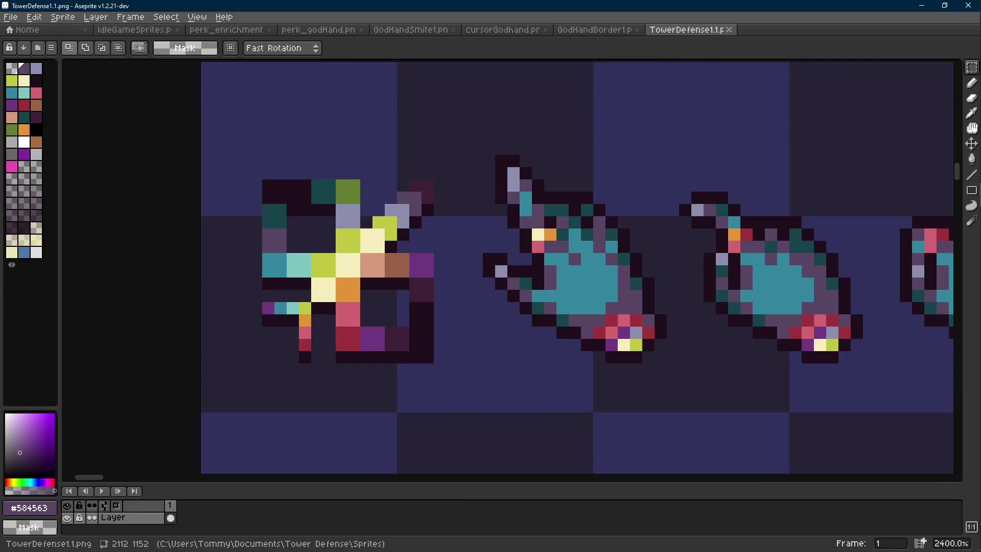
- Open GodHand1.png from recent files, loading the numbered frames as one animation
{"action": "left_click", "coordinate": [500, 29]}
{"action": "left_click", "coordinate": [587, 31]}
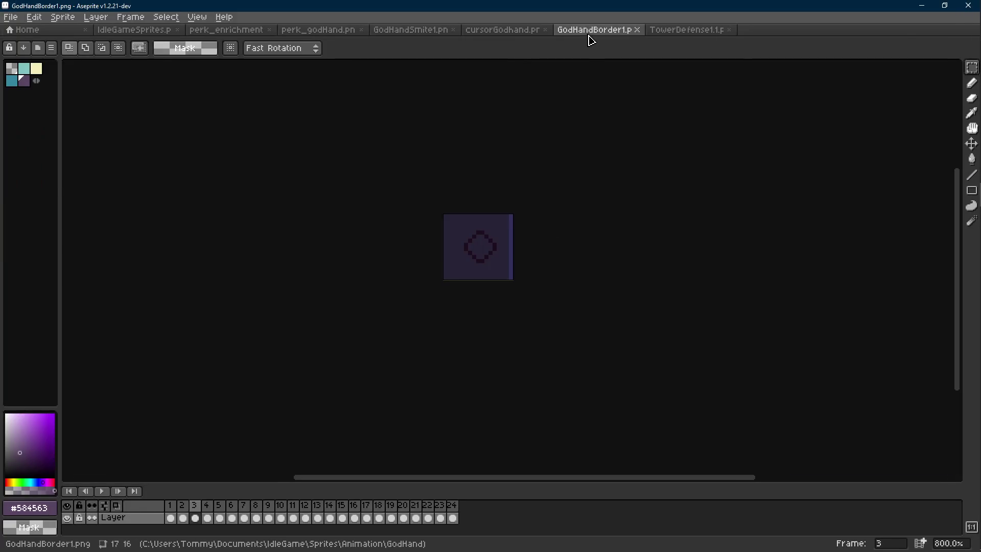
{"action": "left_click", "coordinate": [417, 32]}
{"action": "left_click", "coordinate": [610, 32]}
{"action": "left_click", "coordinate": [52, 30]}
{"action": "left_click", "coordinate": [41, 137]}
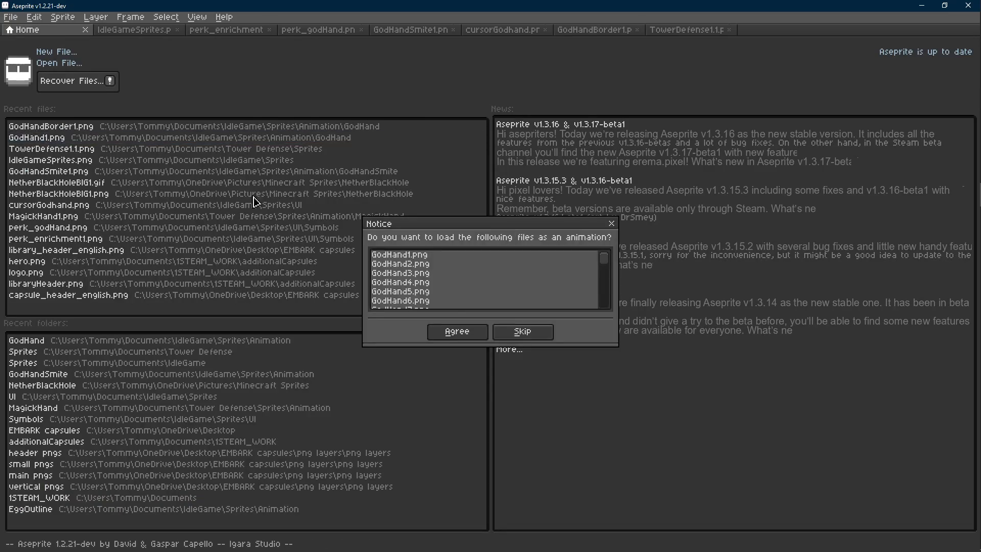
{"action": "left_click", "coordinate": [457, 333]}
- Select the central cream cross and remove its colour across the frames with Replace Color
{"action": "scroll", "coordinate": [515, 305], "scroll_direction": "up", "scroll_amount": 10}
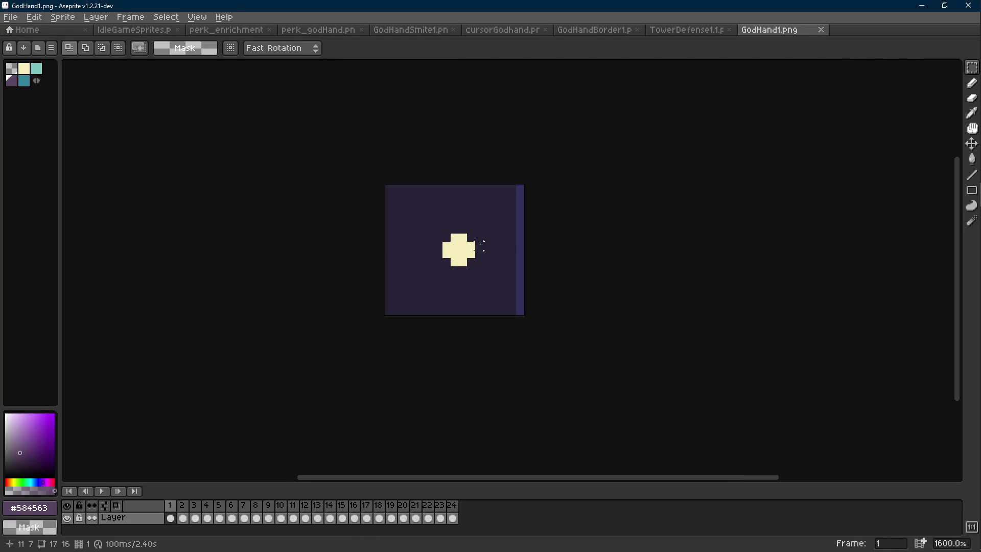
{"action": "key", "text": "Right"}
{"action": "key", "text": "Left"}
{"action": "key", "text": "r"}
{"action": "left_click_drag", "start_coordinate": [485, 215], "coordinate": [409, 291]}
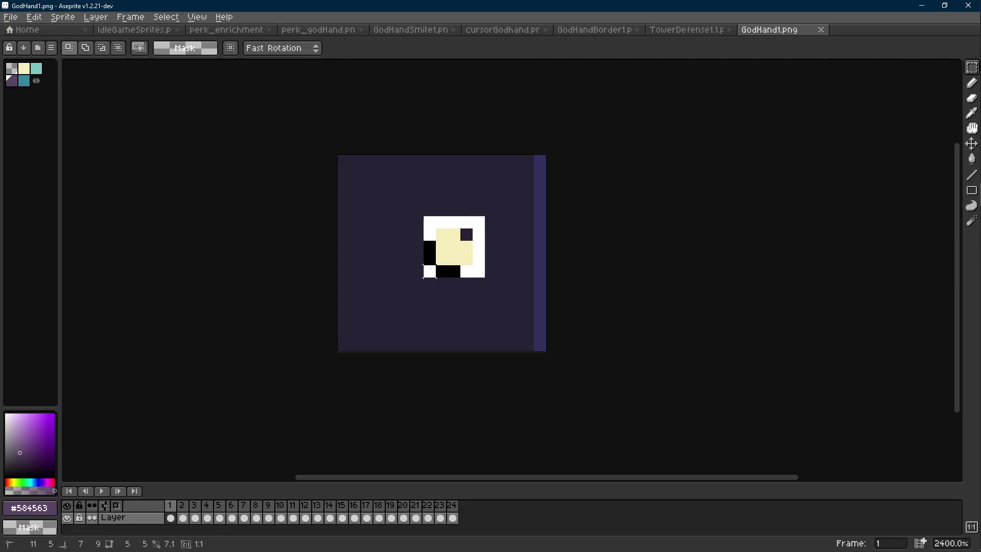
{"action": "left_click", "coordinate": [458, 261], "text": "alt"}
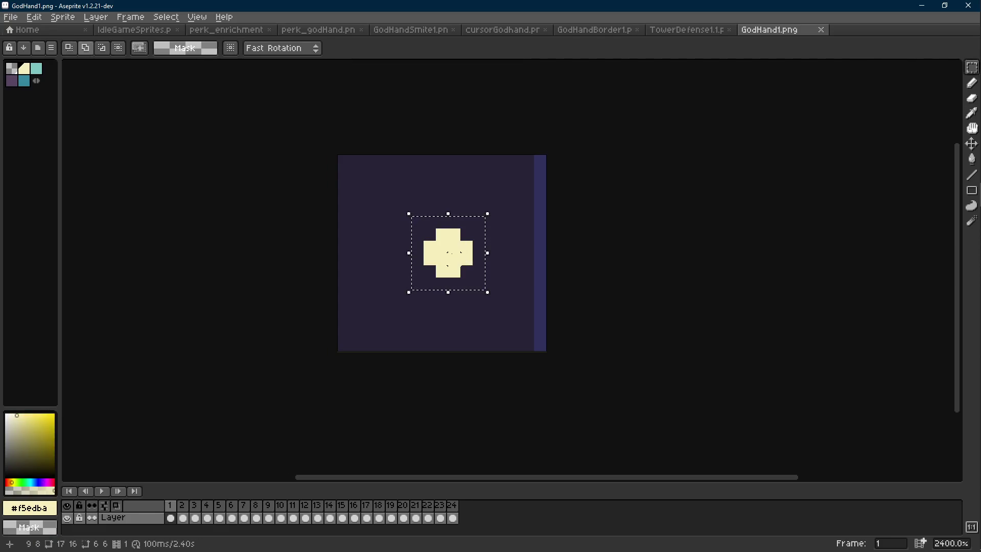
{"action": "key", "text": "shift+r"}
{"action": "key", "text": "Return"}
- Step through and play the 24-frame sparkle animation, then save GodHand1.png
{"action": "key", "text": "Right"}
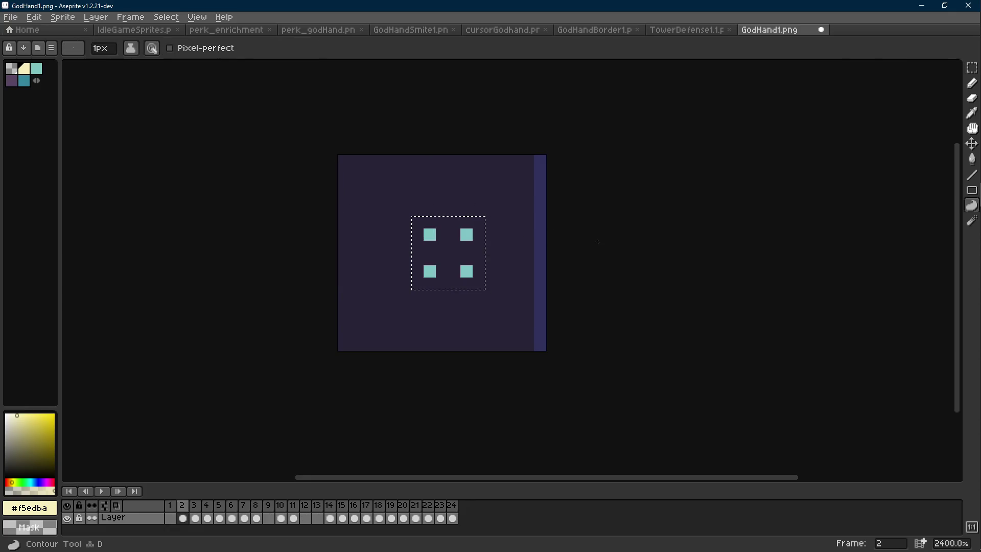
{"action": "key", "text": "Right"}
{"action": "left_click", "coordinate": [479, 250], "text": "alt"}
{"action": "key", "text": "shift+r"}
{"action": "left_click", "coordinate": [405, 208]}
{"action": "key", "text": "Return"}
{"action": "scroll", "coordinate": [587, 235], "scroll_direction": "down", "scroll_amount": 5}
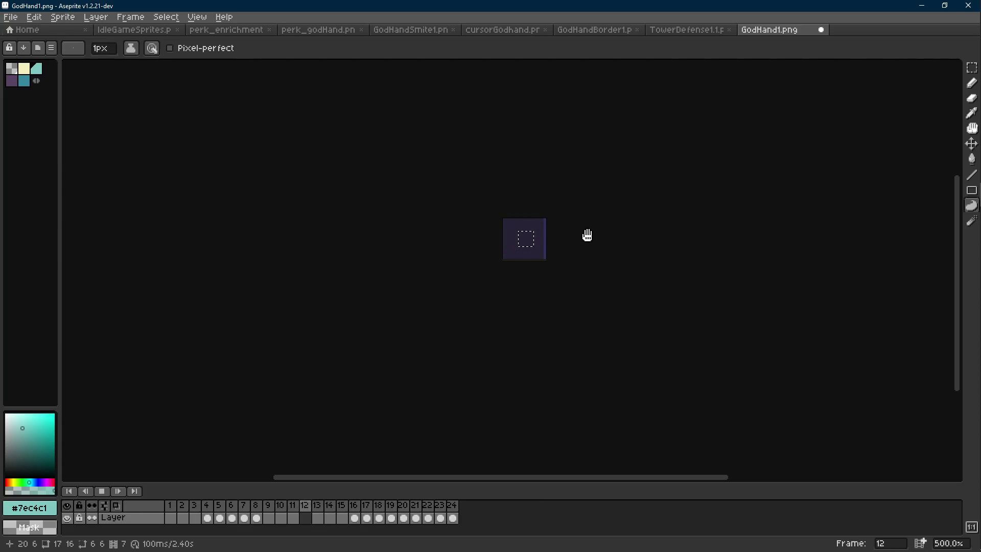
{"action": "key", "text": "Return"}
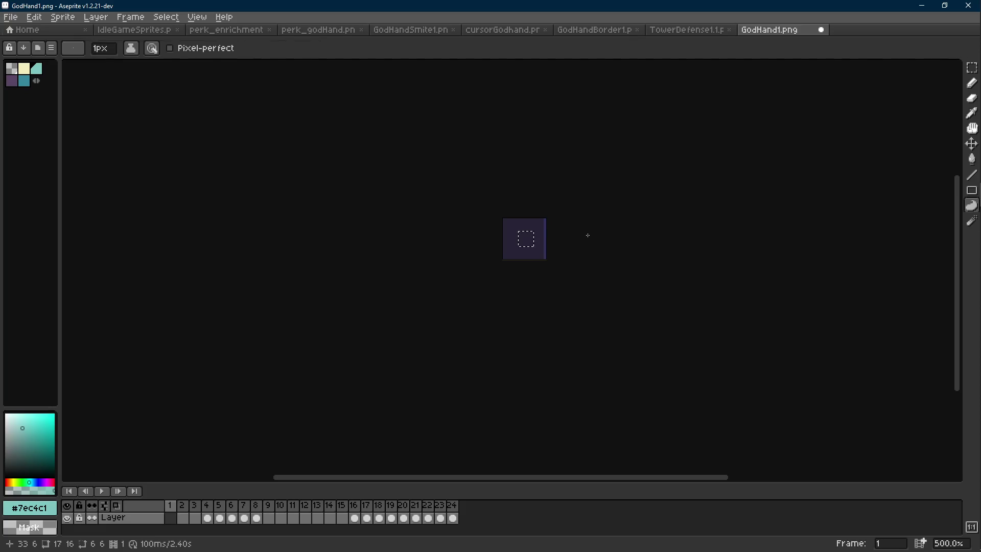
{"action": "key", "text": "ctrl+s"}
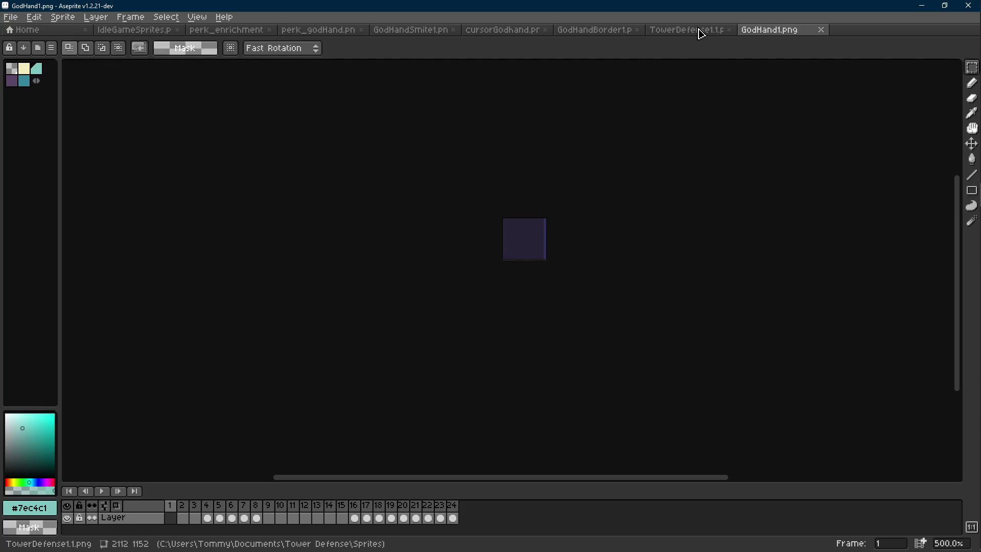
- Close TowerDefense1.1.png and bring up the GodHandBorder1 frames
{"action": "left_click", "coordinate": [666, 36]}
{"action": "left_click_drag", "start_coordinate": [776, 29], "coordinate": [705, 36]}
{"action": "left_click", "coordinate": [797, 31]}
{"action": "left_click", "coordinate": [821, 31]}
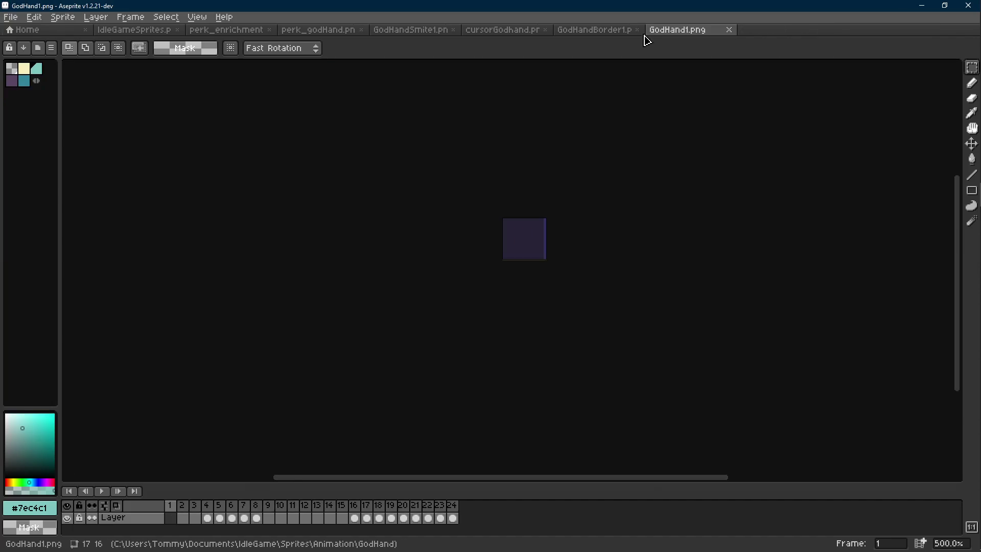
{"action": "left_click", "coordinate": [613, 35]}
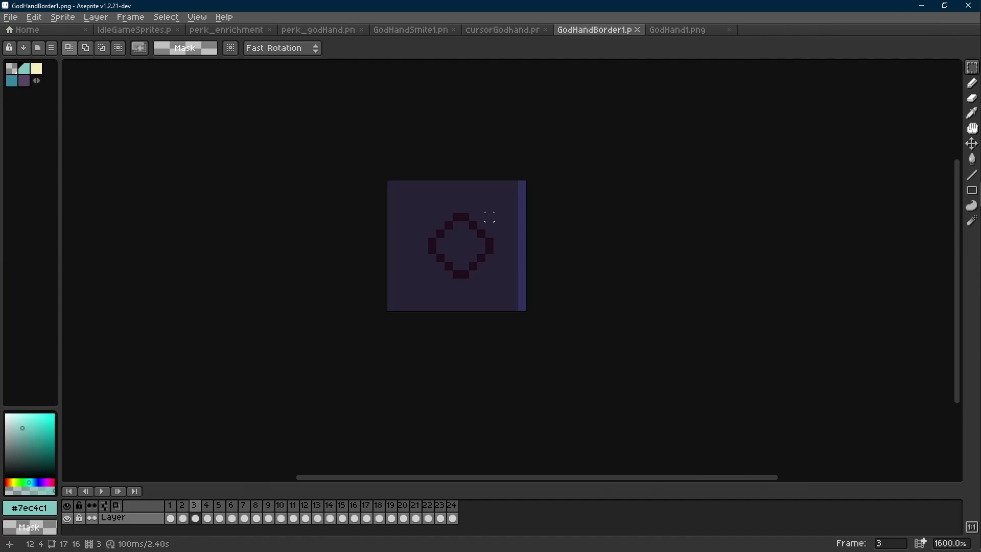
- Select the central dark ring and remove its #1f0e1c colour with Replace Color
{"action": "scroll", "coordinate": [481, 217], "scroll_direction": "up", "scroll_amount": 3}
{"action": "mouse_move", "coordinate": [457, 217]}
{"action": "left_mouse_down"}
{"action": "mouse_move", "coordinate": [434, 340]}
{"action": "mouse_move", "coordinate": [473, 212]}
{"action": "left_mouse_up"}
{"action": "left_click_drag", "start_coordinate": [493, 244], "coordinate": [393, 309]}
{"action": "left_click_drag", "start_coordinate": [377, 260], "coordinate": [508, 291]}
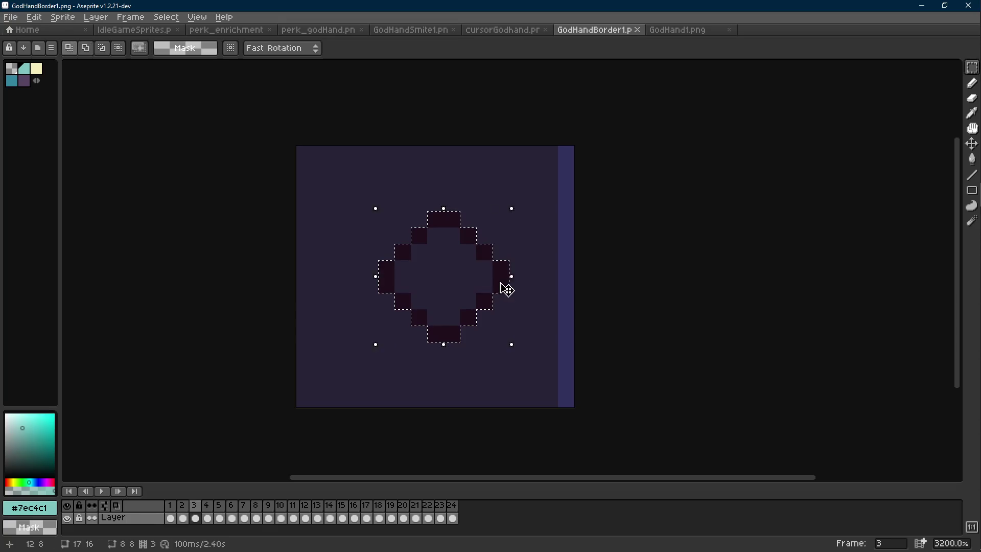
{"action": "left_click", "coordinate": [501, 276], "text": "alt"}
{"action": "key", "text": "shift+r"}
{"action": "left_click", "coordinate": [390, 188]}
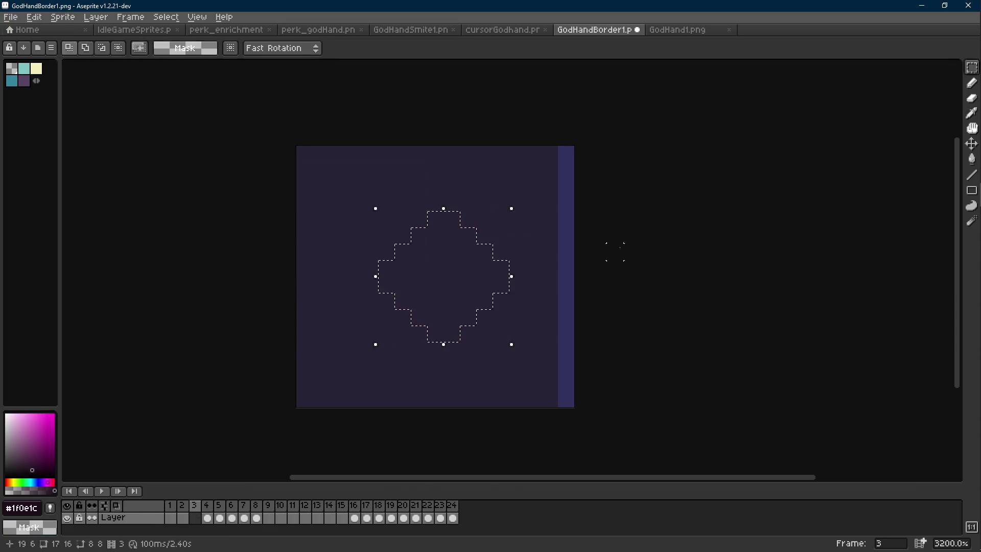
- Preview the ring animation, deselect, save GodHandBorder1, and bring Godot forward
{"action": "key", "text": "q"}
{"action": "key", "text": "Return"}
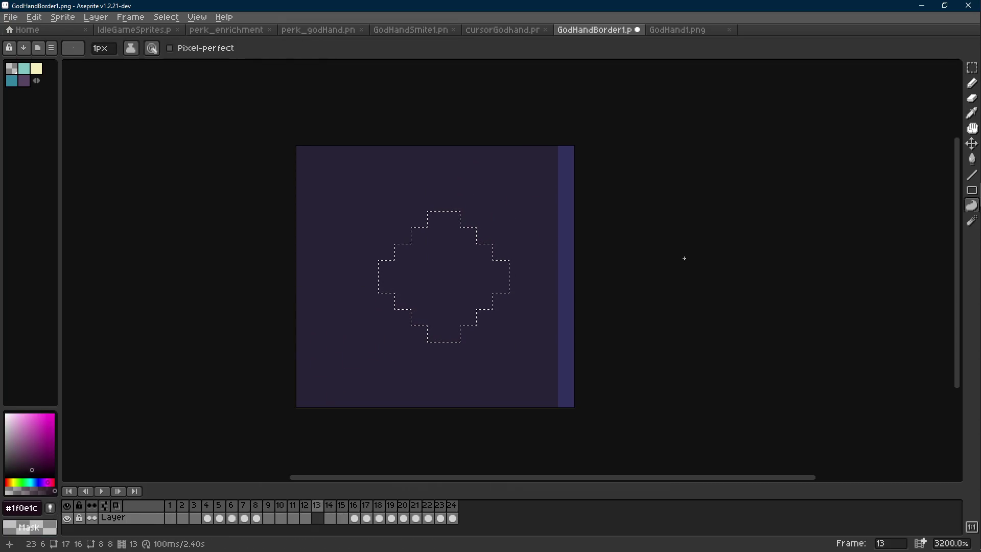
{"action": "key", "text": "r"}
{"action": "key", "text": "ctrl+d"}
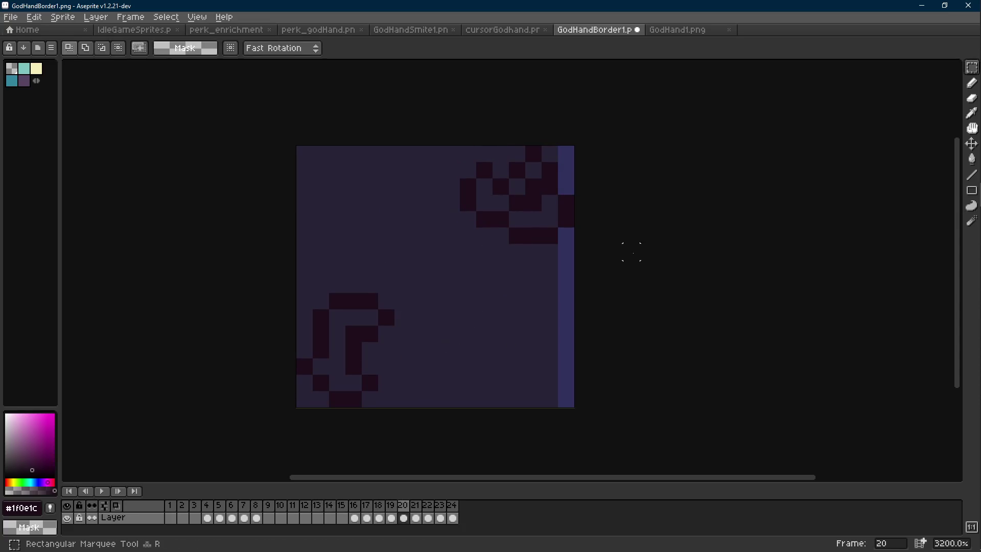
{"action": "key", "text": "ctrl+s"}
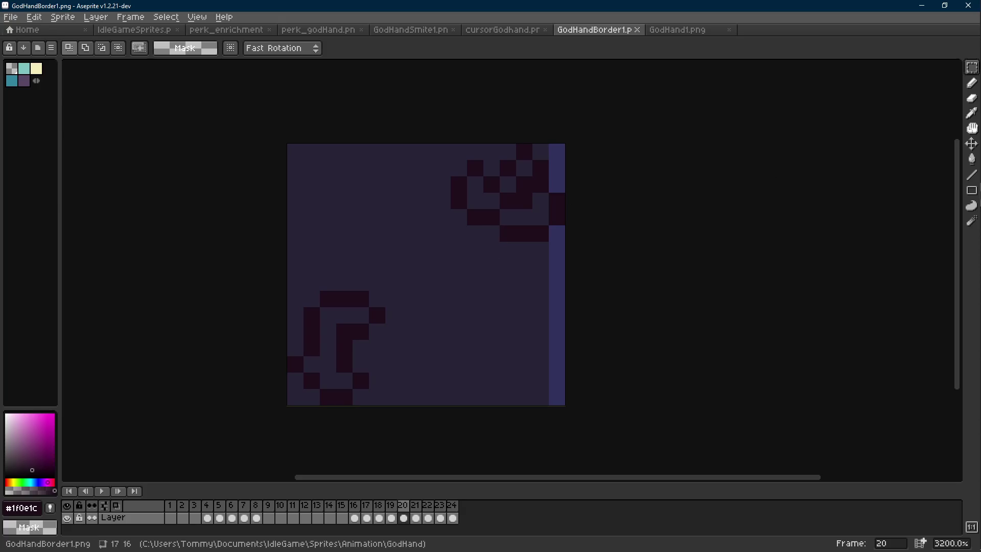
{"action": "mouse_move", "coordinate": [971, 182]}
{"action": "mouse_move", "coordinate": [965, 123]}
{"action": "left_click", "coordinate": [912, 164]}
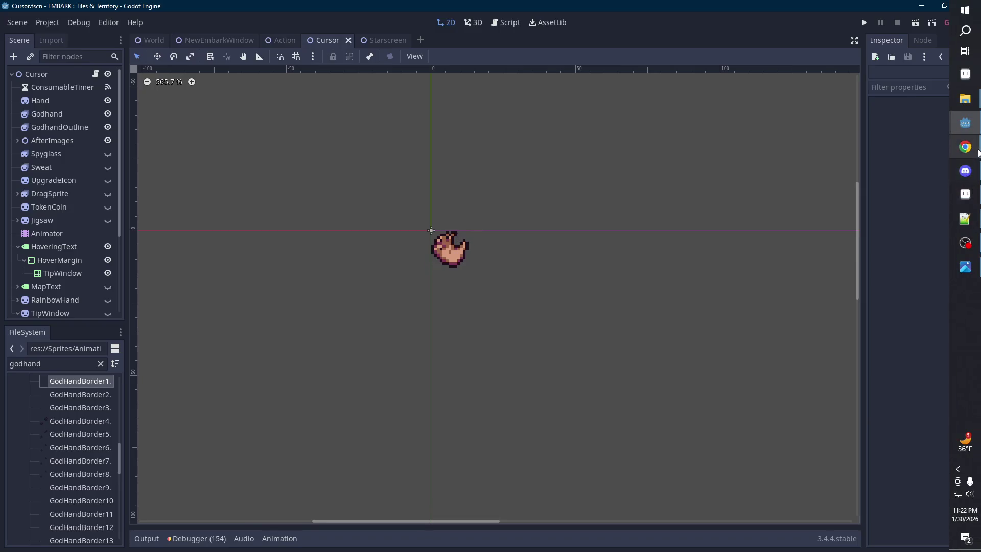
{"action": "mouse_move", "coordinate": [976, 149]}
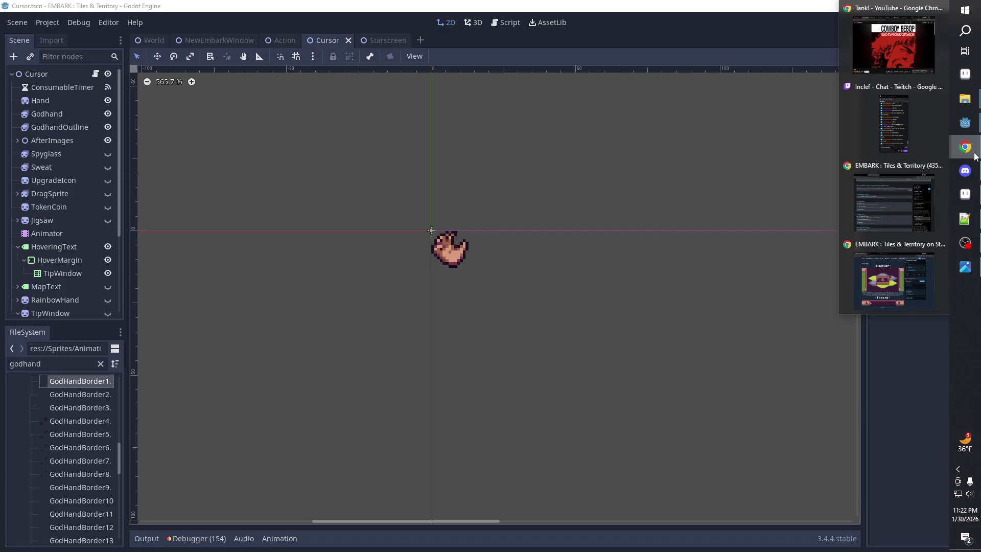
{"action": "left_click", "coordinate": [964, 194]}
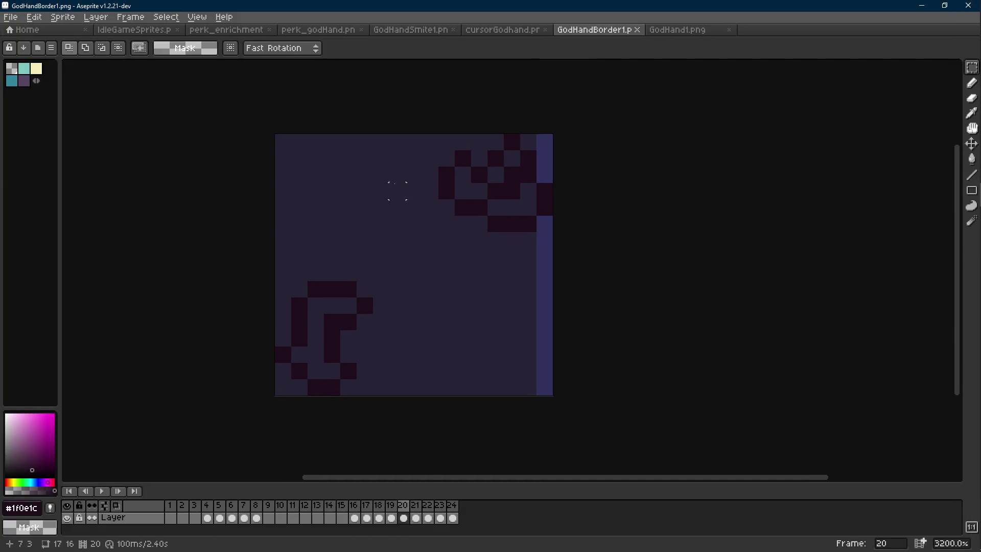
- Eyedrop the sparkle's cream colour from the IdleGameSprites artwork
{"action": "left_click_drag", "start_coordinate": [400, 250], "coordinate": [396, 251]}
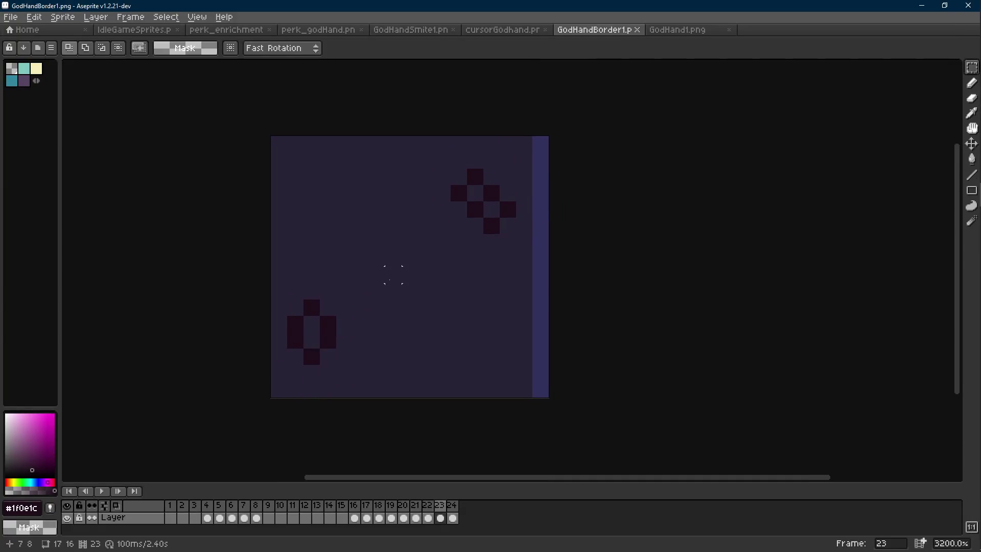
{"action": "left_click", "coordinate": [682, 31]}
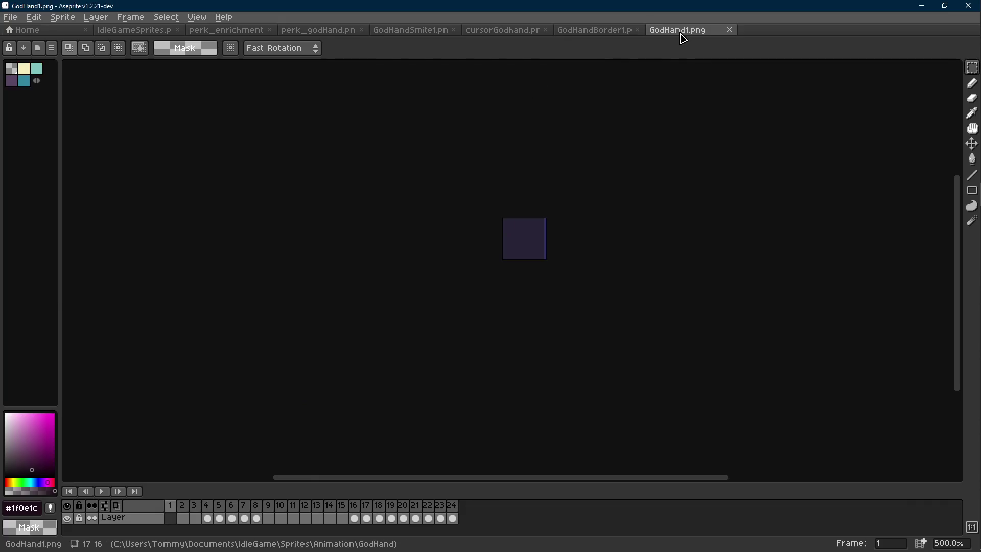
{"action": "left_click", "coordinate": [579, 30]}
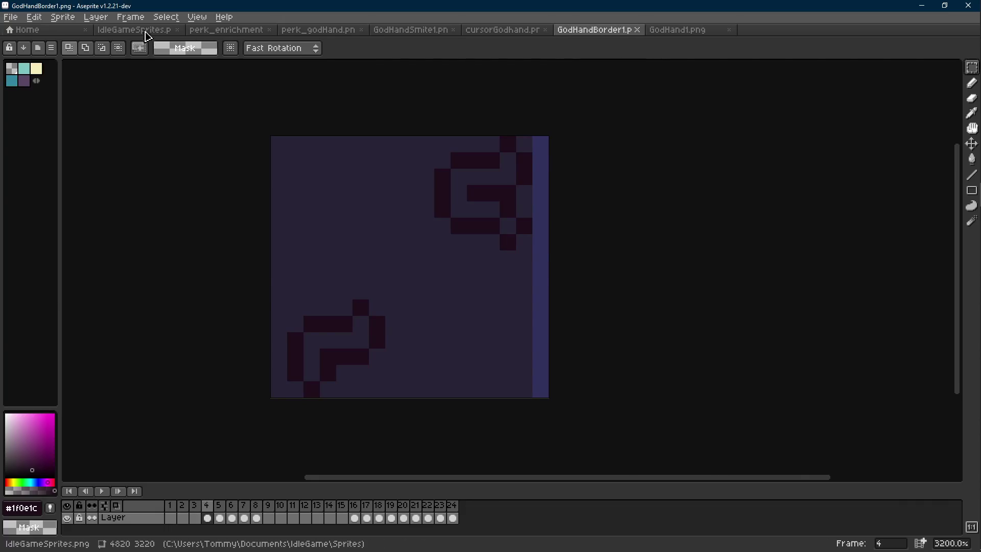
{"action": "left_click", "coordinate": [134, 29]}
{"action": "scroll", "coordinate": [306, 313], "scroll_direction": "down", "scroll_amount": 8}
{"action": "scroll", "coordinate": [306, 314], "scroll_direction": "up", "scroll_amount": 5}
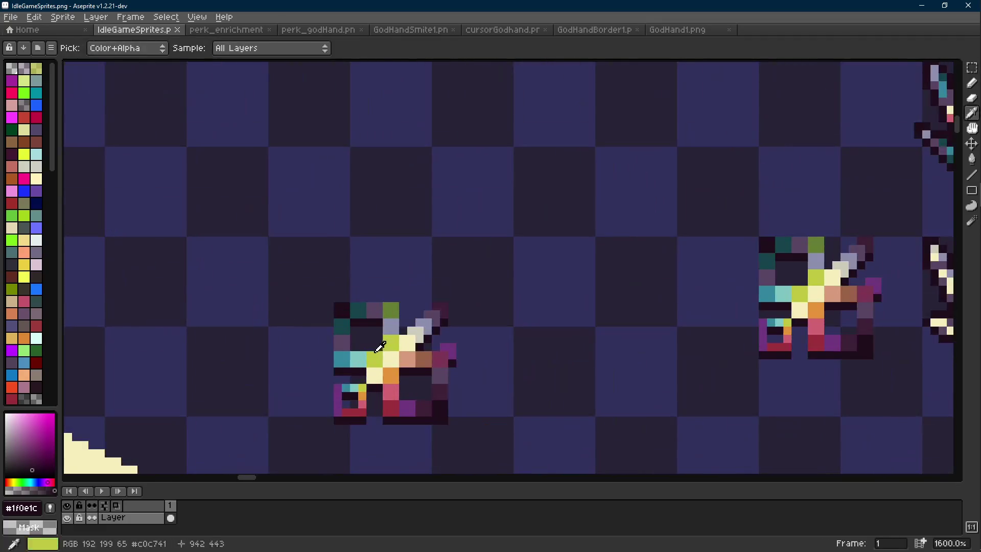
{"action": "left_click", "coordinate": [394, 345], "text": "alt"}
{"action": "key", "text": "b"}
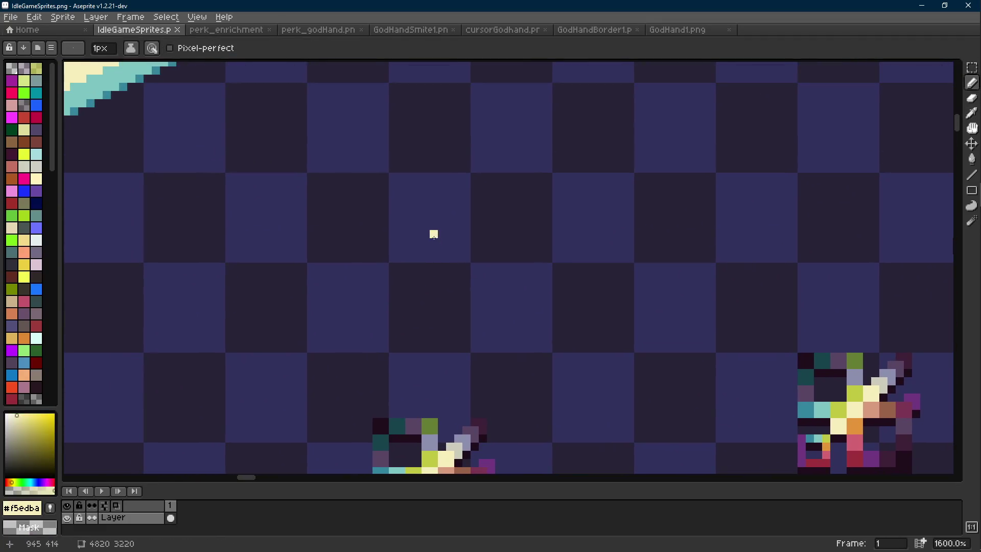
- Copy a full GodHandBorder1 frame and start a new 17×16 transparent RGBA sprite
{"action": "left_click_drag", "start_coordinate": [433, 234], "coordinate": [425, 250]}
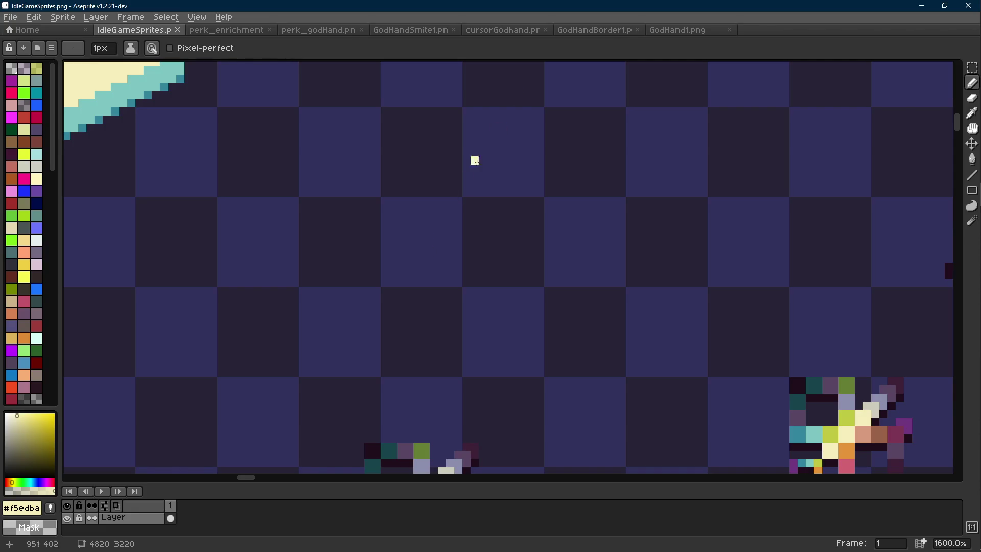
{"action": "scroll", "coordinate": [434, 209], "scroll_direction": "up", "scroll_amount": 1}
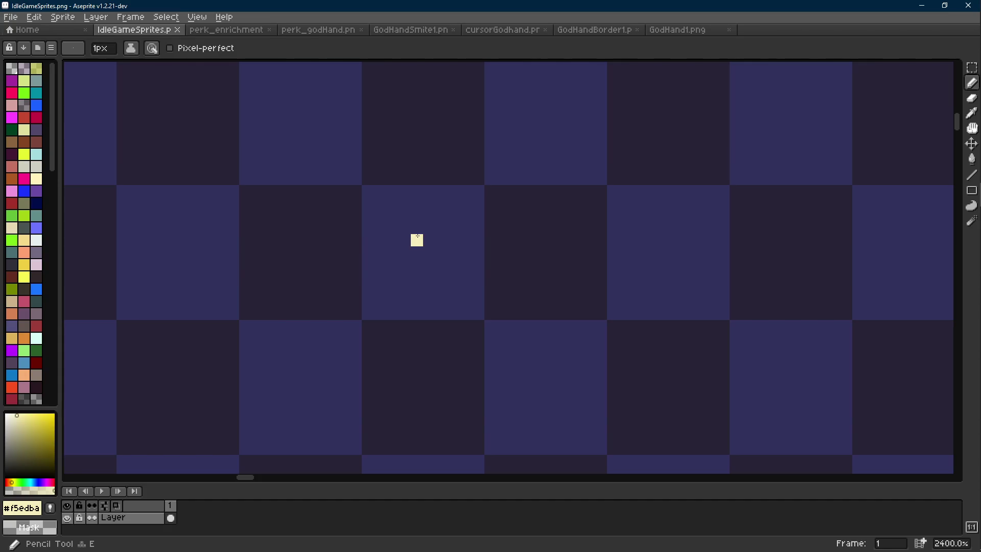
{"action": "left_click", "coordinate": [556, 33]}
{"action": "key", "text": "v"}
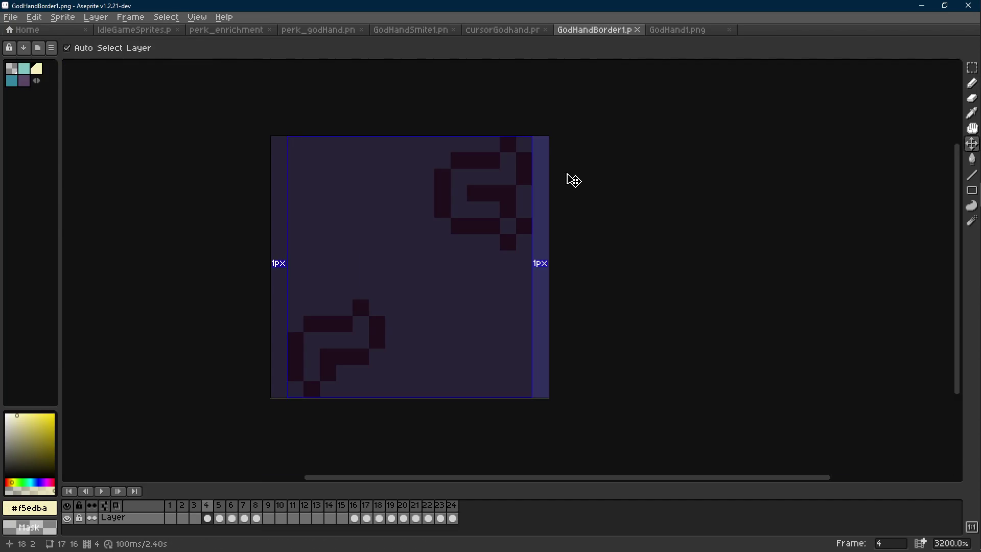
{"action": "key", "text": "b"}
{"action": "key", "text": "m"}
{"action": "key", "text": "Right"}
{"action": "key", "text": "Right"}
{"action": "key", "text": "Right"}
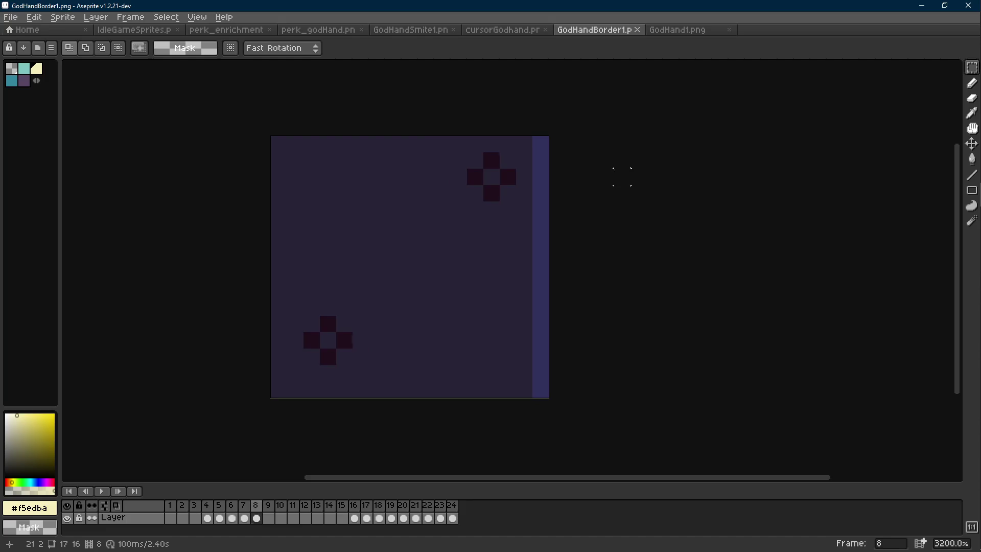
{"action": "key", "text": "Right"}
{"action": "key", "text": "Right"}
{"action": "key", "text": "Right"}
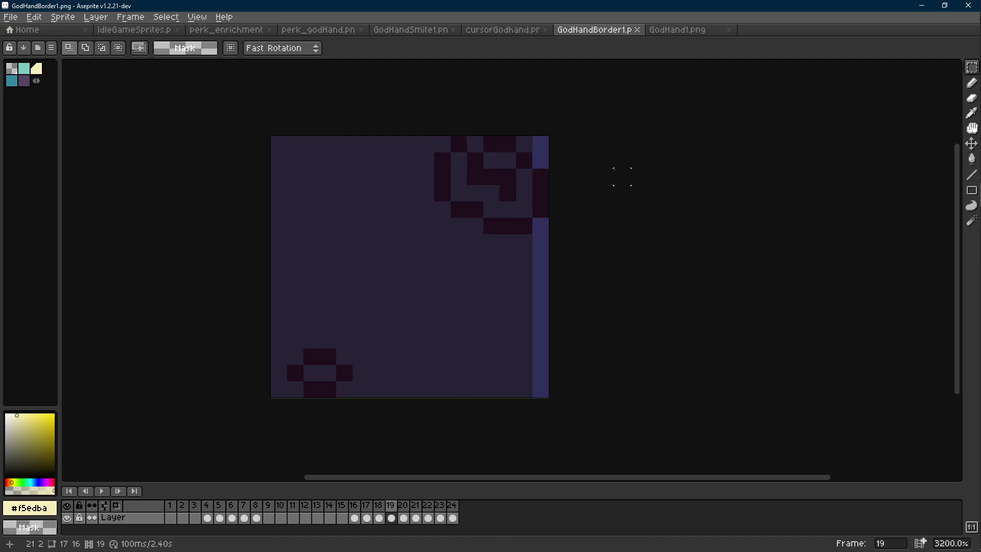
{"action": "key", "text": "ctrl+a"}
{"action": "key", "text": "ctrl+c"}
{"action": "key", "text": "ctrl+n"}
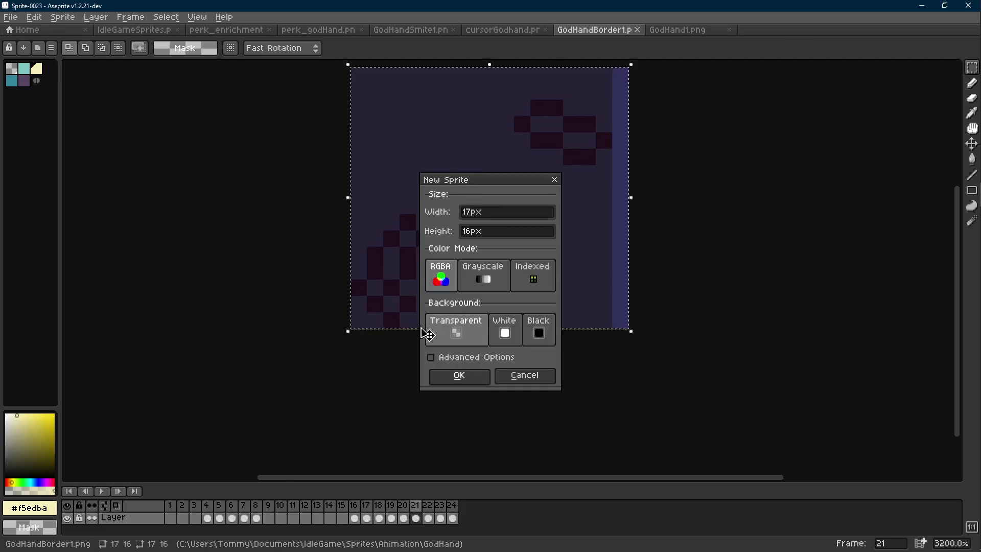
- Create the 17×16 sprite and draw a single centred cream pixel as frame 1
{"action": "key", "text": "Return"}
{"action": "key", "text": "ctrl+v"}
{"action": "scroll", "coordinate": [582, 252], "scroll_direction": "up", "scroll_amount": 2}
{"action": "left_click_drag", "start_coordinate": [482, 286], "coordinate": [672, 236]}
{"action": "key", "text": "b"}
{"action": "scroll", "coordinate": [462, 255], "scroll_direction": "up", "scroll_amount": 1}
{"action": "left_click", "coordinate": [463, 256]}
{"action": "scroll", "coordinate": [458, 245], "scroll_direction": "up", "scroll_amount": 2}
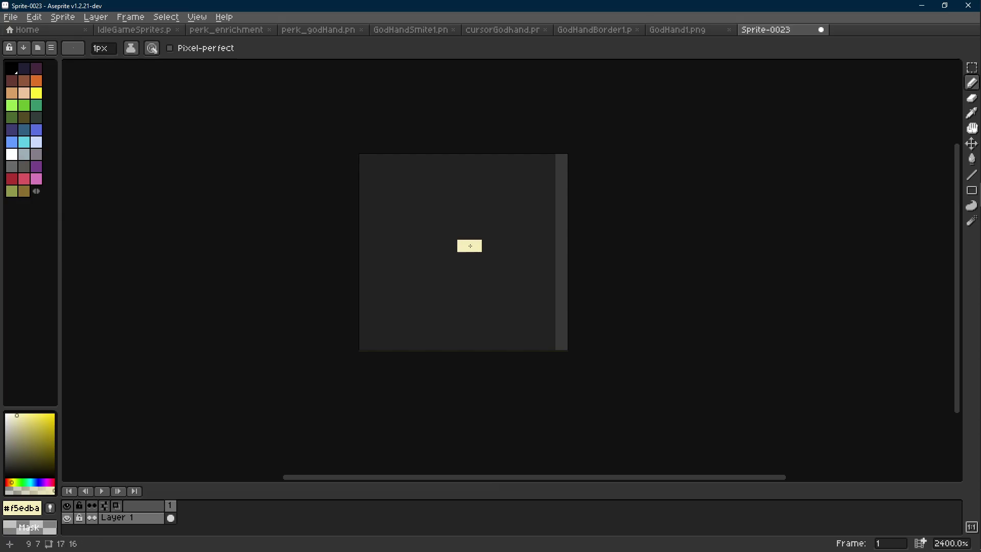
{"action": "left_click_drag", "start_coordinate": [471, 255], "coordinate": [463, 268]}
{"action": "key", "text": "v"}
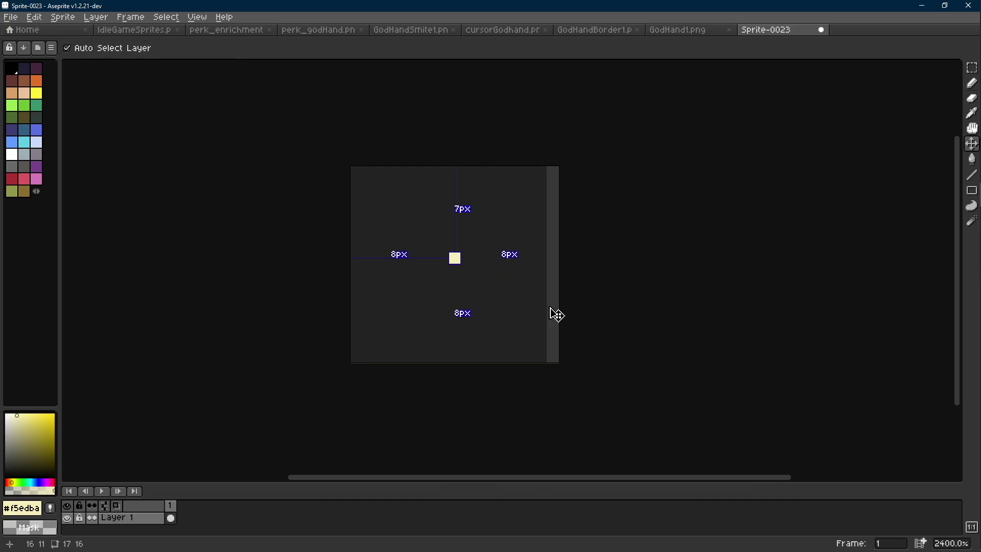
- Add frame 2 with teal cross arms around the centre, eyedropped from IdleGameSprites
{"action": "key", "text": "alt+n"}
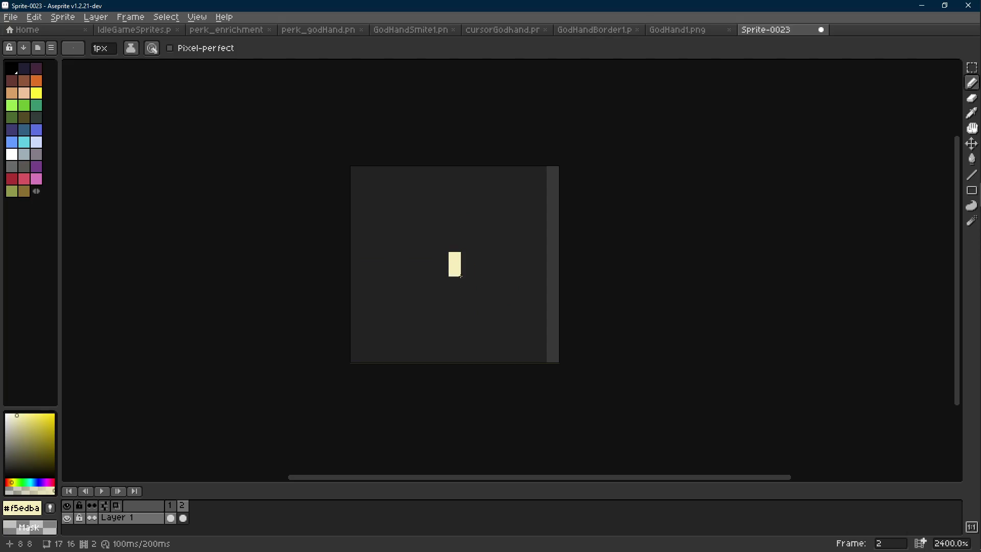
{"action": "key", "text": "ctrl+Tab"}
{"action": "scroll", "coordinate": [445, 243], "scroll_direction": "down", "scroll_amount": 5}
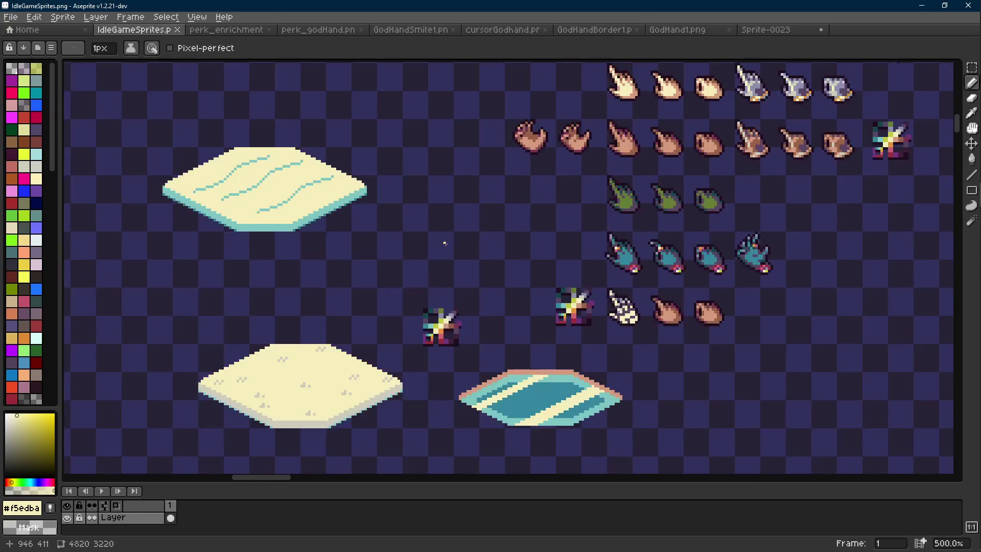
{"action": "scroll", "coordinate": [518, 254], "scroll_direction": "up", "scroll_amount": 7}
{"action": "left_click", "coordinate": [351, 164], "text": "alt"}
{"action": "key", "text": "ctrl+Tab"}
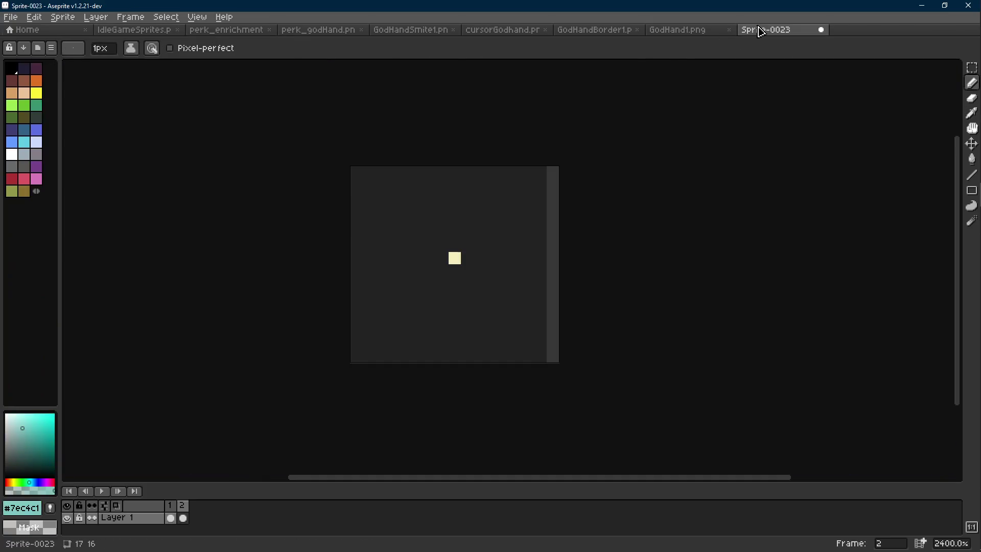
{"action": "scroll", "coordinate": [465, 256], "scroll_direction": "up", "scroll_amount": 3}
{"action": "left_click", "coordinate": [439, 238]}
{"action": "left_click", "coordinate": [463, 263]}
{"action": "left_click", "coordinate": [439, 287]}
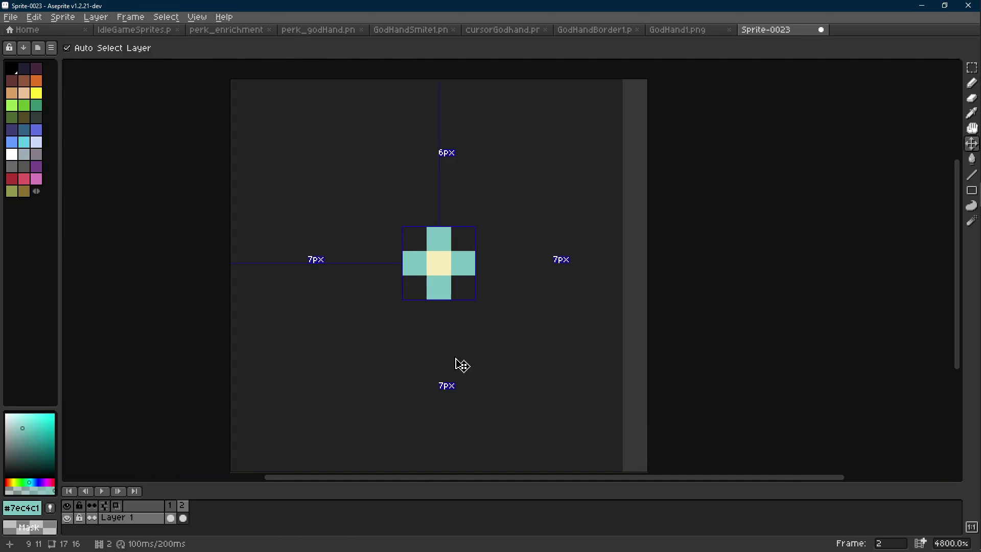
- Add frame 3 with all four cross arms recoloured cream
{"action": "key", "text": "alt+n"}
{"action": "left_click", "coordinate": [450, 259], "text": "alt"}
{"action": "left_click", "coordinate": [414, 263]}
{"action": "left_click", "coordinate": [439, 238]}
{"action": "left_click", "coordinate": [439, 288]}
{"action": "left_click", "coordinate": [463, 263]}
- Add frame 4 with teal pixels in the cross's corners
{"action": "key", "text": "alt+n"}
{"action": "key", "text": "Left"}
{"action": "left_click", "coordinate": [466, 263], "text": "alt"}
{"action": "key", "text": "Right"}
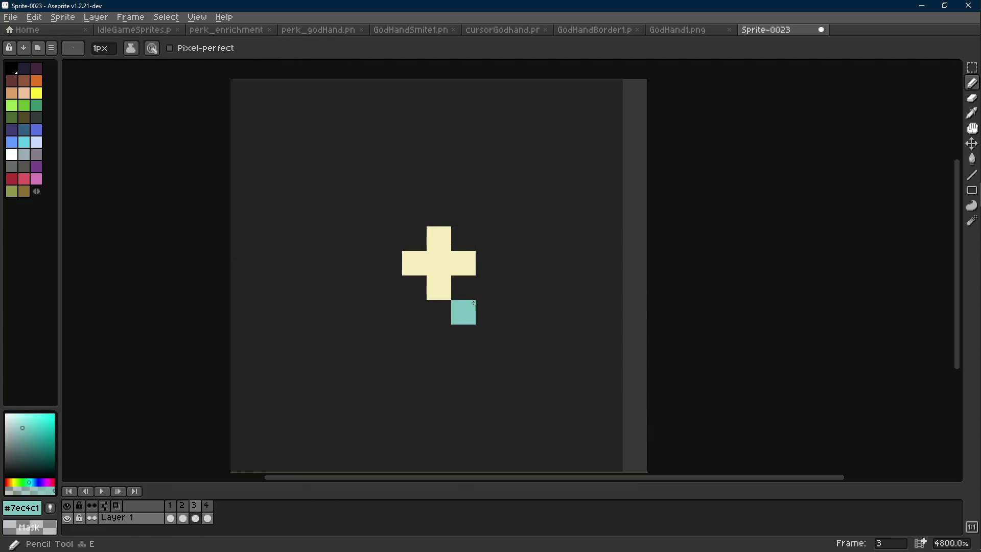
{"action": "key", "text": "Right"}
{"action": "left_click", "coordinate": [463, 239]}
{"action": "left_click", "coordinate": [414, 239]}
{"action": "left_click", "coordinate": [415, 288]}
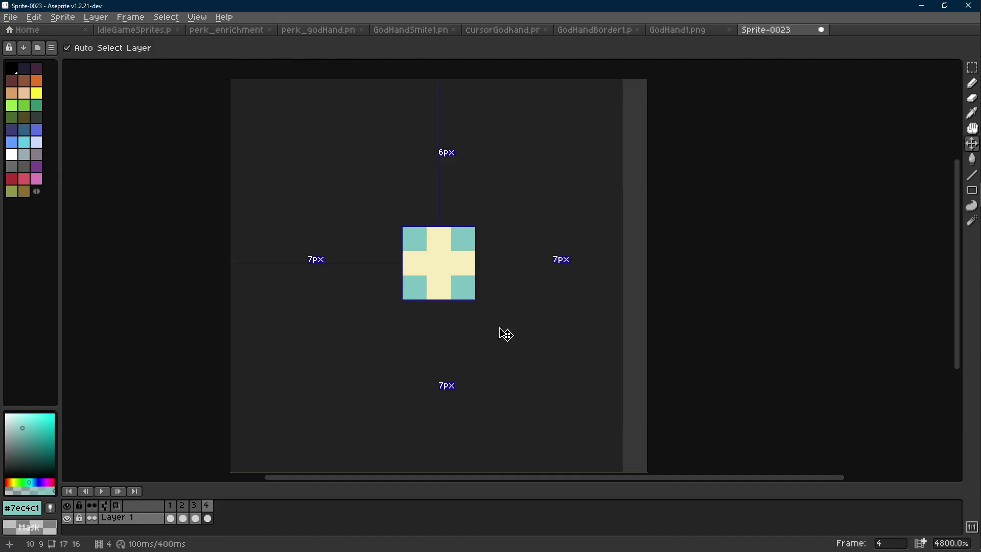
- Add frame 5 with all four corners cream, forming a 3×3 cream square, plus a sixth frame
{"action": "key", "text": "alt+n"}
{"action": "left_click", "coordinate": [436, 241], "text": "alt"}
{"action": "left_click", "coordinate": [414, 239]}
{"action": "left_click", "coordinate": [415, 288]}
{"action": "left_click", "coordinate": [464, 238]}
{"action": "left_click", "coordinate": [463, 288]}
{"action": "key", "text": "alt+n"}
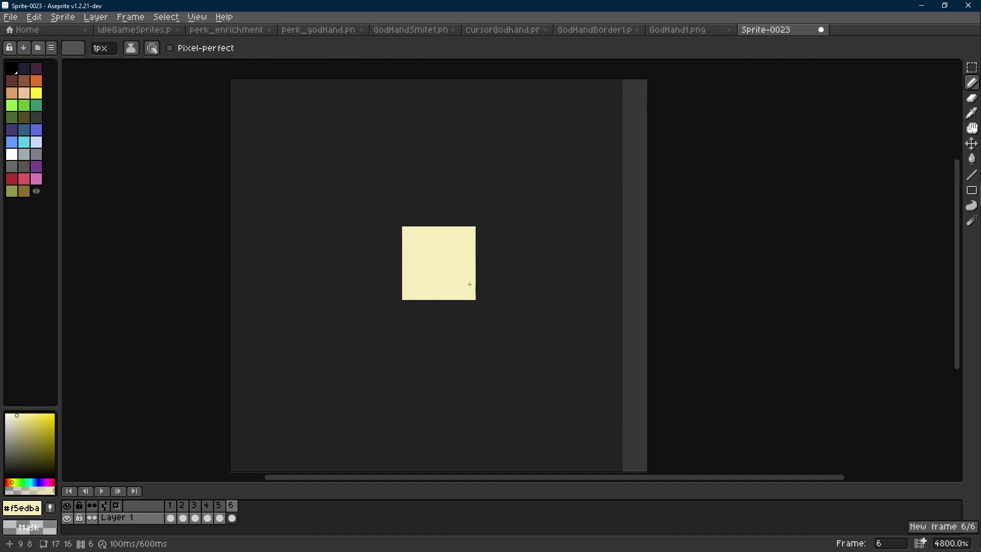
{"action": "left_click", "coordinate": [152, 35]}
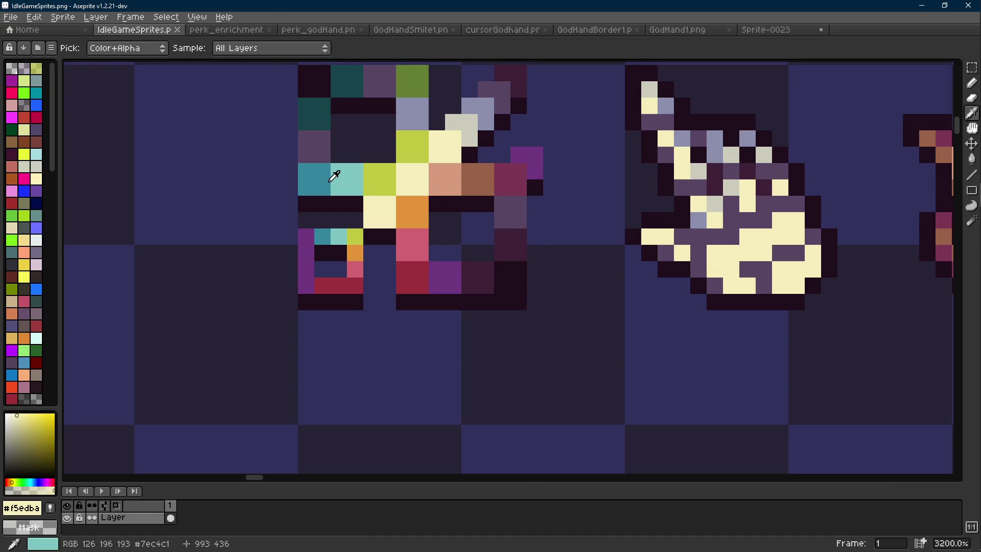
- Eyedrop teal from the sparkle artwork and preview the sparkle playing
{"action": "left_click", "coordinate": [339, 168], "text": "alt"}
{"action": "left_click", "coordinate": [775, 33]}
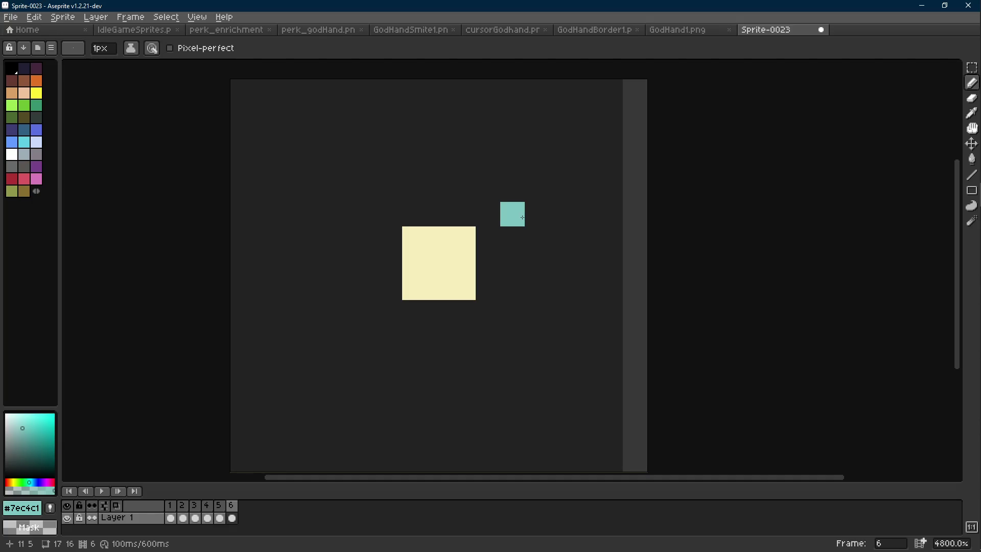
{"action": "scroll", "coordinate": [563, 275], "scroll_direction": "down", "scroll_amount": 10}
{"action": "key", "text": "Return"}
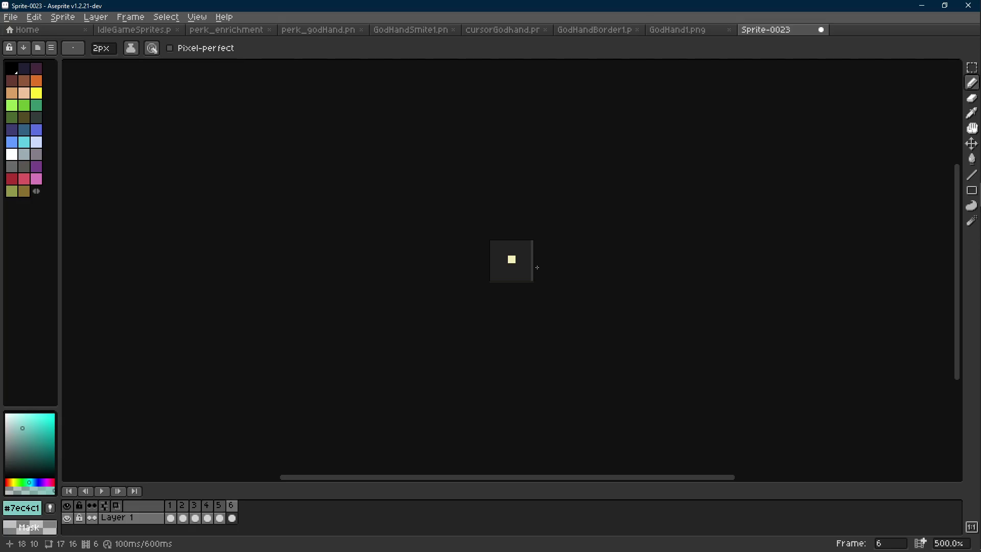
{"action": "scroll", "coordinate": [523, 264], "scroll_direction": "up", "scroll_amount": 5}
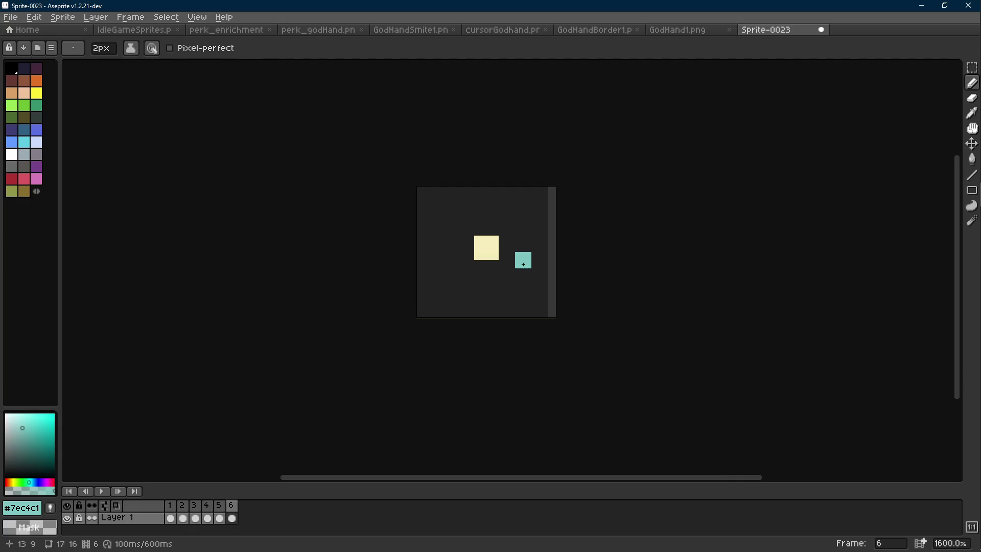
{"action": "scroll", "coordinate": [504, 250], "scroll_direction": "up", "scroll_amount": 1}
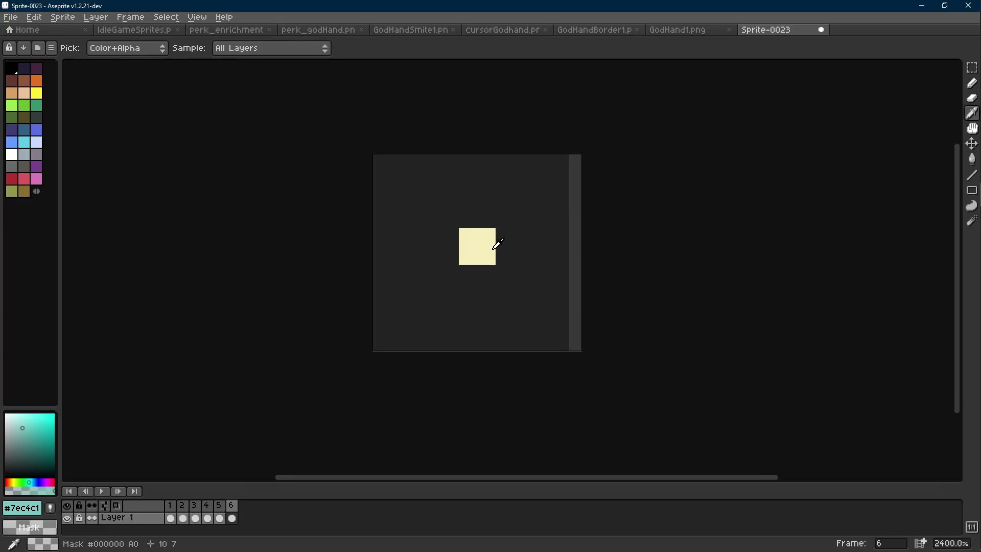
- Pick cream, set the pencil to 1 px, and add a seventh frame
{"action": "left_click", "coordinate": [492, 247], "text": "alt"}
{"action": "key", "text": "minus"}
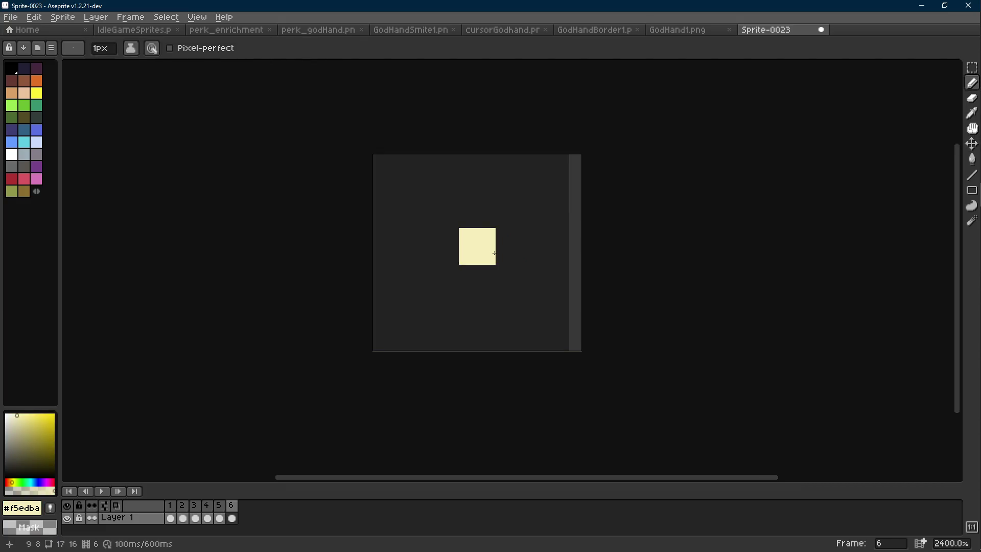
{"action": "key", "text": "comma"}
{"action": "key", "text": "comma"}
{"action": "key", "text": "comma"}
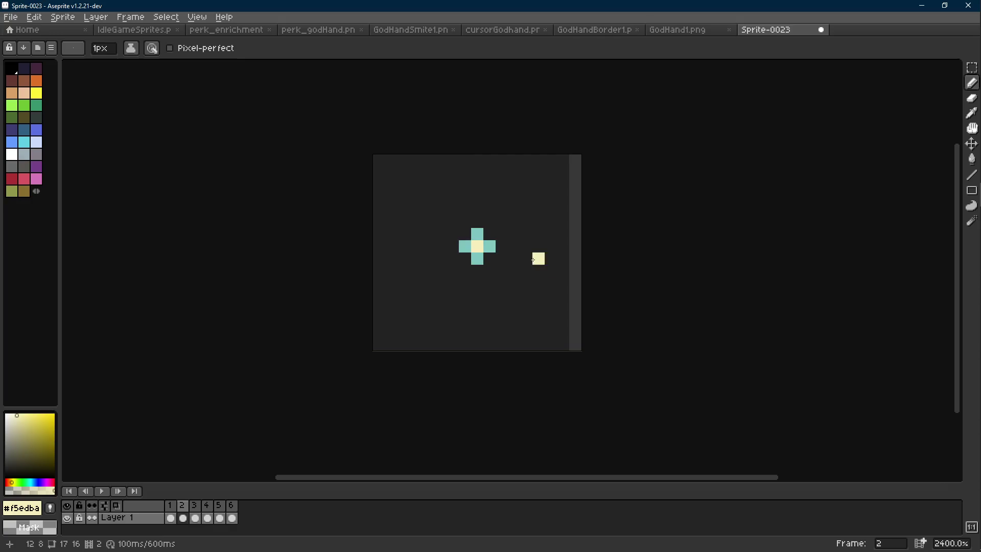
{"action": "scroll", "coordinate": [627, 280], "scroll_direction": "down", "scroll_amount": 6}
{"action": "scroll", "coordinate": [578, 281], "scroll_direction": "up", "scroll_amount": 3}
{"action": "key", "text": "alt+n"}
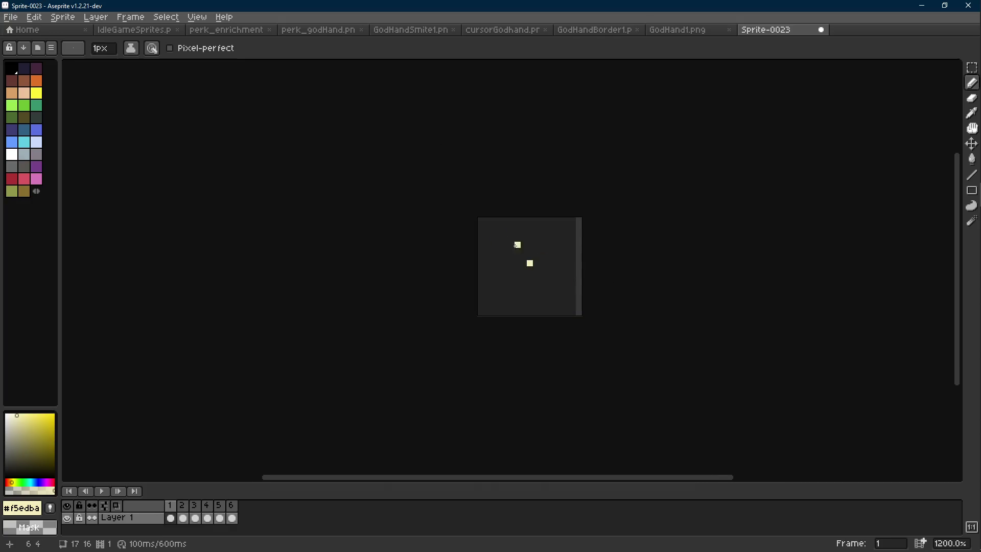
- Play the seven-frame, 700 ms sparkle animation to check it
{"action": "left_click", "coordinate": [163, 31]}
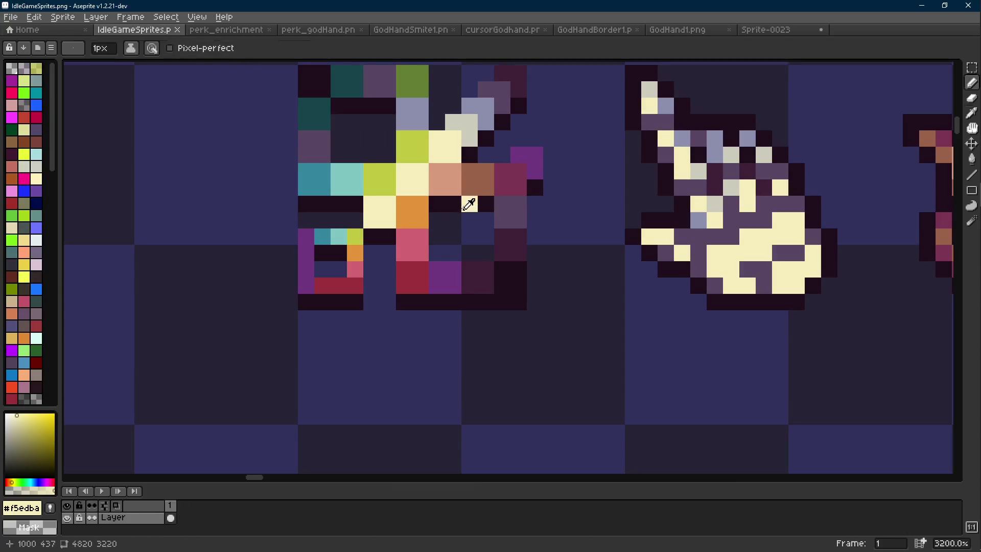
{"action": "left_click", "coordinate": [787, 29]}
{"action": "scroll", "coordinate": [511, 261], "scroll_direction": "up", "scroll_amount": 4}
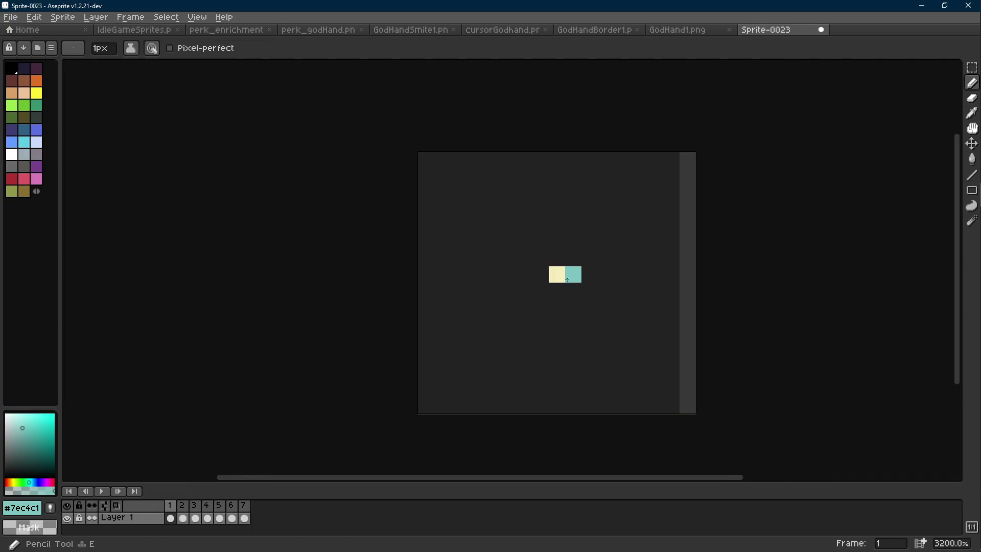
{"action": "scroll", "coordinate": [583, 312], "scroll_direction": "down", "scroll_amount": 8}
{"action": "scroll", "coordinate": [583, 312], "scroll_direction": "down", "scroll_amount": 3}
{"action": "key", "text": "Return"}
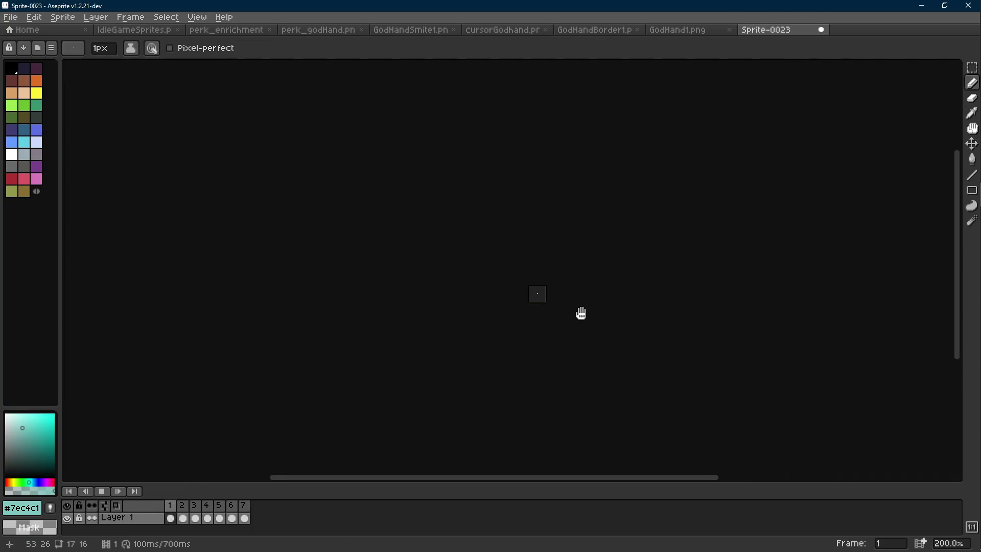
{"action": "scroll", "coordinate": [576, 311], "scroll_direction": "up", "scroll_amount": 6}
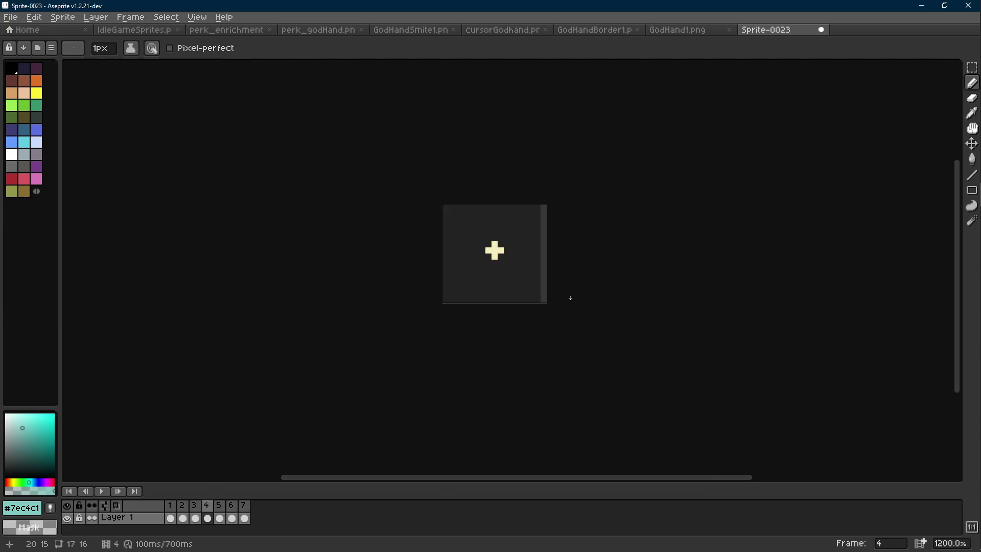
- Add frame 8 and extend the cream square with a new cream row using a 1px pencil
{"action": "scroll", "coordinate": [495, 240], "scroll_direction": "up", "scroll_amount": 4}
{"action": "key", "text": "i"}
{"action": "left_click", "coordinate": [473, 200]}
{"action": "key", "text": "b"}
{"action": "key", "text": "alt+n"}
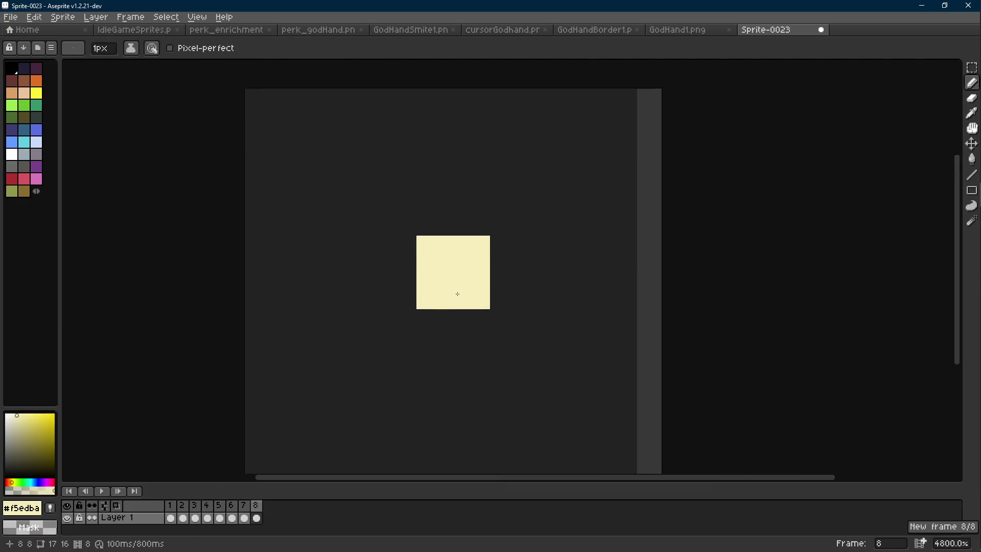
{"action": "key", "text": "plus"}
{"action": "key", "text": "plus"}
{"action": "key", "text": "plus"}
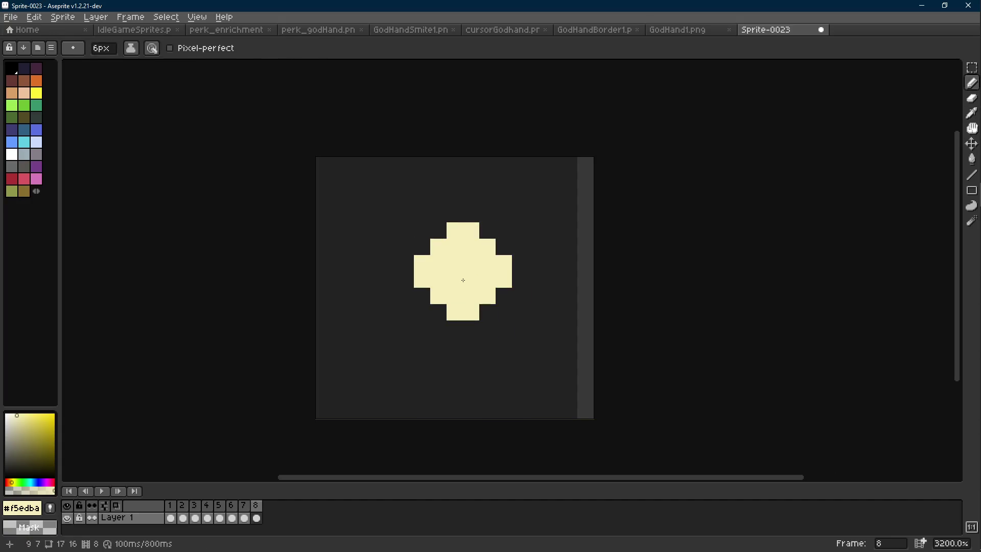
{"action": "key", "text": "minus"}
{"action": "key", "text": "minus"}
{"action": "key", "text": "minus"}
{"action": "mouse_move", "coordinate": [439, 246]}
{"action": "left_mouse_down"}
{"action": "mouse_move", "coordinate": [455, 247]}
{"action": "mouse_move", "coordinate": [421, 286]}
{"action": "mouse_move", "coordinate": [439, 312]}
{"action": "mouse_move", "coordinate": [473, 313]}
{"action": "mouse_move", "coordinate": [492, 263]}
{"action": "left_mouse_up"}
{"action": "left_click", "coordinate": [471, 246]}
{"action": "right_click", "coordinate": [505, 267]}
- Pick the teal #7ec4c1 colour and give frame 8's cream square four teal corner pixels
{"action": "left_click", "coordinate": [680, 32]}
{"action": "left_click", "coordinate": [766, 31]}
{"action": "key", "text": "comma"}
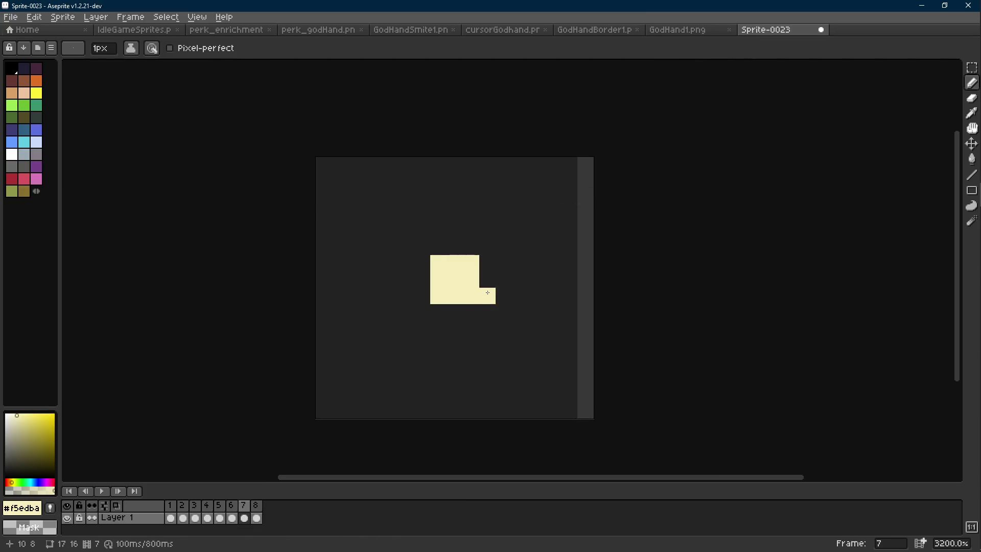
{"action": "scroll", "coordinate": [487, 292], "scroll_direction": "up", "scroll_amount": 1}
{"action": "key", "text": "comma"}
{"action": "key", "text": "comma"}
{"action": "left_click", "coordinate": [450, 285], "text": "alt"}
{"action": "key", "text": "period"}
{"action": "key", "text": "period"}
{"action": "key", "text": "period"}
{"action": "left_click", "coordinate": [482, 317]}
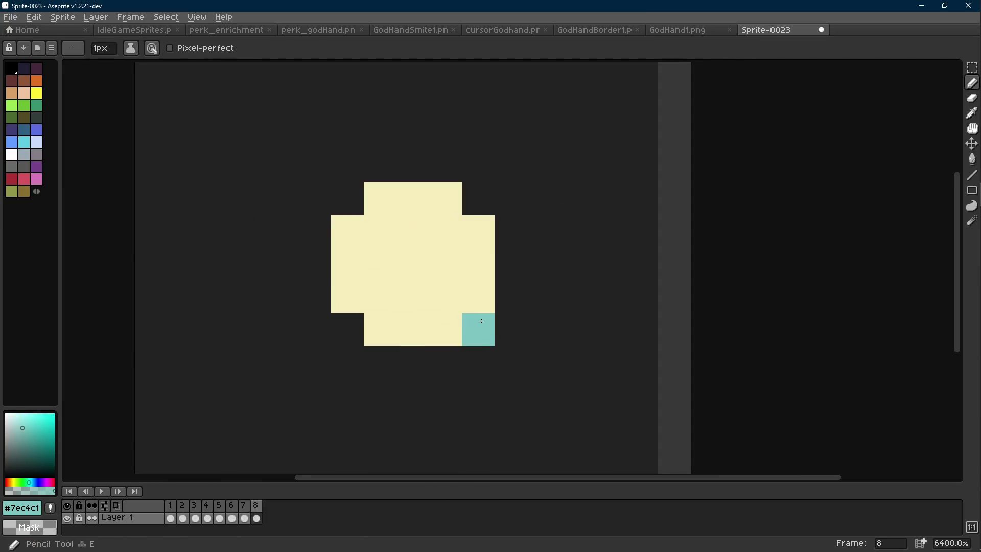
{"action": "left_click", "coordinate": [478, 199]}
{"action": "left_click", "coordinate": [350, 201]}
{"action": "left_click", "coordinate": [349, 325]}
{"action": "scroll", "coordinate": [522, 317], "scroll_direction": "down", "scroll_amount": 10}
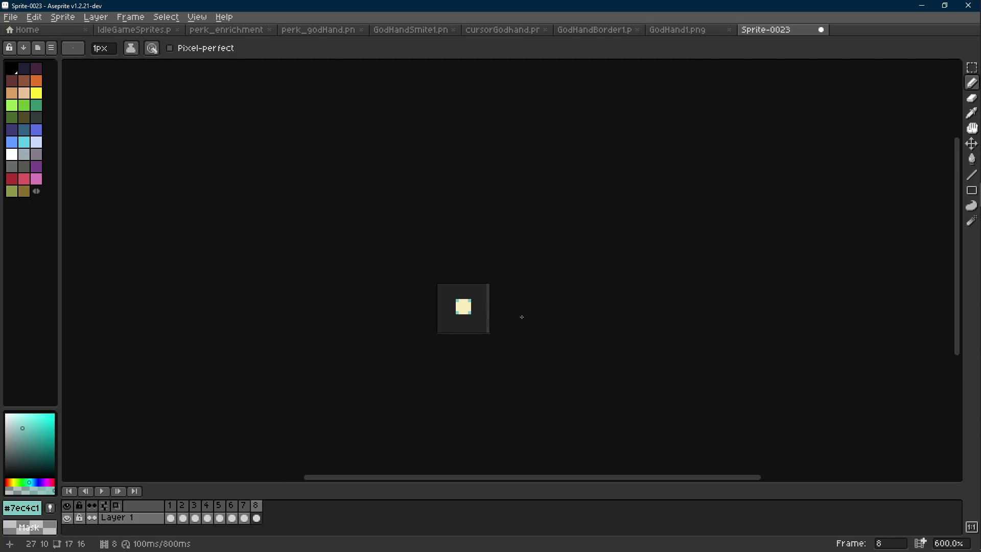
{"action": "scroll", "coordinate": [485, 325], "scroll_direction": "up", "scroll_amount": 4}
{"action": "key", "text": "ctrl"}
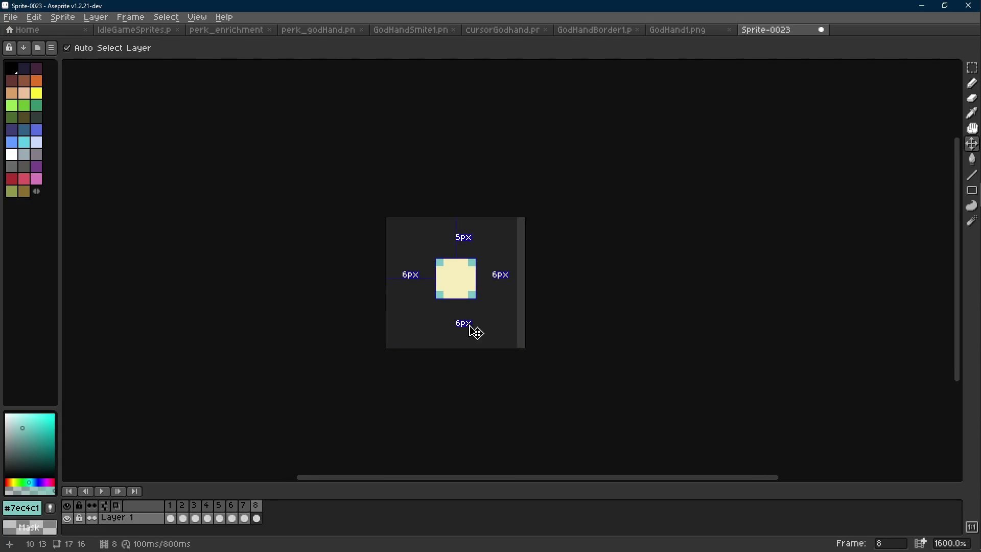
- Add frame 9 with cream corners and a teal ring drawn around the square
{"action": "key", "text": "alt+n"}
{"action": "scroll", "coordinate": [476, 332], "scroll_direction": "up", "scroll_amount": 3}
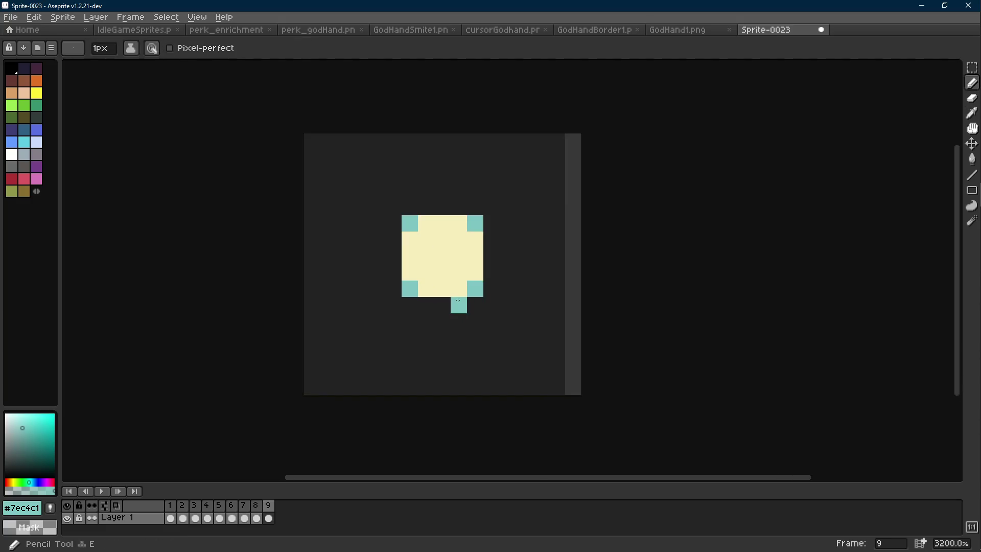
{"action": "left_click", "coordinate": [459, 286], "text": "alt"}
{"action": "left_click", "coordinate": [472, 284]}
{"action": "left_click", "coordinate": [475, 223]}
{"action": "left_click", "coordinate": [410, 223]}
{"action": "left_click", "coordinate": [409, 288]}
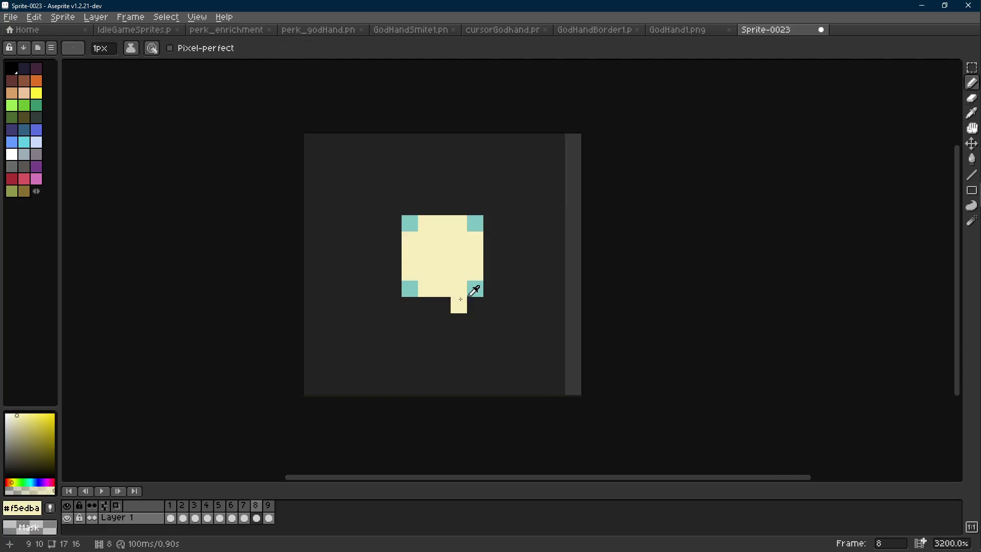
{"action": "left_click", "coordinate": [475, 288], "text": "alt"}
{"action": "left_click", "coordinate": [475, 288]}
{"action": "left_click_drag", "start_coordinate": [442, 305], "coordinate": [459, 305]}
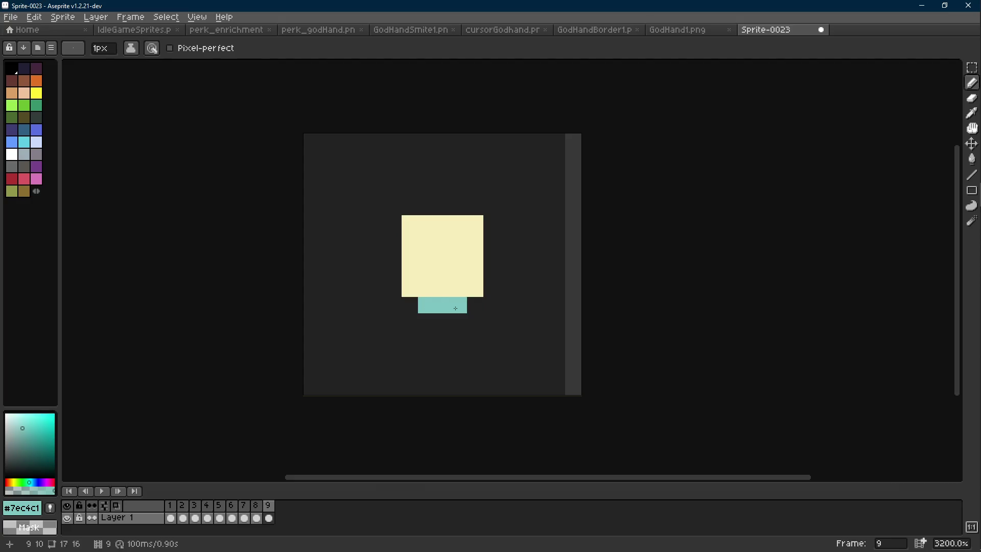
{"action": "left_click_drag", "start_coordinate": [489, 276], "coordinate": [491, 239]}
{"action": "left_click_drag", "start_coordinate": [458, 207], "coordinate": [426, 207]}
{"action": "left_click_drag", "start_coordinate": [394, 239], "coordinate": [394, 272]}
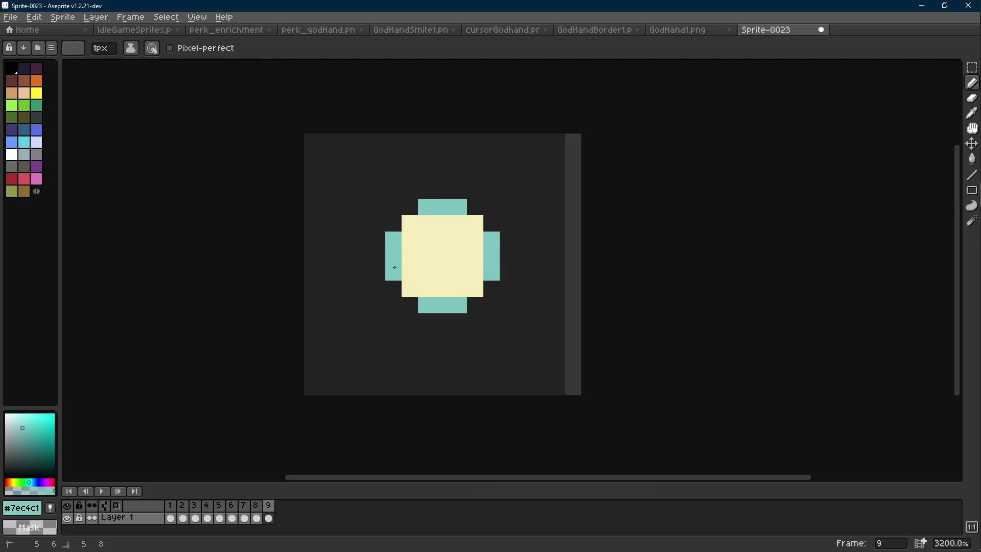
- Add and duplicate frames to extend the sparkle to 16 frames, then play it
{"action": "key", "text": "r"}
{"action": "key", "text": "ctrl+a"}
{"action": "key", "text": "alt+n"}
{"action": "key", "text": "alt+n"}
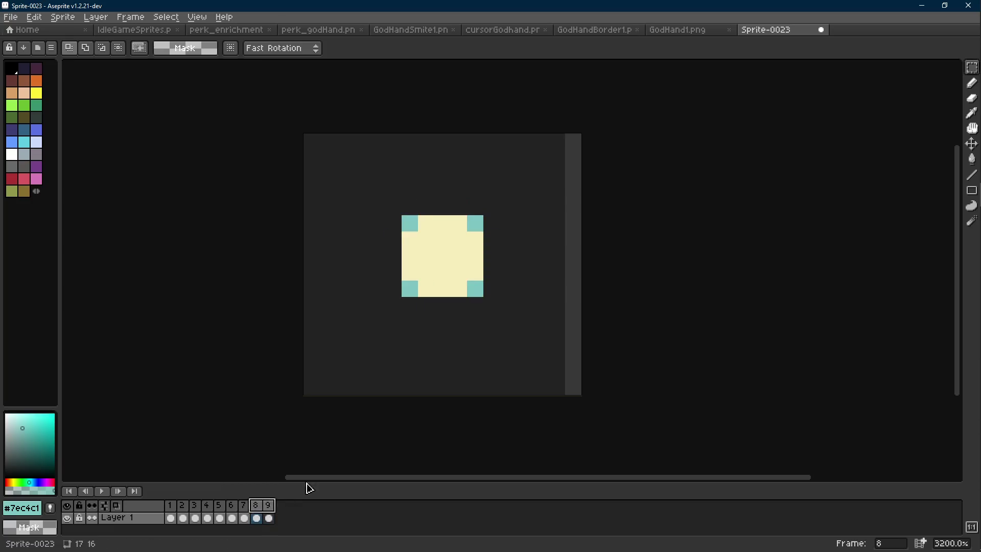
{"action": "key", "text": "shift+Left"}
{"action": "key", "text": "shift+Left"}
{"action": "key", "text": "shift+Left"}
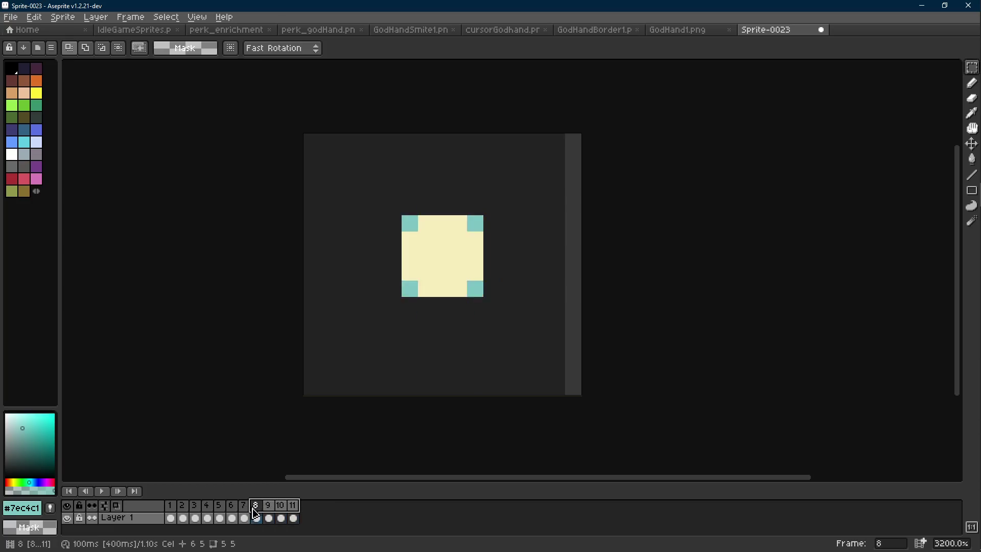
{"action": "key", "text": "ctrl+c"}
{"action": "key", "text": "ctrl+v"}
{"action": "scroll", "coordinate": [493, 419], "scroll_direction": "down", "scroll_amount": 8}
{"action": "key", "text": "Return"}
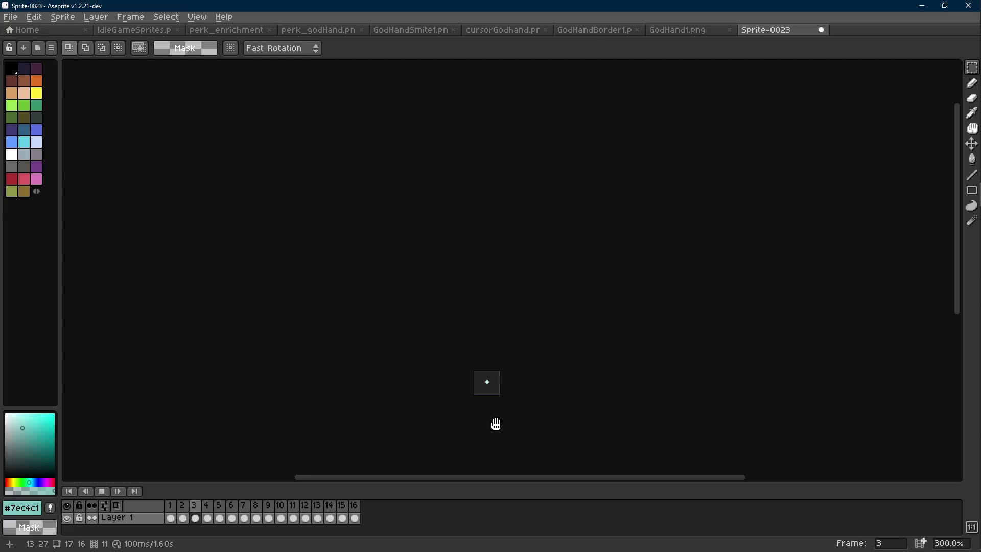
{"action": "scroll", "coordinate": [494, 403], "scroll_direction": "up", "scroll_amount": 2}
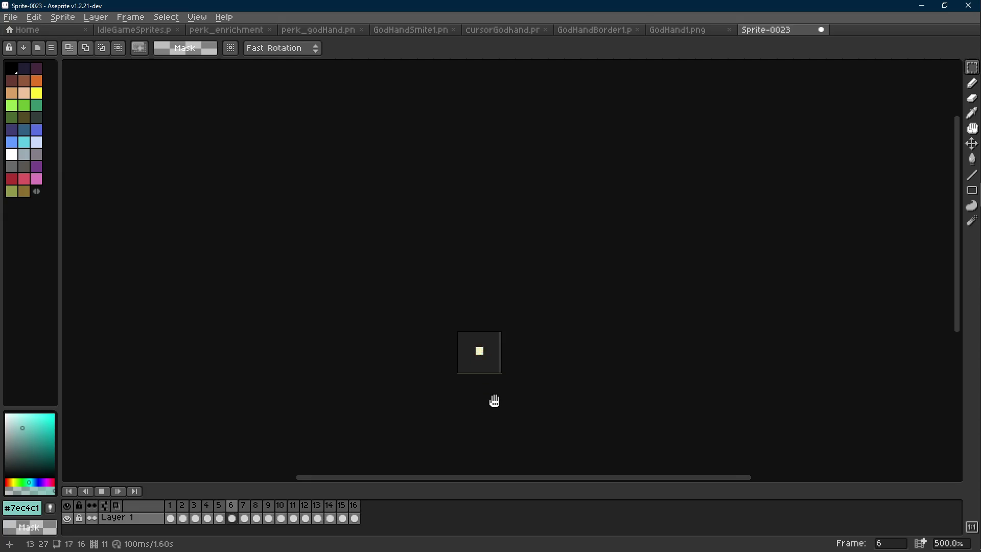
{"action": "scroll", "coordinate": [494, 401], "scroll_direction": "down", "scroll_amount": 2}
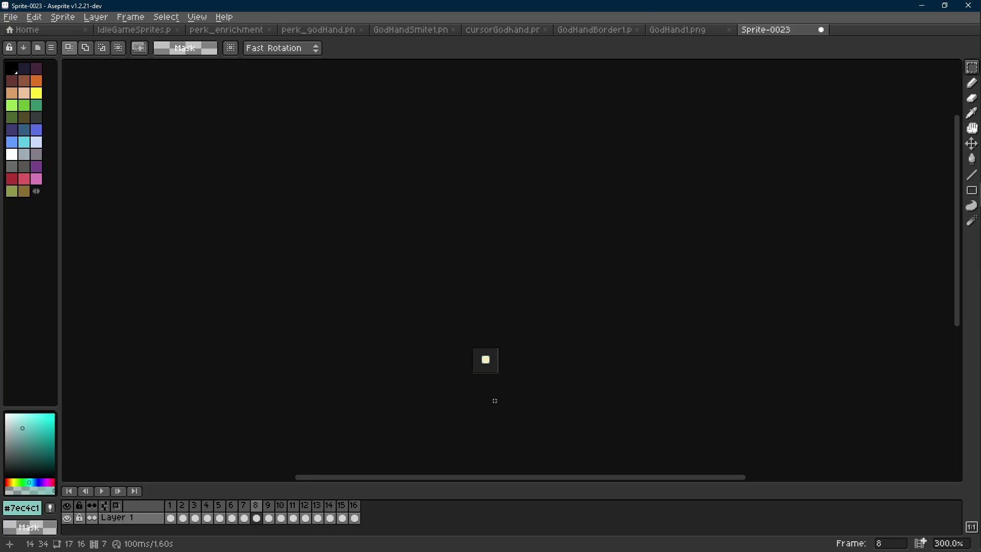
{"action": "key", "text": "Return"}
{"action": "key", "text": "Left"}
{"action": "key", "text": "Left"}
{"action": "key", "text": "Left"}
{"action": "key", "text": "Left"}
{"action": "key", "text": "Left"}
{"action": "key", "text": "Left"}
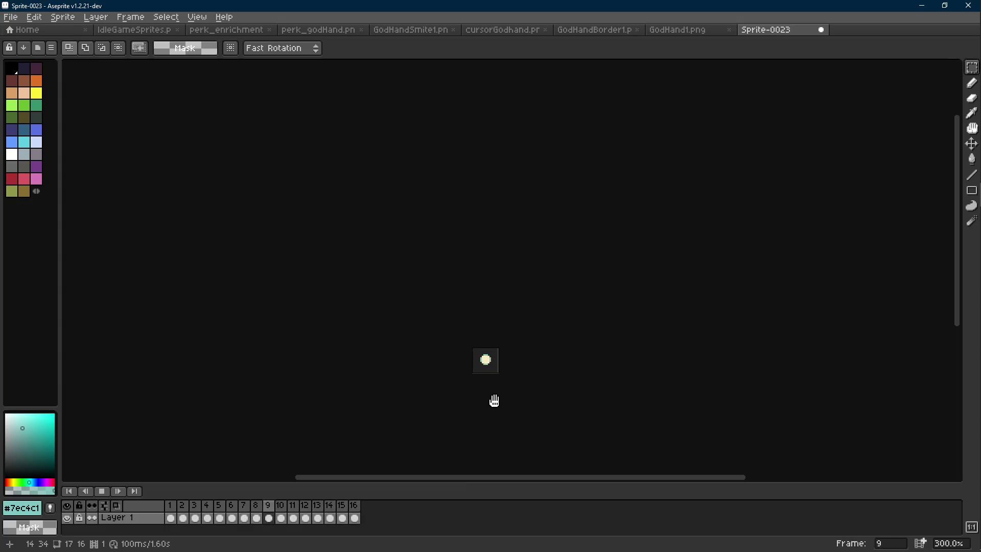
{"action": "key", "text": "Return"}
{"action": "scroll", "coordinate": [493, 397], "scroll_direction": "up", "scroll_amount": 3}
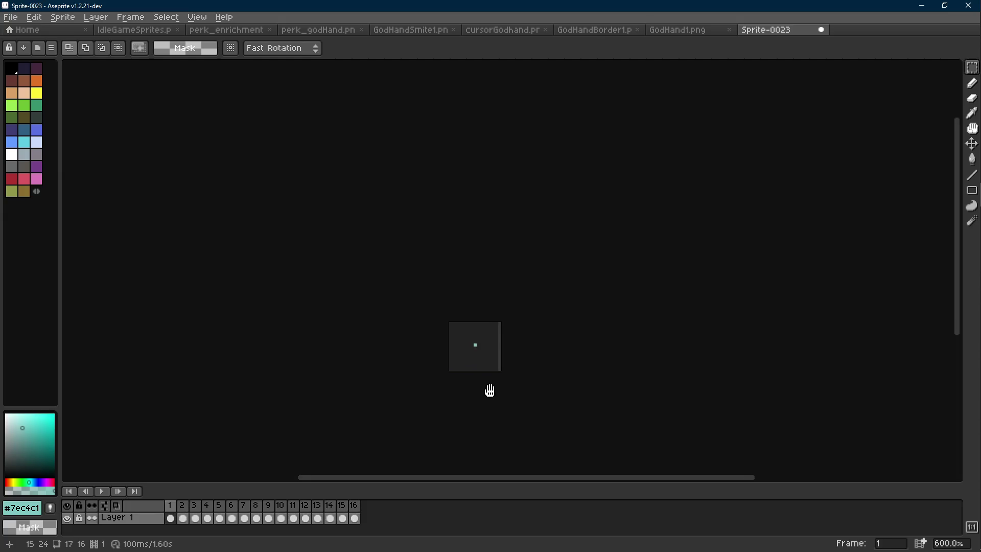
{"action": "left_click_drag", "start_coordinate": [492, 394], "coordinate": [477, 367]}
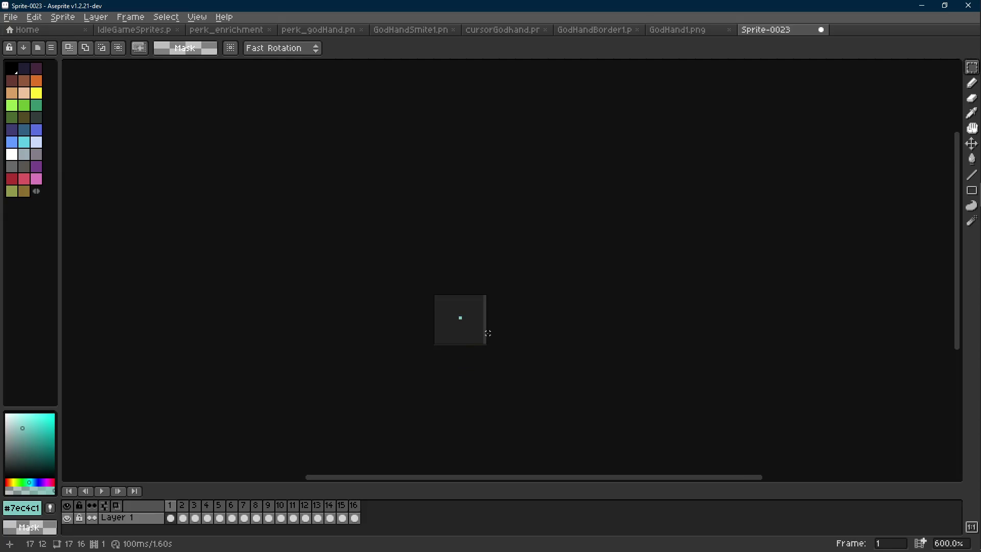
- Save the 16 sparkle frames as GodHandCharging1.png in the GodHand folder and replay them
{"action": "key", "text": "ctrl+s"}
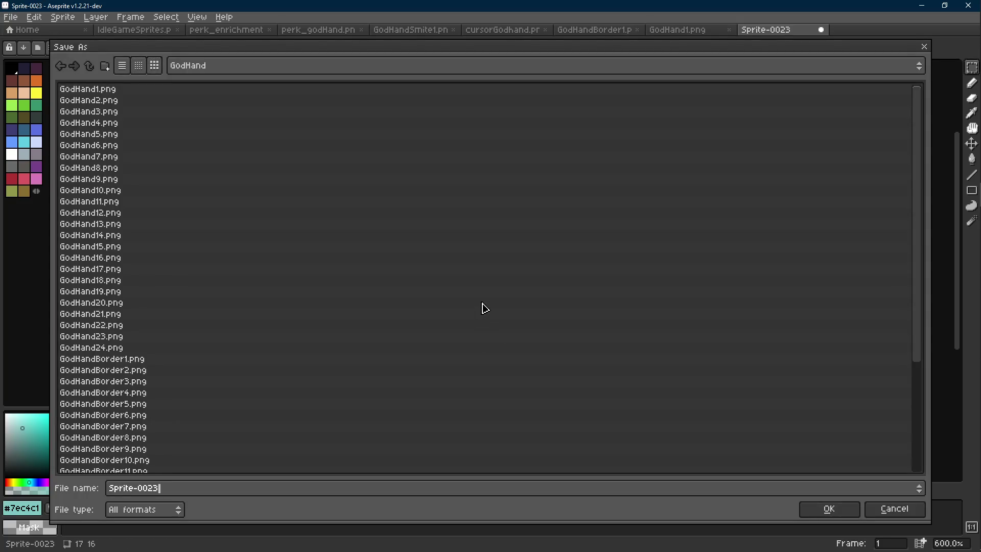
{"action": "type", "text": "Godha"}
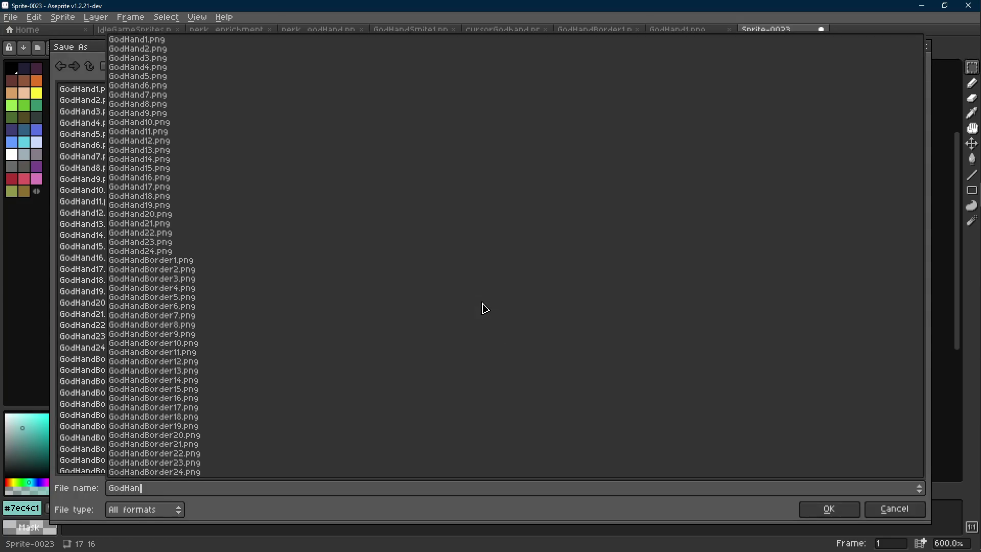
{"action": "type", "text": "Charging1.p"}
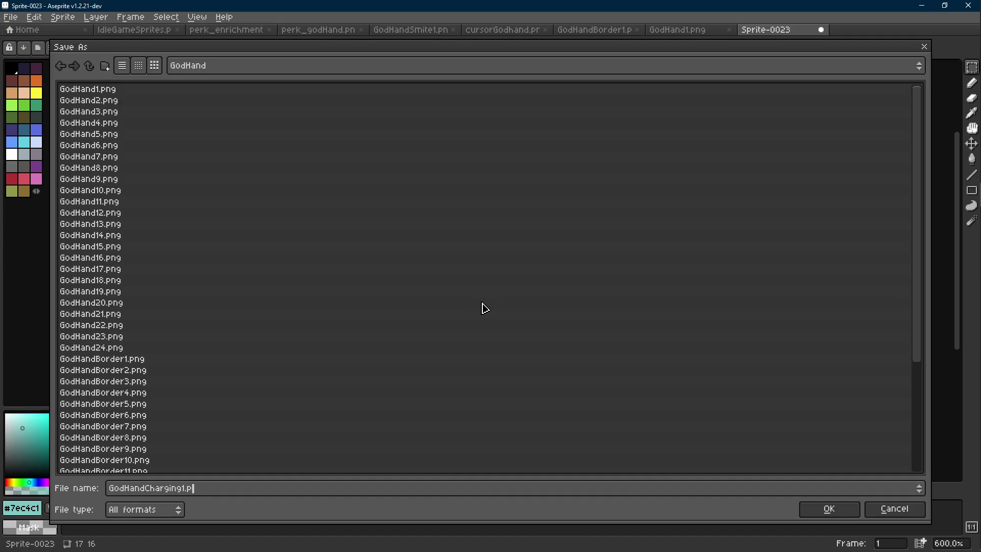
{"action": "key", "text": "Return"}
{"action": "scroll", "coordinate": [478, 335], "scroll_direction": "up", "scroll_amount": 4}
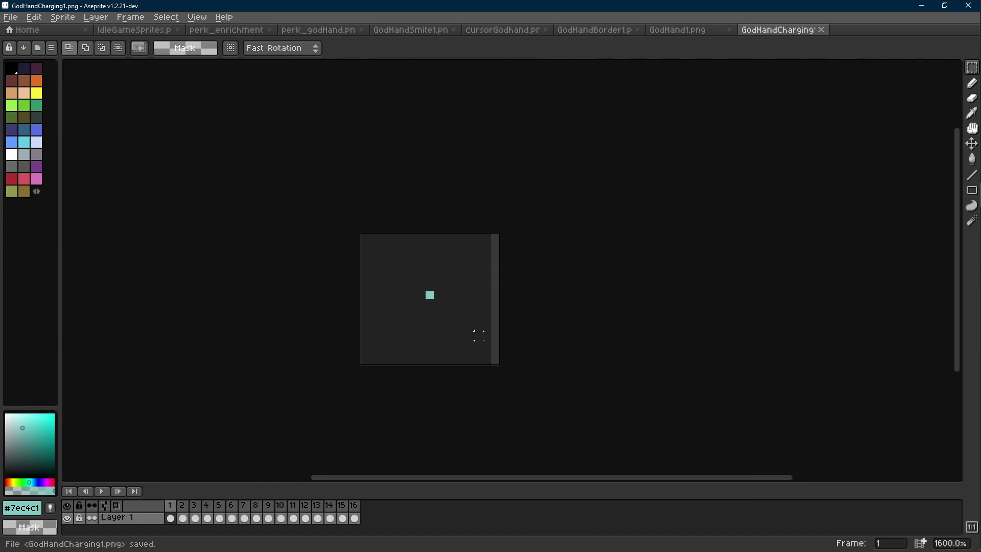
{"action": "key", "text": "Return"}
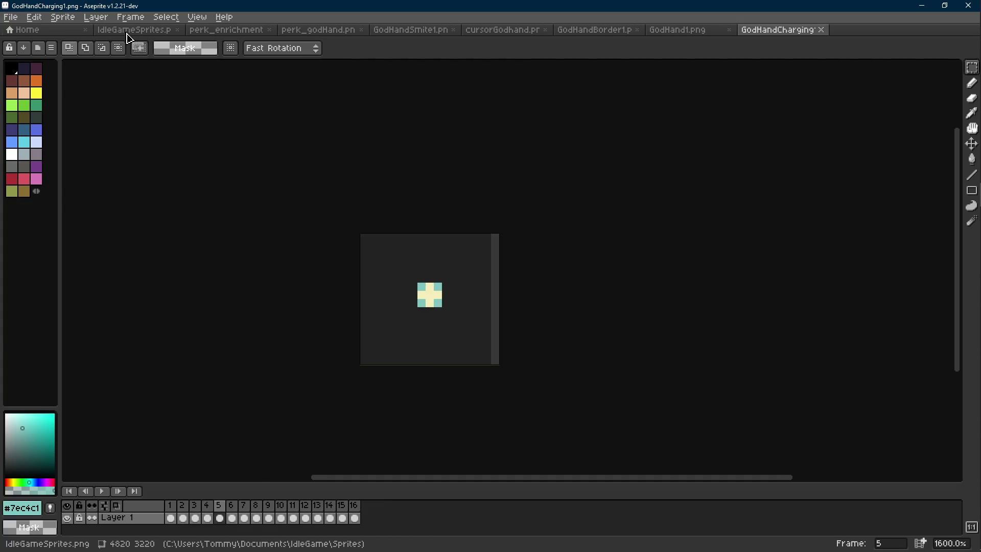
- Apply a dark outline around the sparkle and save it as a copy under a new name
{"action": "left_click", "coordinate": [133, 30]}
{"action": "key", "text": "i"}
{"action": "key", "text": "m"}
{"action": "left_click", "coordinate": [773, 30]}
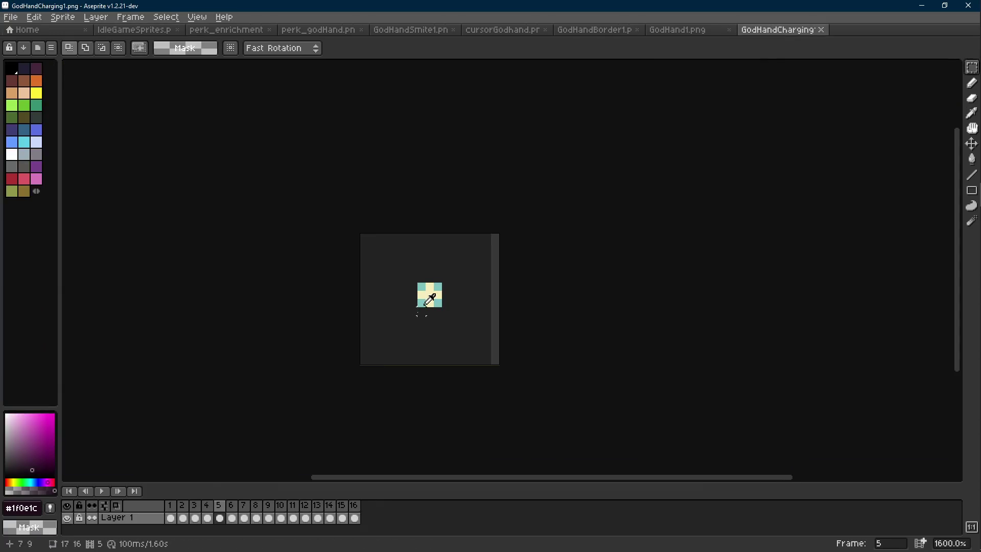
{"action": "key", "text": "shift+o"}
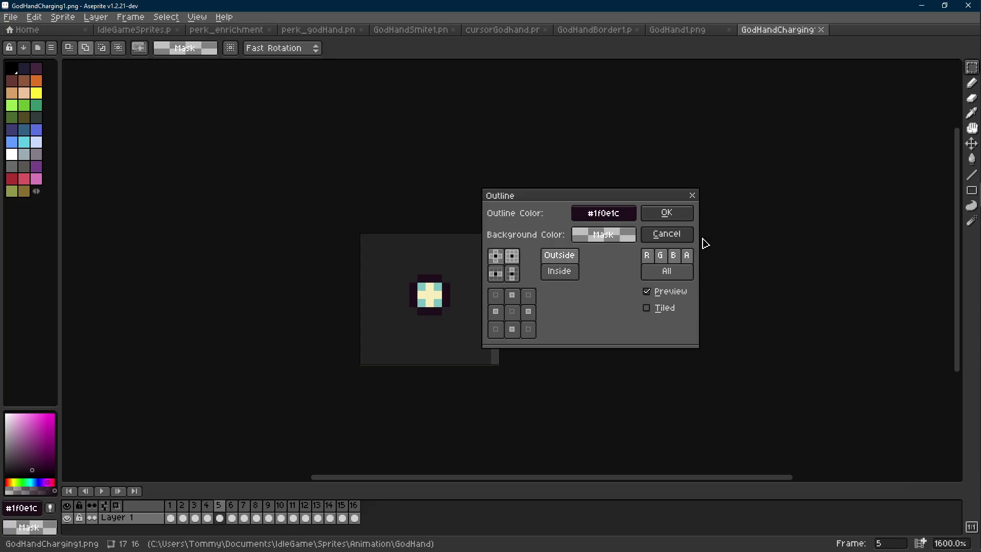
{"action": "left_click", "coordinate": [668, 212]}
{"action": "key", "text": "ctrl+shift+s"}
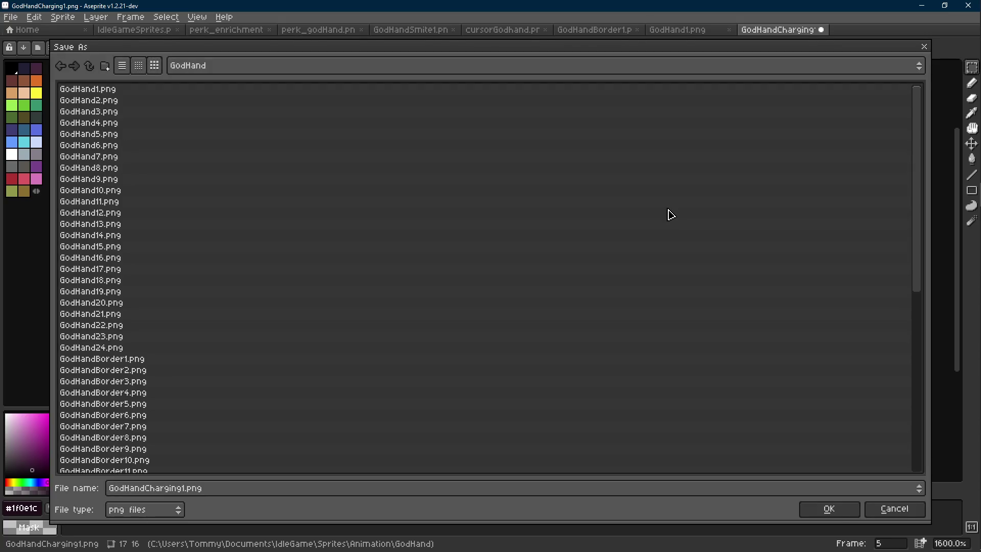
{"action": "key", "text": "Return"}
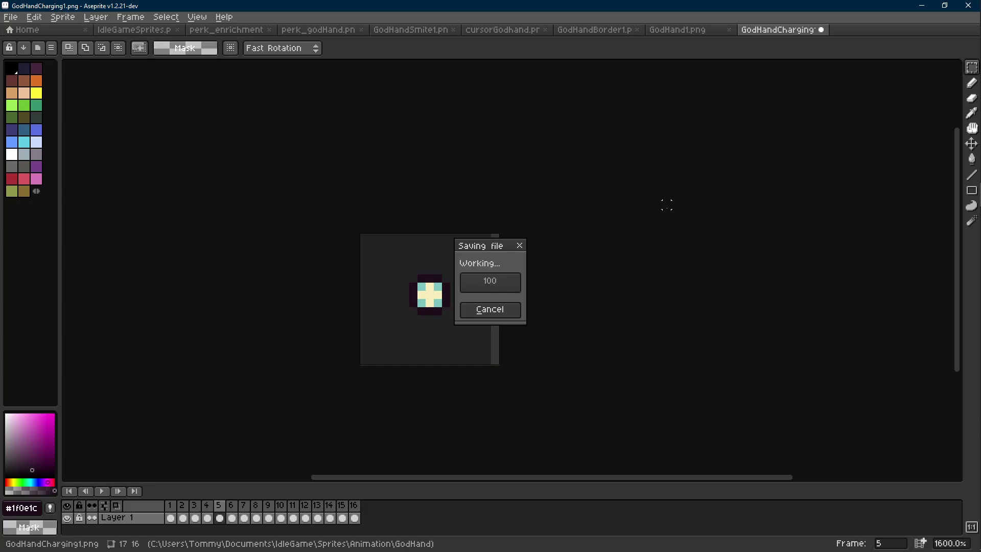
- Replace the teal and cream with transparency to leave the outline ring, saved as GodHandChargingOutline1.png
{"action": "scroll", "coordinate": [440, 271], "scroll_direction": "up", "scroll_amount": 1}
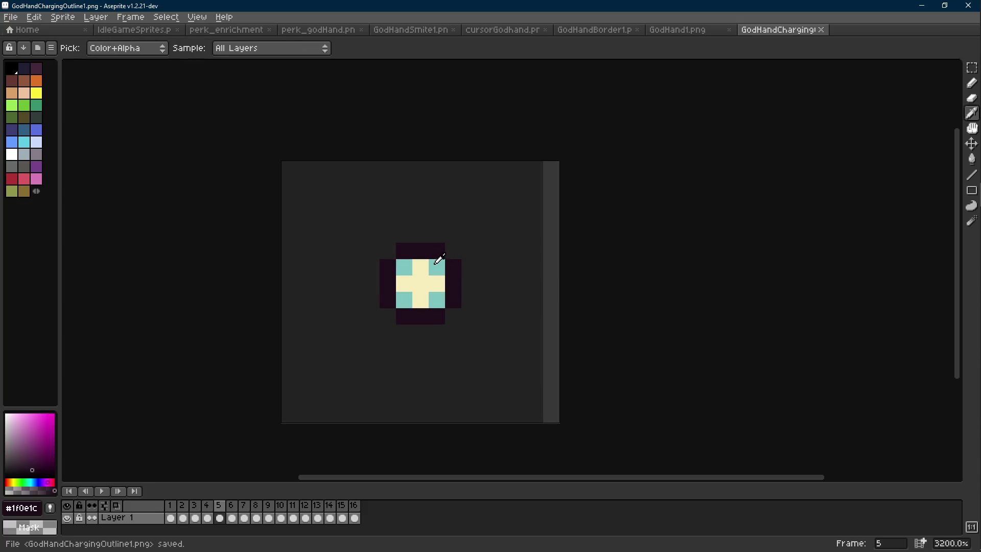
{"action": "left_click", "coordinate": [436, 264]}
{"action": "key", "text": "shift+r"}
{"action": "key", "text": "Return"}
{"action": "key", "text": "Return"}
{"action": "left_click", "coordinate": [418, 284], "text": "alt"}
{"action": "key", "text": "shift+r"}
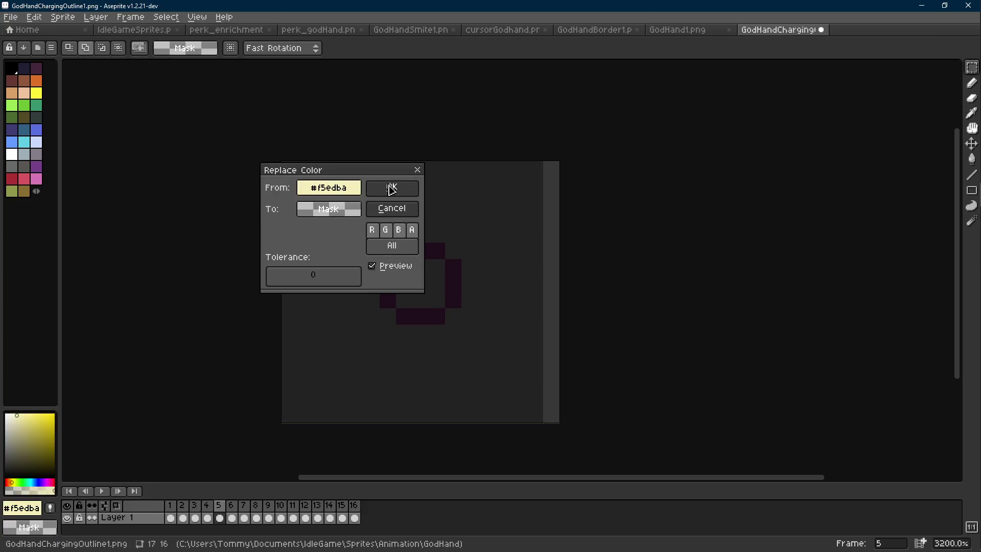
{"action": "key", "text": "Return"}
{"action": "key", "text": "Return"}
{"action": "scroll", "coordinate": [547, 280], "scroll_direction": "down", "scroll_amount": 5}
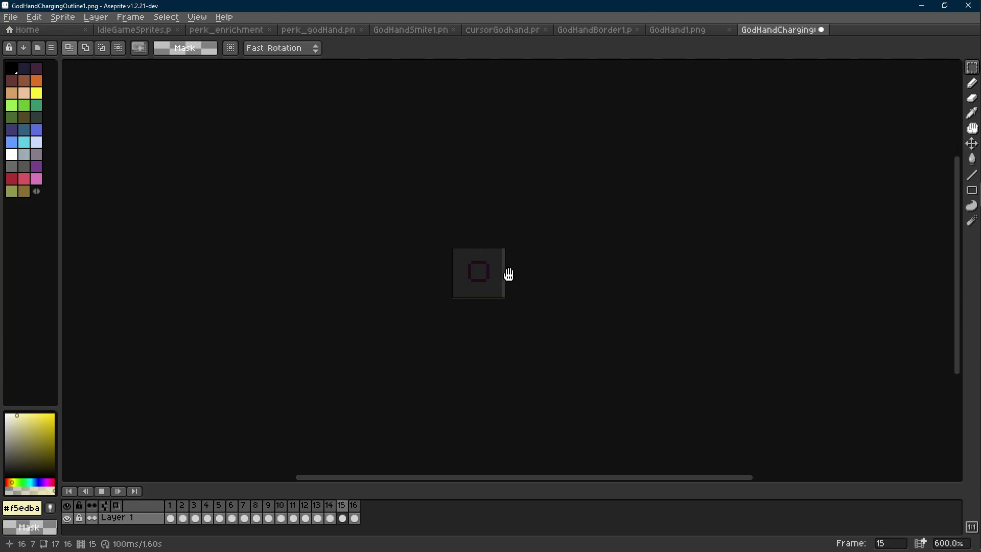
{"action": "key", "text": "Return"}
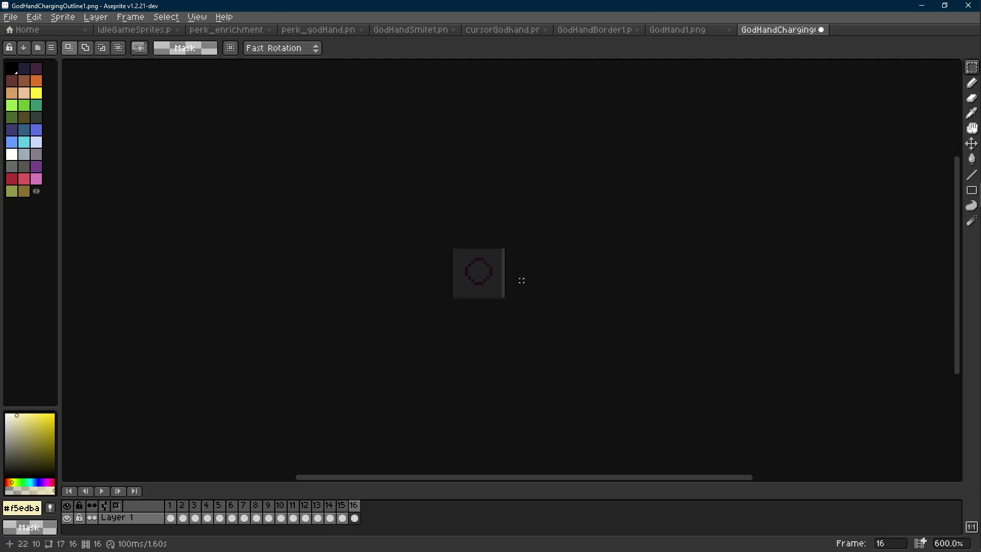
{"action": "key", "text": "ctrl+s"}
{"action": "key", "text": "alt+Tab"}
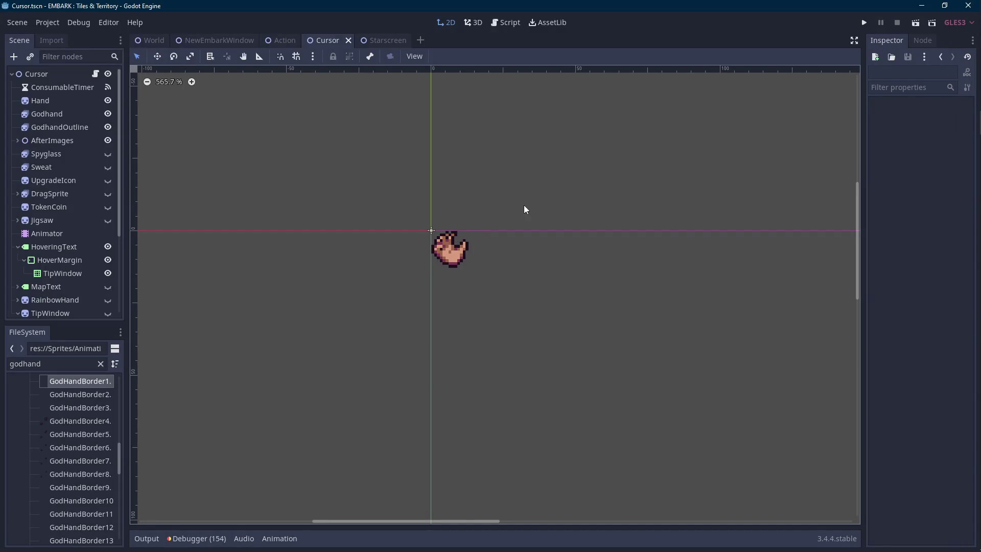
- Duplicate the Godhand and GodhandOutline nodes and rename the hand copy GodhandOrb
{"action": "scroll", "coordinate": [501, 240], "scroll_direction": "up", "scroll_amount": 5}
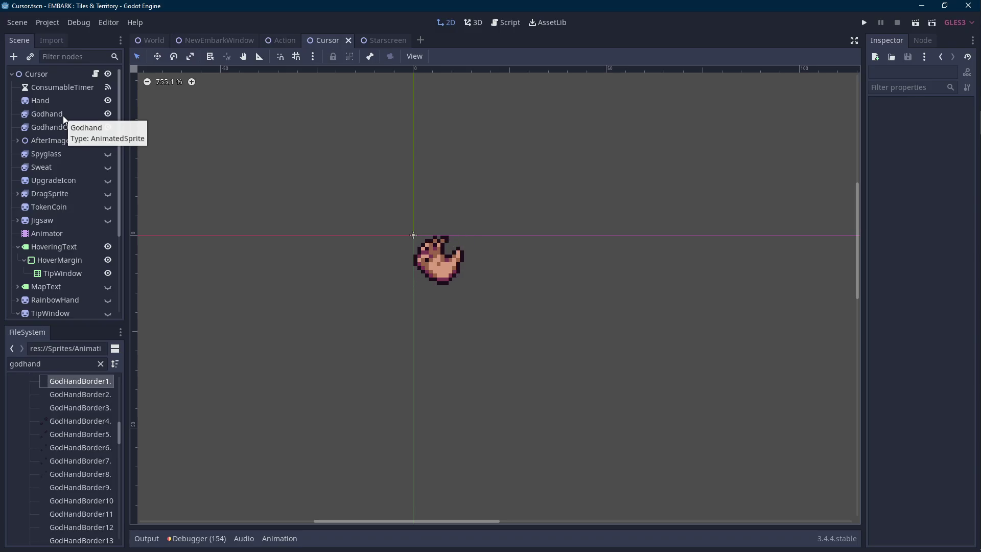
{"action": "left_click", "coordinate": [65, 116]}
{"action": "left_click", "coordinate": [65, 127], "text": "shift"}
{"action": "key", "text": "ctrl+d"}
{"action": "double_click", "coordinate": [72, 141]}
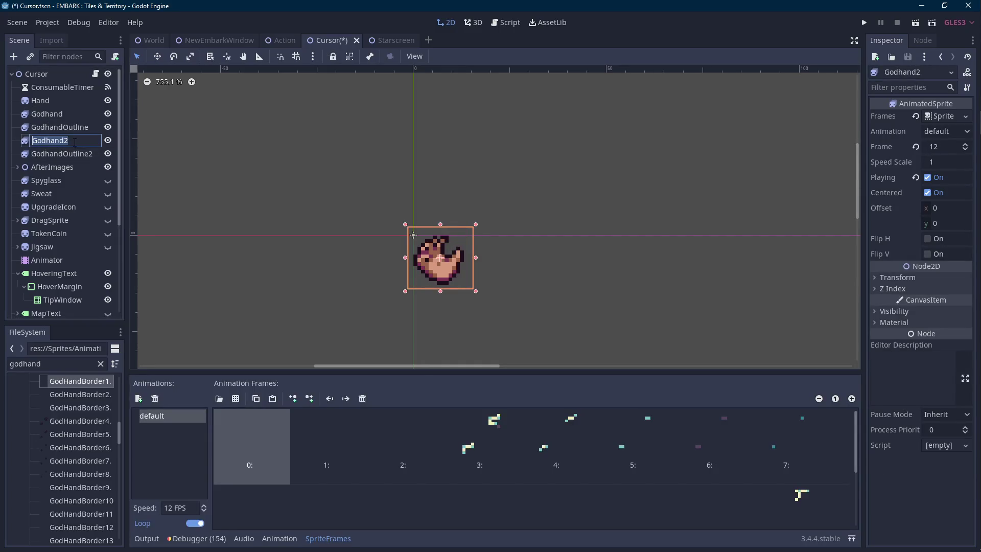
{"action": "type", "text": "b"}
{"action": "key", "text": "Return"}
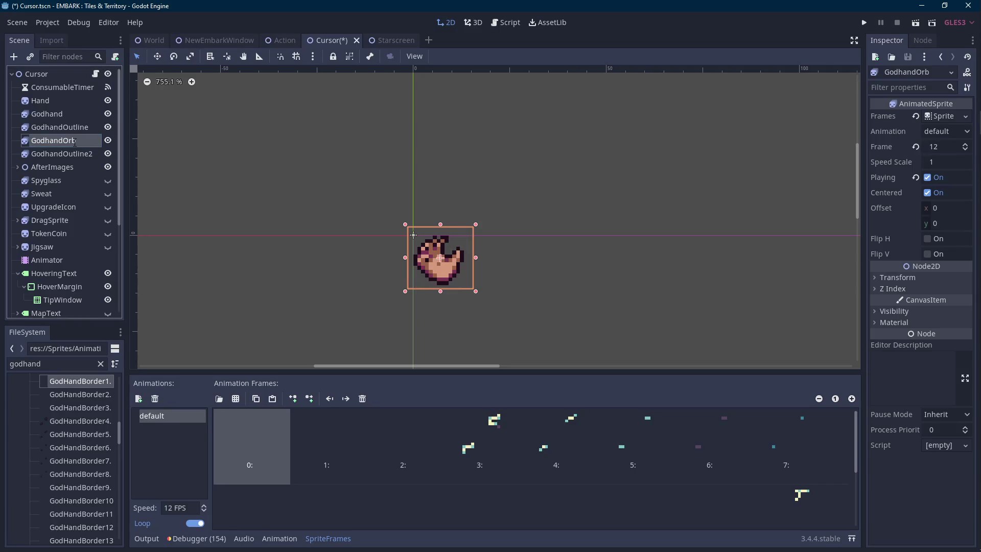
- Rename the outline copy to GodhandOrbOutline, via an interim name GodhandOrb2
{"action": "double_click", "coordinate": [65, 153]}
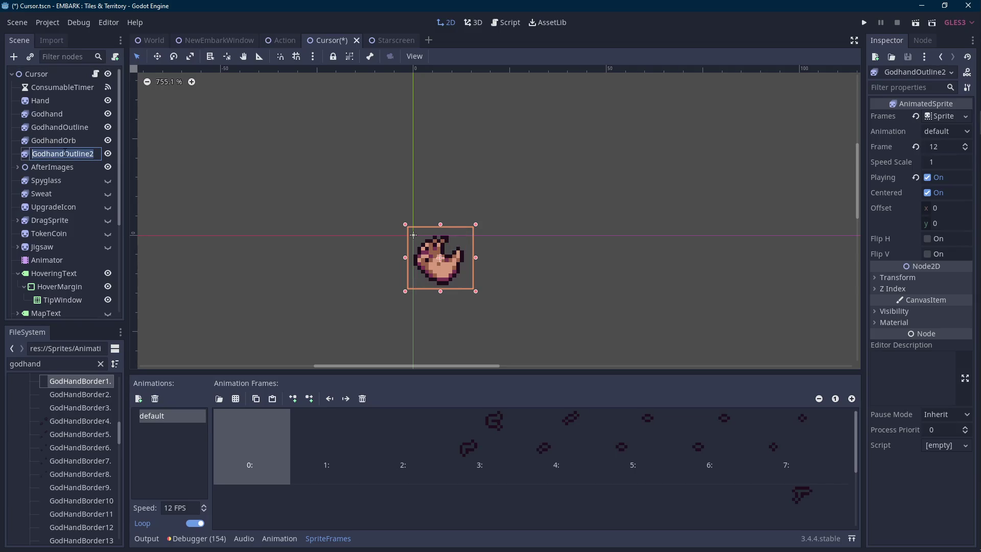
{"action": "type", "text": "OrbOutline"}
{"action": "key", "text": "Return"}
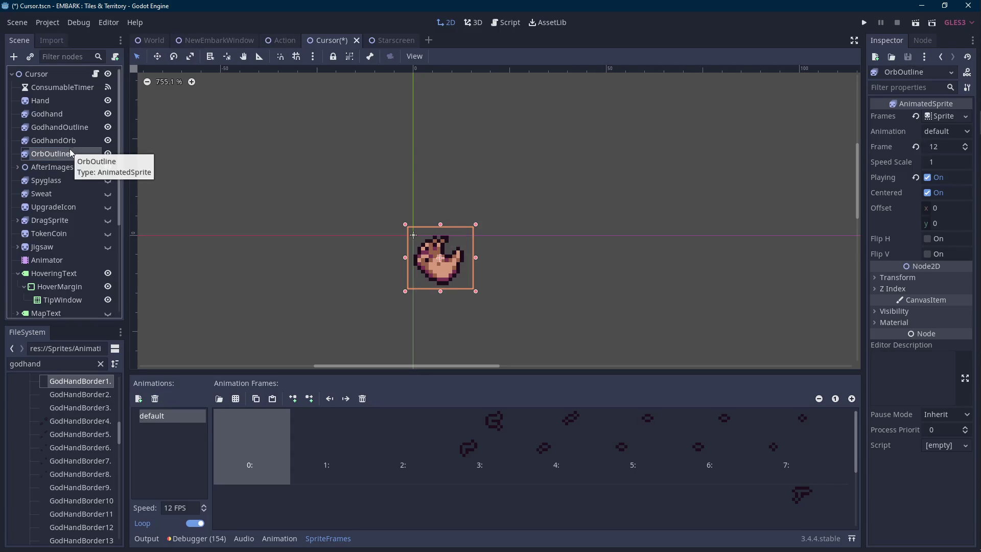
{"action": "left_click", "coordinate": [74, 152]}
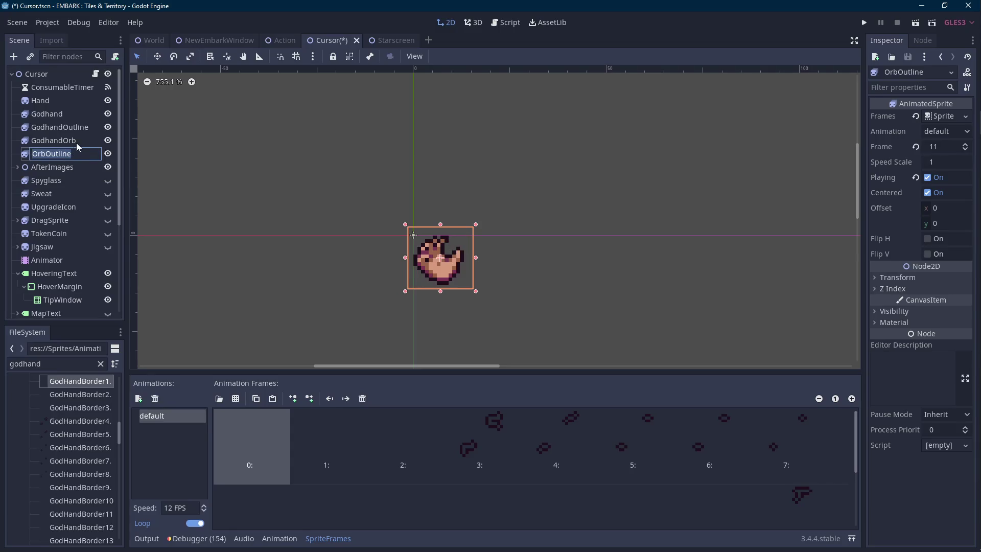
{"action": "double_click", "coordinate": [76, 141]}
{"action": "double_click", "coordinate": [75, 152]}
{"action": "type", "text": "2"}
{"action": "key", "text": "Return"}
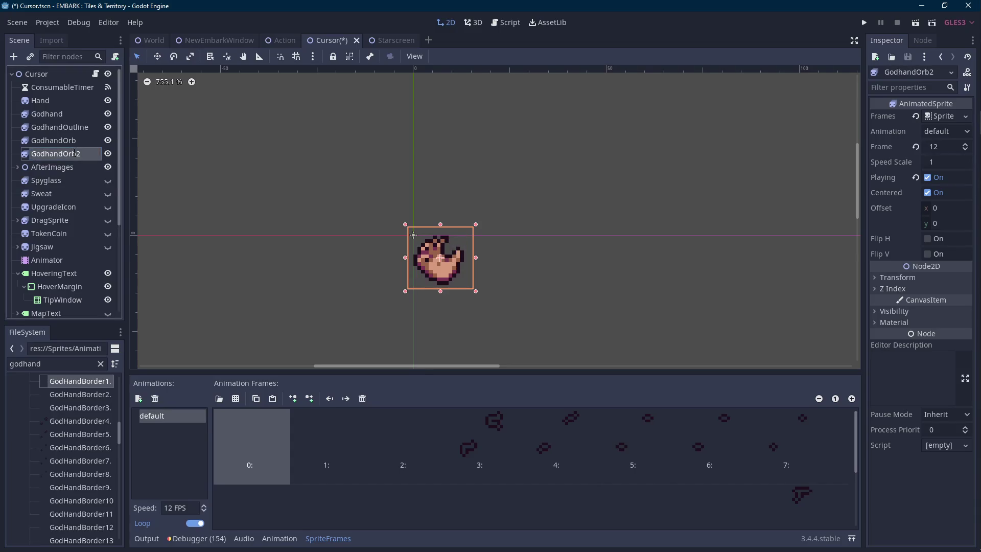
{"action": "double_click", "coordinate": [83, 154]}
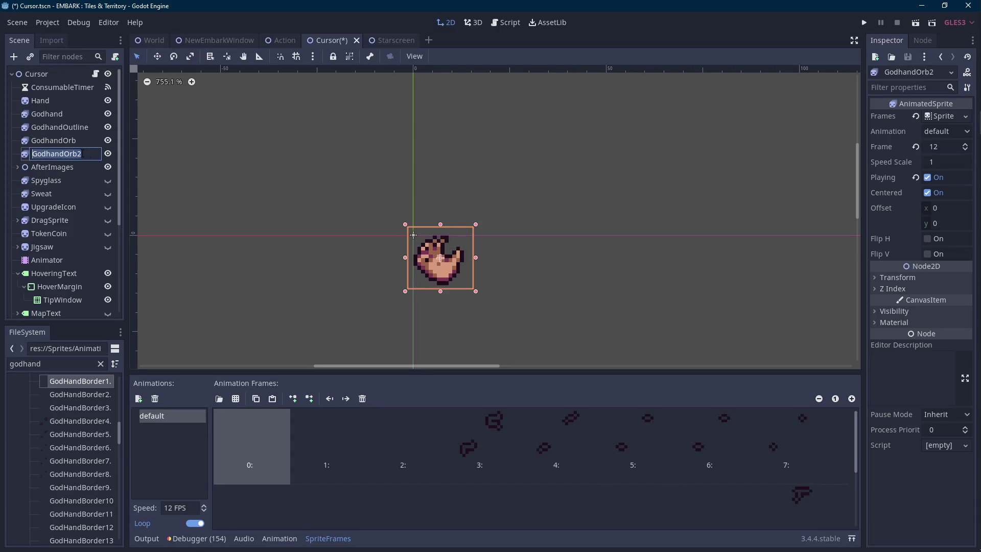
{"action": "left_click", "coordinate": [83, 154]}
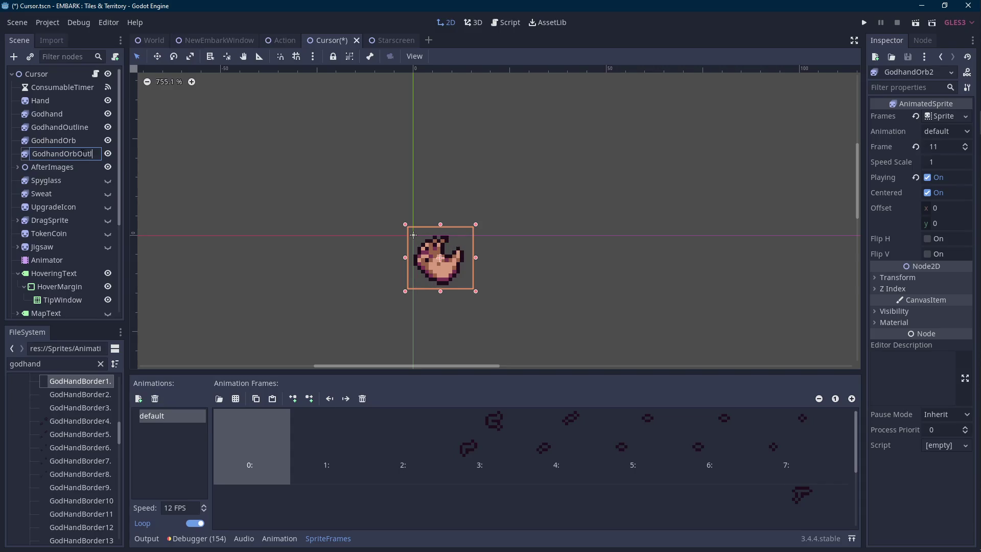
{"action": "type", "text": "ine"}
{"action": "key", "text": "Return"}
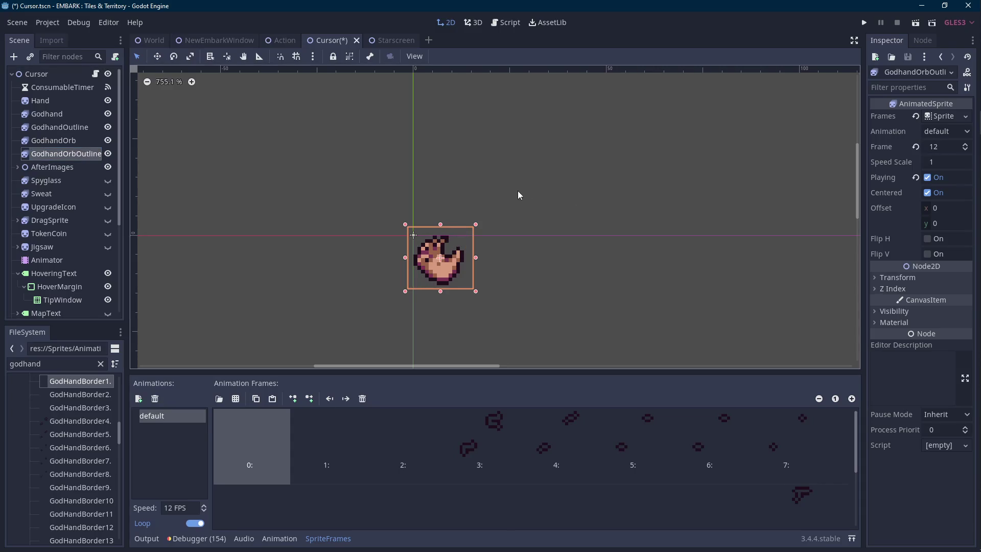
- Inspect GodhandOrbOutline's sprite frames resource and its options, leaving them unchanged
{"action": "left_click", "coordinate": [951, 121]}
{"action": "left_click", "coordinate": [930, 124]}
{"action": "left_click", "coordinate": [940, 57]}
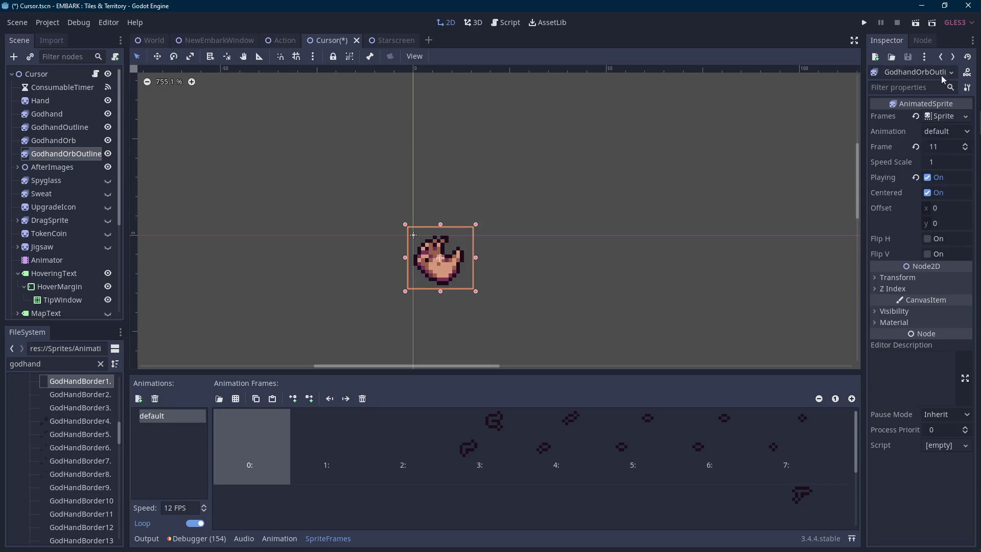
{"action": "left_click", "coordinate": [966, 116]}
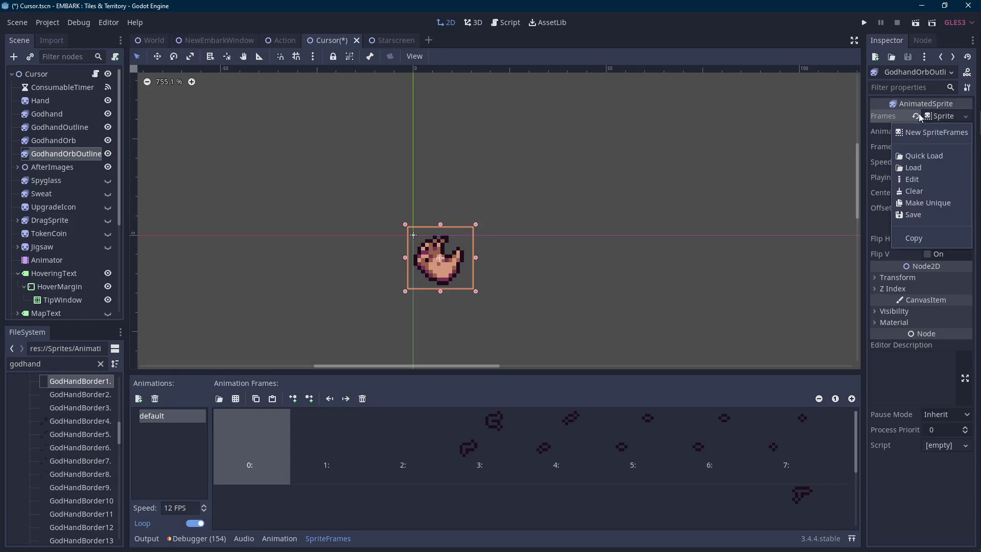
{"action": "left_click", "coordinate": [920, 117]}
{"action": "left_click", "coordinate": [948, 121]}
{"action": "key", "text": "Escape"}
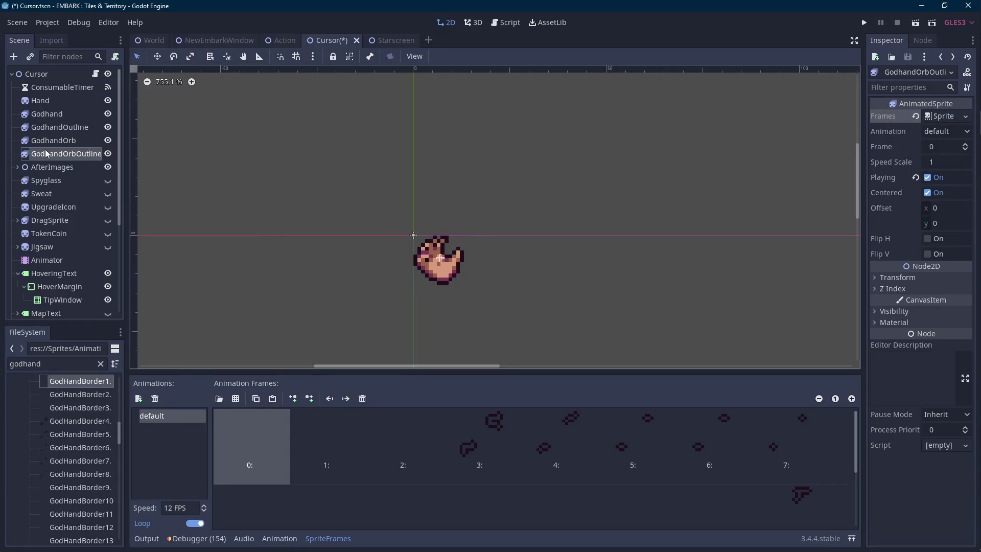
- Give GodhandOrb a New SpriteFrames and rename its default animation to 'charging'
{"action": "left_click", "coordinate": [51, 140]}
{"action": "left_click", "coordinate": [945, 116]}
{"action": "left_click", "coordinate": [929, 132]}
{"action": "left_click", "coordinate": [943, 121]}
{"action": "scroll", "coordinate": [70, 408], "scroll_direction": "up", "scroll_amount": 1}
{"action": "left_click", "coordinate": [155, 421]}
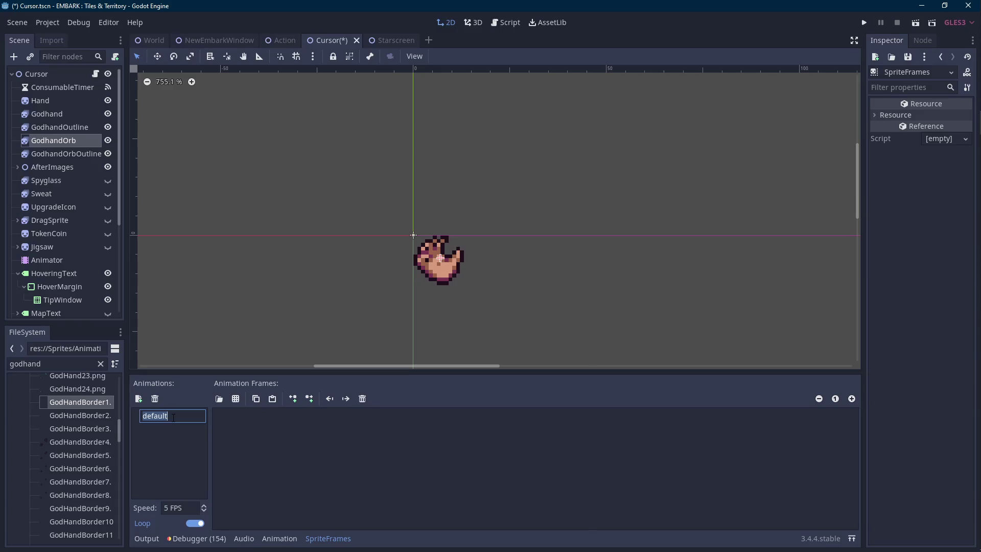
{"action": "type", "text": "charging"}
{"action": "key", "text": "Return"}
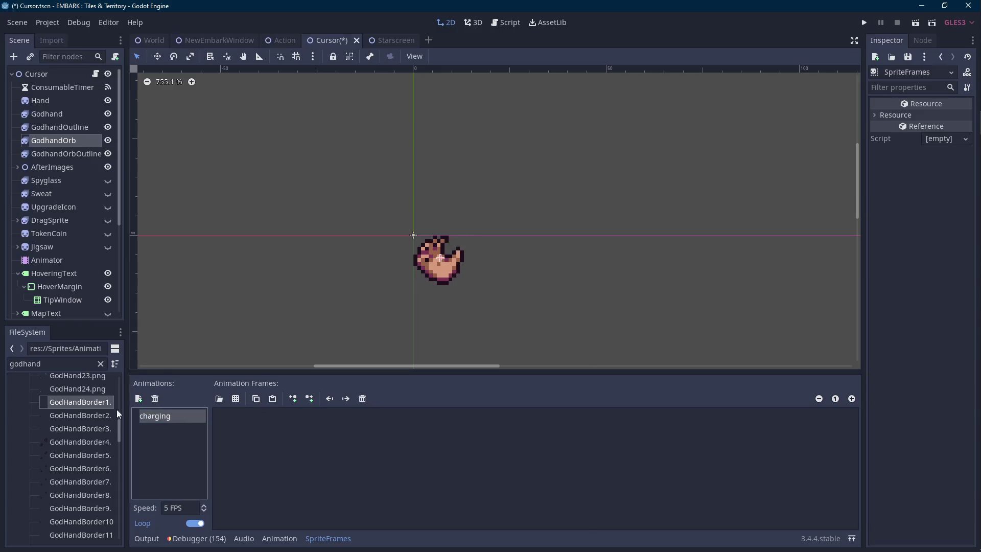
- Locate GodHandCharging1.png in the FileSystem list, then switch to Aseprite
{"action": "left_click_drag", "start_coordinate": [126, 402], "coordinate": [172, 409]}
{"action": "scroll", "coordinate": [139, 459], "scroll_direction": "down", "scroll_amount": 5}
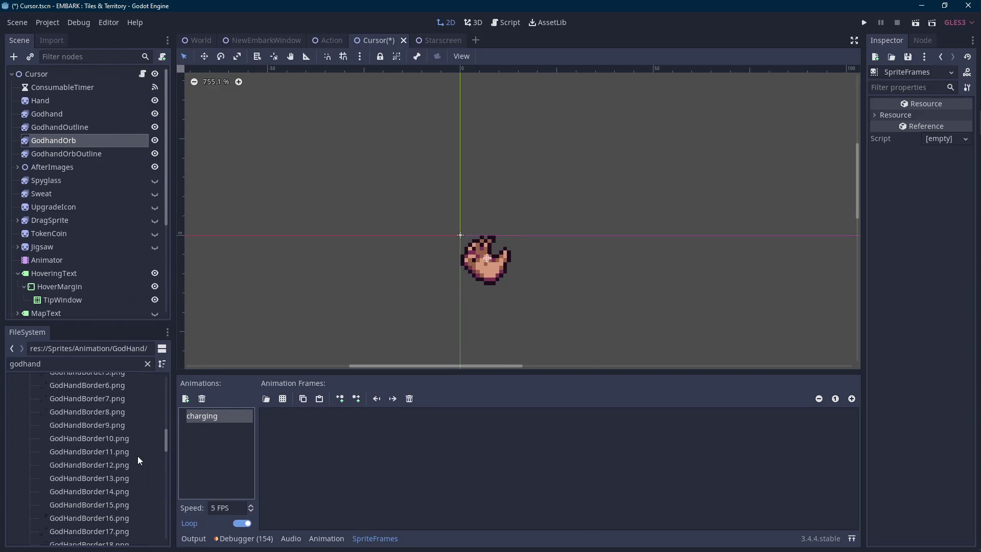
{"action": "scroll", "coordinate": [138, 460], "scroll_direction": "down", "scroll_amount": 2}
{"action": "left_click", "coordinate": [123, 434]}
{"action": "scroll", "coordinate": [123, 434], "scroll_direction": "down", "scroll_amount": 2}
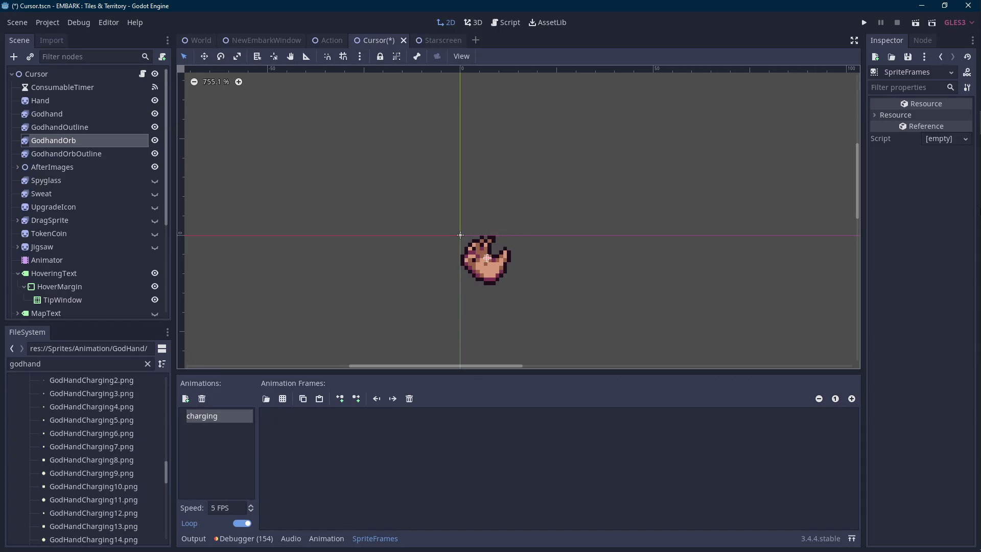
{"action": "left_click", "coordinate": [967, 177]}
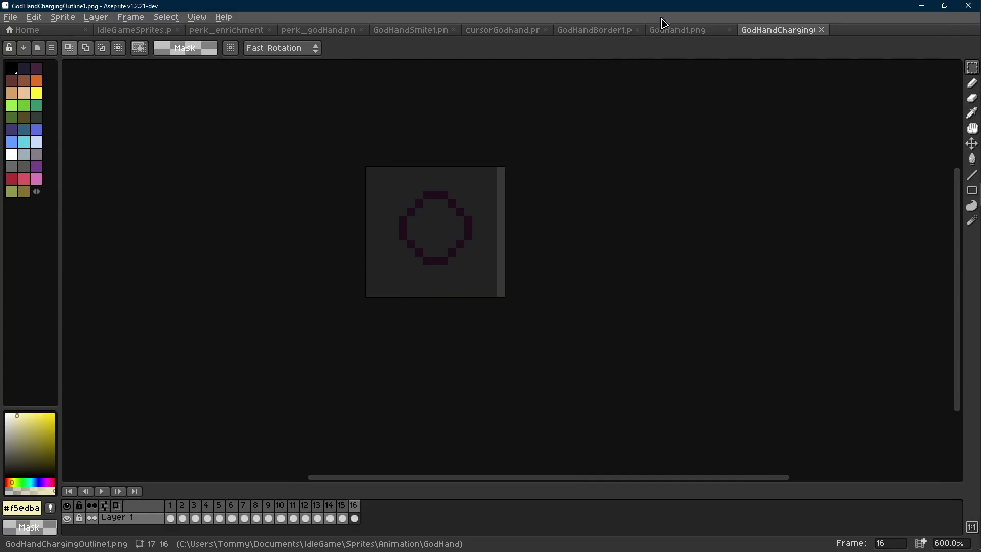
- Load GodHandCharging1.png as a 16-frame animation, play the sparkle preview, and minimize Aseprite
{"action": "left_click", "coordinate": [25, 30]}
{"action": "left_click", "coordinate": [148, 138]}
{"action": "left_click", "coordinate": [483, 330]}
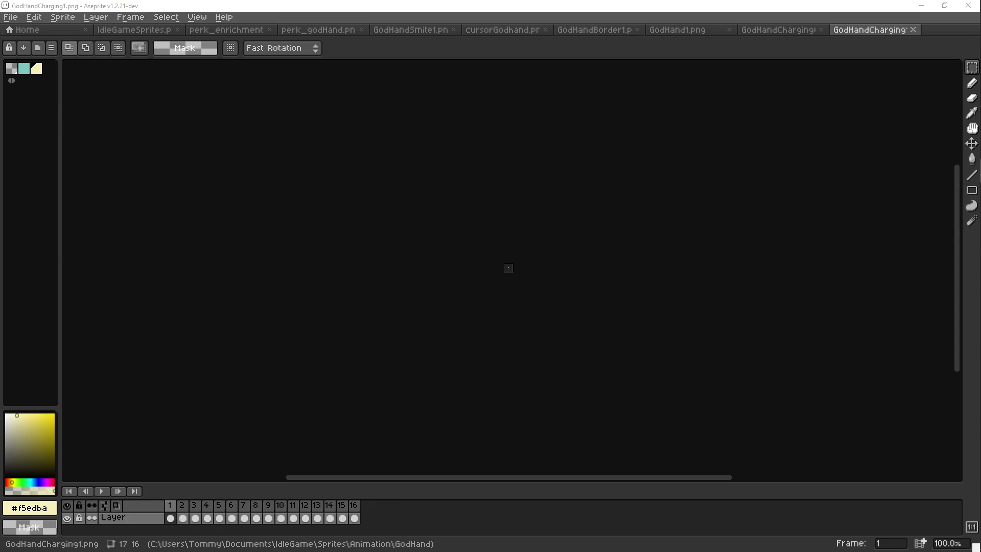
{"action": "key", "text": "Right"}
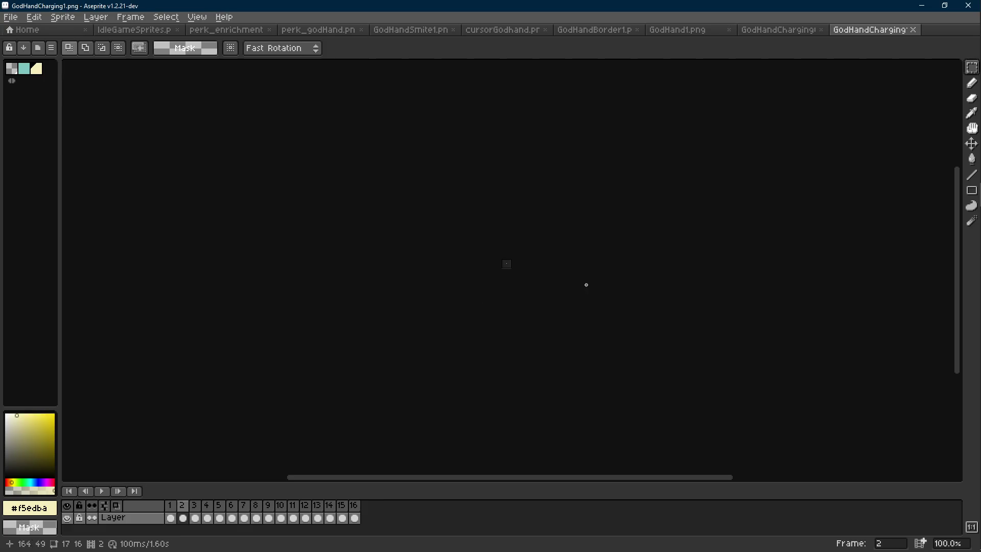
{"action": "scroll", "coordinate": [534, 273], "scroll_direction": "up", "scroll_amount": 2}
{"action": "scroll", "coordinate": [514, 273], "scroll_direction": "up", "scroll_amount": 4}
{"action": "key", "text": "Return"}
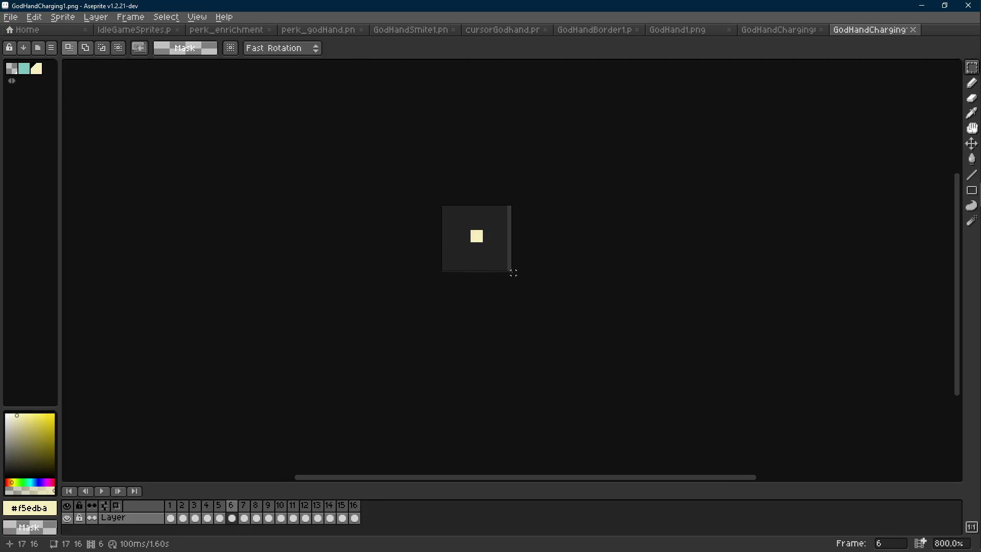
{"action": "left_click", "coordinate": [922, 6]}
{"action": "scroll", "coordinate": [111, 419], "scroll_direction": "up", "scroll_amount": 2}
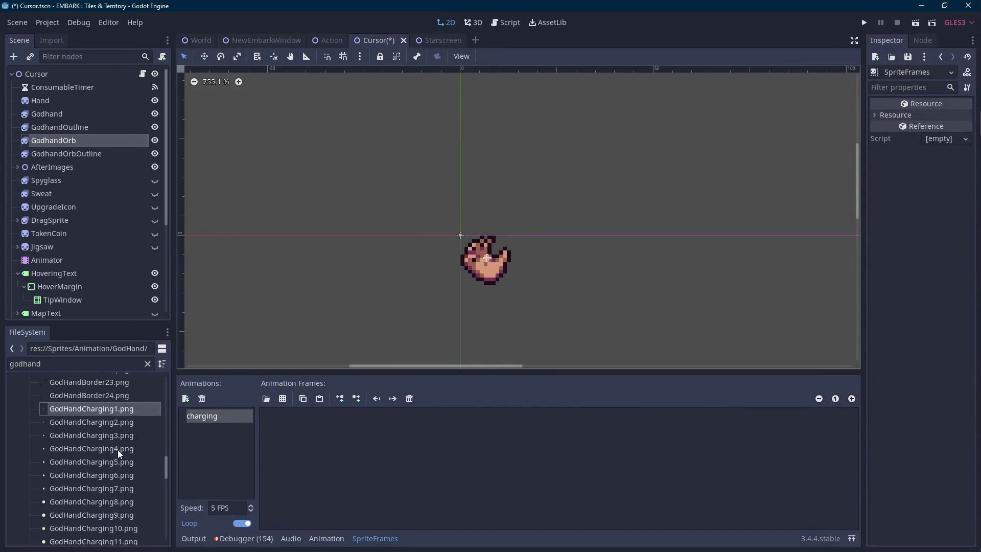
- Drag GodHandCharging1–7 into 'charging', set its speed to 10 FPS, and add a New Anim
{"action": "left_click", "coordinate": [114, 488], "text": "shift"}
{"action": "left_click_drag", "start_coordinate": [114, 489], "coordinate": [409, 458]}
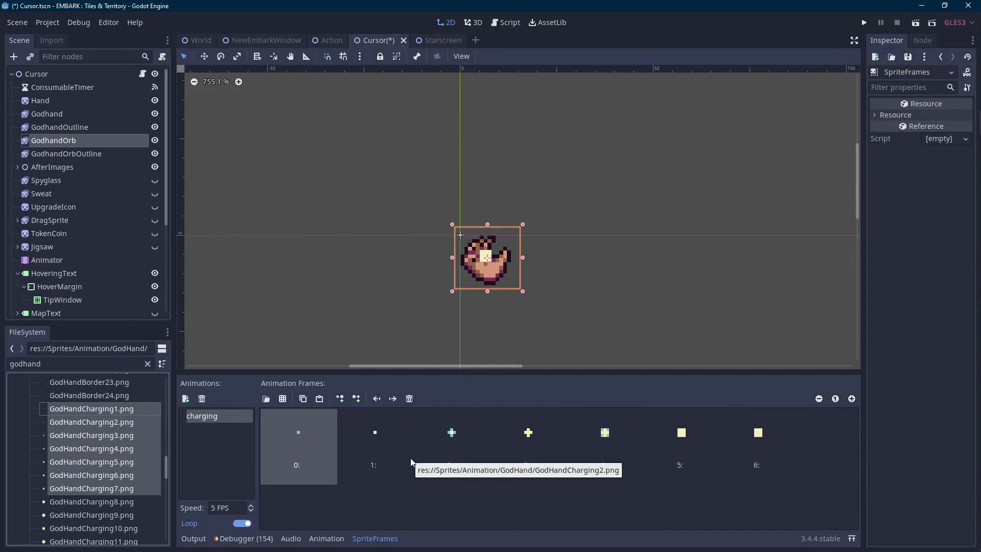
{"action": "double_click", "coordinate": [234, 508]}
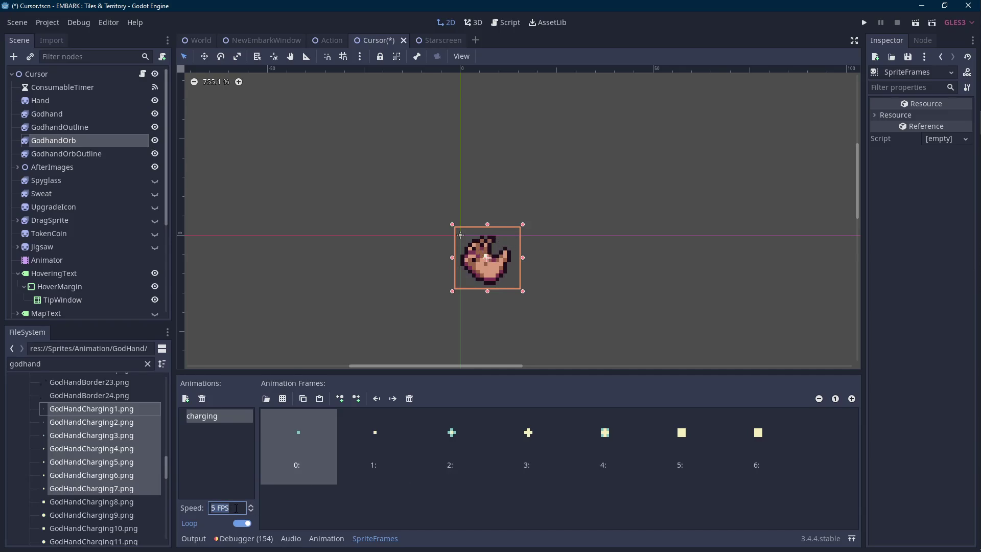
{"action": "type", "text": "10"}
{"action": "scroll", "coordinate": [112, 478], "scroll_direction": "down", "scroll_amount": 3}
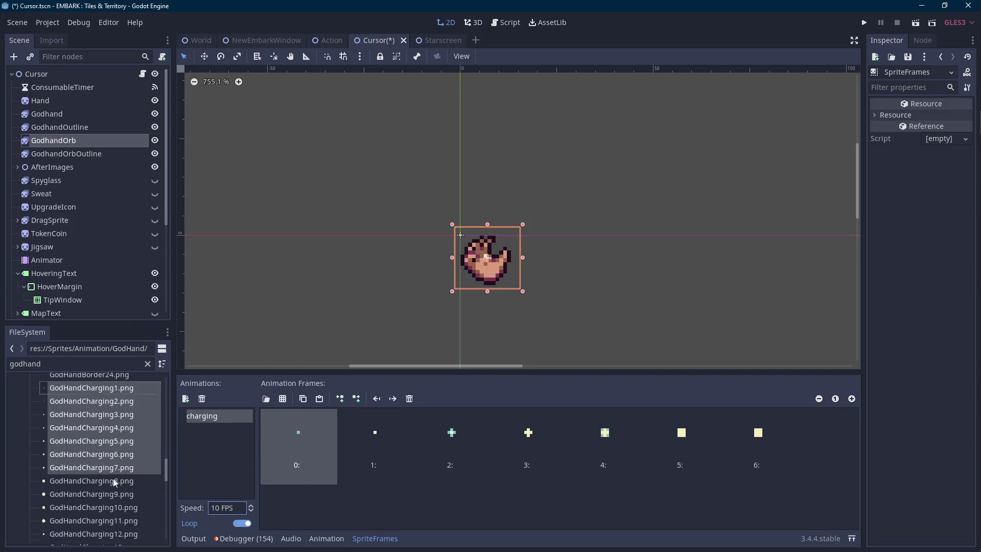
{"action": "left_click", "coordinate": [186, 399]}
{"action": "left_click", "coordinate": [214, 431]}
{"action": "left_click", "coordinate": [220, 421]}
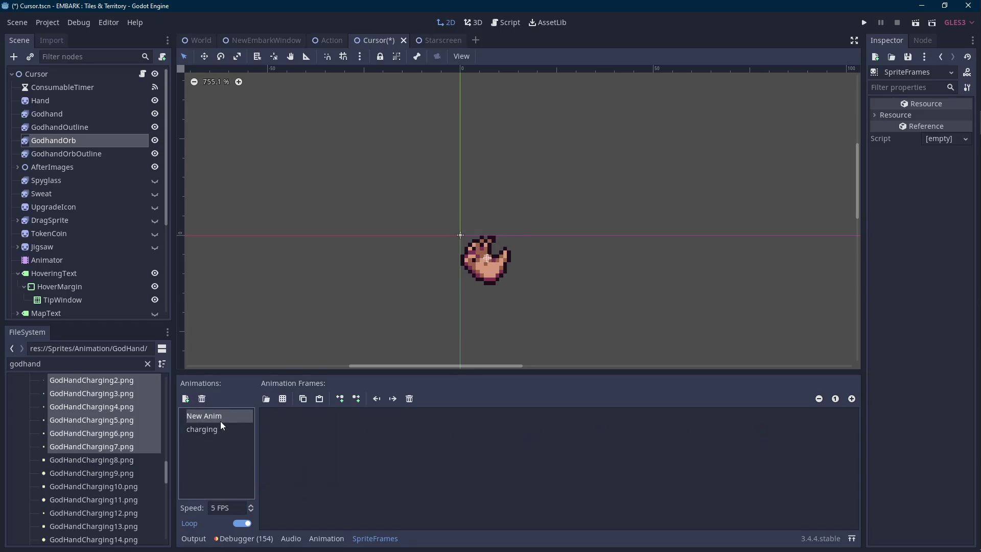
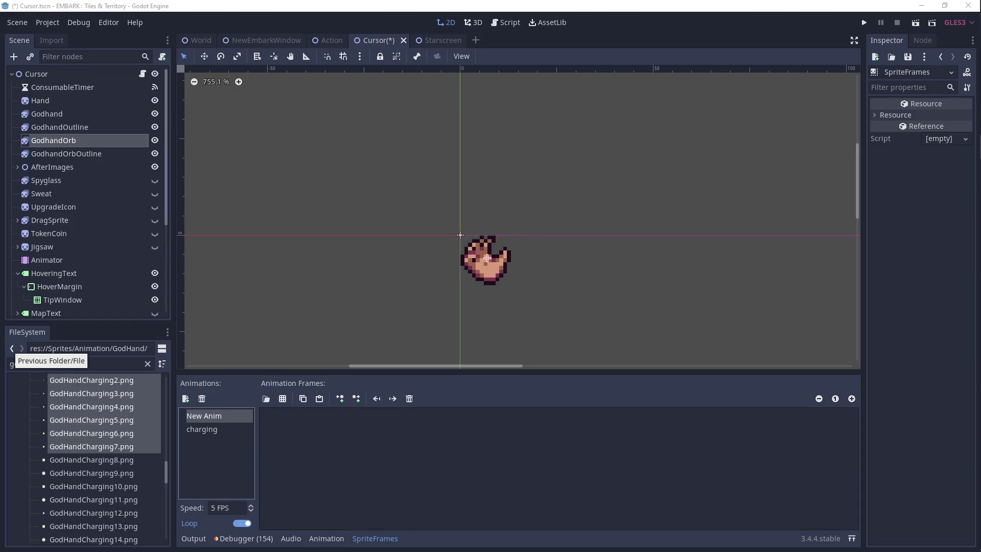
- Rename GodhandOrb's new animation to 'charged', add frames GodHandCharging8–16, and set speed to 10 FPS
{"action": "scroll", "coordinate": [506, 206], "scroll_direction": "down", "scroll_amount": 2}
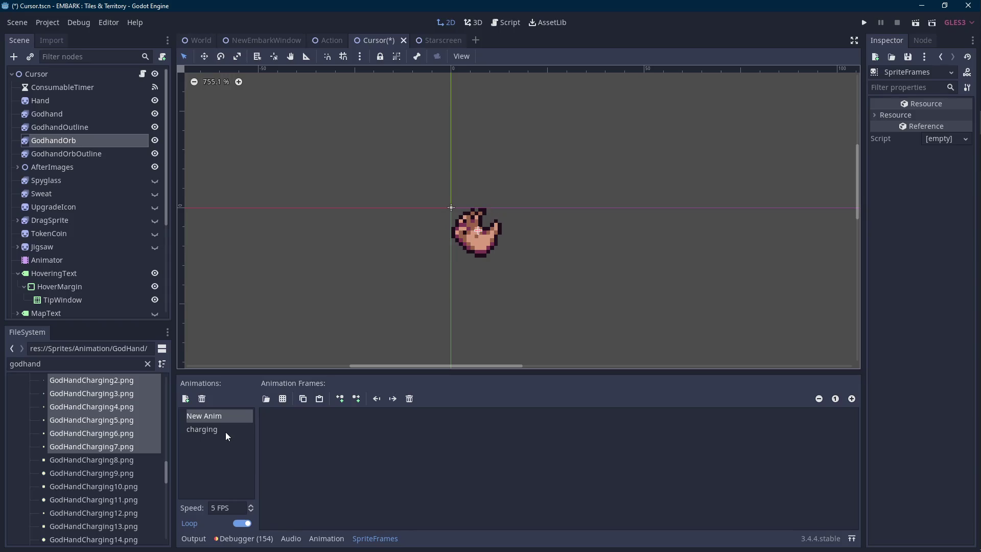
{"action": "left_click", "coordinate": [230, 416]}
{"action": "type", "text": "cha"}
{"action": "key", "text": "Return"}
{"action": "scroll", "coordinate": [109, 458], "scroll_direction": "down", "scroll_amount": 5}
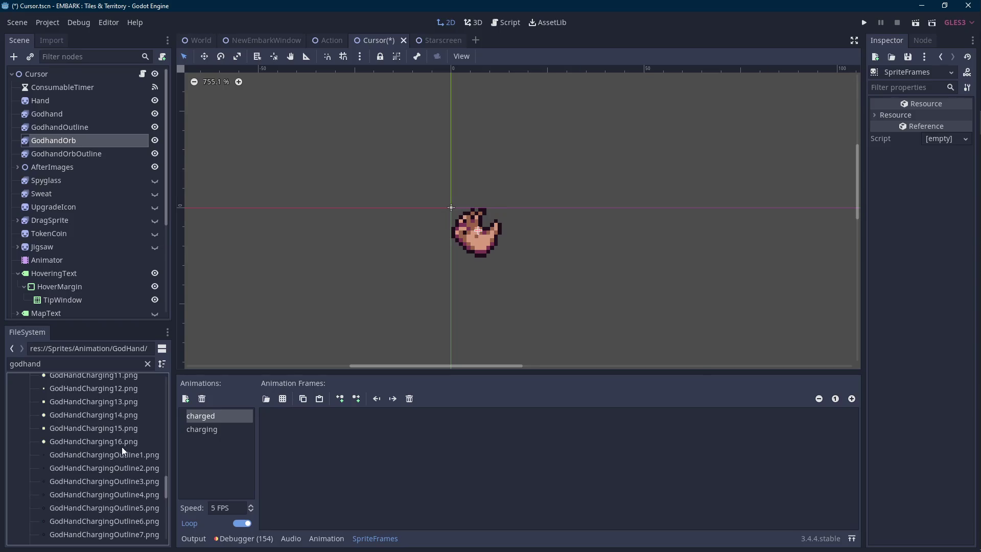
{"action": "left_click", "coordinate": [121, 447], "text": "shift"}
{"action": "left_click_drag", "start_coordinate": [112, 437], "coordinate": [383, 441]}
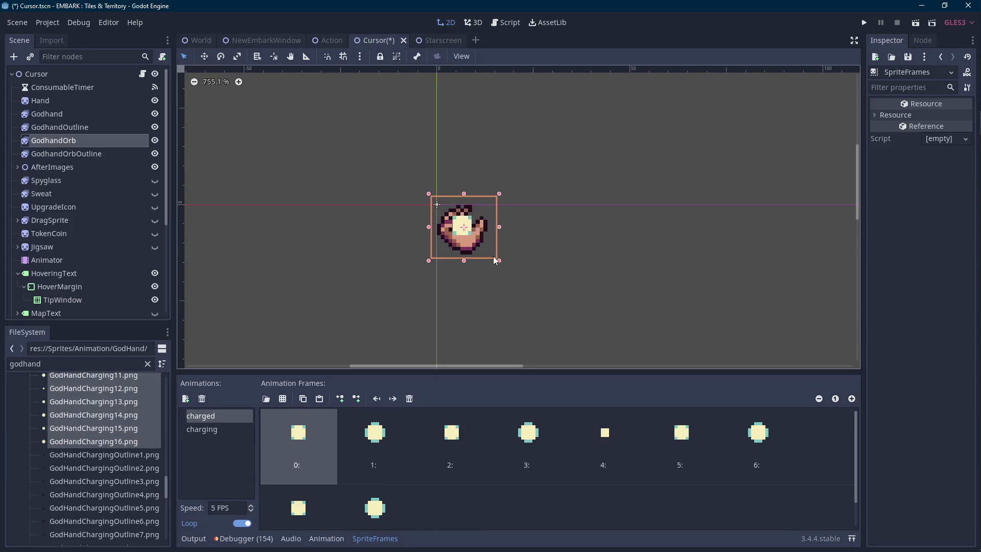
{"action": "left_click", "coordinate": [238, 507]}
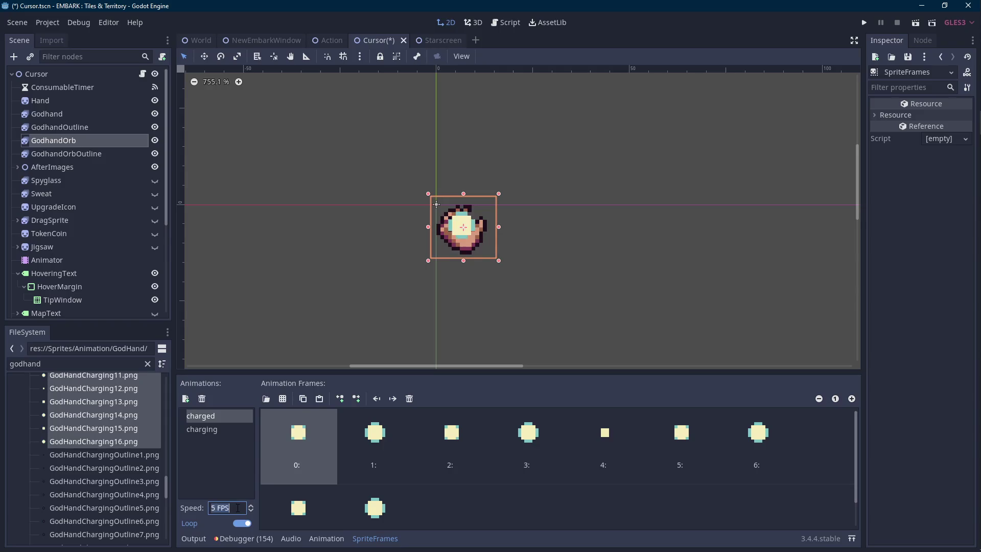
{"action": "type", "text": "10"}
- Compare the charging and charged animations, then select all four Godhand sprite nodes
{"action": "left_click", "coordinate": [231, 430]}
{"action": "left_click", "coordinate": [228, 417]}
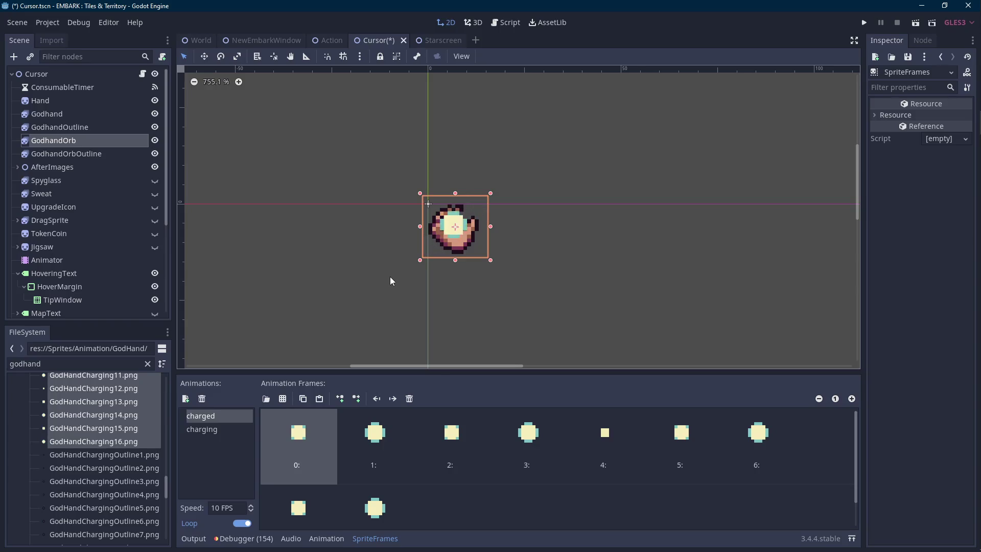
{"action": "left_click", "coordinate": [96, 153], "text": "shift"}
{"action": "left_click", "coordinate": [87, 114], "text": "shift"}
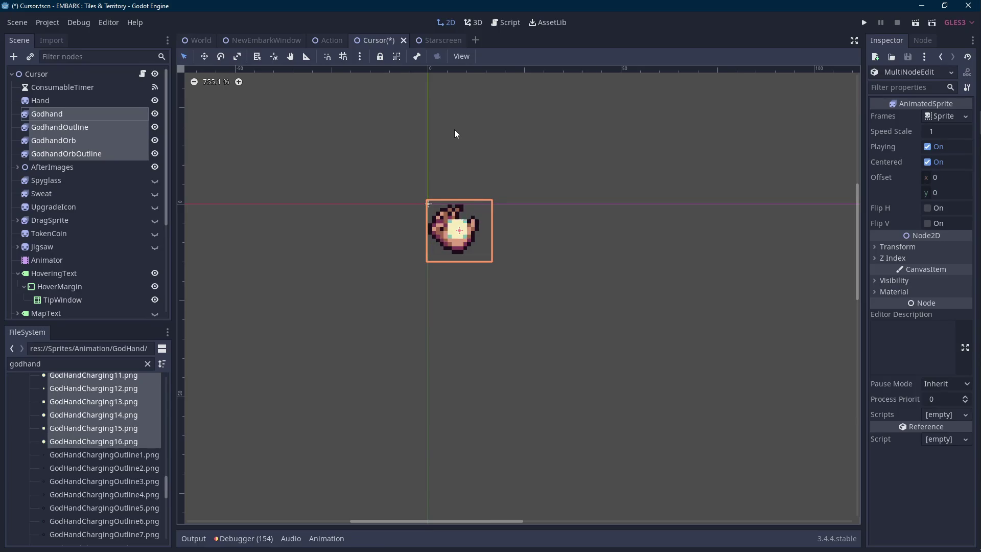
- Rename GodhandOrbOutline's default animation to 'charging' with outline frames 1–7 at 10 FPS
{"action": "left_click", "coordinate": [112, 152]}
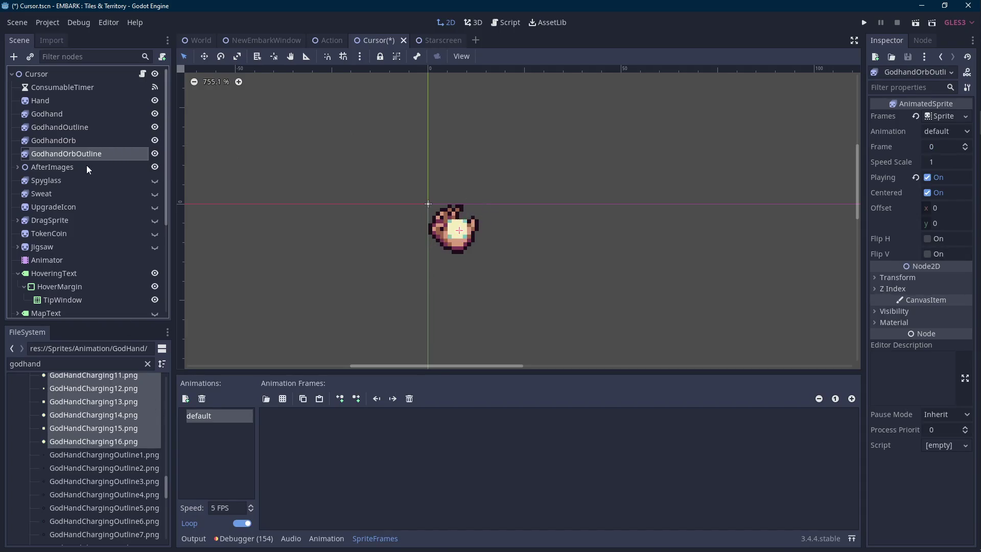
{"action": "left_click", "coordinate": [137, 455]}
{"action": "double_click", "coordinate": [221, 417]}
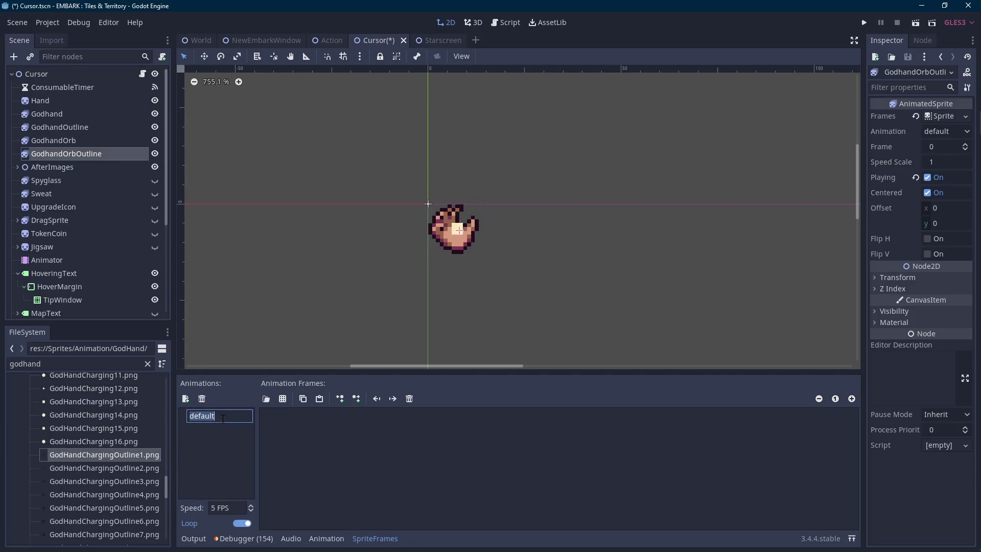
{"action": "type", "text": "charging"}
{"action": "key", "text": "Return"}
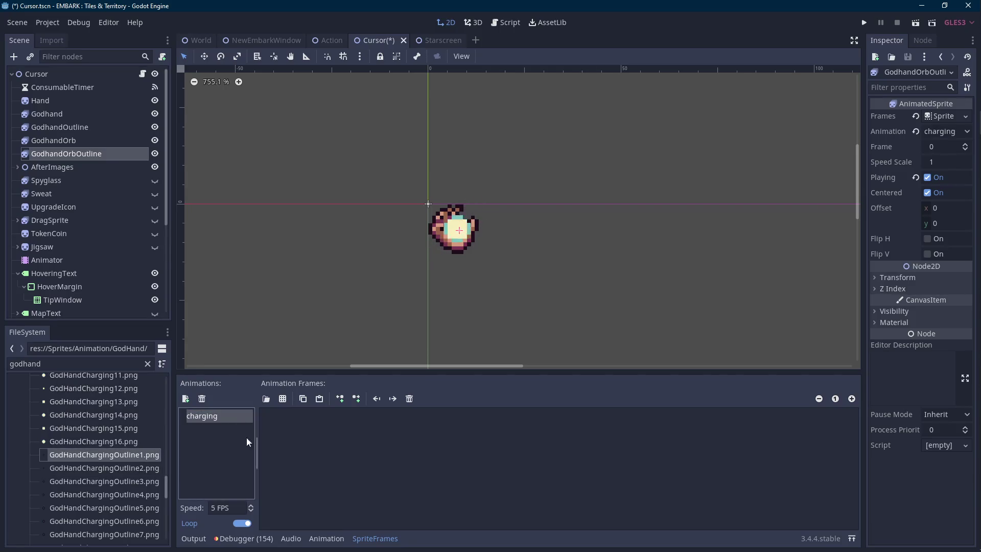
{"action": "scroll", "coordinate": [157, 492], "scroll_direction": "down", "scroll_amount": 3}
{"action": "left_click", "coordinate": [104, 472], "text": "shift"}
{"action": "left_click_drag", "start_coordinate": [104, 470], "coordinate": [286, 444]}
{"action": "double_click", "coordinate": [225, 508]}
{"action": "type", "text": "10"}
{"action": "key", "text": "Return"}
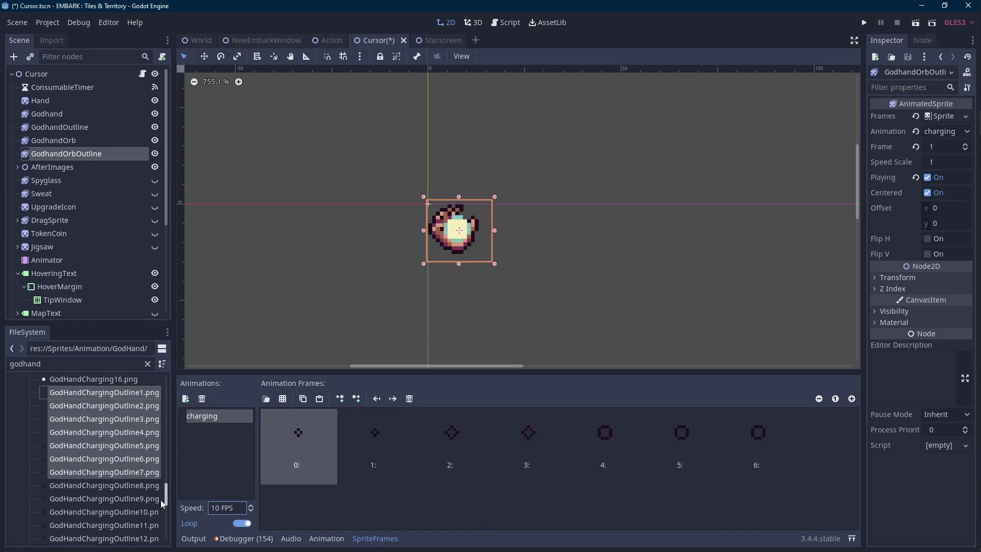
- Add a 'charged' animation of GodHandChargingOutline8–16 frames at 10 FPS
{"action": "left_click", "coordinate": [185, 398]}
{"action": "type", "text": "charged"}
{"action": "key", "text": "Return"}
{"action": "left_click", "coordinate": [114, 484]}
{"action": "scroll", "coordinate": [113, 484], "scroll_direction": "down", "scroll_amount": 3}
{"action": "left_click", "coordinate": [121, 482], "text": "shift"}
{"action": "left_click_drag", "start_coordinate": [121, 483], "coordinate": [358, 445]}
{"action": "type", "text": "10"}
{"action": "key", "text": "Return"}
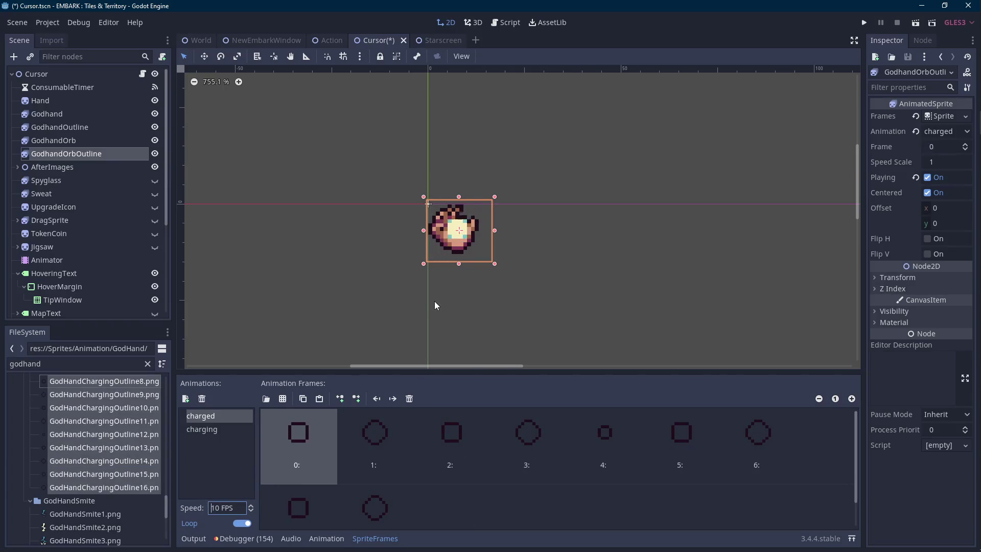
- Select GodhandOrb as well and keep 'charged' as both orb nodes' animation
{"action": "left_click", "coordinate": [54, 140], "text": "ctrl"}
{"action": "left_click", "coordinate": [946, 131]}
{"action": "left_click", "coordinate": [948, 148]}
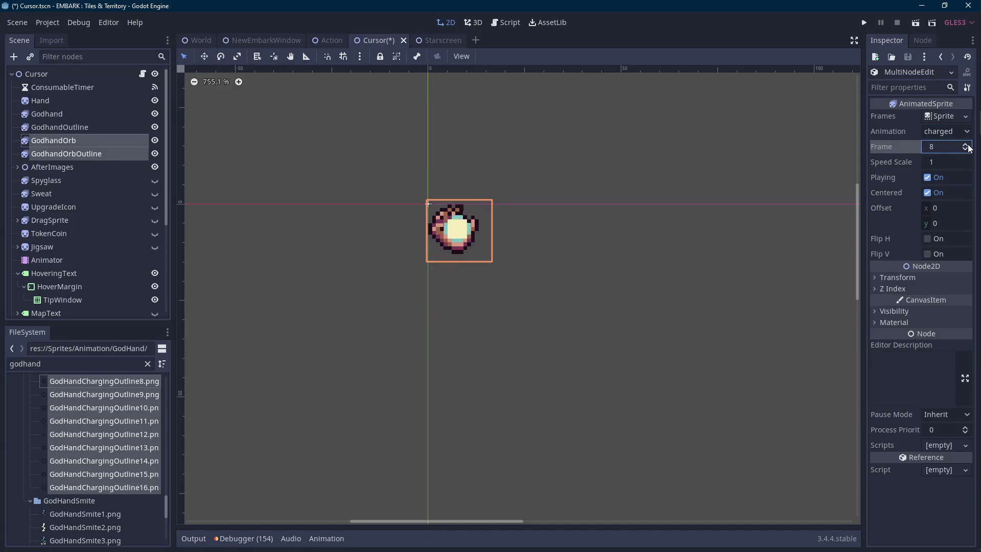
- Switch both orb nodes to the charging animation and back to charged to compare
{"action": "left_click", "coordinate": [664, 149]}
{"action": "scroll", "coordinate": [439, 227], "scroll_direction": "down", "scroll_amount": 2}
{"action": "scroll", "coordinate": [460, 227], "scroll_direction": "down", "scroll_amount": 2}
{"action": "scroll", "coordinate": [487, 234], "scroll_direction": "up", "scroll_amount": 4}
{"action": "left_click", "coordinate": [84, 154]}
{"action": "left_click", "coordinate": [53, 140], "text": "shift"}
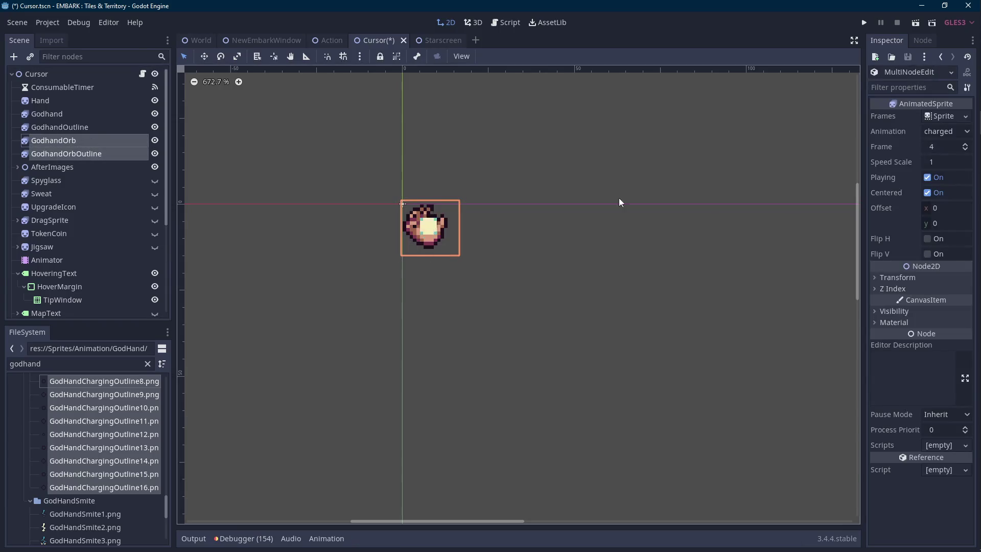
{"action": "left_click", "coordinate": [945, 132]}
{"action": "left_click", "coordinate": [943, 158]}
{"action": "left_click", "coordinate": [946, 131]}
{"action": "left_click", "coordinate": [945, 145]}
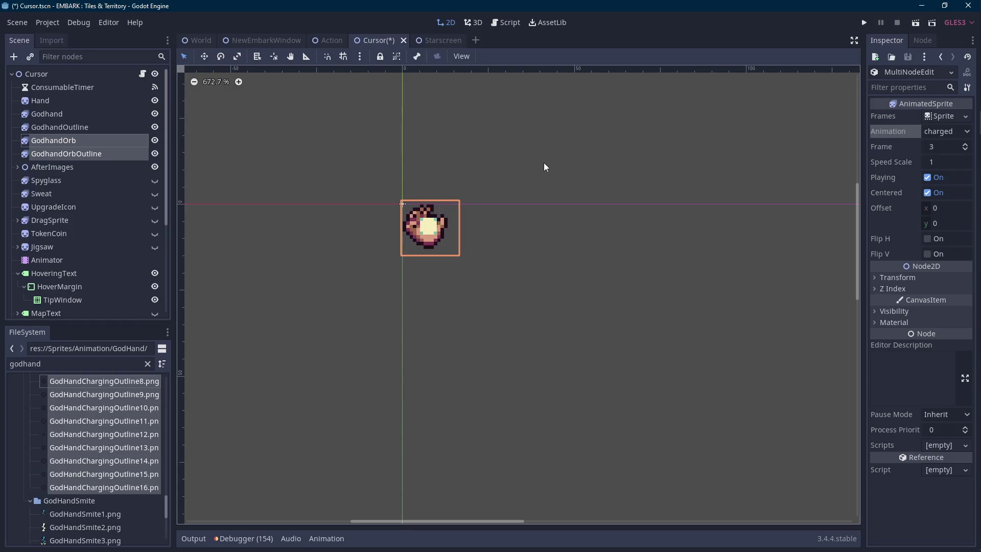
- Inspect frame 4 of GodhandOrb's charged animation, then switch to GodHandCharging1.png in Aseprite
{"action": "left_click", "coordinate": [102, 136]}
{"action": "left_click", "coordinate": [601, 444]}
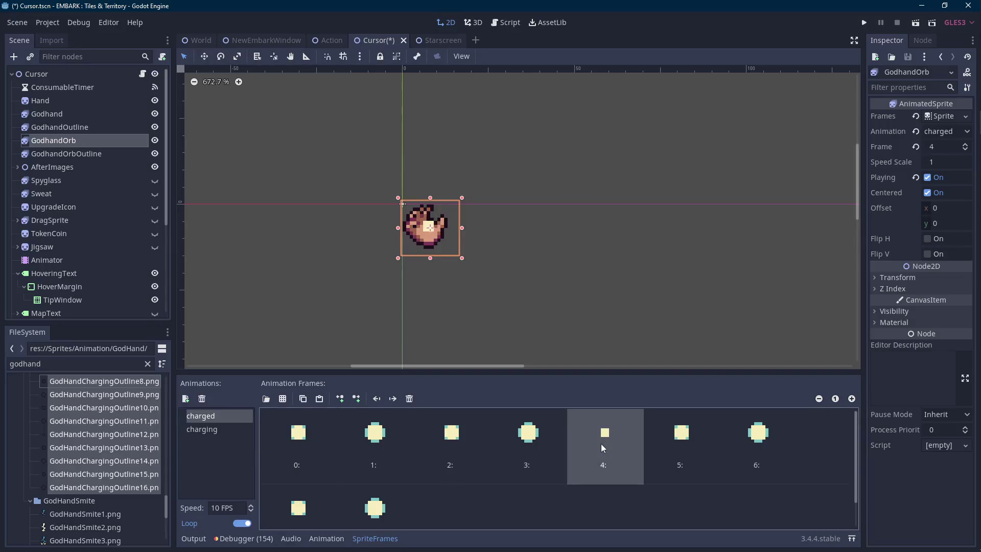
{"action": "scroll", "coordinate": [130, 462], "scroll_direction": "up", "scroll_amount": 5}
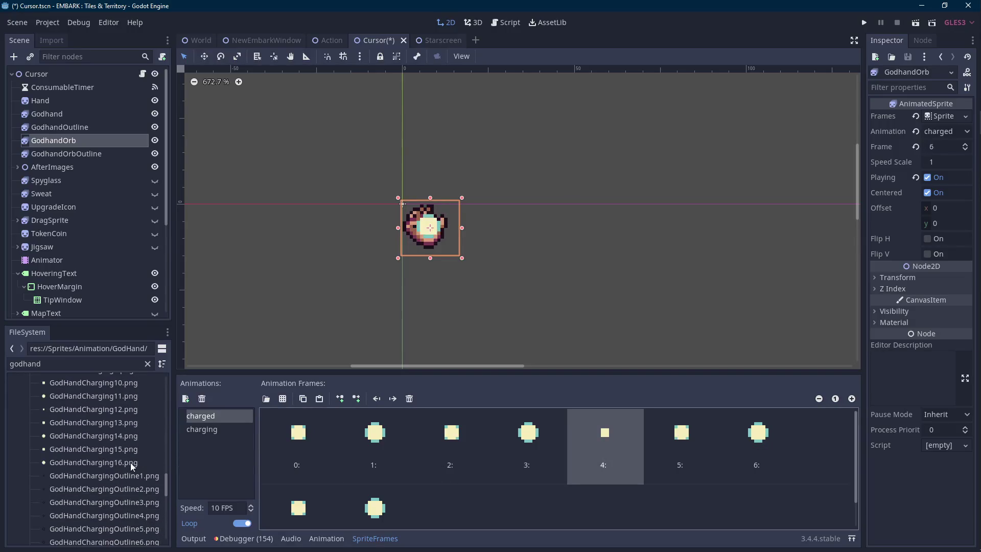
{"action": "scroll", "coordinate": [131, 462], "scroll_direction": "up", "scroll_amount": 1}
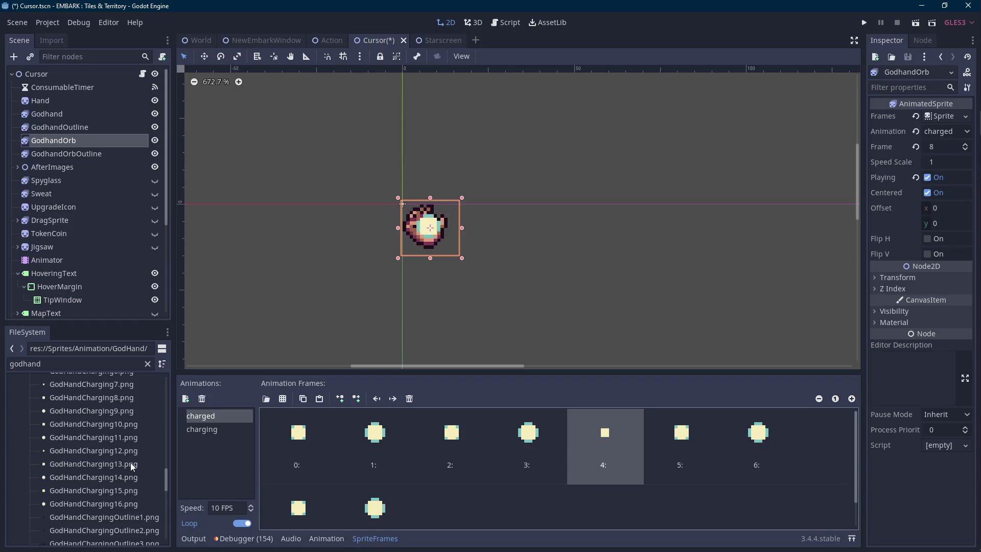
{"action": "left_click", "coordinate": [976, 194]}
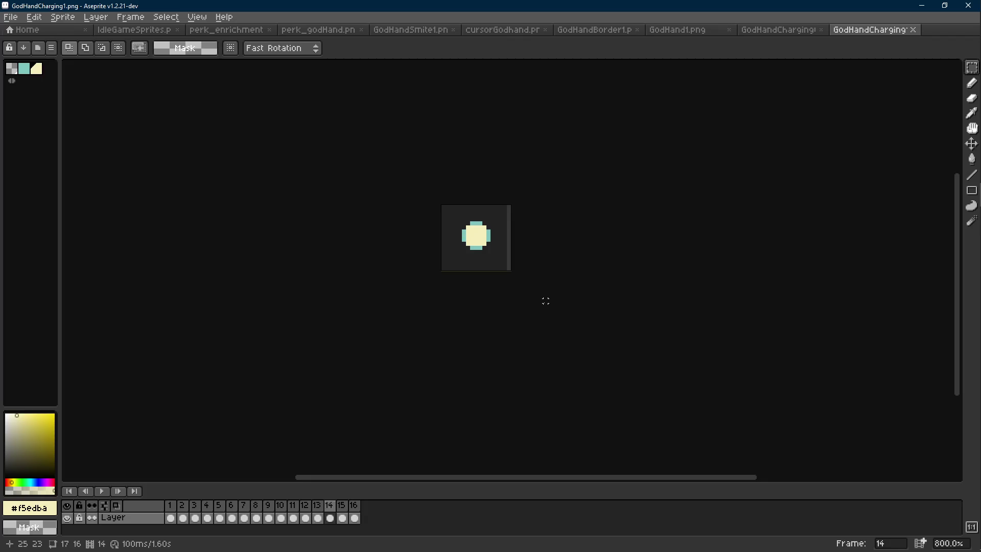
- Stop playback and step through GodHandCharging1's frames to review the charging sequence
{"action": "scroll", "coordinate": [545, 301], "scroll_direction": "down", "scroll_amount": 4}
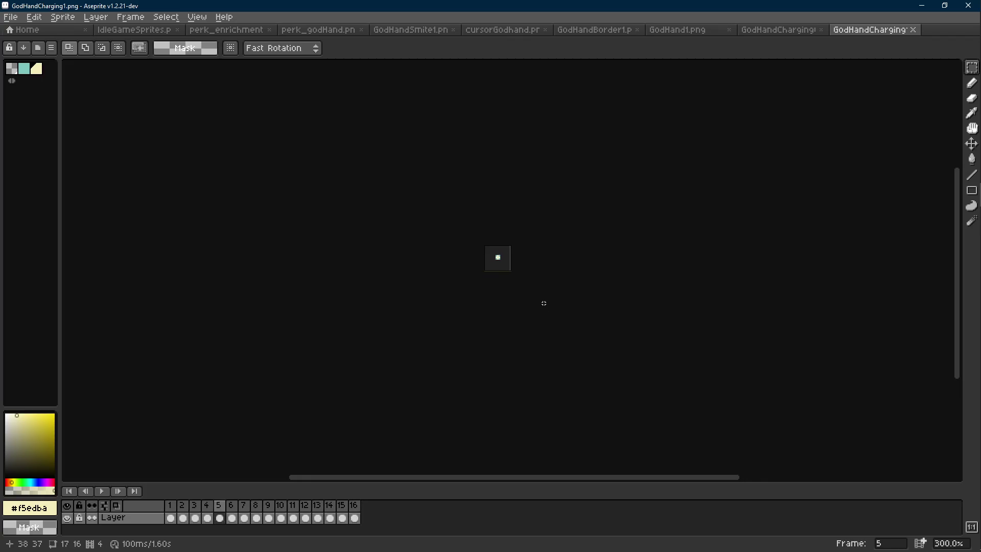
{"action": "key", "text": "Return"}
{"action": "key", "text": "Right"}
{"action": "key", "text": "Right"}
{"action": "key", "text": "Right"}
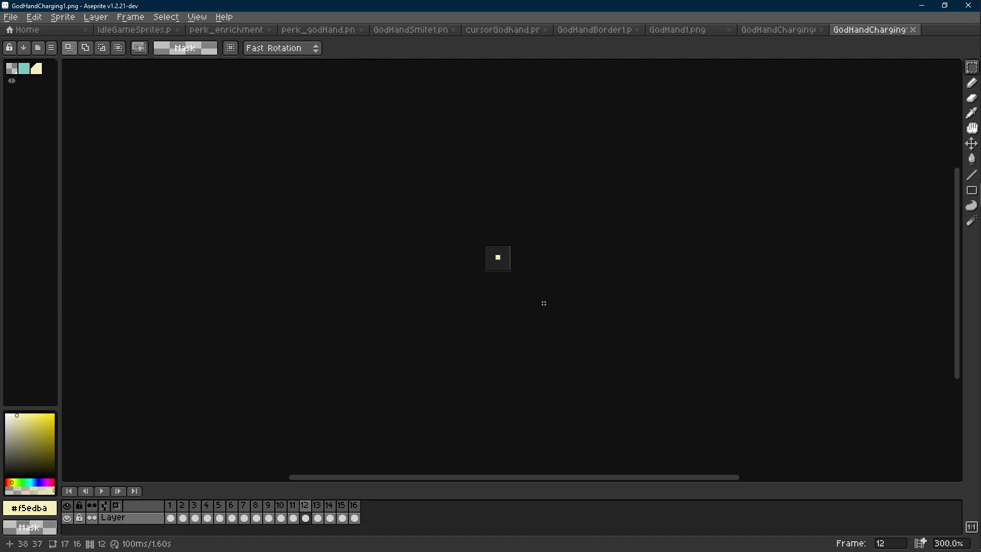
{"action": "scroll", "coordinate": [531, 302], "scroll_direction": "up", "scroll_amount": 3}
{"action": "key", "text": "Left"}
{"action": "key", "text": "Right"}
{"action": "key", "text": "Right"}
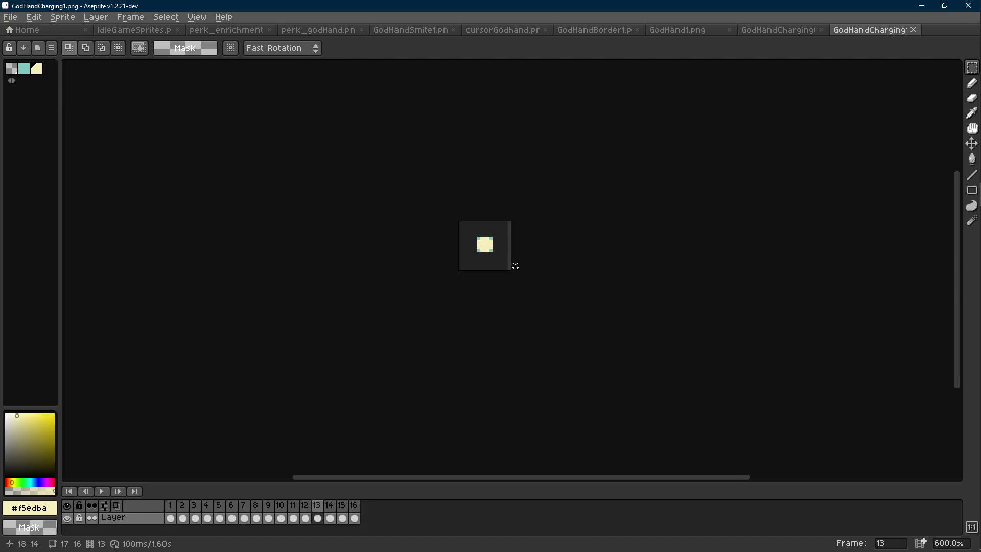
{"action": "key", "text": "Left"}
{"action": "key", "text": "Left"}
{"action": "key", "text": "Left"}
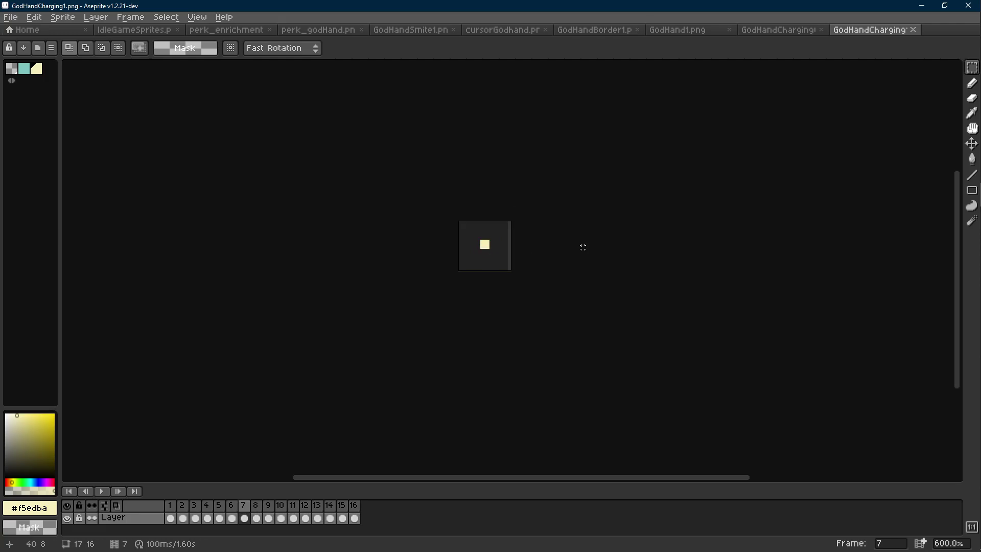
{"action": "key", "text": "Right"}
{"action": "key", "text": "Right"}
{"action": "key", "text": "Right"}
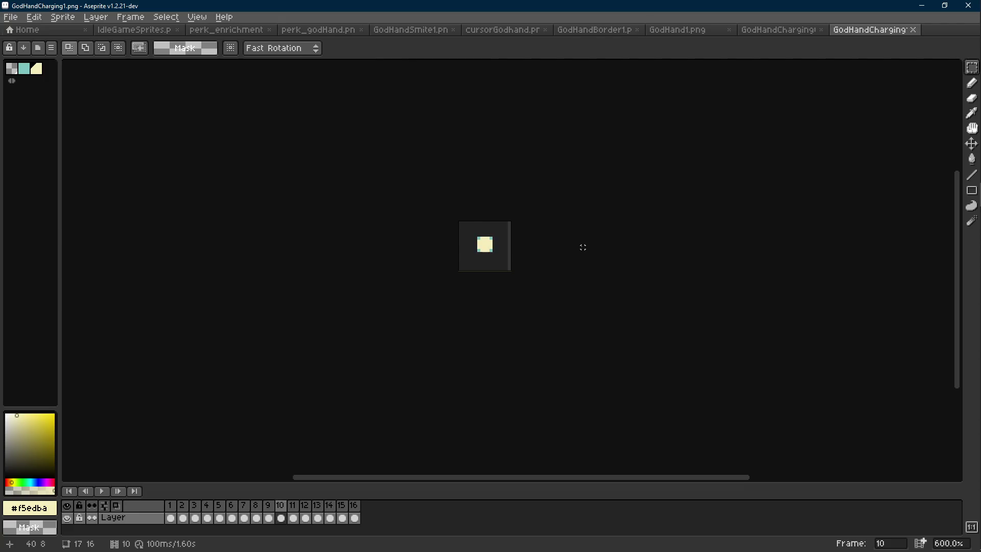
{"action": "key", "text": "Left"}
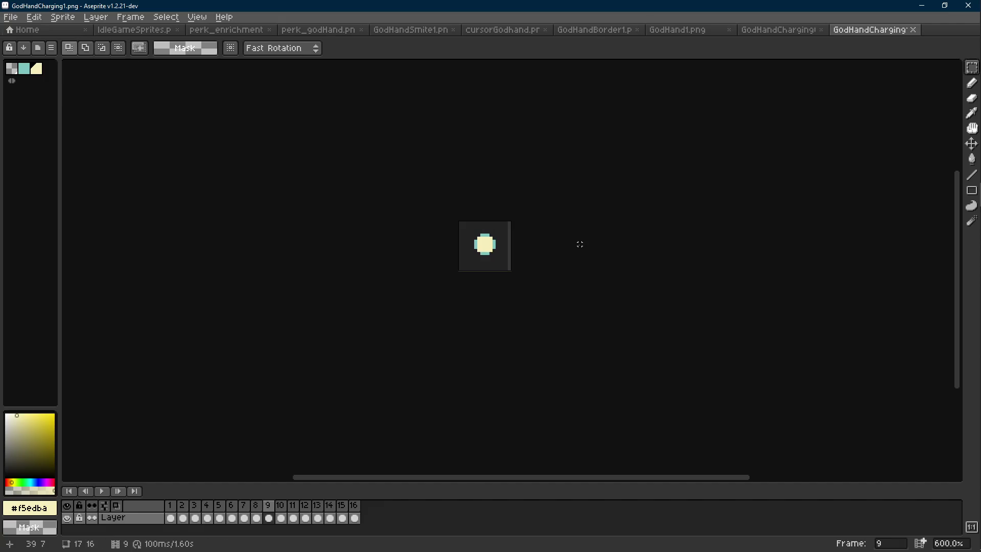
{"action": "key", "text": "Right"}
{"action": "key", "text": "Right"}
{"action": "key", "text": "Right"}
{"action": "key", "text": "Right"}
{"action": "key", "text": "Left"}
{"action": "key", "text": "Left"}
- Remove the extra frame from GodHandCharging1, replay to verify, and save the sprite
{"action": "key", "text": "Right"}
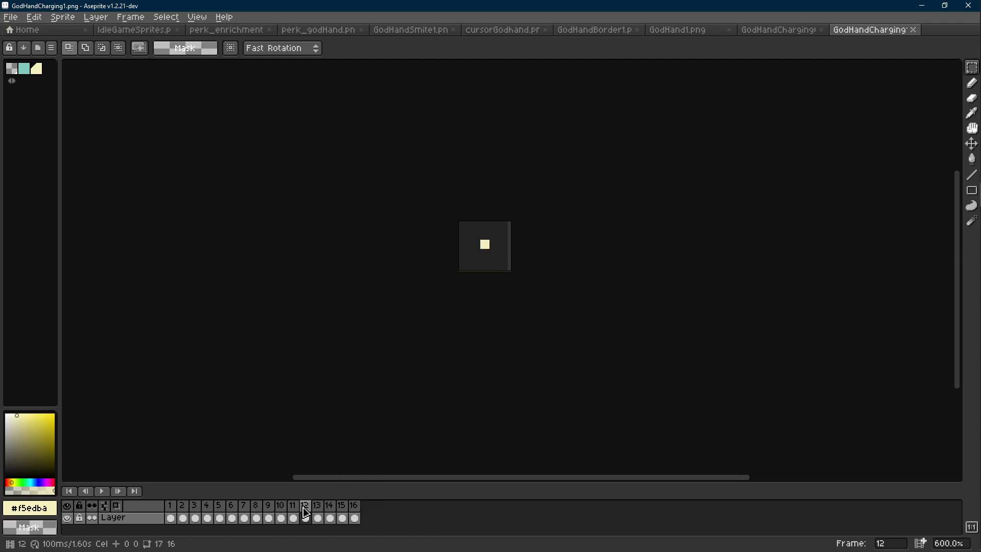
{"action": "key", "text": "alt+c"}
{"action": "key", "text": "Right"}
{"action": "key", "text": "Right"}
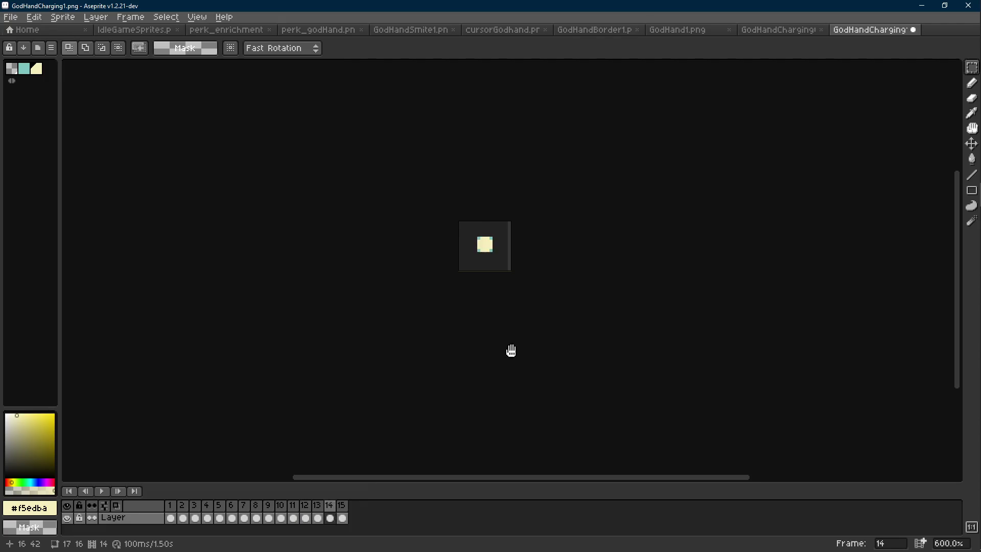
{"action": "key", "text": "minus"}
{"action": "key", "text": "Return"}
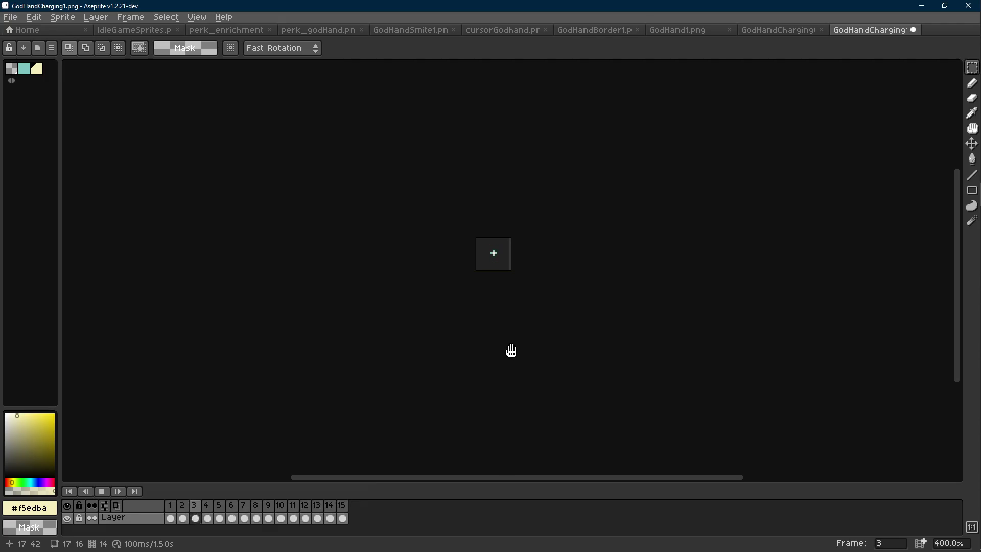
{"action": "type", "text": "14"}
{"action": "key", "text": "Return"}
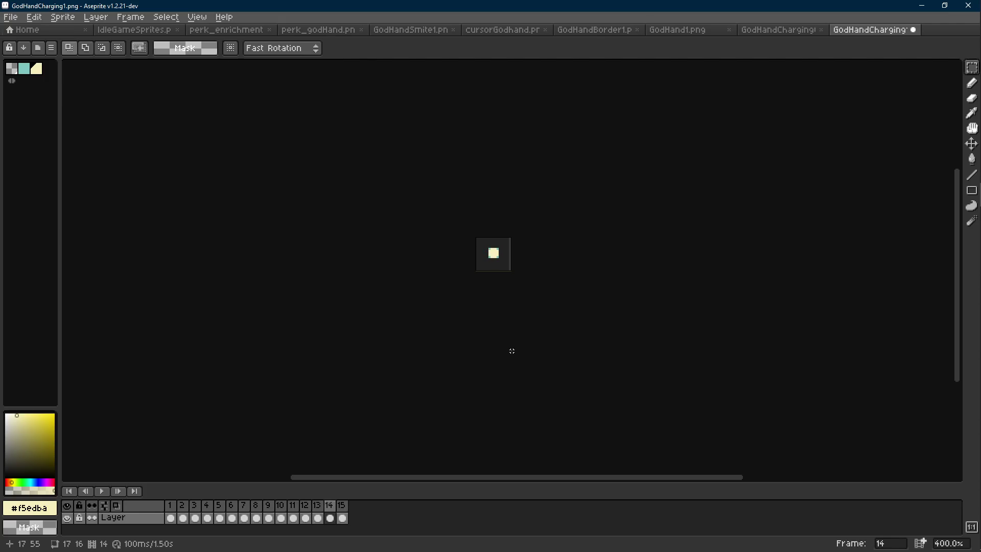
{"action": "key", "text": "ctrl+z"}
{"action": "key", "text": "ctrl+y"}
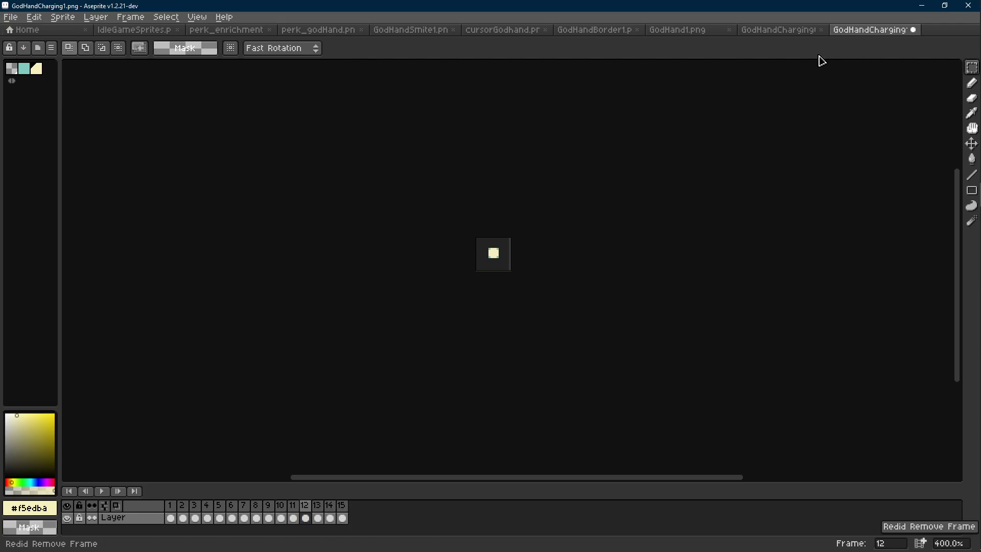
{"action": "key", "text": "ctrl+s"}
- Remove the sixteenth frame from GodHandChargingOutline1 and save it
{"action": "left_click", "coordinate": [776, 30]}
{"action": "key", "text": "Right"}
{"action": "key", "text": "Right"}
{"action": "key", "text": "Right"}
{"action": "key", "text": "Right"}
{"action": "key", "text": "Right"}
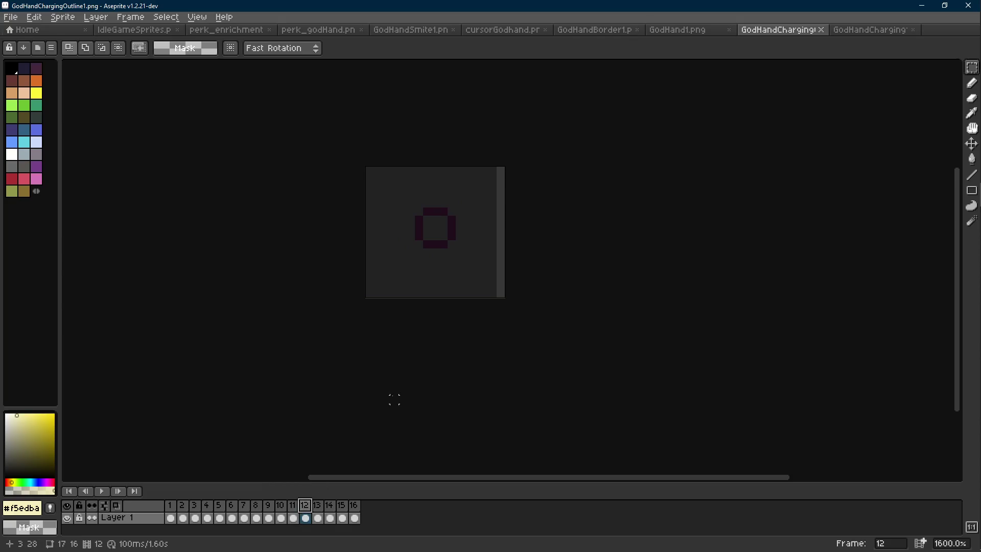
{"action": "key", "text": "alt+c"}
{"action": "key", "text": "ctrl+s"}
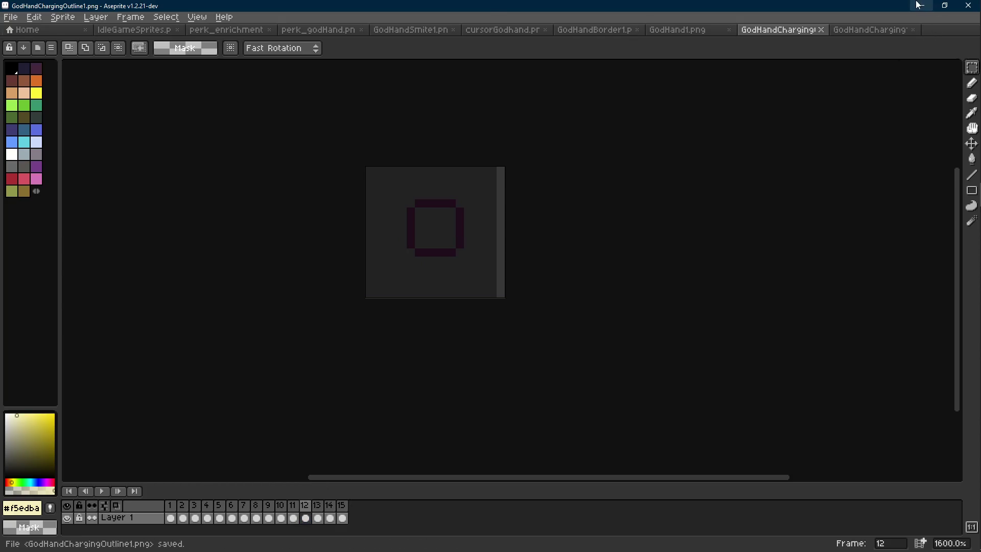
{"action": "key", "text": "alt+Tab"}
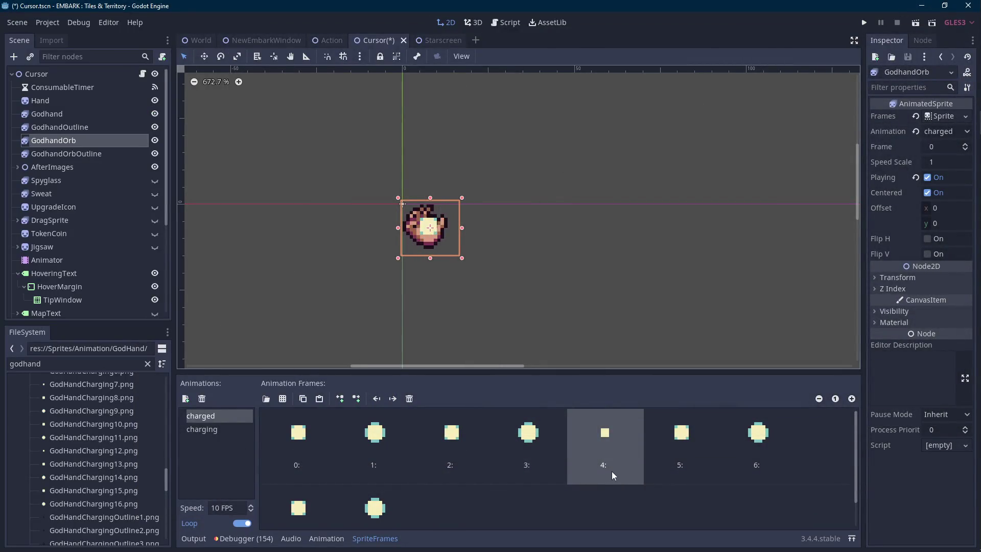
- Delete the small-square frame 4 from GodhandOrb's charged animation
{"action": "scroll", "coordinate": [146, 468], "scroll_direction": "up", "scroll_amount": 3}
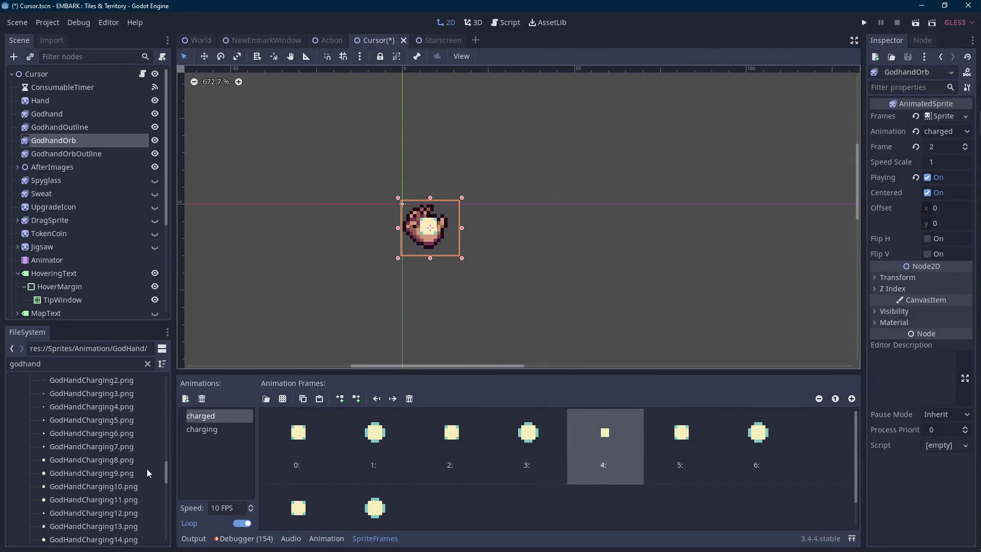
{"action": "scroll", "coordinate": [122, 450], "scroll_direction": "up", "scroll_amount": 3}
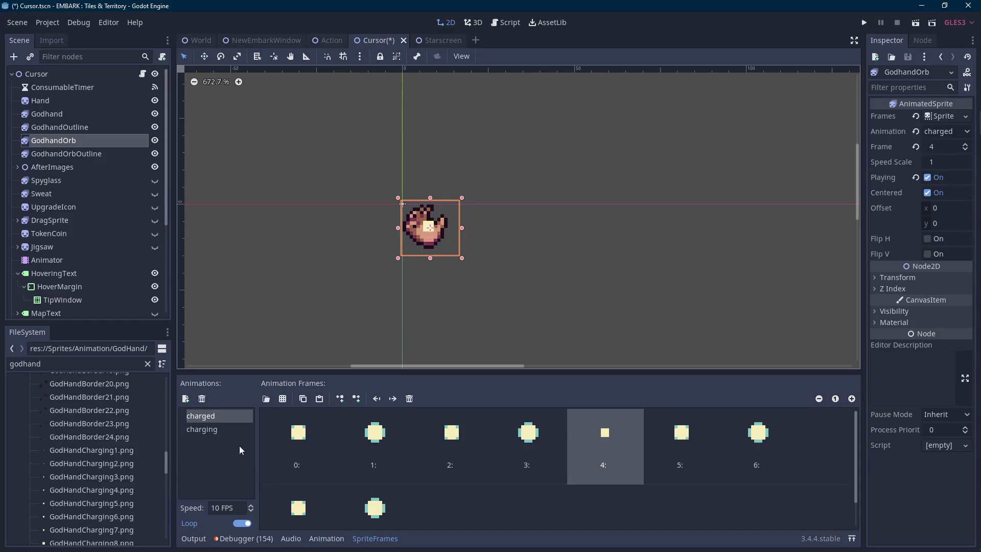
{"action": "left_click", "coordinate": [301, 448]}
{"action": "left_click", "coordinate": [591, 433]}
{"action": "left_click", "coordinate": [409, 399]}
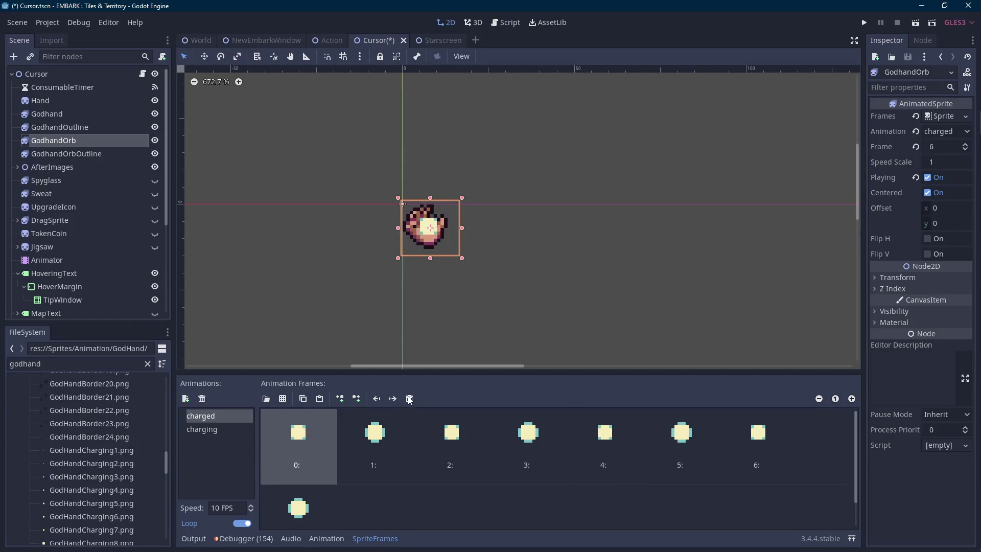
{"action": "left_click", "coordinate": [241, 429]}
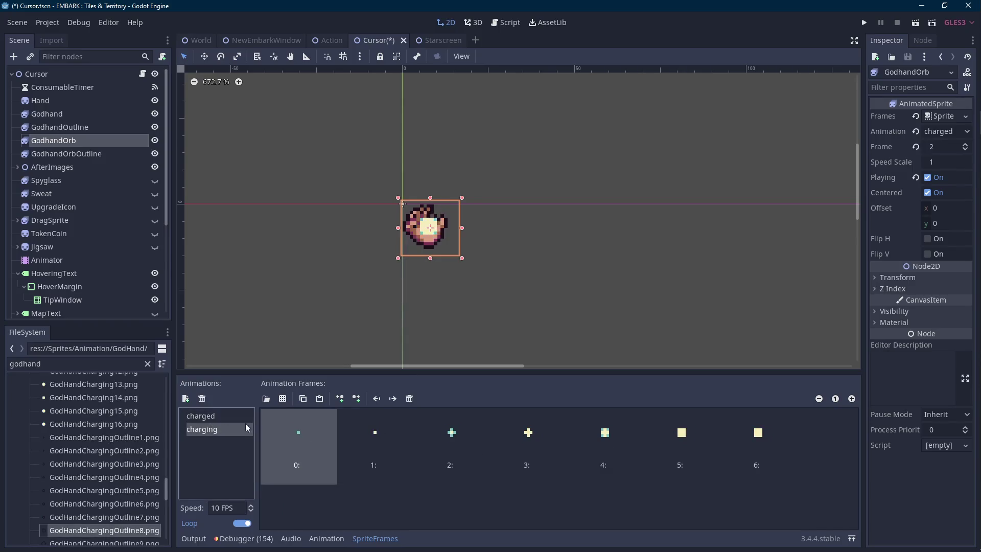
{"action": "left_click", "coordinate": [220, 415]}
- Compare GodhandOrb's and GodhandOrbOutline's charged frames, ending on GodhandOrbOutline
{"action": "left_click", "coordinate": [59, 153]}
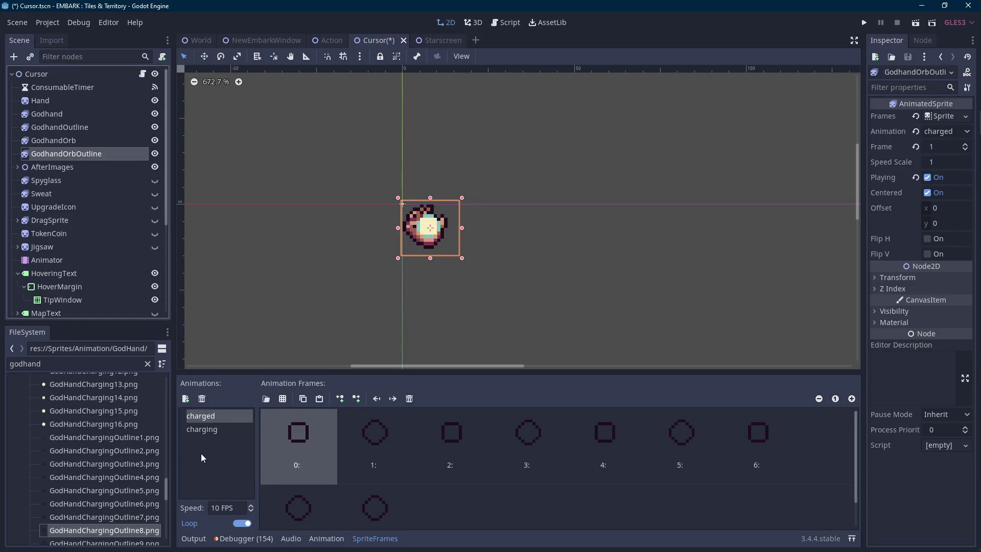
{"action": "left_click", "coordinate": [617, 446]}
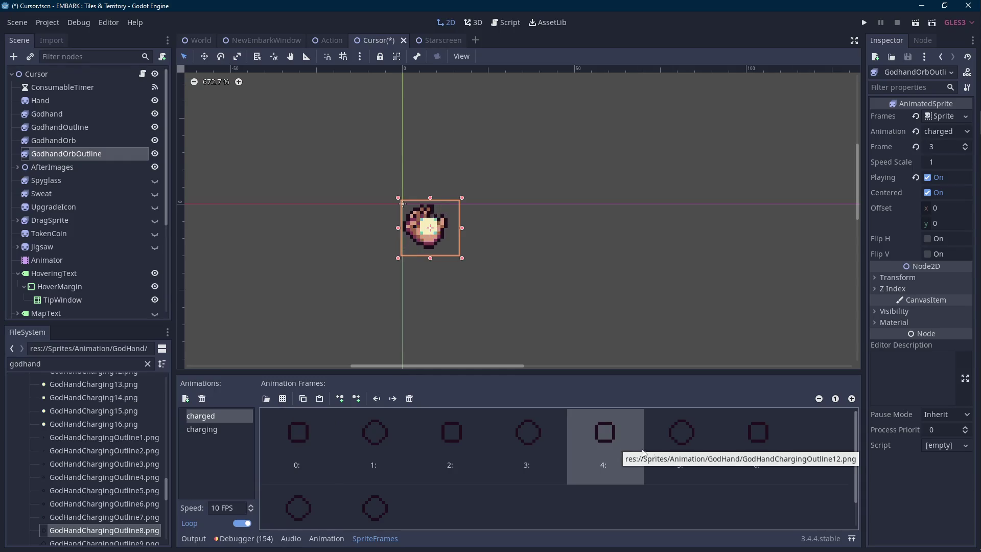
{"action": "scroll", "coordinate": [538, 480], "scroll_direction": "down", "scroll_amount": 1}
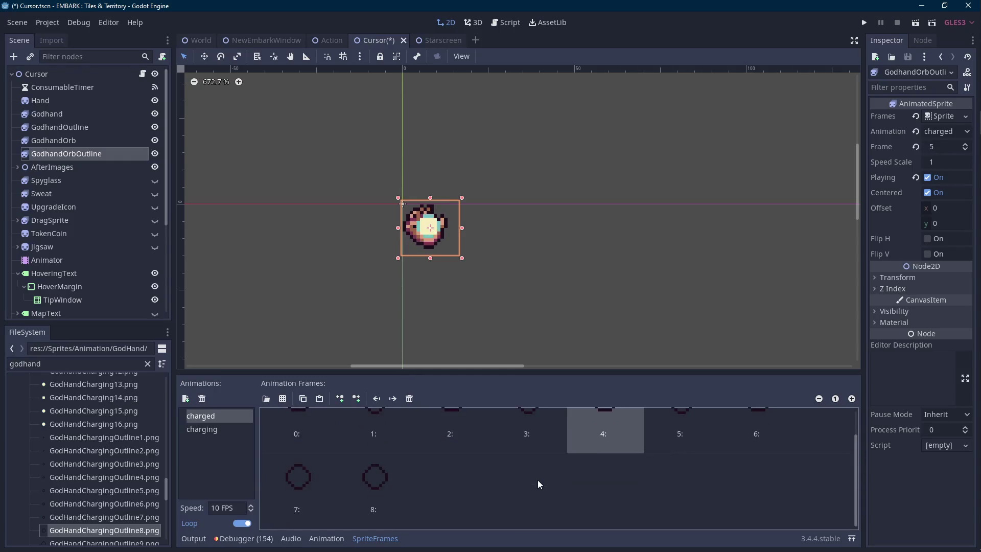
{"action": "left_click", "coordinate": [82, 144]}
{"action": "left_click", "coordinate": [81, 156]}
{"action": "left_click", "coordinate": [95, 142]}
{"action": "scroll", "coordinate": [427, 452], "scroll_direction": "up", "scroll_amount": 1}
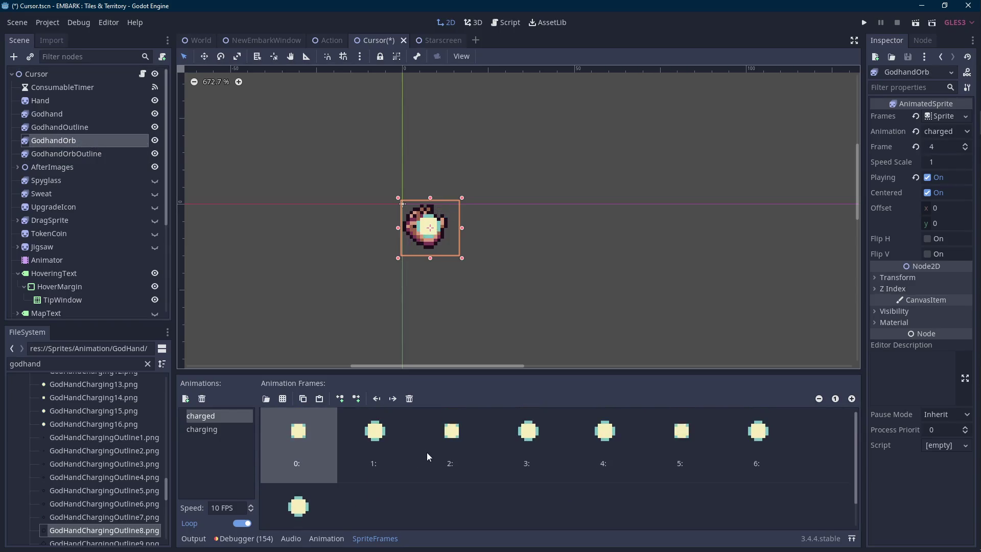
{"action": "left_click", "coordinate": [92, 157]}
- Clear GodhandOrbOutline's old charged frames and add GodHandChargingOutline8–16.png instead
{"action": "left_click", "coordinate": [409, 398]}
{"action": "left_click", "coordinate": [409, 398]}
{"action": "left_click", "coordinate": [409, 398]}
{"action": "left_click", "coordinate": [410, 399]}
{"action": "left_click", "coordinate": [409, 398]}
{"action": "left_click", "coordinate": [409, 398]}
{"action": "left_click", "coordinate": [409, 399]}
{"action": "left_click", "coordinate": [409, 398]}
{"action": "left_click", "coordinate": [409, 398]}
{"action": "scroll", "coordinate": [102, 470], "scroll_direction": "down", "scroll_amount": 5}
{"action": "left_click", "coordinate": [123, 480], "text": "shift"}
{"action": "left_click_drag", "start_coordinate": [124, 464], "coordinate": [384, 470]}
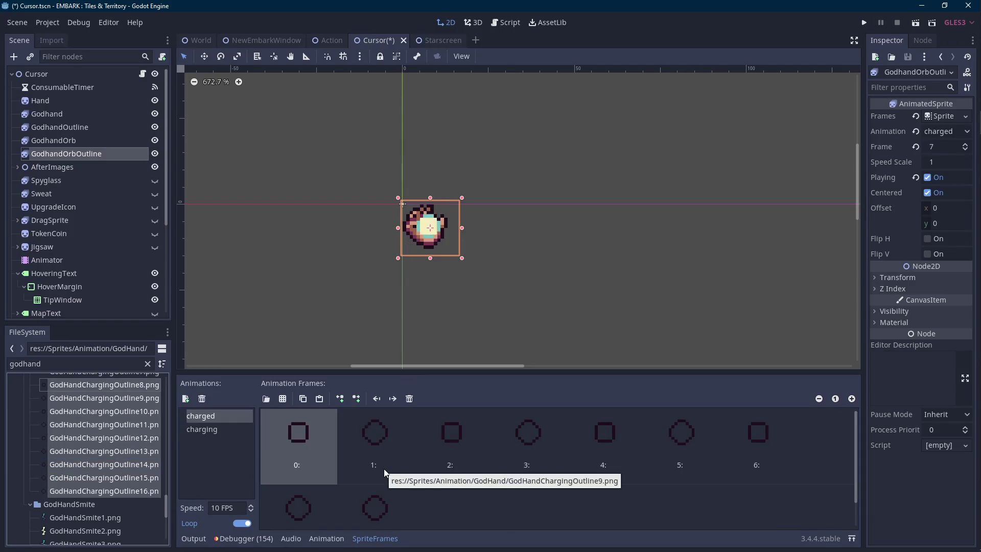
{"action": "left_click", "coordinate": [965, 195]}
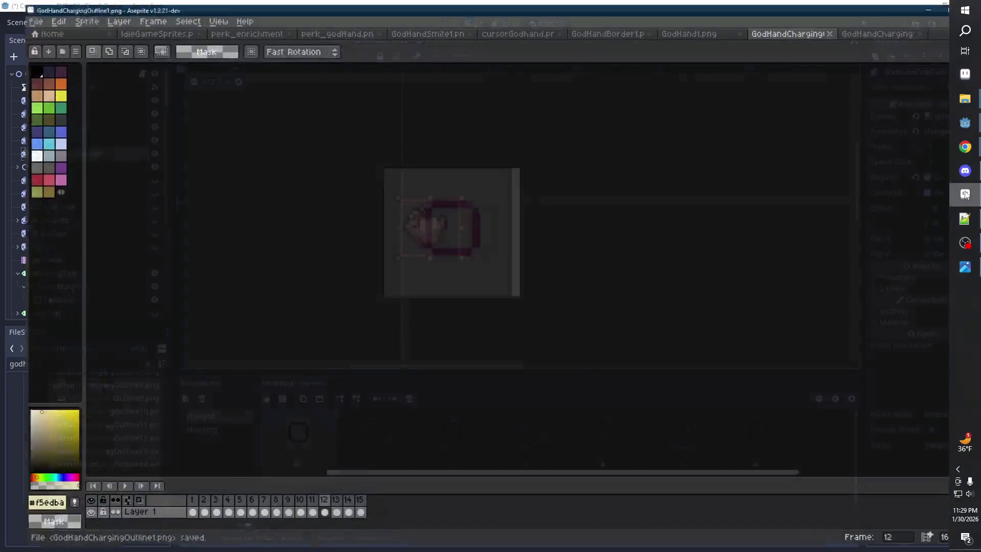
{"action": "left_click", "coordinate": [693, 31]}
{"action": "left_click", "coordinate": [778, 30]}
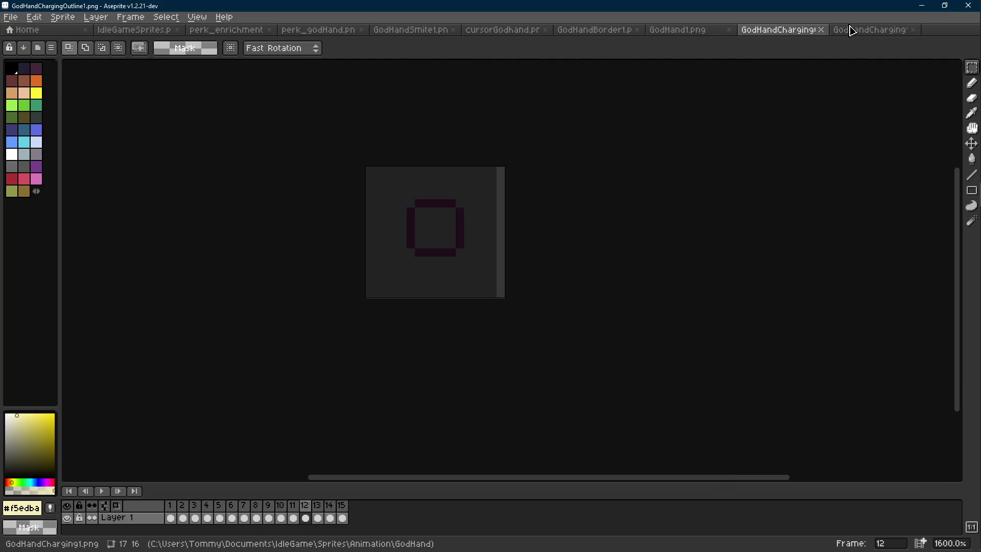
{"action": "left_click", "coordinate": [852, 31]}
{"action": "left_click", "coordinate": [775, 31]}
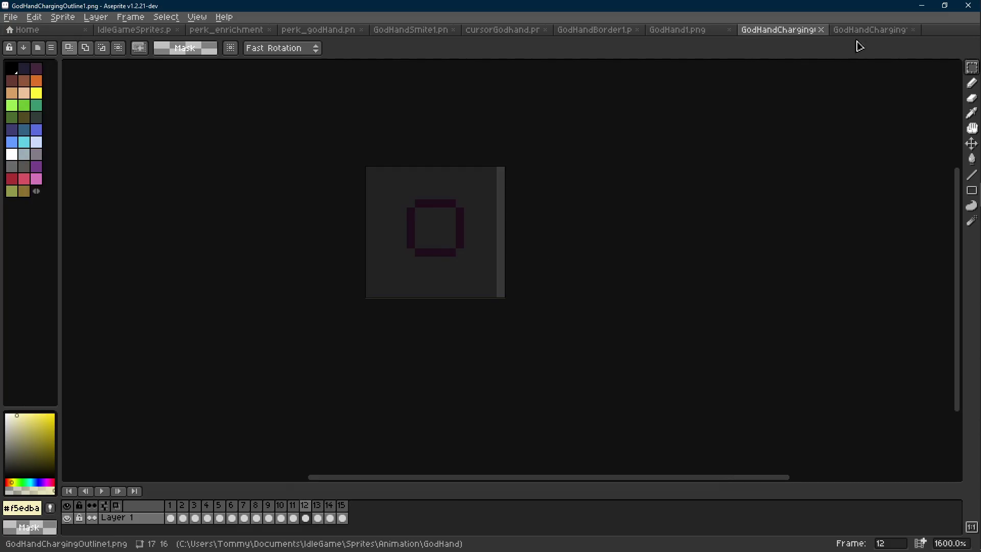
{"action": "key", "text": "alt+Tab"}
{"action": "scroll", "coordinate": [146, 449], "scroll_direction": "up", "scroll_amount": 2}
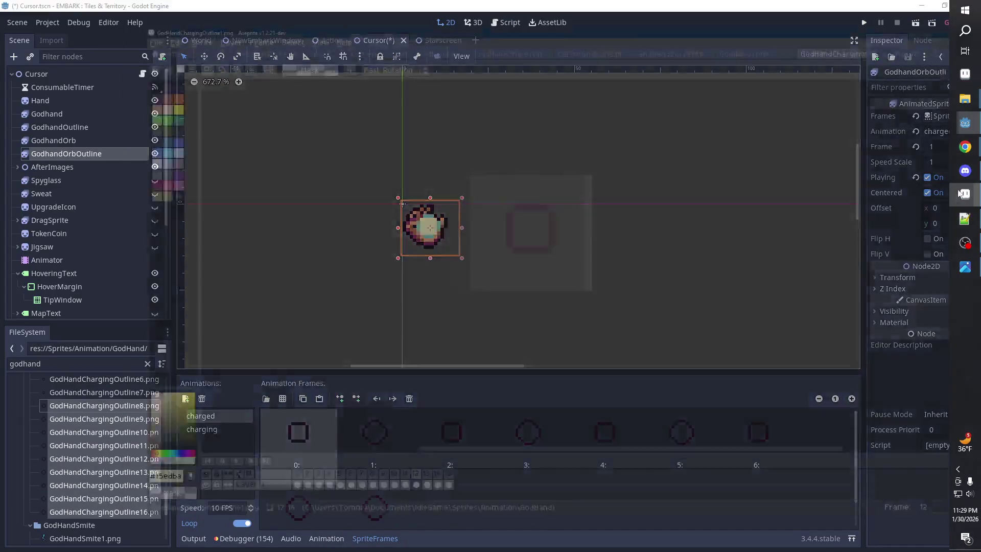
{"action": "left_click", "coordinate": [966, 199]}
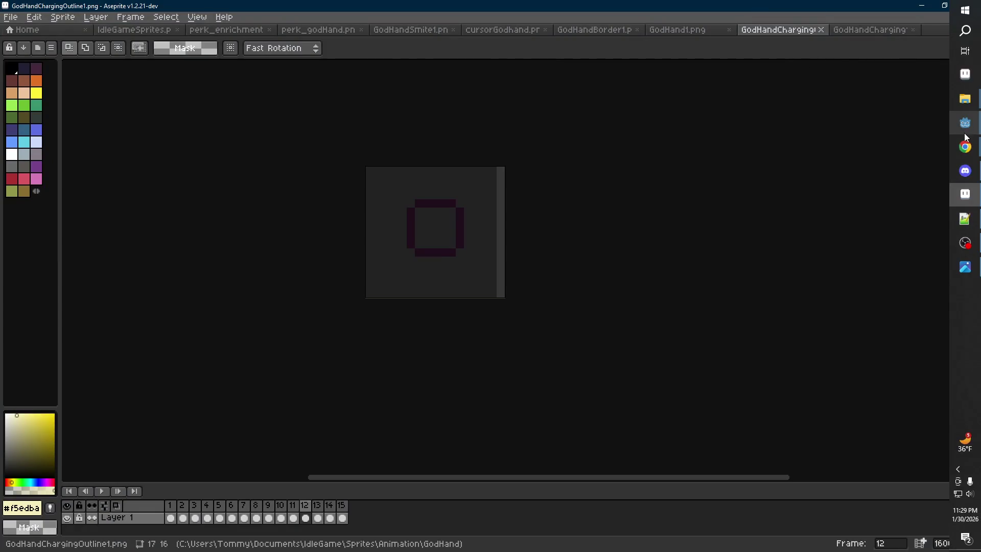
- Show the Sprites > Animation folder in File Explorer, trying and clearing a folder search
{"action": "left_click", "coordinate": [965, 98]}
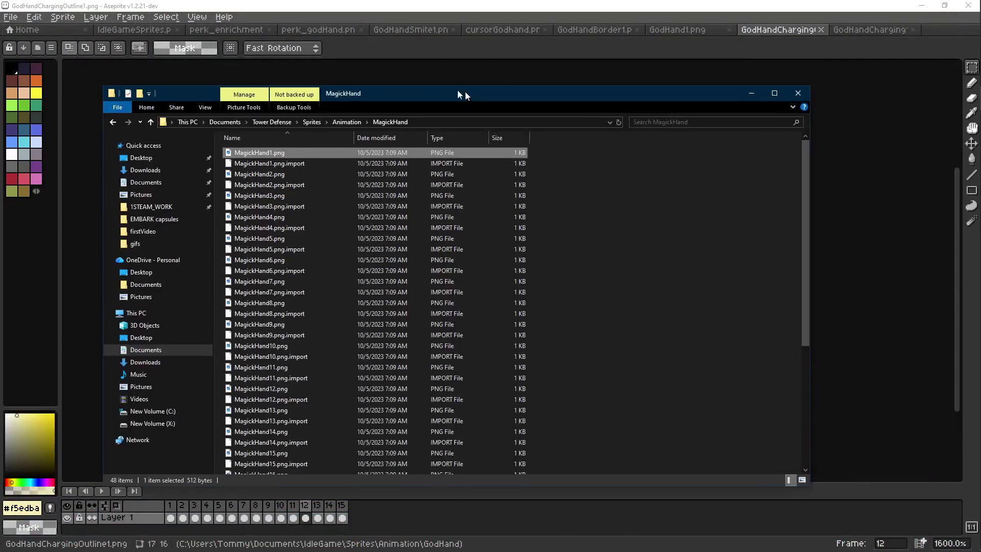
{"action": "scroll", "coordinate": [312, 184], "scroll_direction": "up", "scroll_amount": 10}
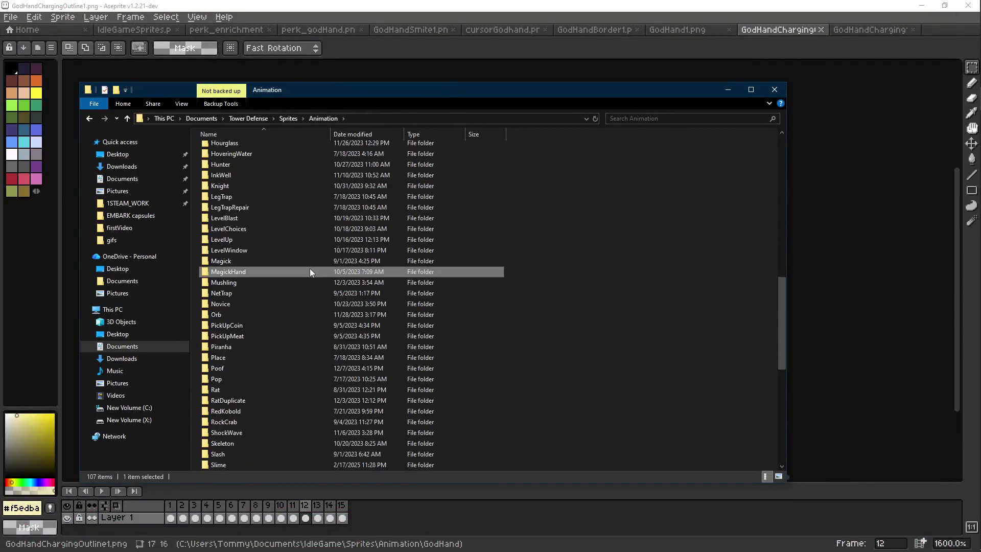
{"action": "scroll", "coordinate": [310, 272], "scroll_direction": "up", "scroll_amount": 4}
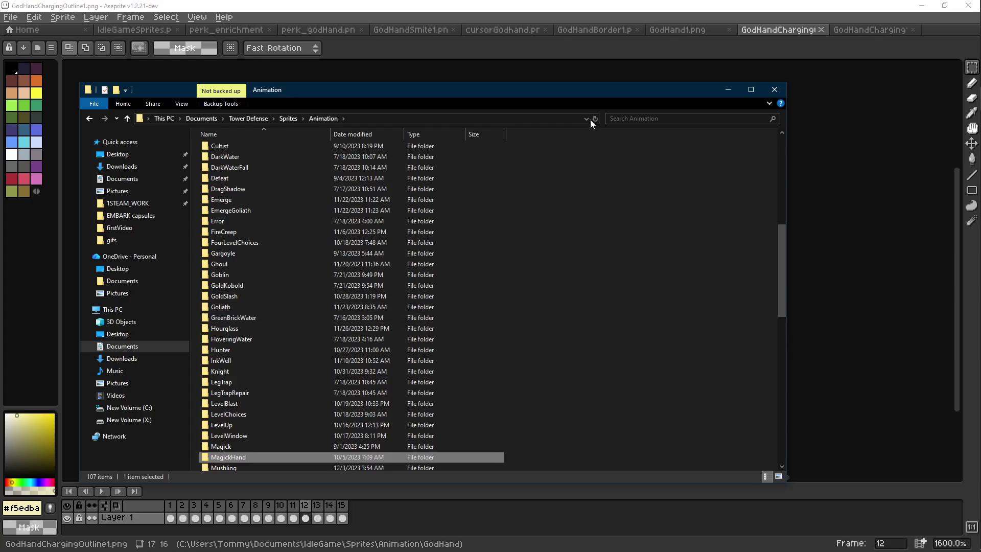
{"action": "left_click", "coordinate": [628, 117]}
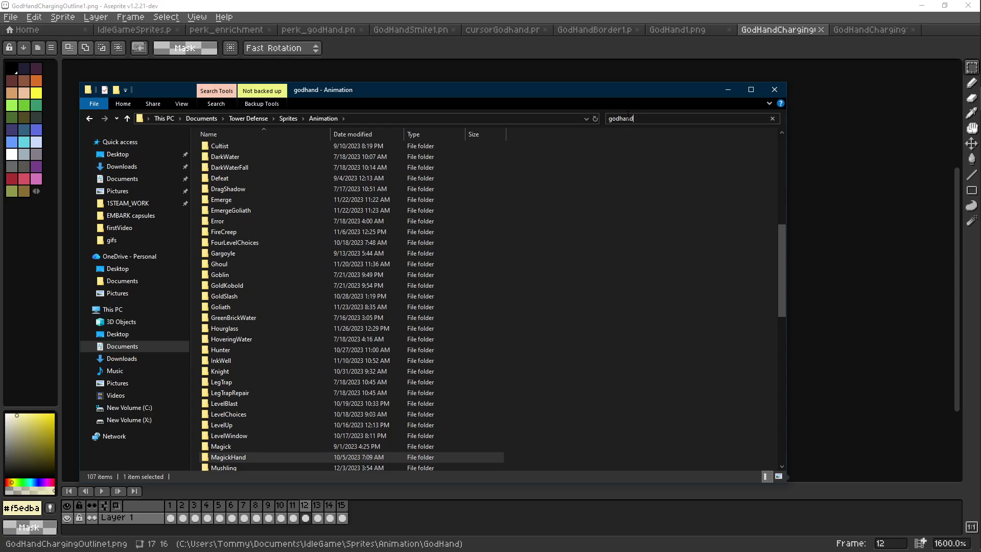
{"action": "key", "text": "Escape"}
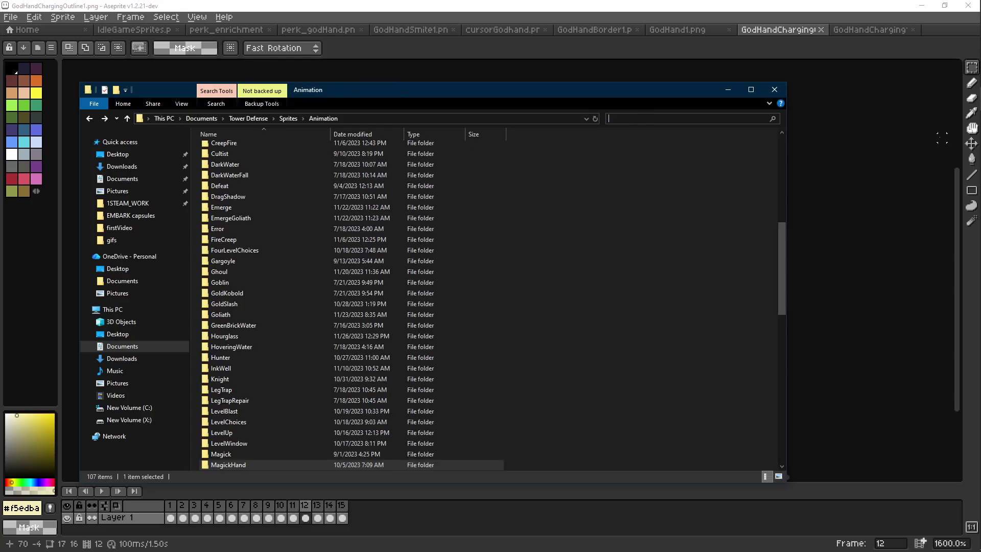
- Open Aseprite's Save As browser, then close it without saving
{"action": "left_click", "coordinate": [869, 166]}
{"action": "key", "text": "ctrl+shift+s"}
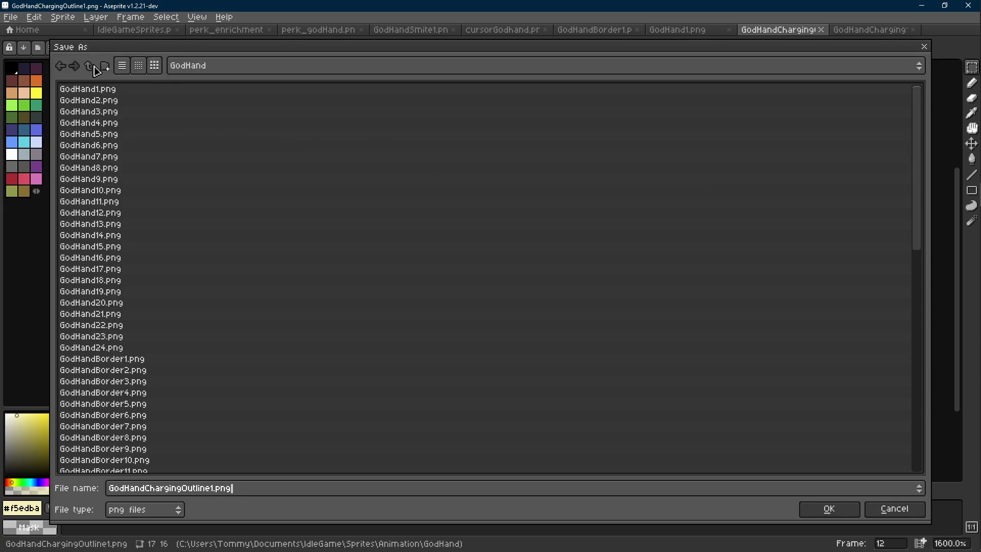
{"action": "left_click", "coordinate": [923, 47]}
- Bring the Animation folder window forward and close it
{"action": "mouse_move", "coordinate": [965, 99]}
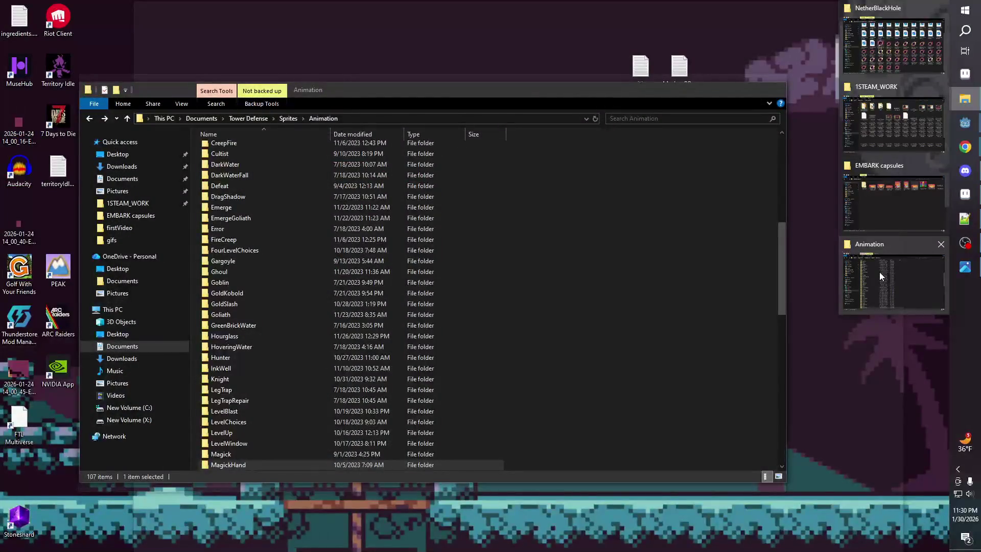
{"action": "left_click", "coordinate": [879, 272]}
{"action": "left_click", "coordinate": [774, 87]}
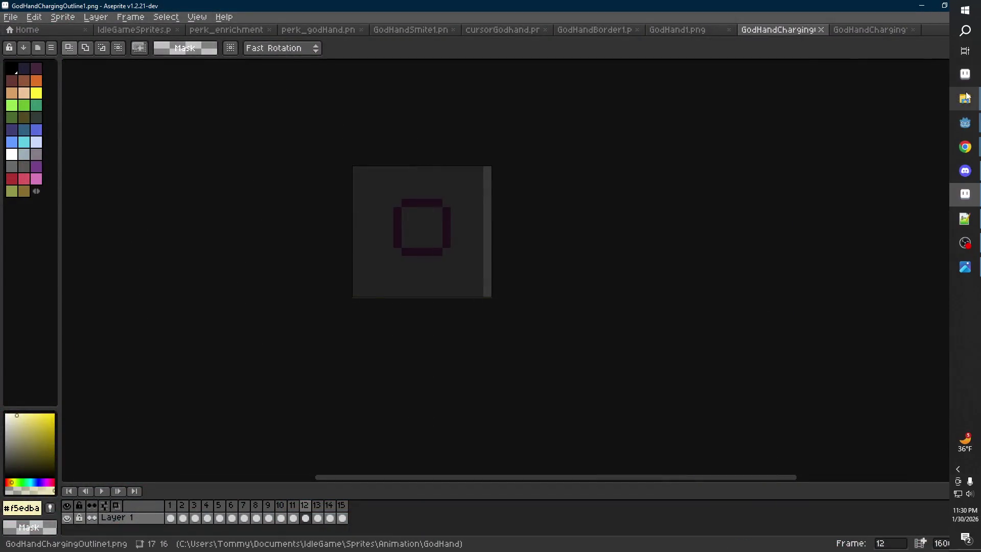
- Minimize Godot, the store page browser, and both Explorer windows to clear the desktop
{"action": "mouse_move", "coordinate": [965, 99]}
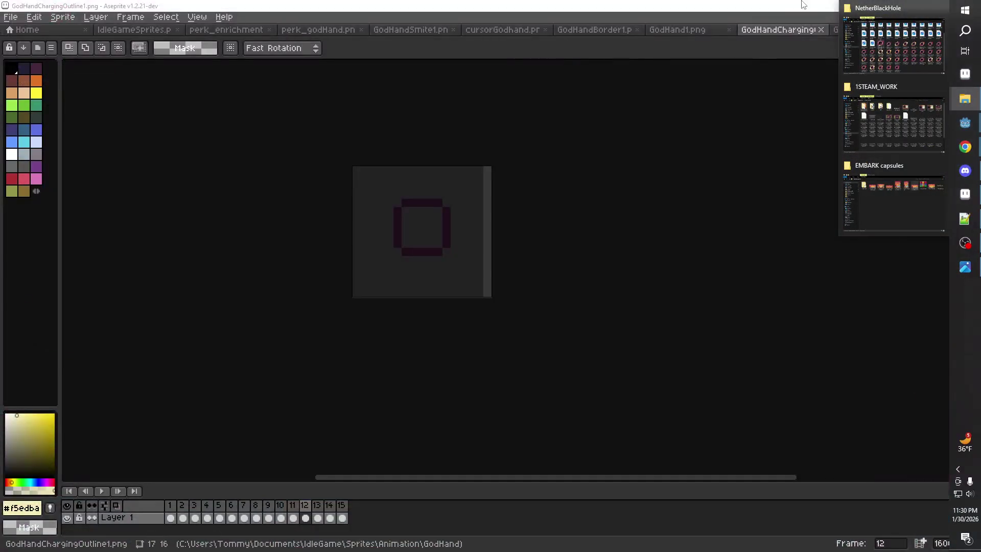
{"action": "left_click", "coordinate": [964, 122]}
{"action": "left_click", "coordinate": [917, 5]}
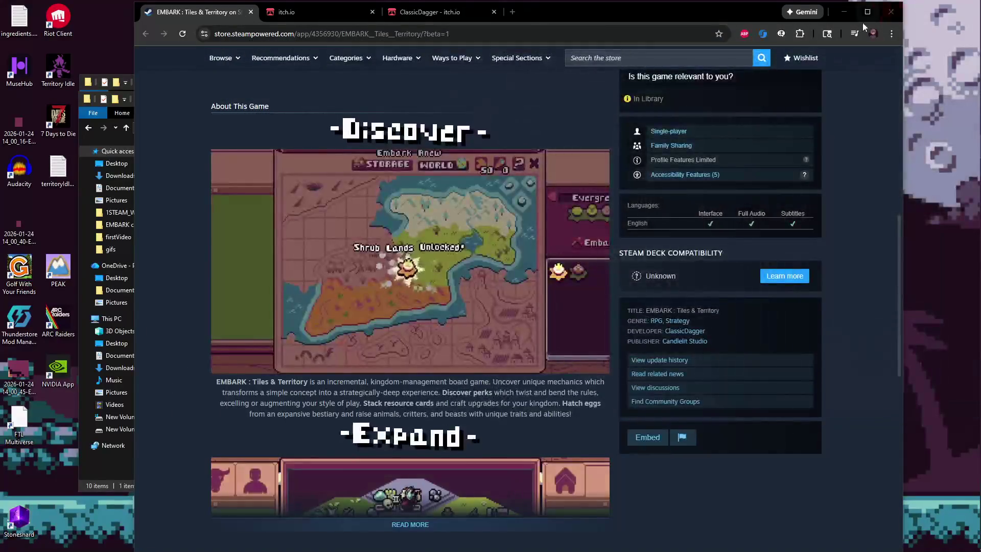
{"action": "left_click", "coordinate": [817, 7]}
{"action": "left_click", "coordinate": [726, 98]}
{"action": "left_click", "coordinate": [728, 82]}
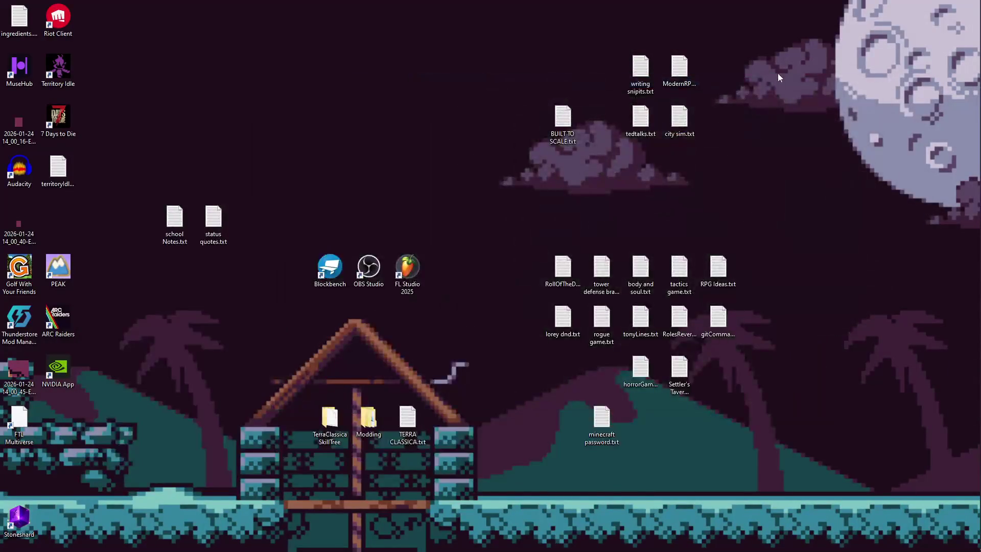
{"action": "left_click_drag", "start_coordinate": [799, 21], "coordinate": [128, 469]}
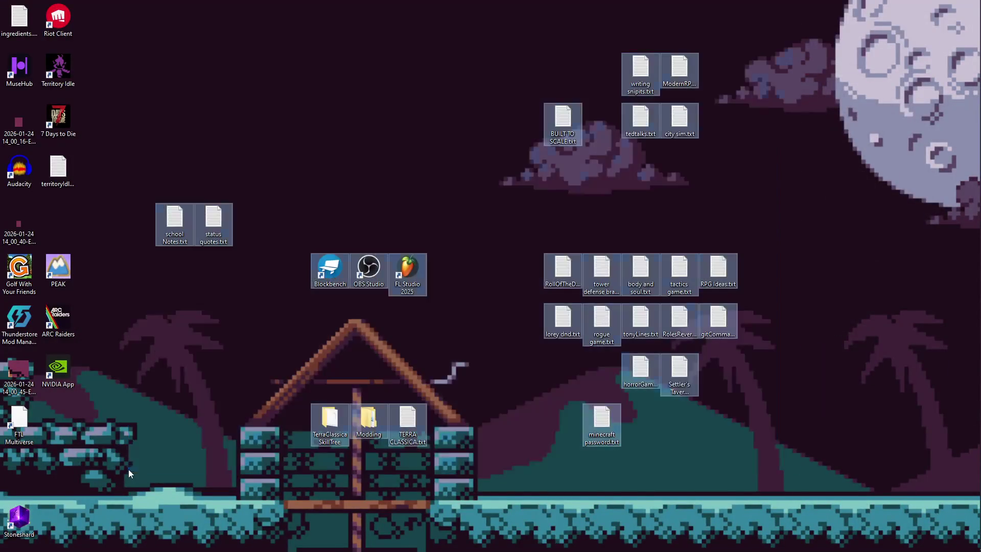
{"action": "left_click", "coordinate": [191, 386]}
- Bring Godot's Cursor scene and then the Aseprite outline sprite back to the front
{"action": "mouse_move", "coordinate": [976, 256]}
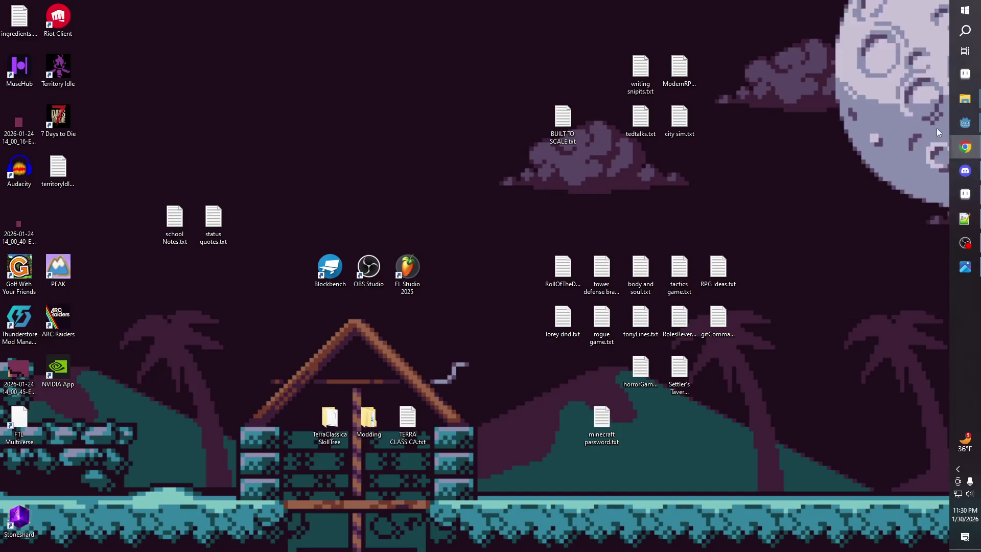
{"action": "mouse_move", "coordinate": [965, 123]}
{"action": "left_click", "coordinate": [937, 160]}
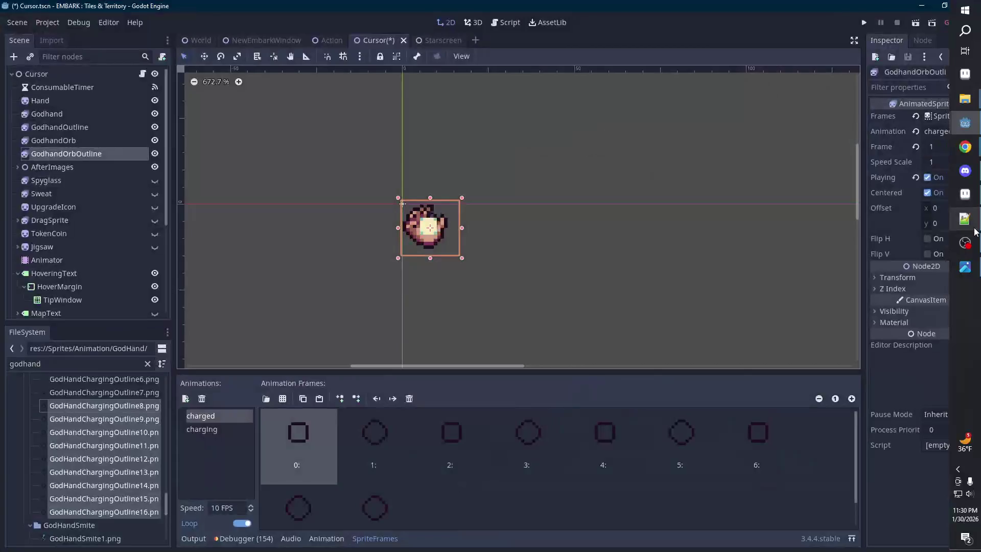
{"action": "mouse_move", "coordinate": [965, 148]}
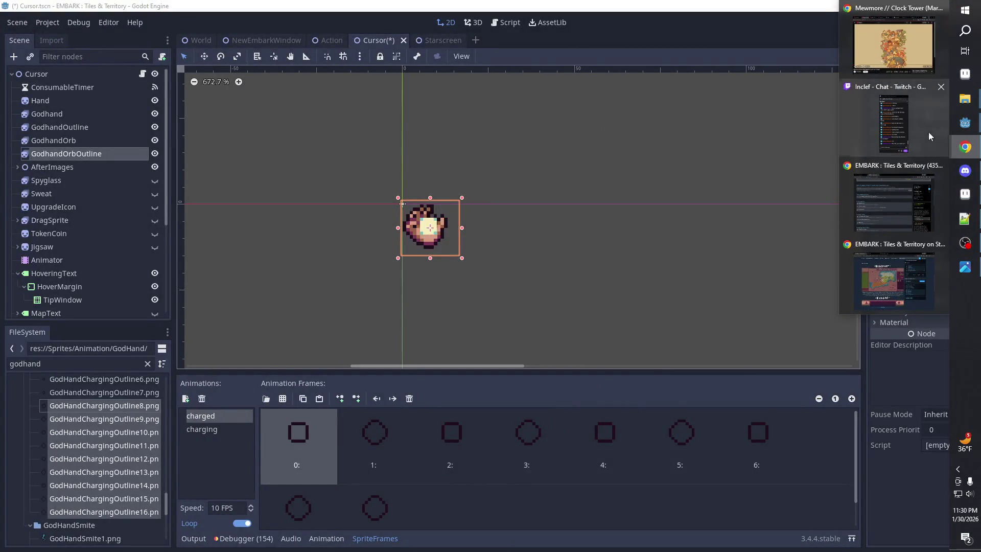
{"action": "left_click", "coordinate": [976, 193]}
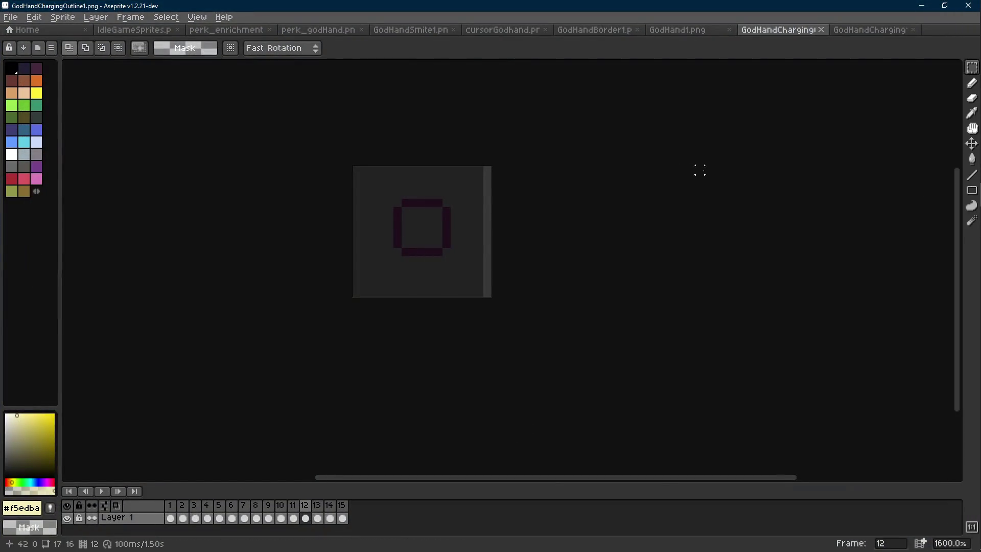
{"action": "mouse_move", "coordinate": [972, 178]}
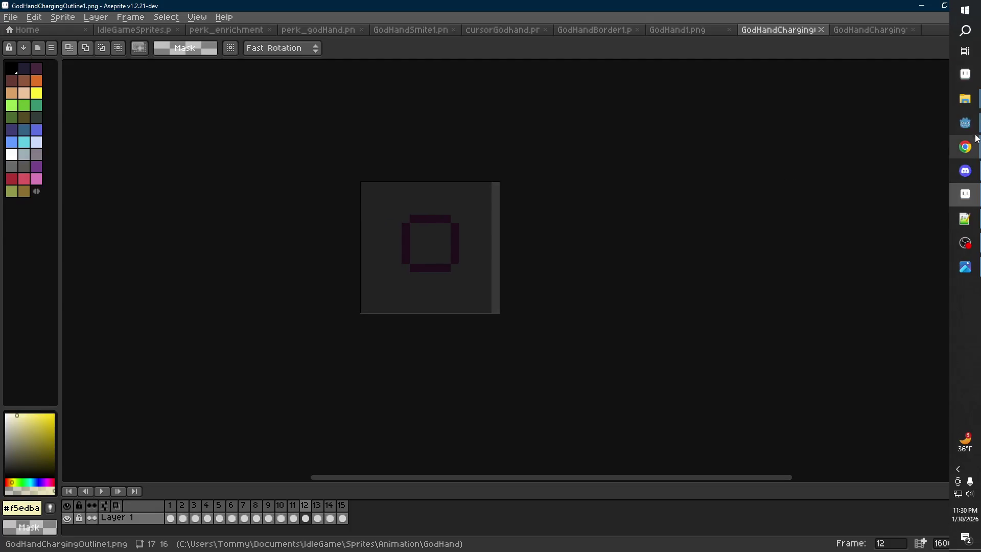
{"action": "mouse_move", "coordinate": [965, 99]}
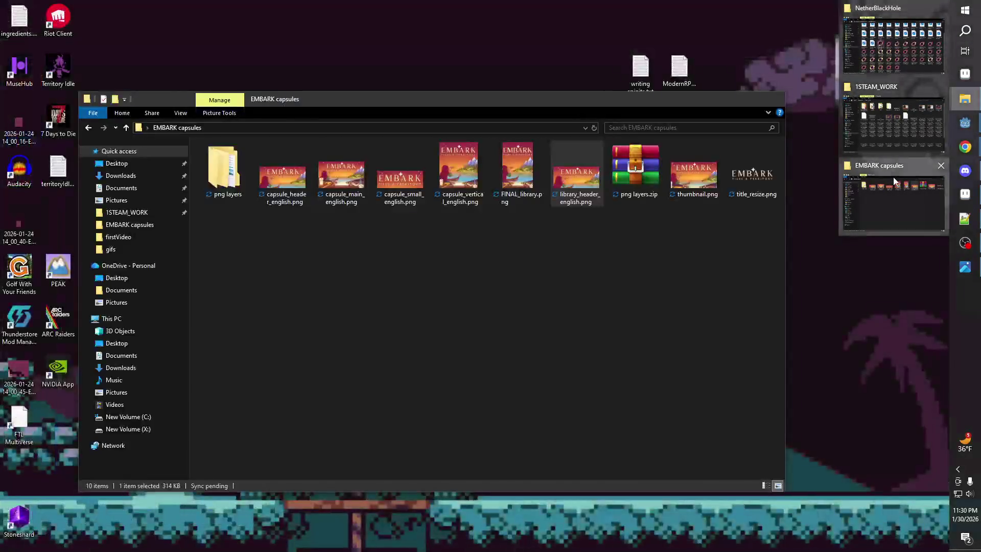
- Open a second File Explorer window at Documents > IdleGame > Sprites > Animation > GodHand
{"action": "left_click", "coordinate": [894, 199]}
{"action": "middle_click", "coordinate": [965, 102]}
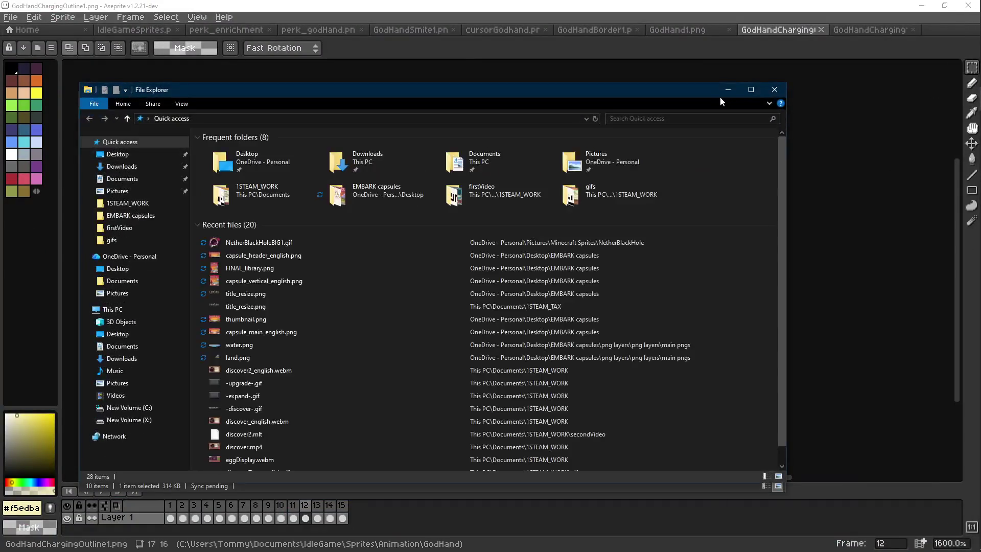
{"action": "left_click", "coordinate": [127, 180]}
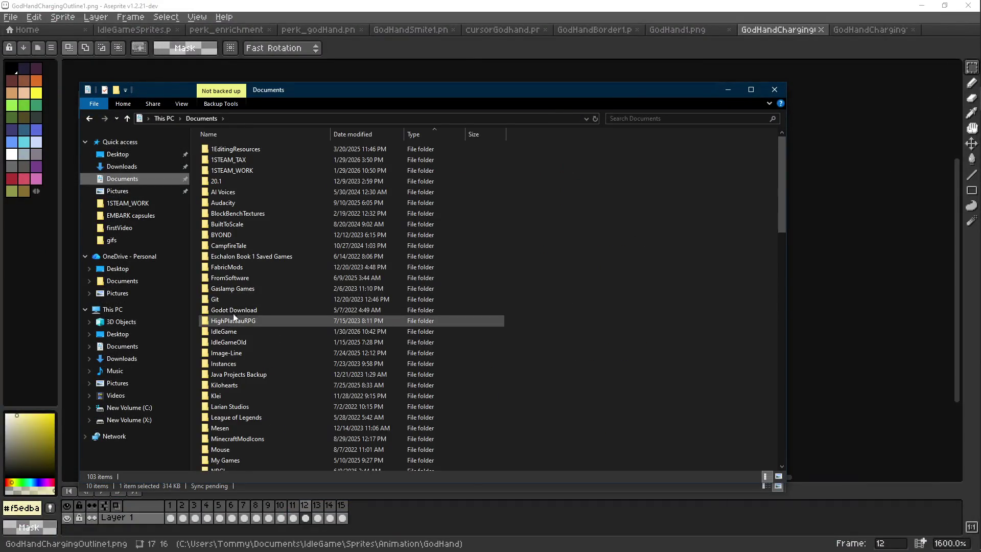
{"action": "double_click", "coordinate": [240, 332]}
{"action": "double_click", "coordinate": [226, 190]}
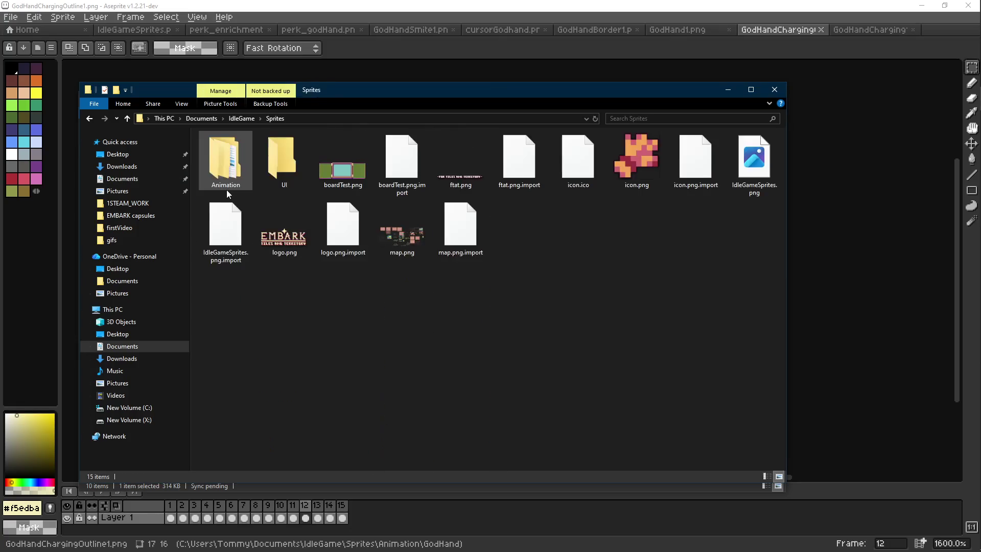
{"action": "left_click", "coordinate": [228, 170]}
{"action": "double_click", "coordinate": [228, 170]}
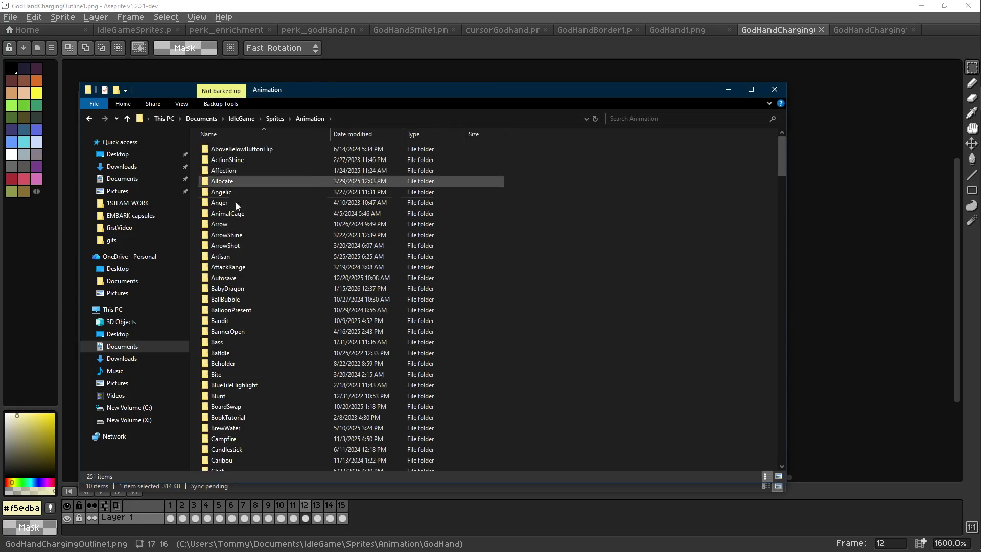
{"action": "scroll", "coordinate": [590, 302], "scroll_direction": "down", "scroll_amount": 10}
{"action": "scroll", "coordinate": [590, 303], "scroll_direction": "down", "scroll_amount": 18}
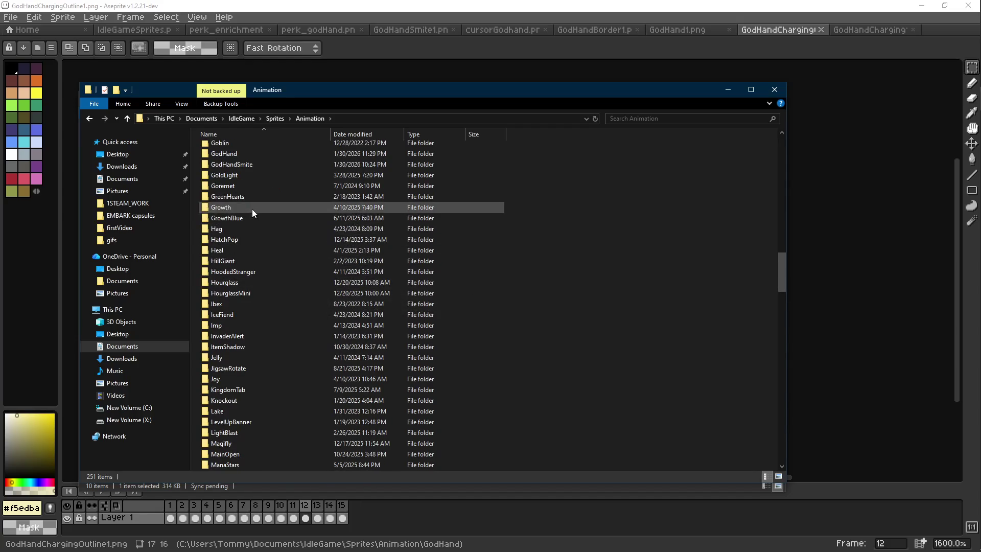
{"action": "scroll", "coordinate": [253, 199], "scroll_direction": "up", "scroll_amount": 1}
{"action": "double_click", "coordinate": [237, 177]}
- Look over the GodHandChargingOutline files in the GodHand folder and select a single one
{"action": "scroll", "coordinate": [418, 236], "scroll_direction": "down", "scroll_amount": 20}
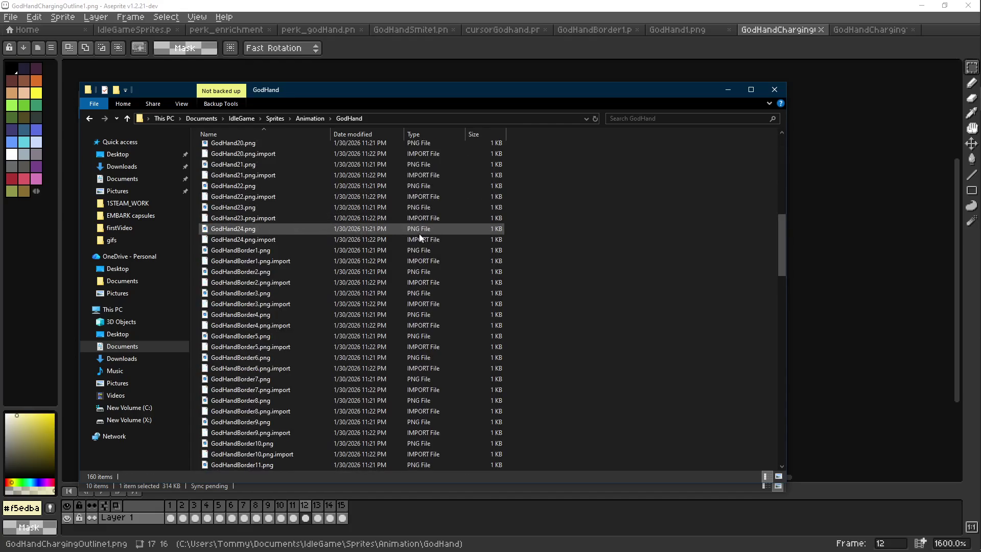
{"action": "scroll", "coordinate": [419, 233], "scroll_direction": "down", "scroll_amount": 8}
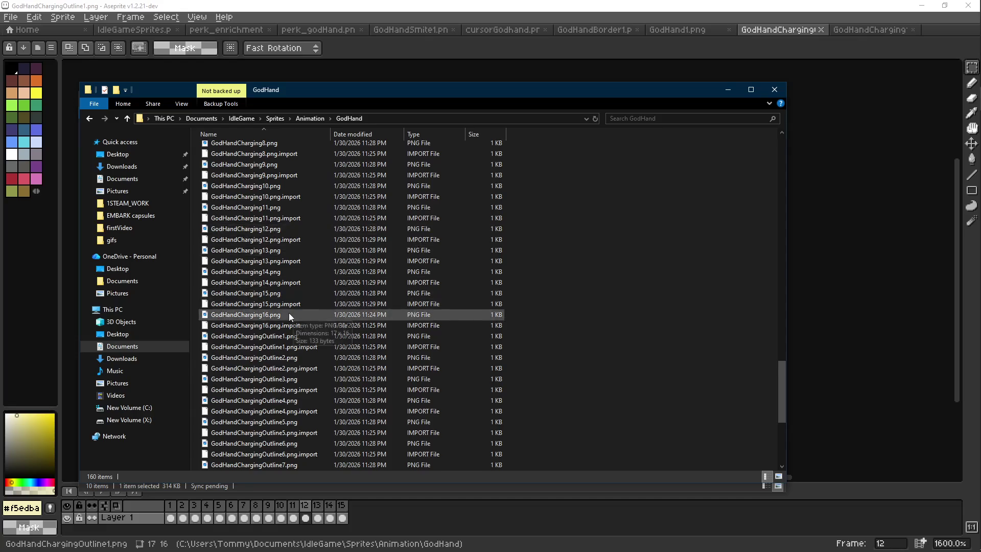
{"action": "scroll", "coordinate": [289, 314], "scroll_direction": "down", "scroll_amount": 6}
{"action": "left_click", "coordinate": [286, 457]}
{"action": "scroll", "coordinate": [274, 349], "scroll_direction": "up", "scroll_amount": 1}
{"action": "scroll", "coordinate": [275, 349], "scroll_direction": "up", "scroll_amount": 1}
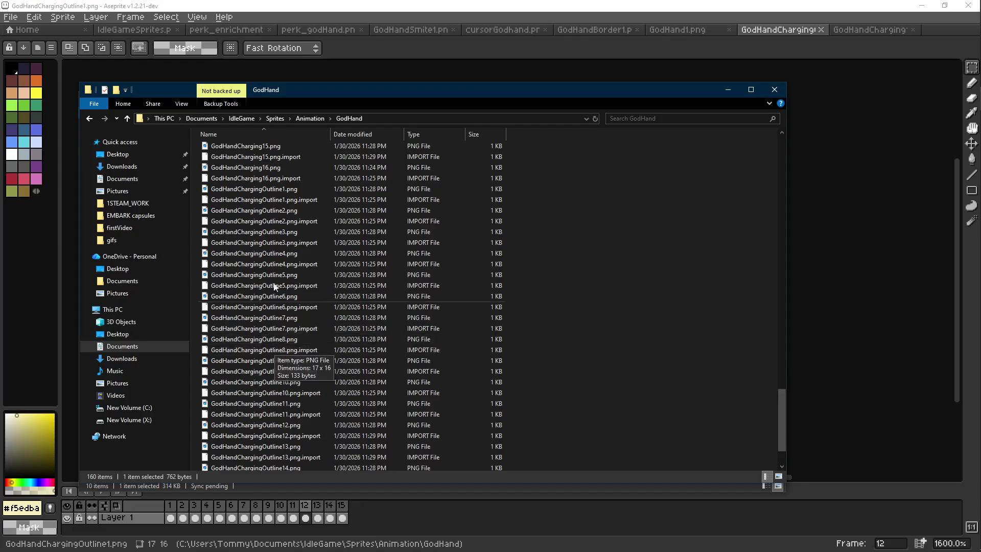
{"action": "left_click", "coordinate": [279, 190], "text": "shift"}
{"action": "left_click", "coordinate": [367, 222]}
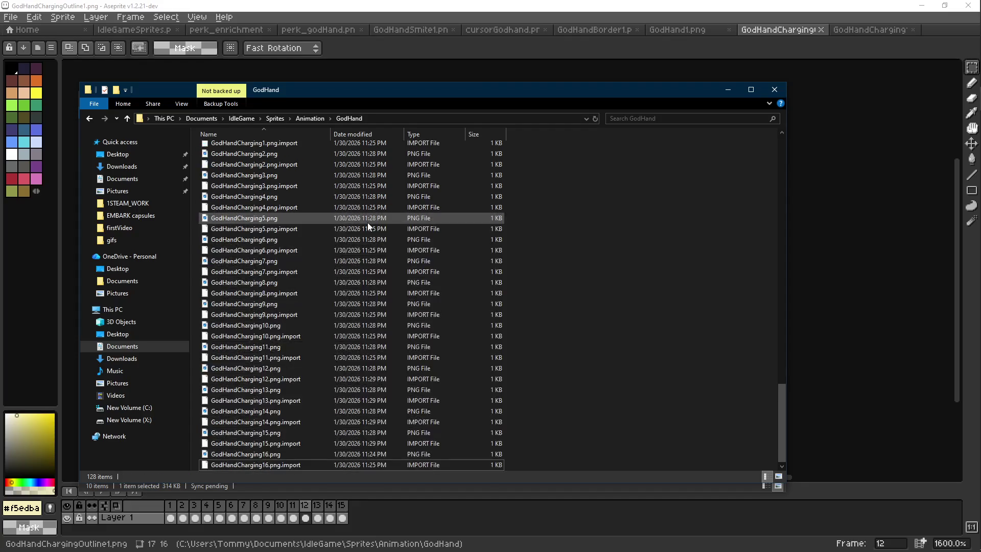
- Re-save GodHandChargingOutline1.png from Aseprite under the same name
{"action": "left_click", "coordinate": [817, 143]}
{"action": "left_click_drag", "start_coordinate": [776, 141], "coordinate": [775, 141]}
{"action": "left_click", "coordinate": [854, 32]}
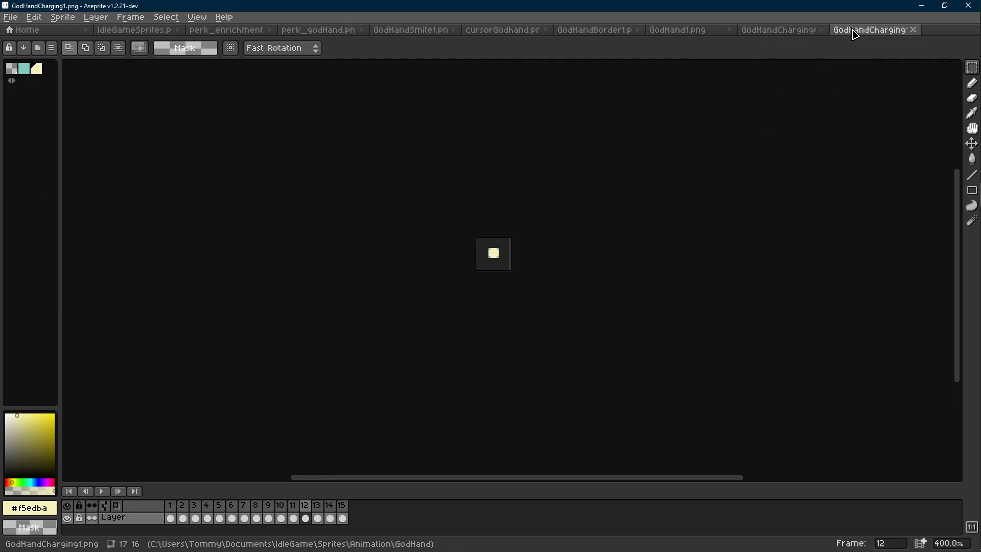
{"action": "left_click", "coordinate": [778, 29]}
{"action": "key", "text": "ctrl+shift+s"}
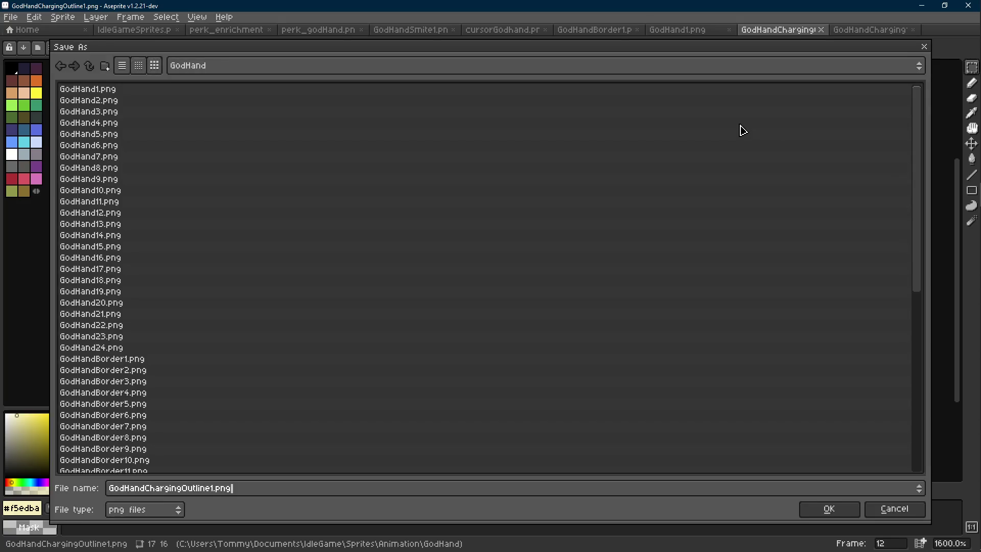
{"action": "key", "text": "Return"}
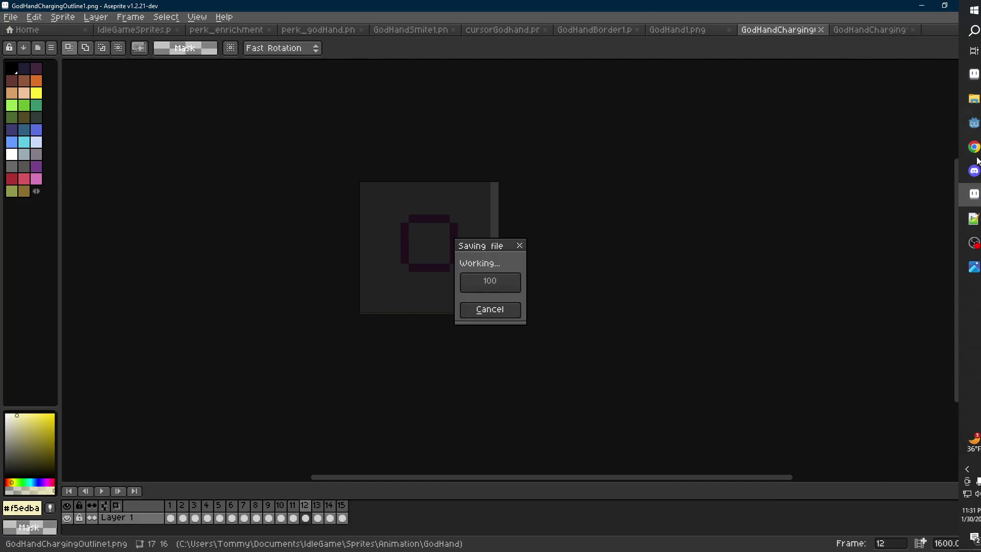
{"action": "left_click", "coordinate": [965, 123]}
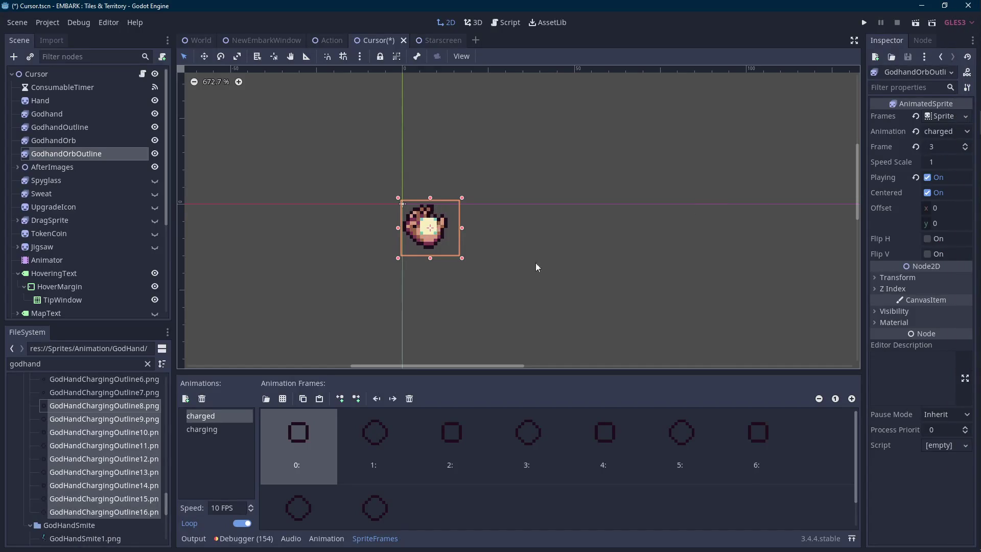
- Delete every existing frame from GodhandOrbOutline's charged animation
{"action": "scroll", "coordinate": [122, 438], "scroll_direction": "up", "scroll_amount": 3}
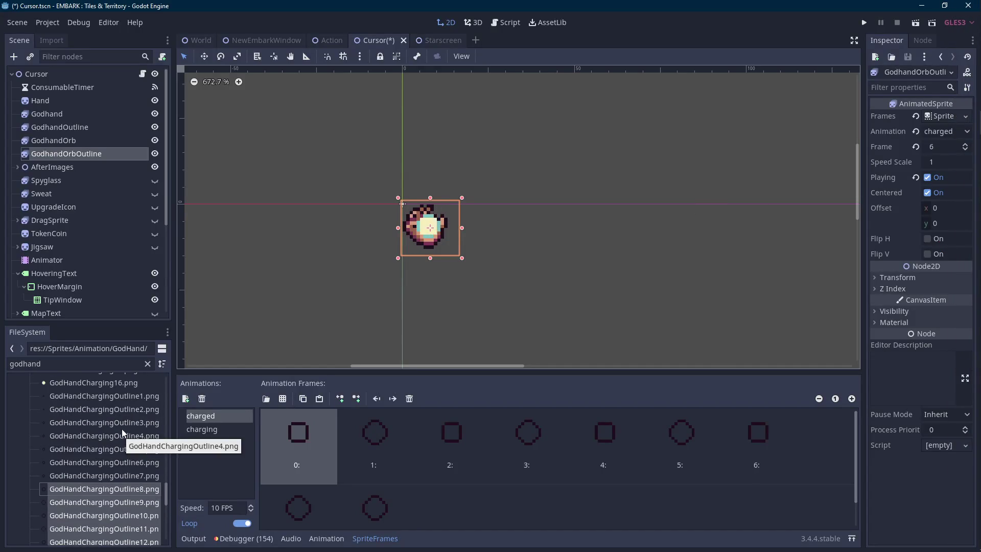
{"action": "scroll", "coordinate": [123, 434], "scroll_direction": "down", "scroll_amount": 3}
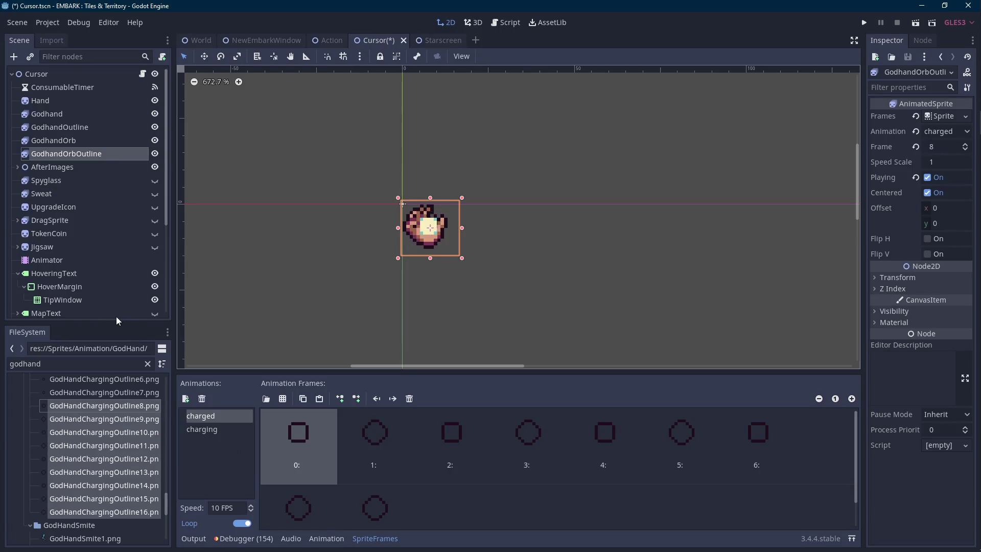
{"action": "left_click_drag", "start_coordinate": [105, 324], "coordinate": [106, 263]}
{"action": "scroll", "coordinate": [113, 403], "scroll_direction": "up", "scroll_amount": 2}
{"action": "left_click", "coordinate": [140, 341]}
{"action": "left_click", "coordinate": [409, 398]}
{"action": "left_click", "coordinate": [409, 399]}
{"action": "left_click", "coordinate": [409, 398]}
{"action": "left_click", "coordinate": [409, 398]}
{"action": "left_click", "coordinate": [413, 398]}
{"action": "left_click", "coordinate": [413, 398]}
{"action": "left_click", "coordinate": [413, 398]}
{"action": "left_click", "coordinate": [412, 399]}
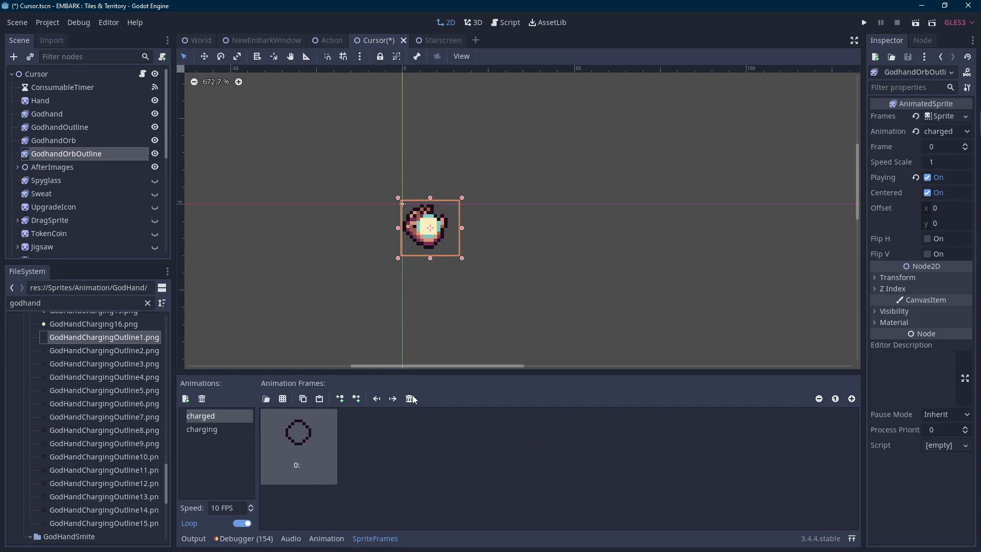
{"action": "left_click", "coordinate": [413, 399]}
- Add GodHandChargingOutline8–15 as the charged frames and save the Cursor scene
{"action": "left_click", "coordinate": [126, 525]}
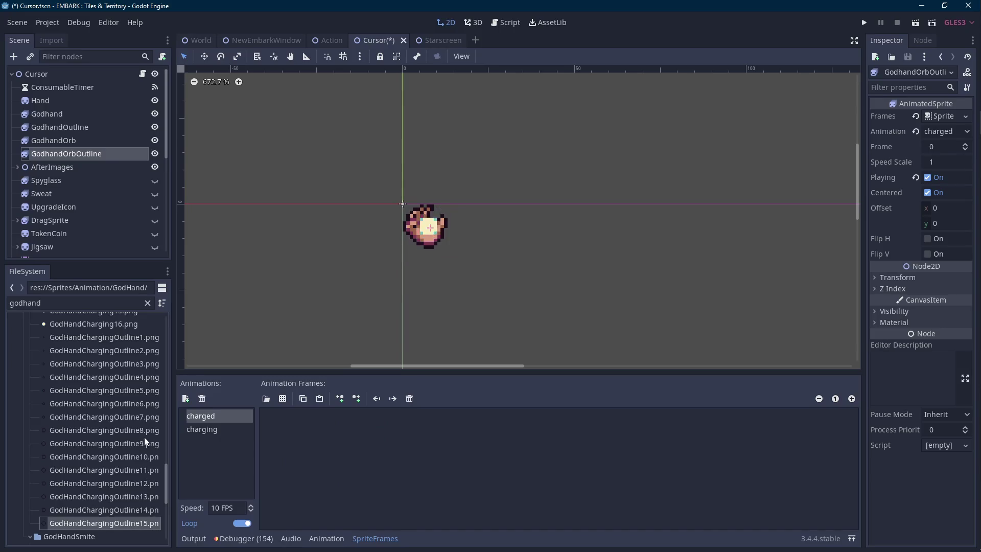
{"action": "left_click", "coordinate": [145, 422]}
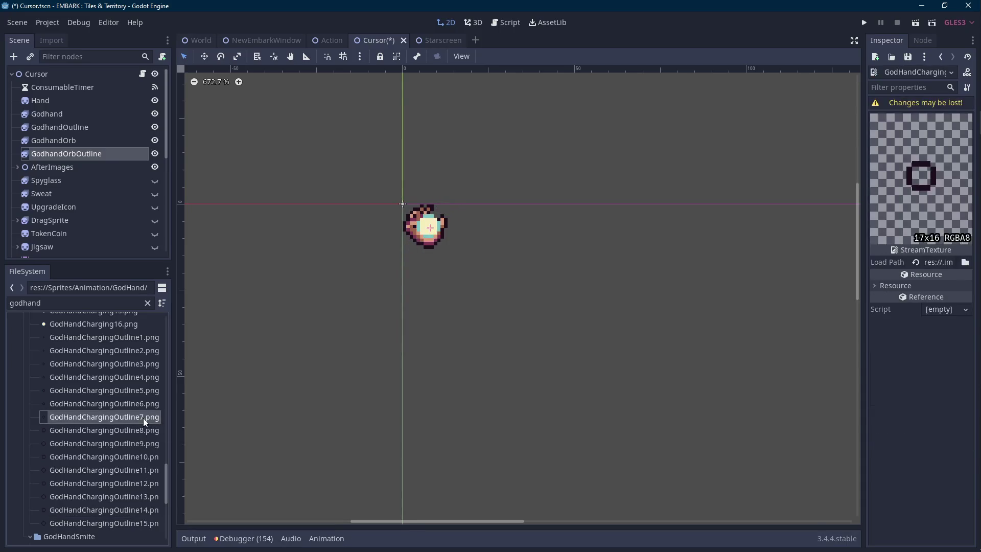
{"action": "left_click", "coordinate": [135, 434]}
{"action": "left_click", "coordinate": [110, 153]}
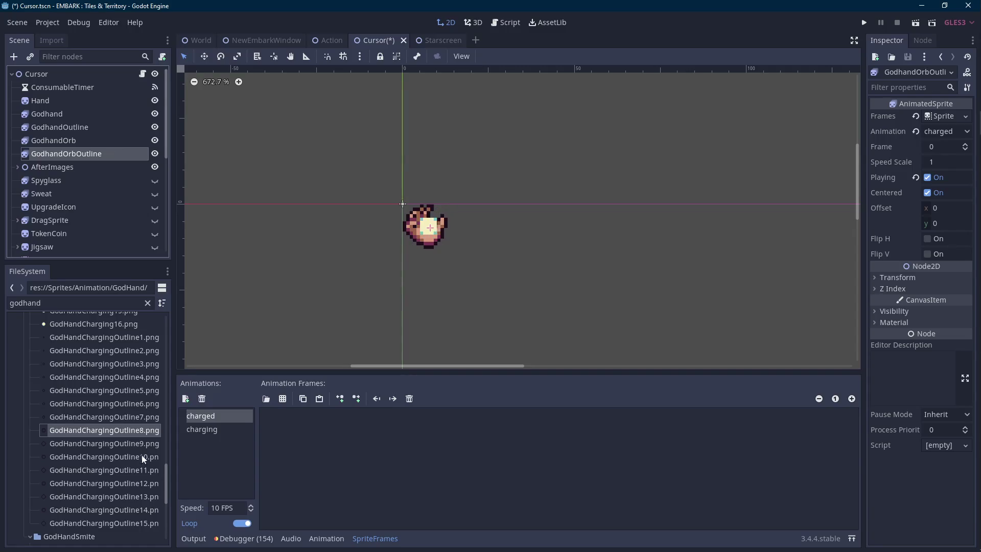
{"action": "left_click", "coordinate": [133, 528], "text": "shift"}
{"action": "left_click_drag", "start_coordinate": [133, 528], "coordinate": [377, 470]}
{"action": "left_click", "coordinate": [242, 507]}
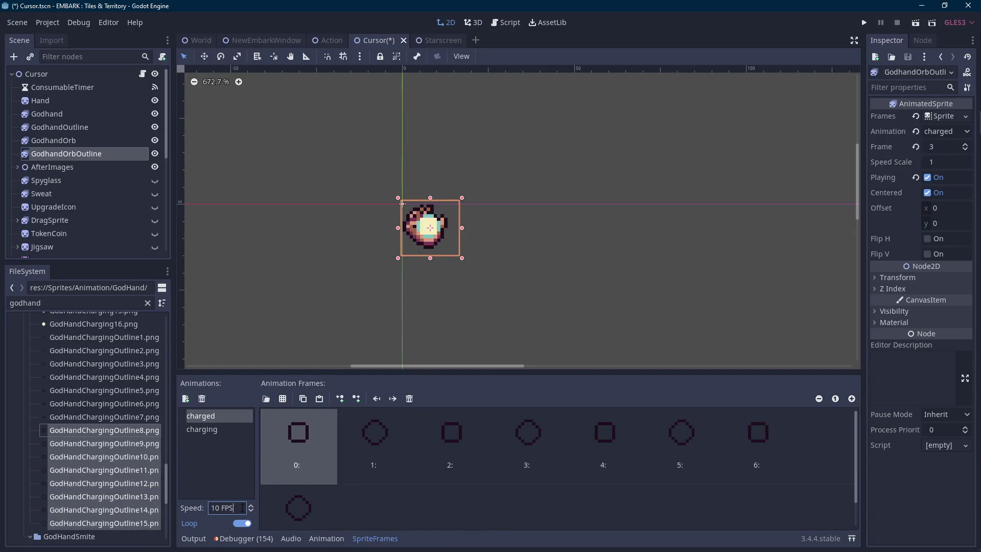
{"action": "key", "text": "ctrl+s"}
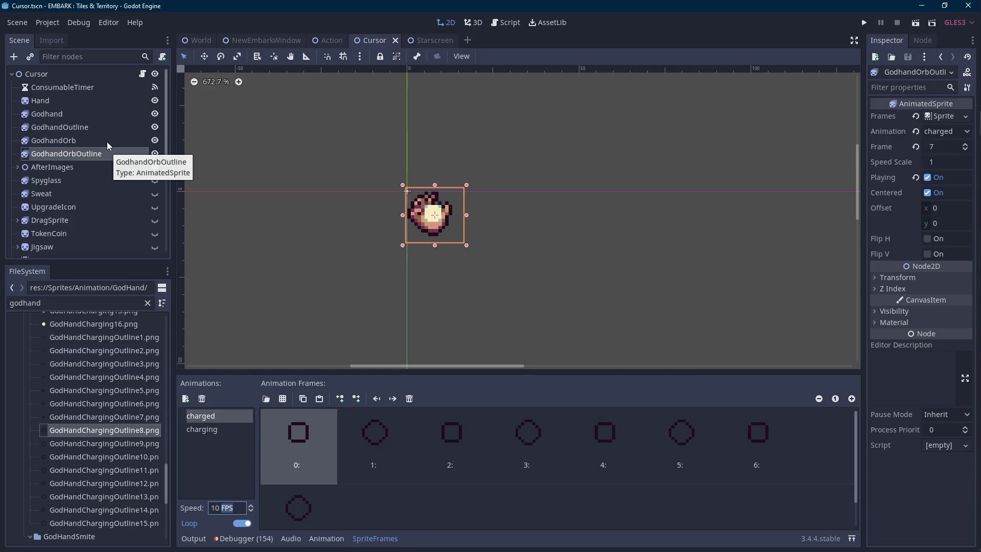
- Set the Speed Scale of both GodhandOrb and GodhandOrbOutline to 0.5
{"action": "left_click", "coordinate": [104, 141], "text": "ctrl"}
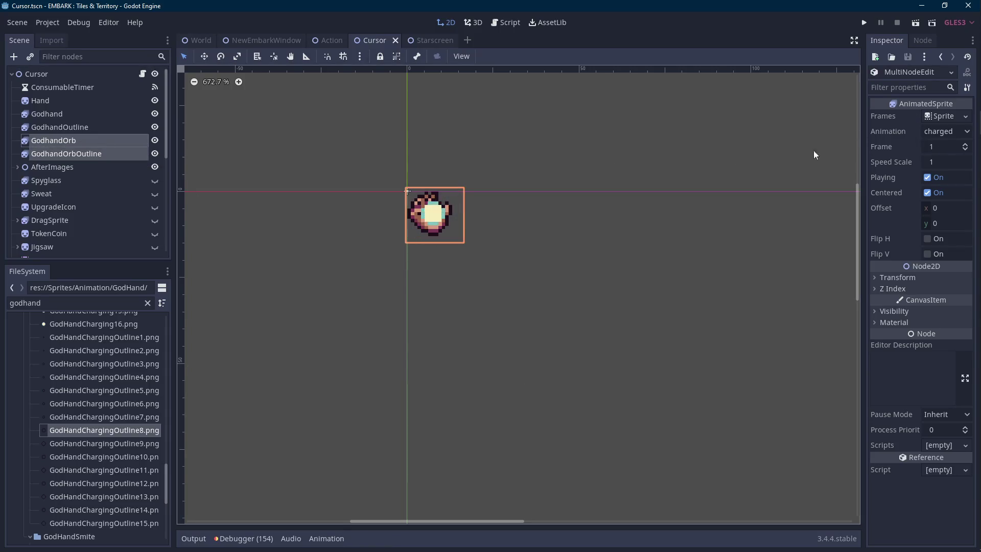
{"action": "left_click", "coordinate": [55, 143]}
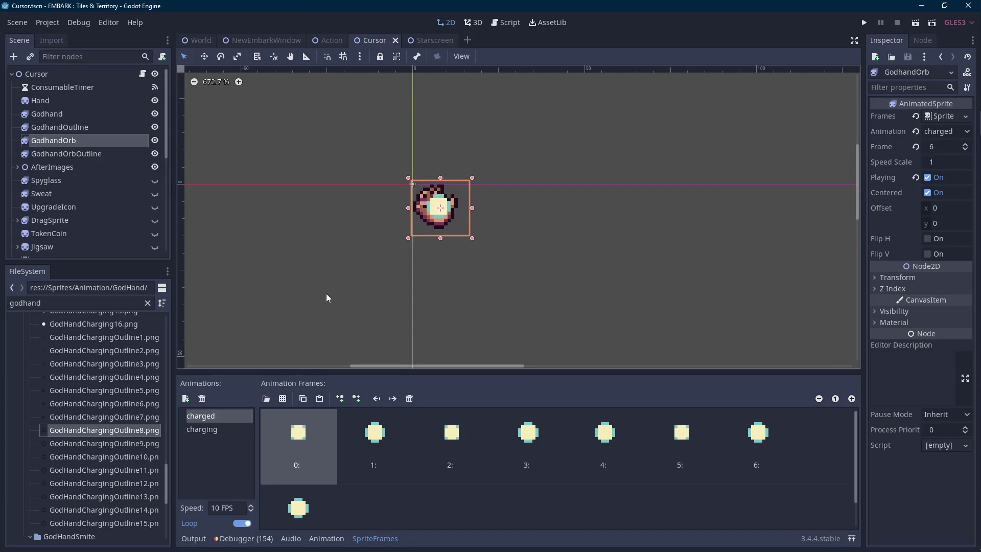
{"action": "left_click", "coordinate": [418, 289]}
{"action": "scroll", "coordinate": [419, 289], "scroll_direction": "down", "scroll_amount": 4}
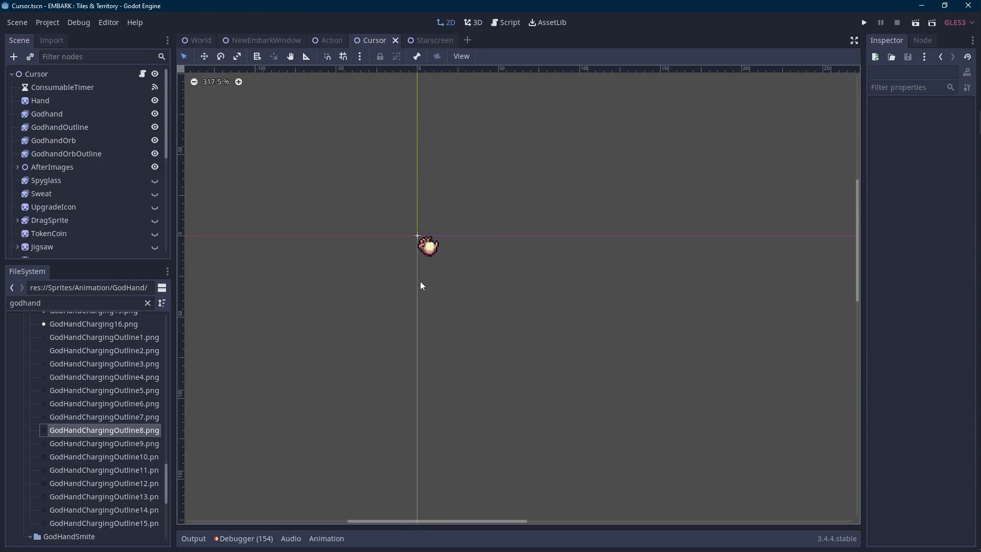
{"action": "scroll", "coordinate": [421, 286], "scroll_direction": "up", "scroll_amount": 2}
{"action": "left_click", "coordinate": [427, 230]}
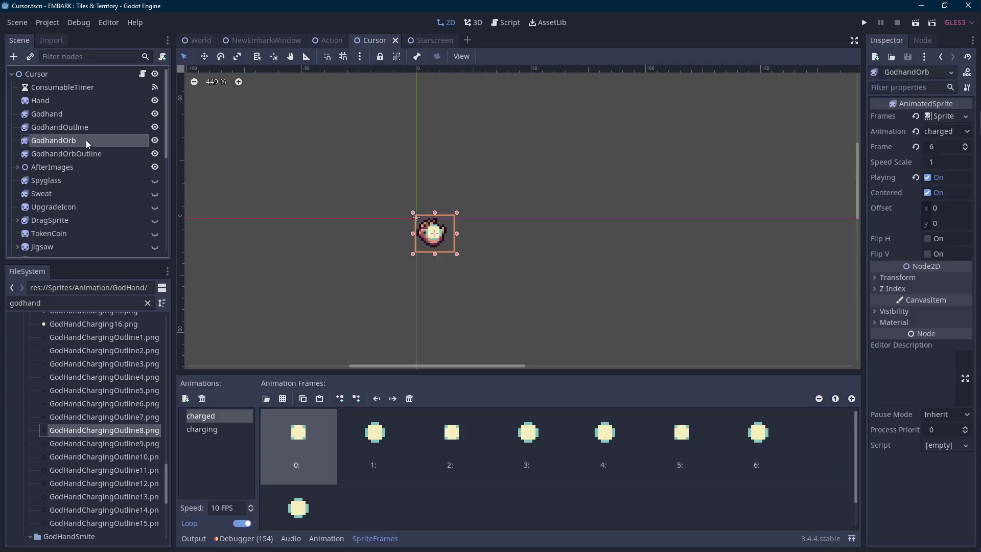
{"action": "left_click", "coordinate": [426, 230], "text": "shift"}
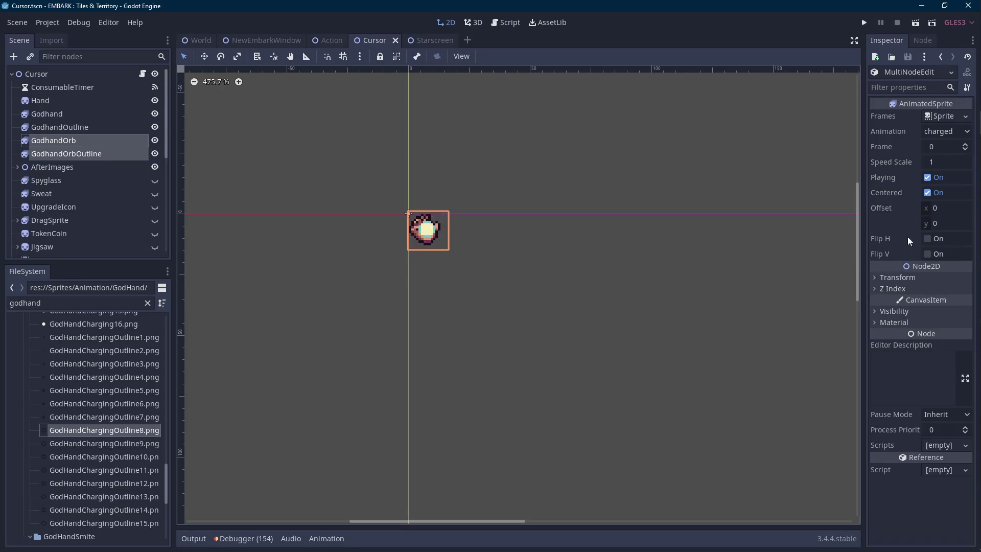
{"action": "left_click", "coordinate": [942, 162]}
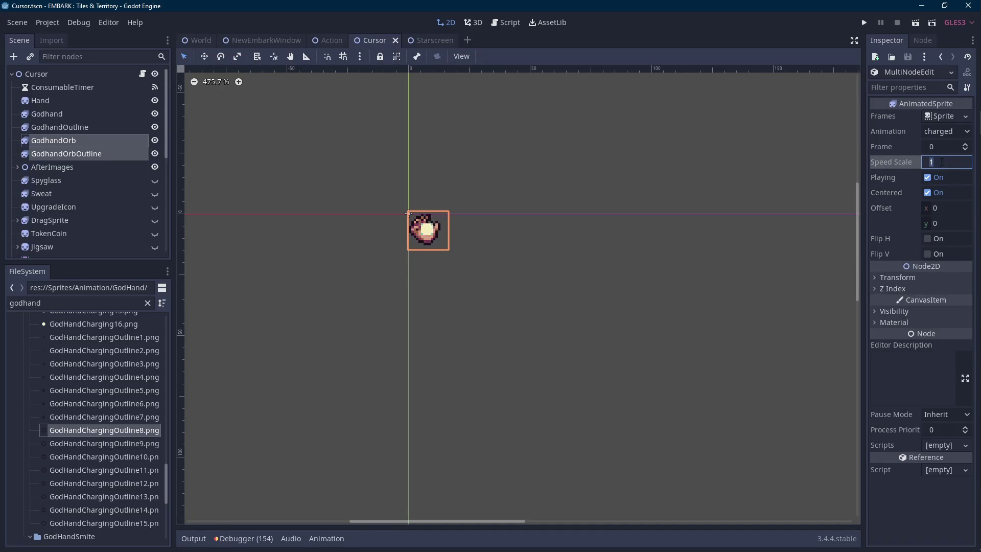
{"action": "type", "text": ".5"}
{"action": "type", "text": "0.5"}
{"action": "key", "text": "Return"}
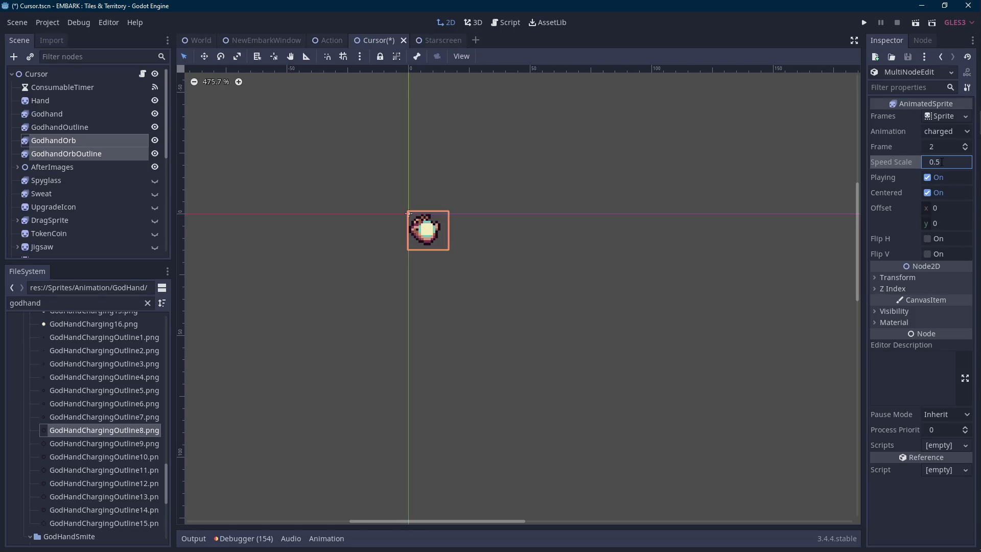
{"action": "left_click", "coordinate": [449, 180]}
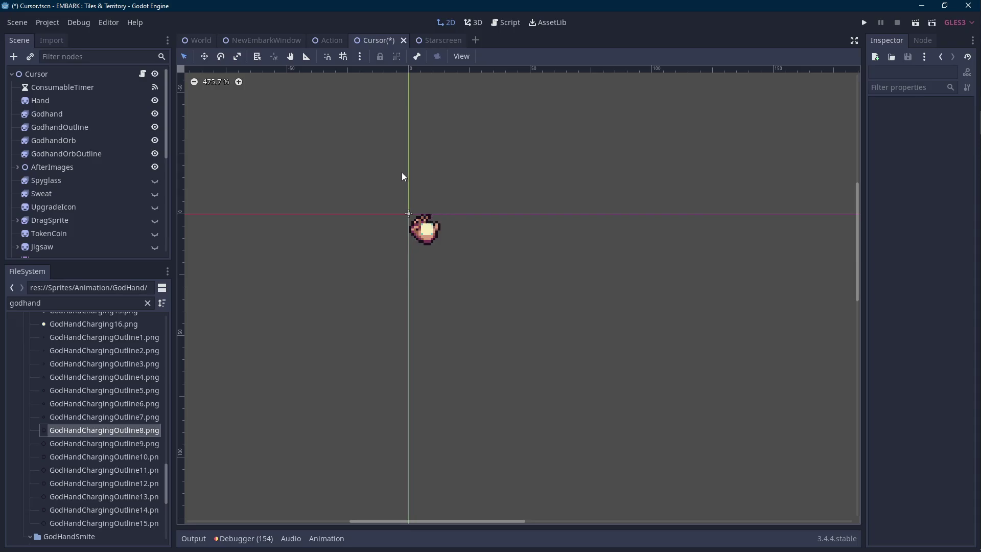
- After a look in Aseprite, set both orb sprites' Speed Scale back to 1
{"action": "left_click", "coordinate": [965, 192]}
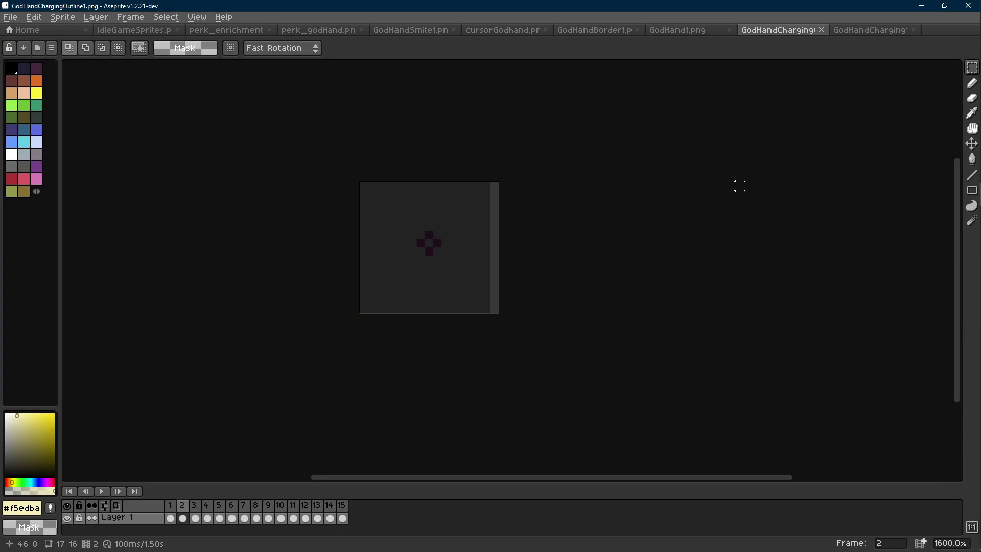
{"action": "left_click", "coordinate": [921, 6]}
{"action": "left_click", "coordinate": [78, 154]}
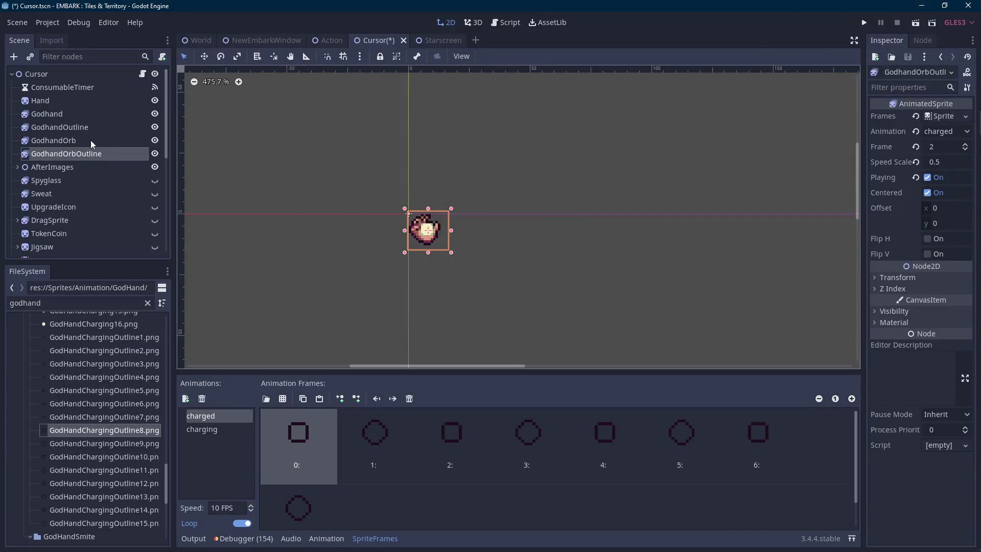
{"action": "left_click", "coordinate": [91, 142]}
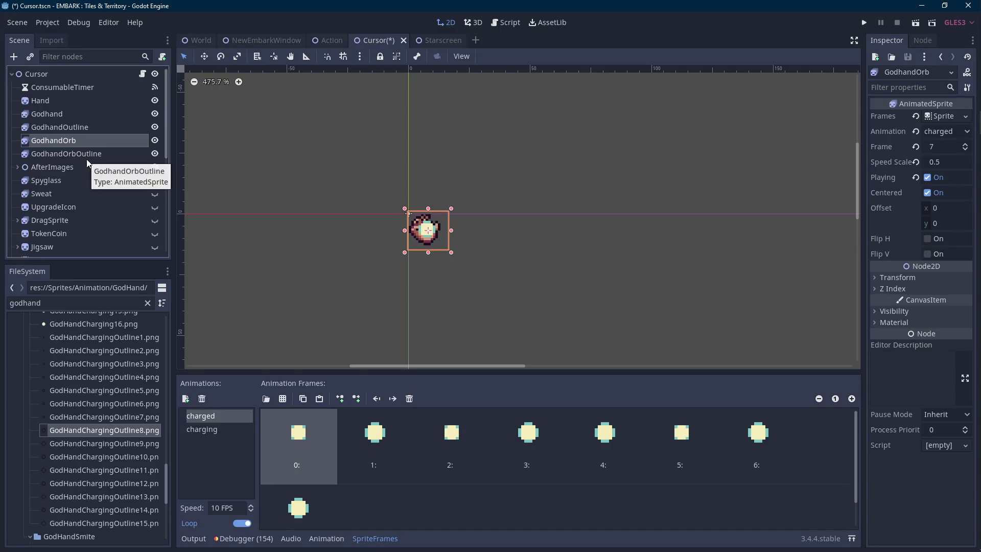
{"action": "left_click", "coordinate": [87, 158], "text": "ctrl"}
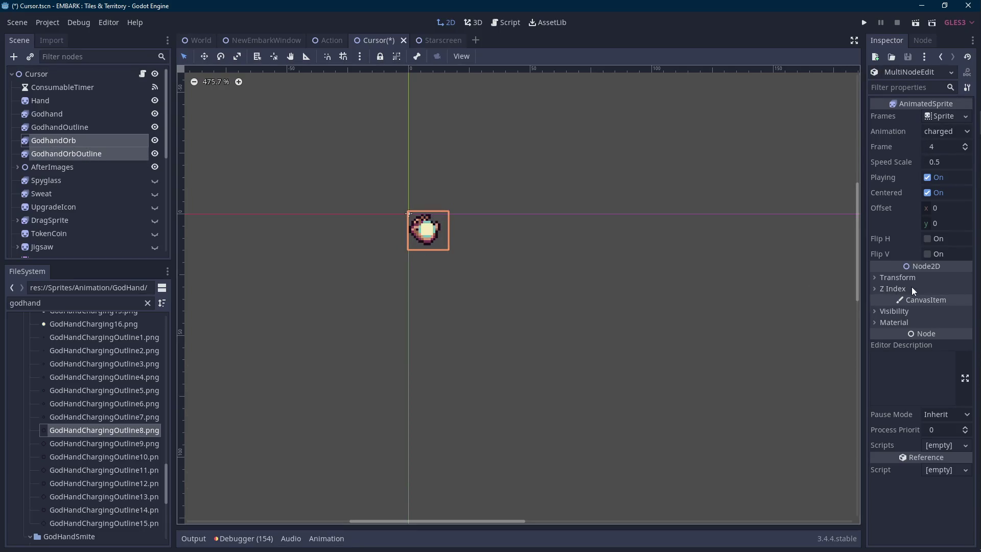
{"action": "left_click", "coordinate": [941, 163]}
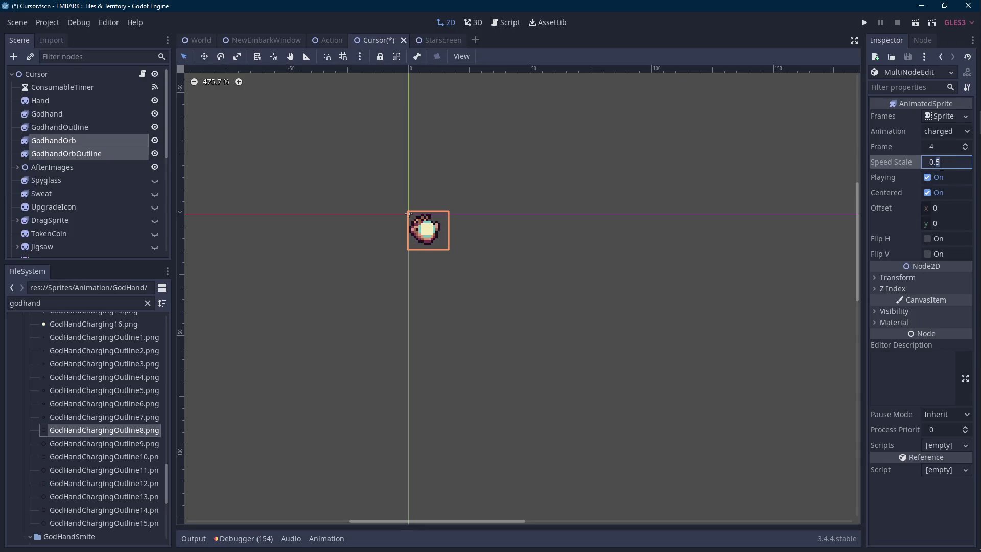
{"action": "type", "text": "1"}
{"action": "left_click", "coordinate": [645, 168]}
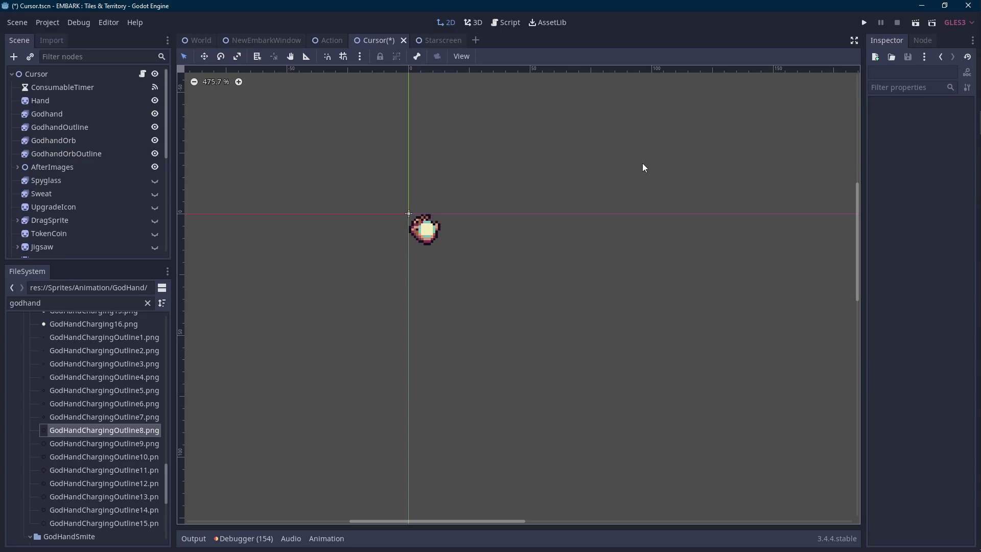
{"action": "scroll", "coordinate": [464, 192], "scroll_direction": "up", "scroll_amount": 2}
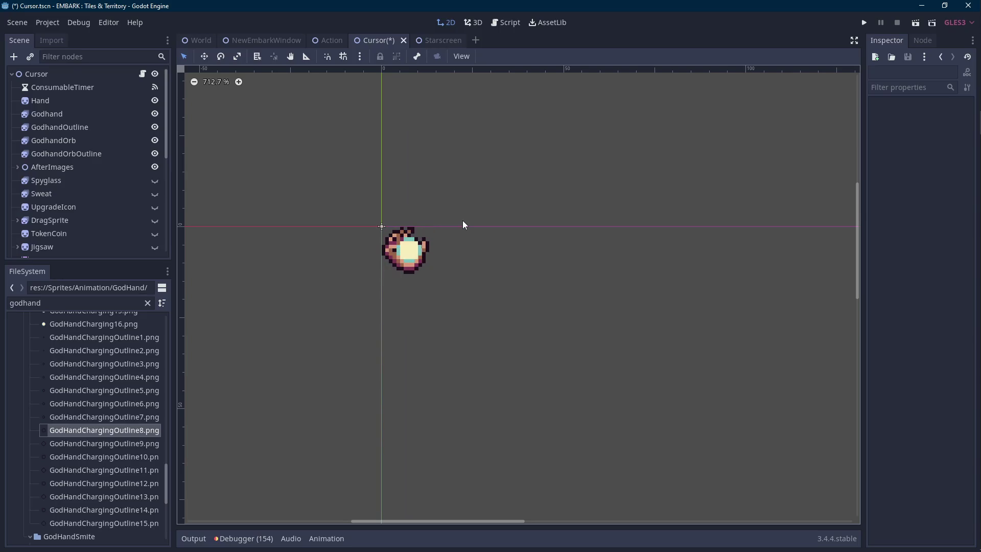
{"action": "scroll", "coordinate": [439, 241], "scroll_direction": "up", "scroll_amount": 1}
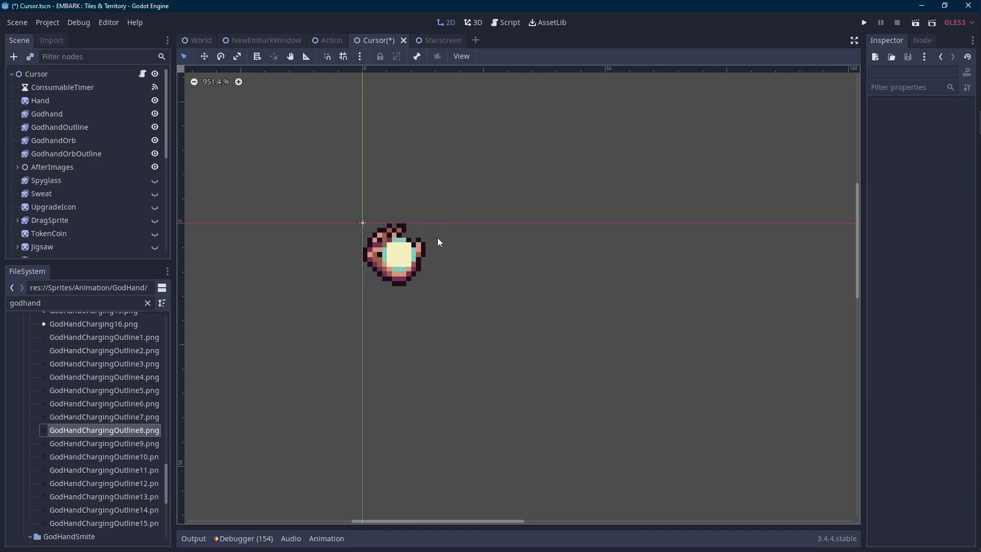
{"action": "scroll", "coordinate": [438, 241], "scroll_direction": "up", "scroll_amount": 1}
{"action": "left_click", "coordinate": [100, 142]}
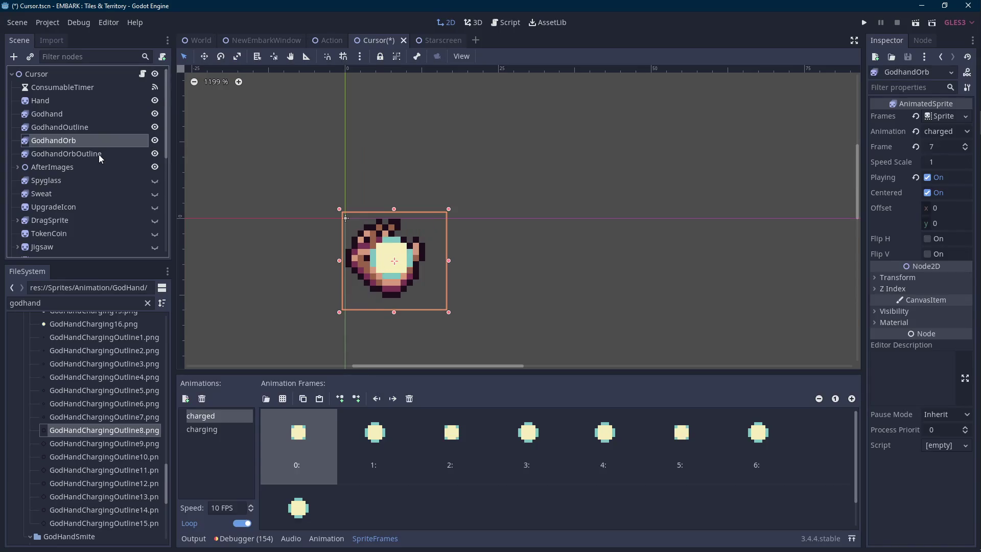
- Replace GodhandOrb's old charged frames with the GodHandCharging images
{"action": "left_click", "coordinate": [627, 450]}
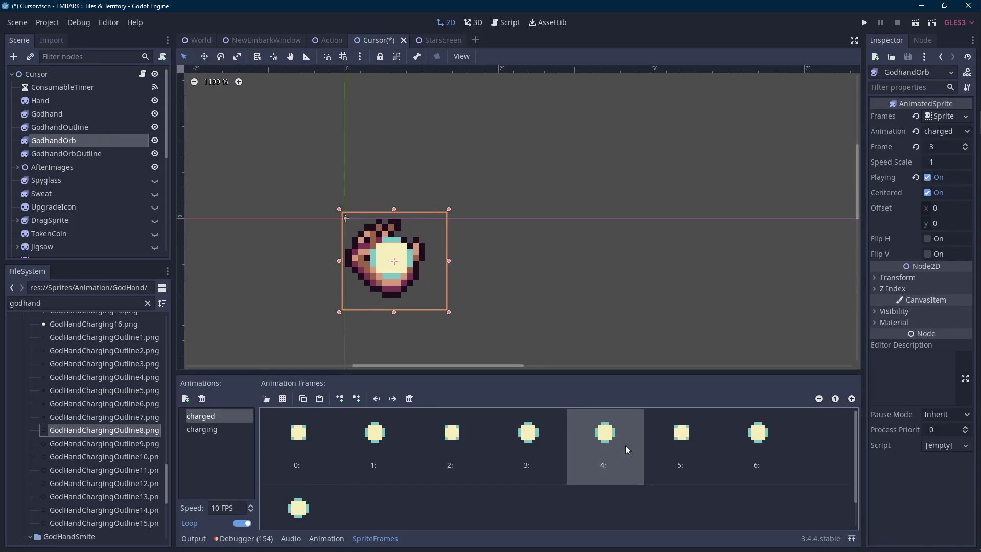
{"action": "left_click", "coordinate": [299, 445]}
{"action": "left_click", "coordinate": [409, 399]}
{"action": "left_click", "coordinate": [410, 398]}
{"action": "left_click", "coordinate": [409, 398]}
{"action": "left_click", "coordinate": [409, 399]}
{"action": "left_click", "coordinate": [409, 399]}
{"action": "left_click", "coordinate": [409, 398]}
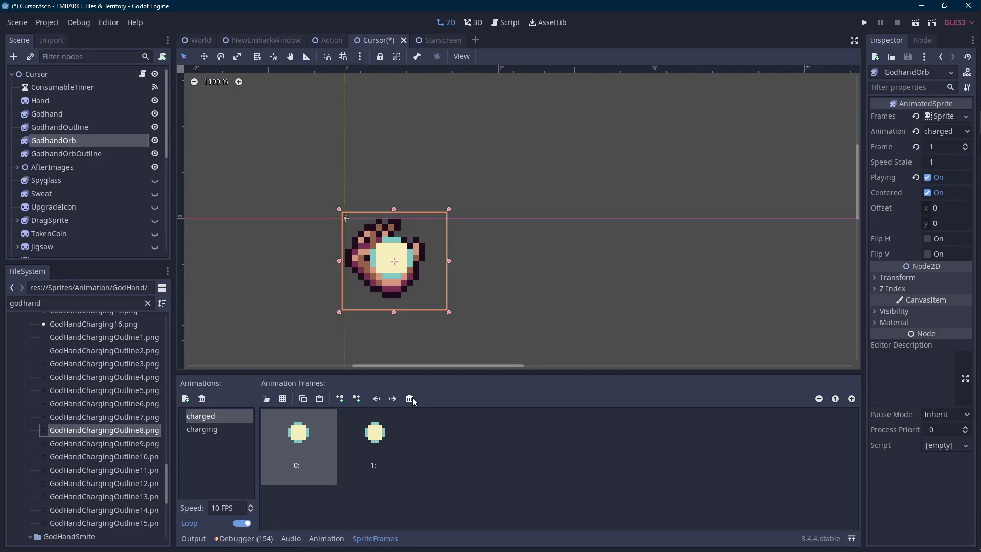
{"action": "left_click", "coordinate": [410, 398]}
{"action": "left_click", "coordinate": [409, 398]}
{"action": "scroll", "coordinate": [152, 429], "scroll_direction": "up", "scroll_amount": 5}
{"action": "scroll", "coordinate": [151, 429], "scroll_direction": "up", "scroll_amount": 2}
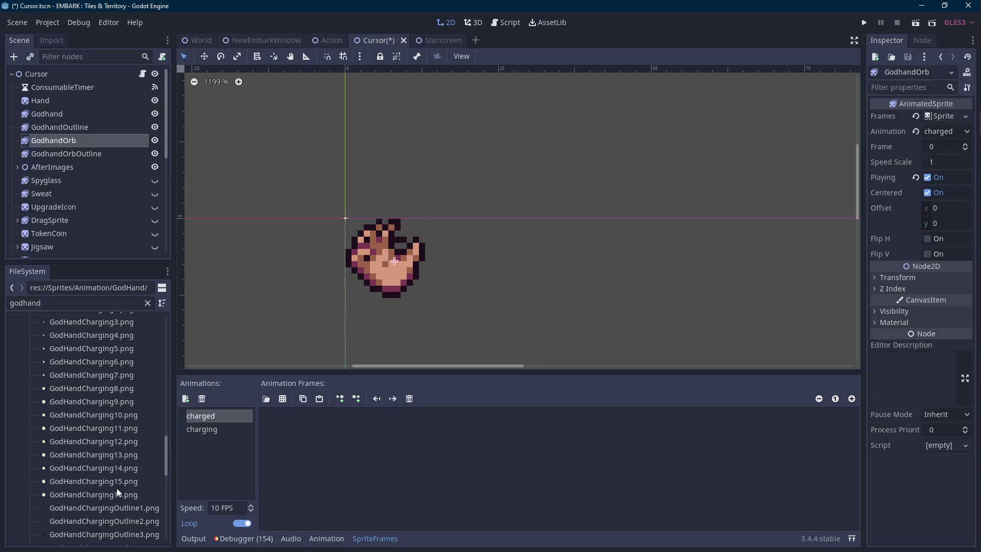
{"action": "mouse_move", "coordinate": [965, 147]}
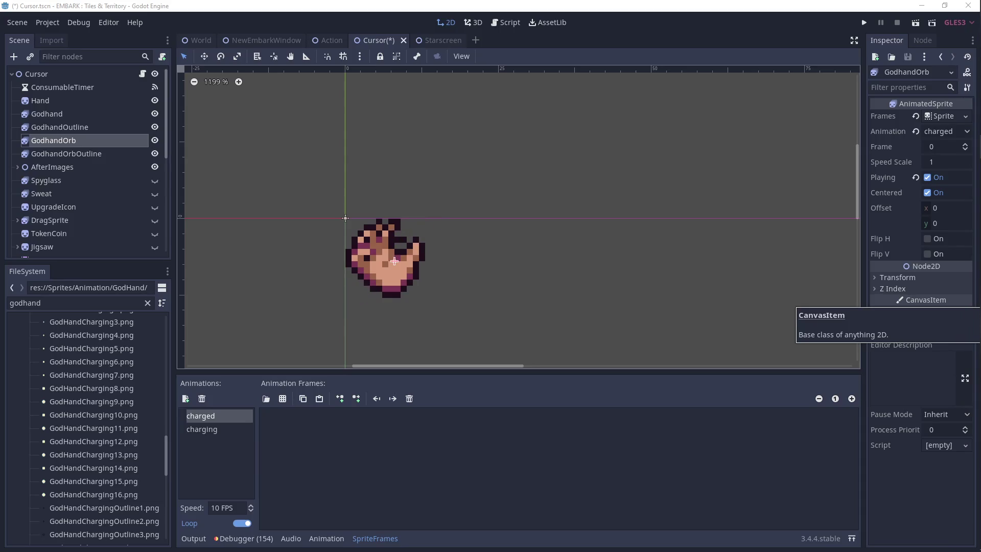
{"action": "scroll", "coordinate": [112, 493], "scroll_direction": "up", "scroll_amount": 3}
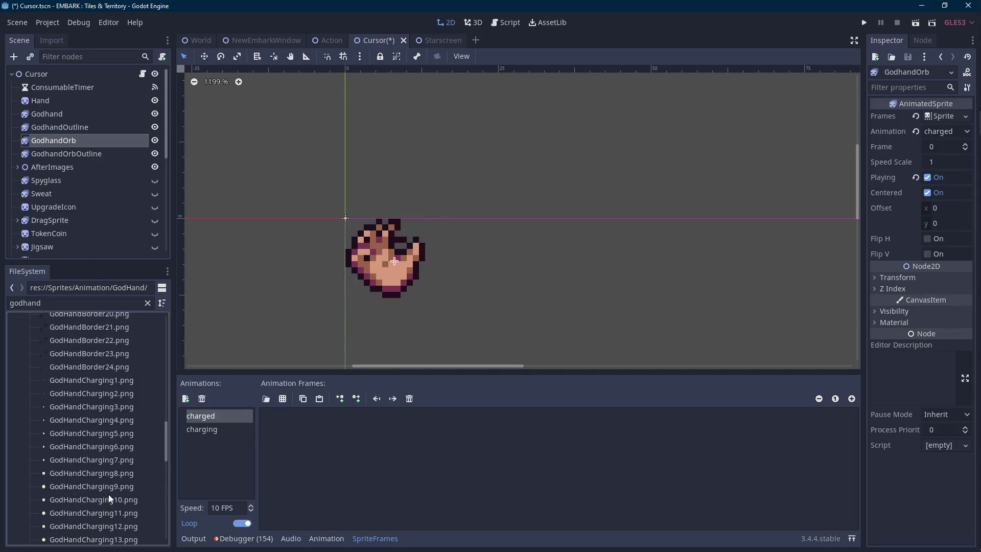
{"action": "scroll", "coordinate": [111, 499], "scroll_direction": "down", "scroll_amount": 1}
{"action": "left_click_drag", "start_coordinate": [117, 451], "coordinate": [400, 464]}
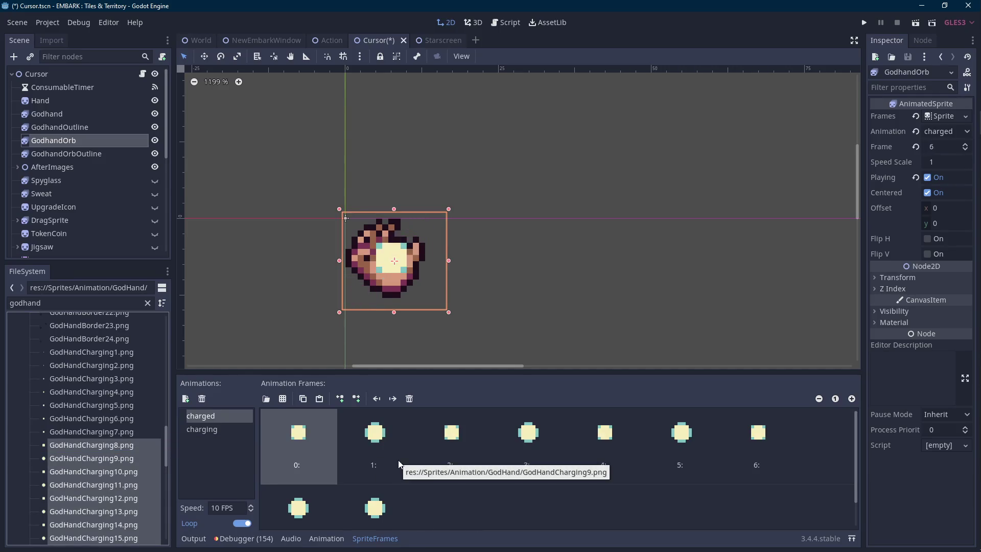
{"action": "left_click_drag", "start_coordinate": [394, 296], "coordinate": [401, 264]}
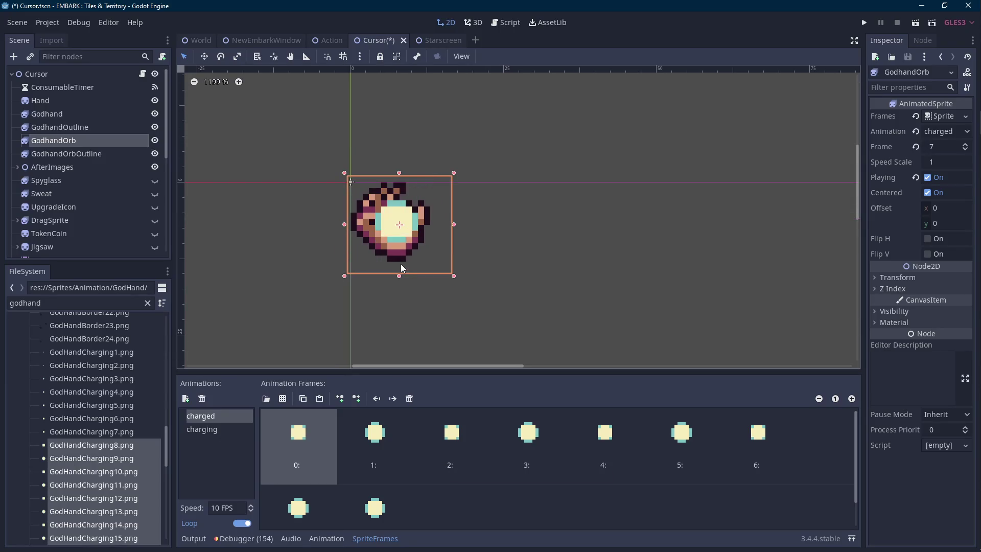
- Stop and restart both orb sprites' animations so they play in step
{"action": "left_click", "coordinate": [87, 154], "text": "ctrl"}
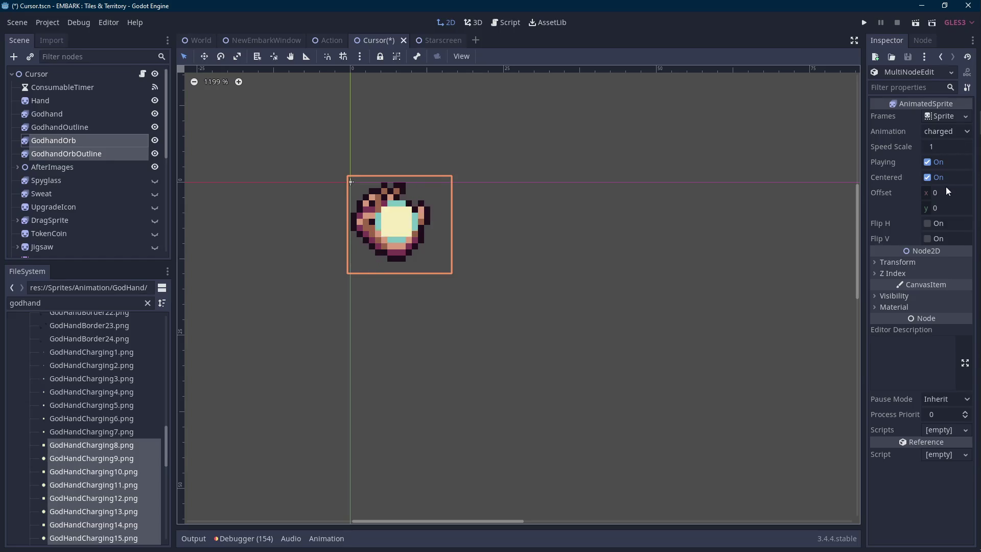
{"action": "left_click", "coordinate": [107, 141]}
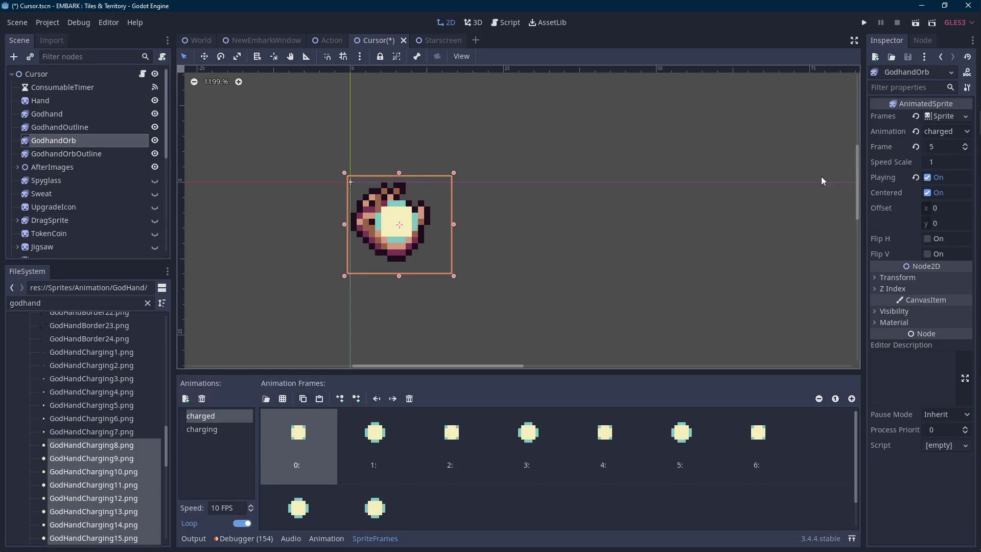
{"action": "left_click", "coordinate": [927, 177]}
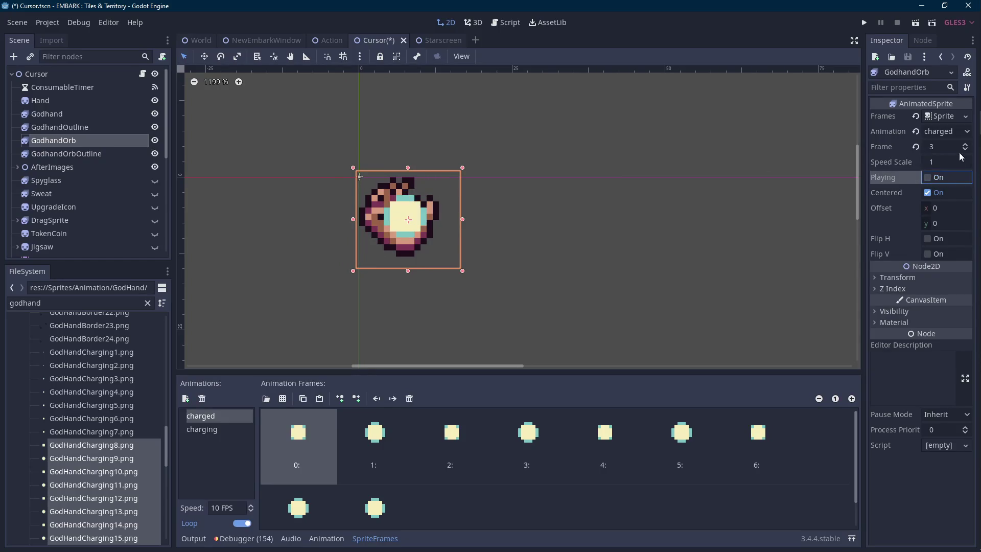
{"action": "left_click", "coordinate": [927, 177]}
{"action": "key", "text": "Down"}
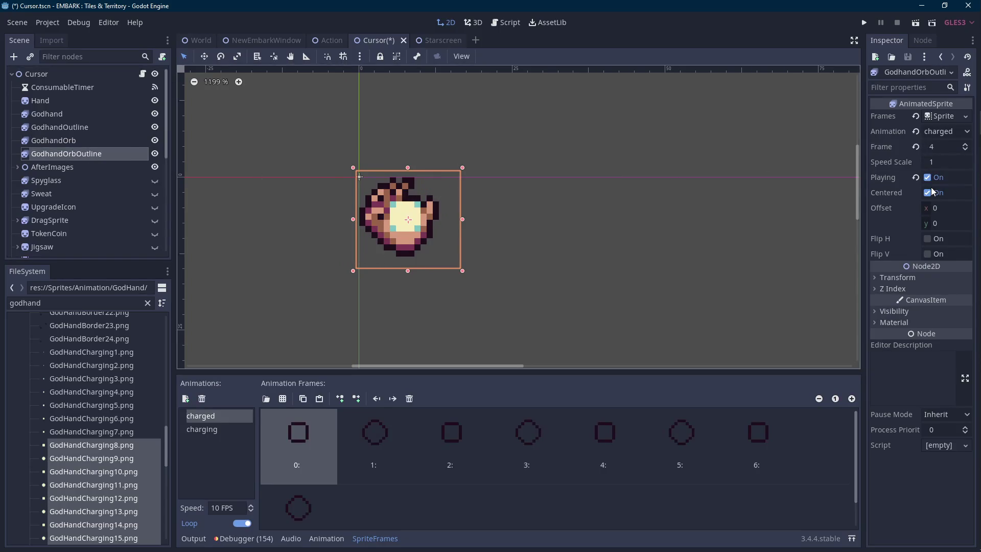
{"action": "left_click", "coordinate": [927, 177]}
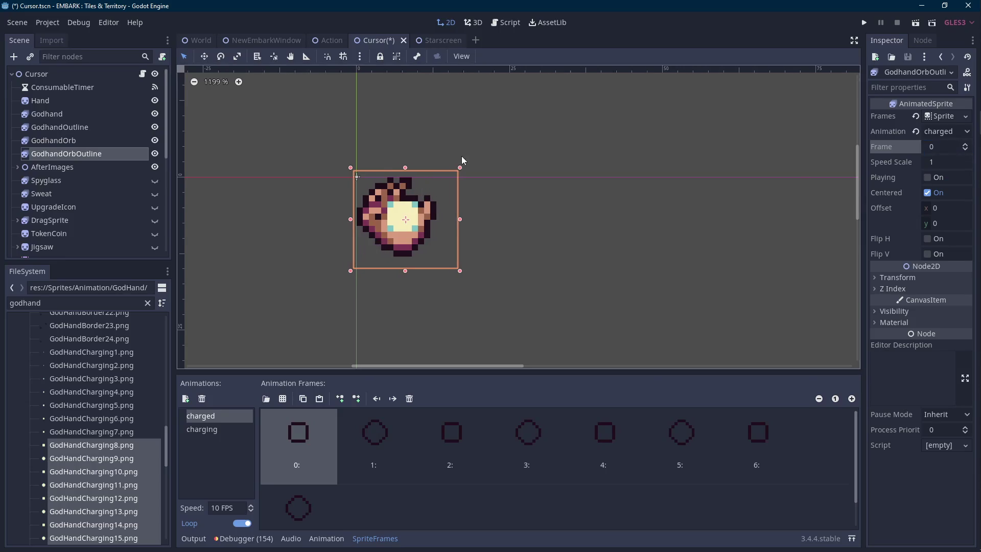
{"action": "left_click", "coordinate": [464, 160], "text": "shift"}
{"action": "left_click", "coordinate": [930, 163]}
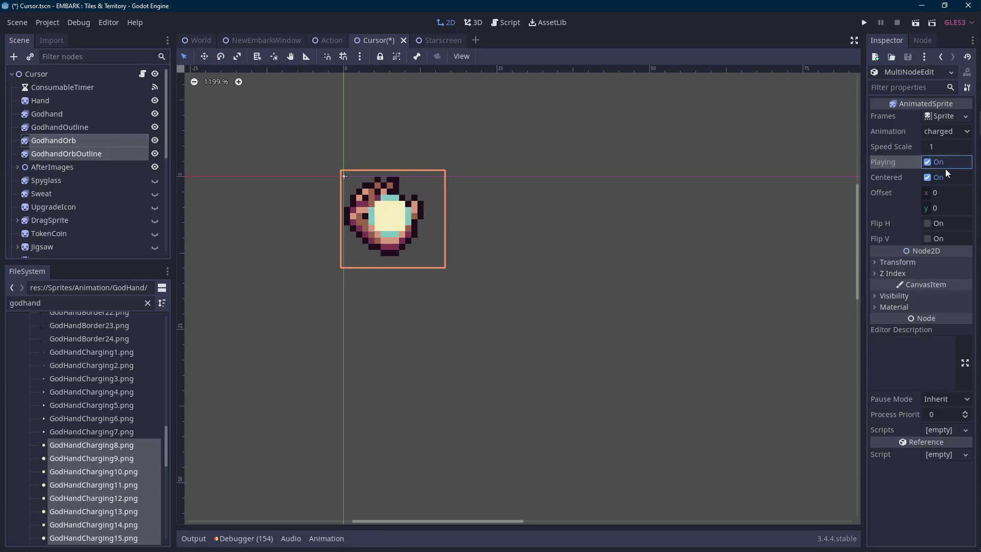
{"action": "left_click", "coordinate": [101, 146]}
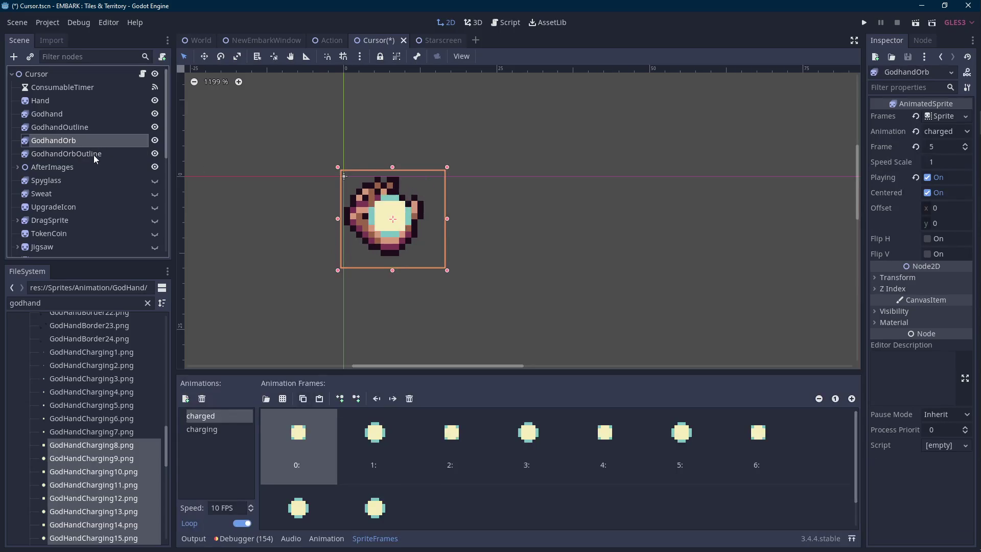
- Step a frame in GodHandCharging1.png, re-save it in Aseprite, then minimize Aseprite
{"action": "left_click", "coordinate": [965, 194]}
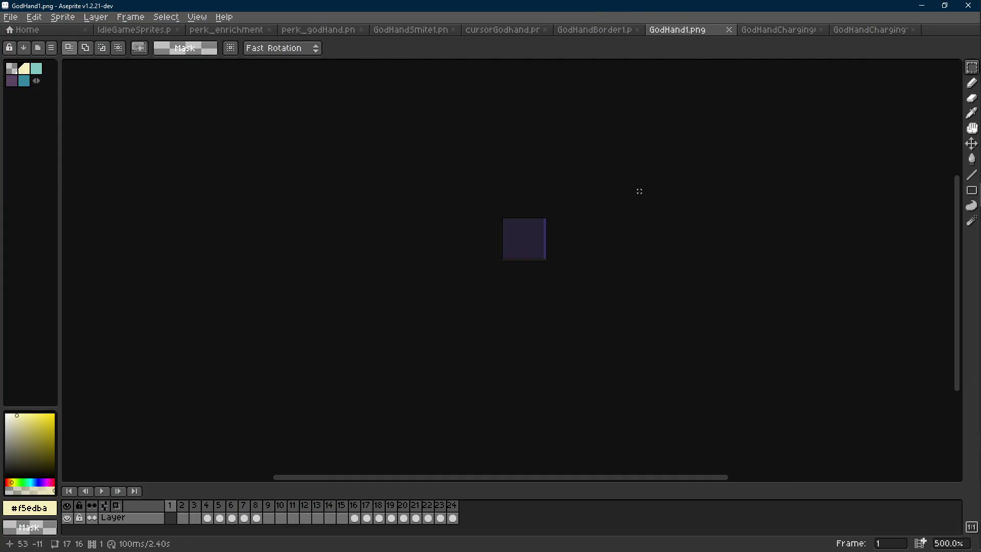
{"action": "left_click", "coordinate": [869, 30]}
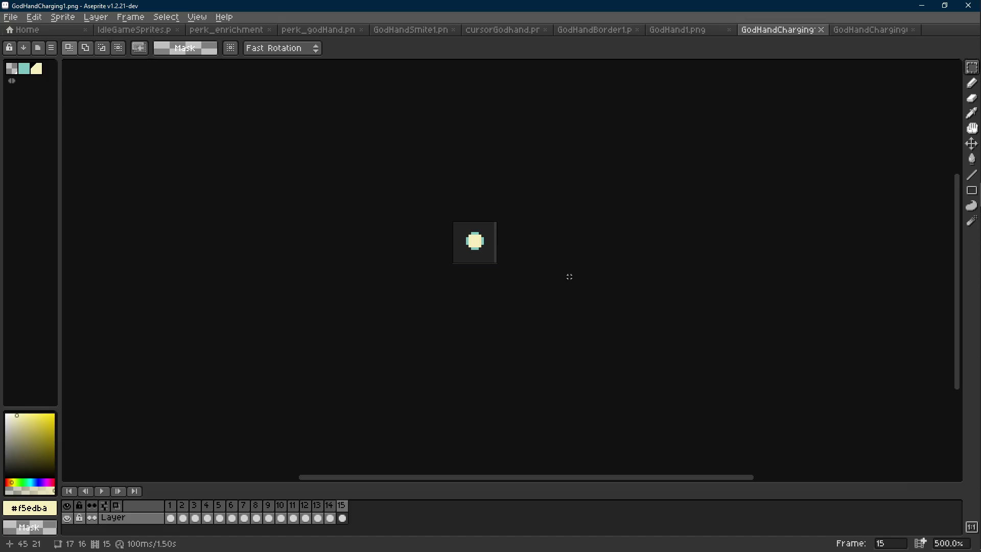
{"action": "key", "text": "Right"}
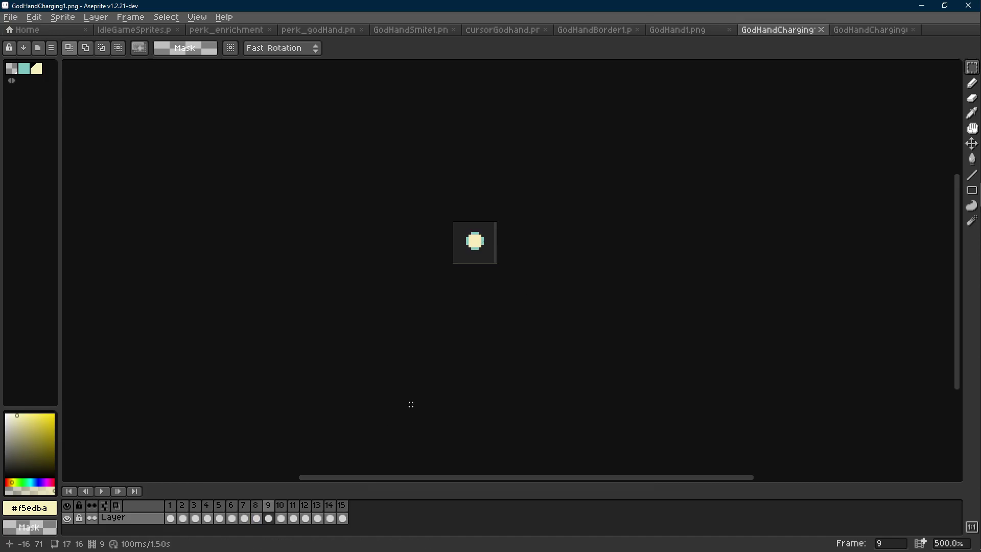
{"action": "key", "text": "ctrl+s"}
{"action": "left_click", "coordinate": [915, 6]}
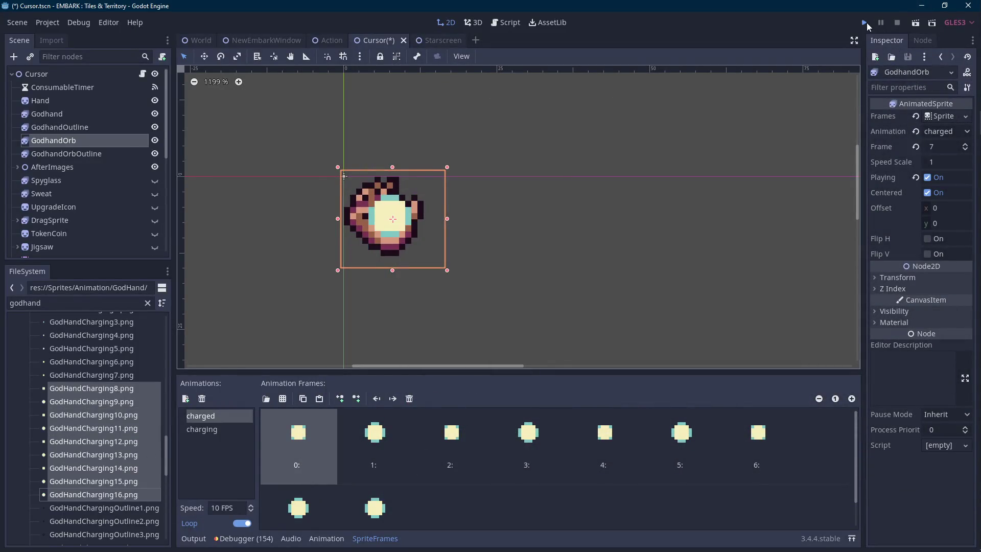
- Save the Cursor scene, force-close the frozen Godot editor, and reopen the EMBARK project
{"action": "key", "text": "ctrl+s"}
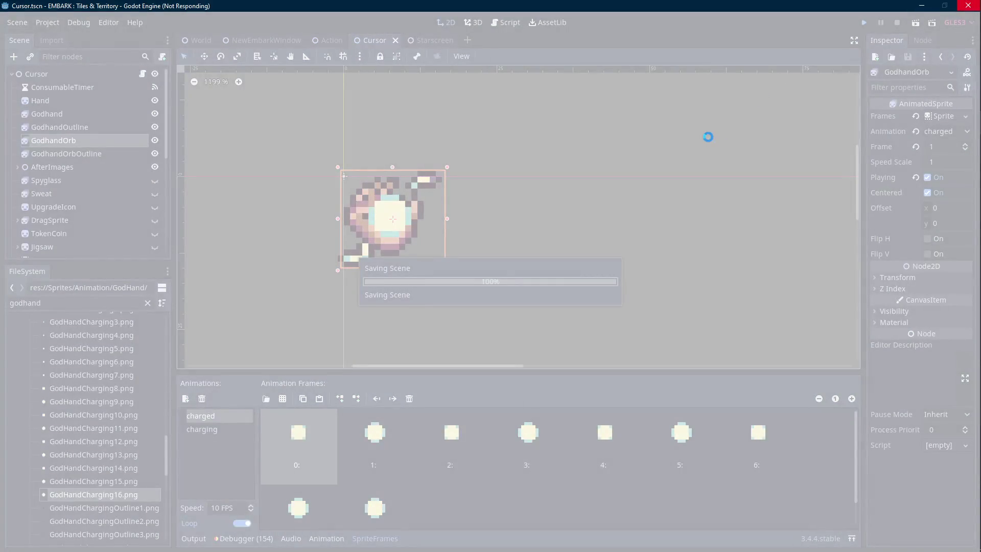
{"action": "left_click", "coordinate": [968, 6]}
{"action": "left_click", "coordinate": [522, 289]}
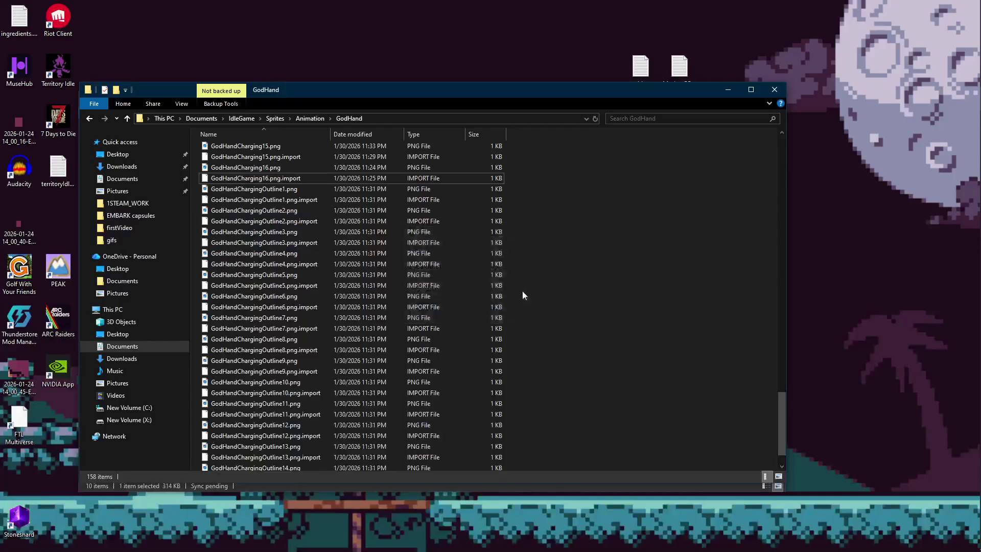
{"action": "left_click", "coordinate": [964, 123]}
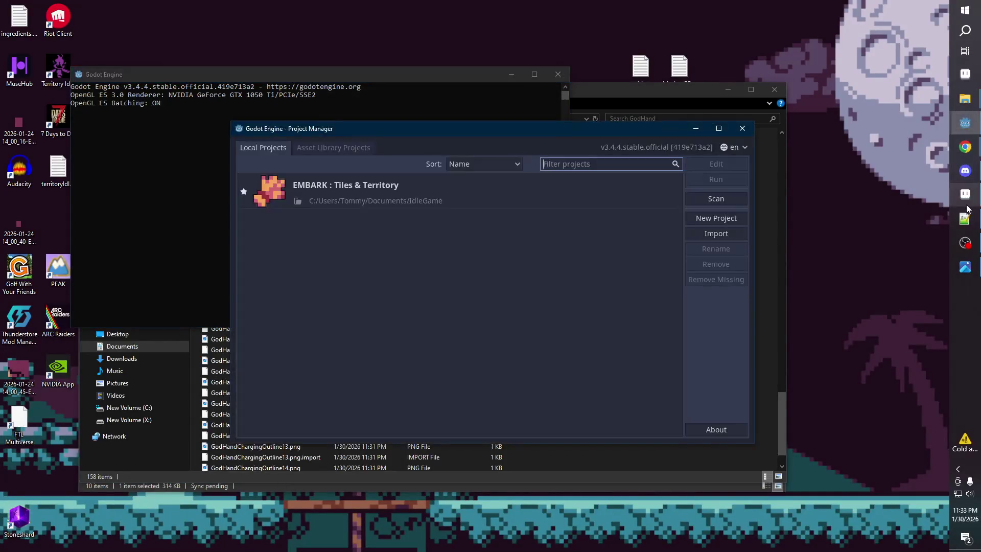
{"action": "double_click", "coordinate": [432, 195]}
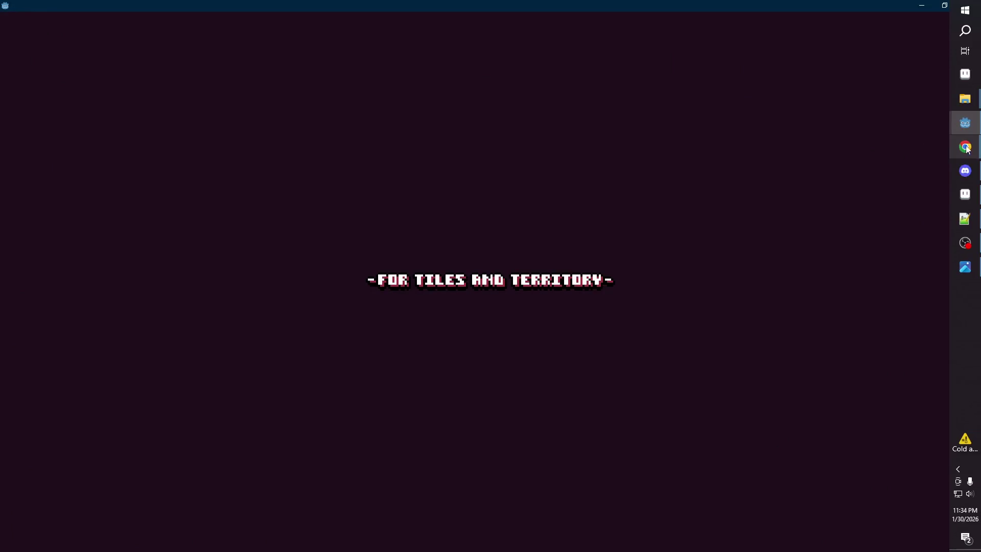
- Range-select the GodHandCharging files in the GodHand folder and re-save GodHandCharging1.png in Aseprite
{"action": "left_click", "coordinate": [965, 195]}
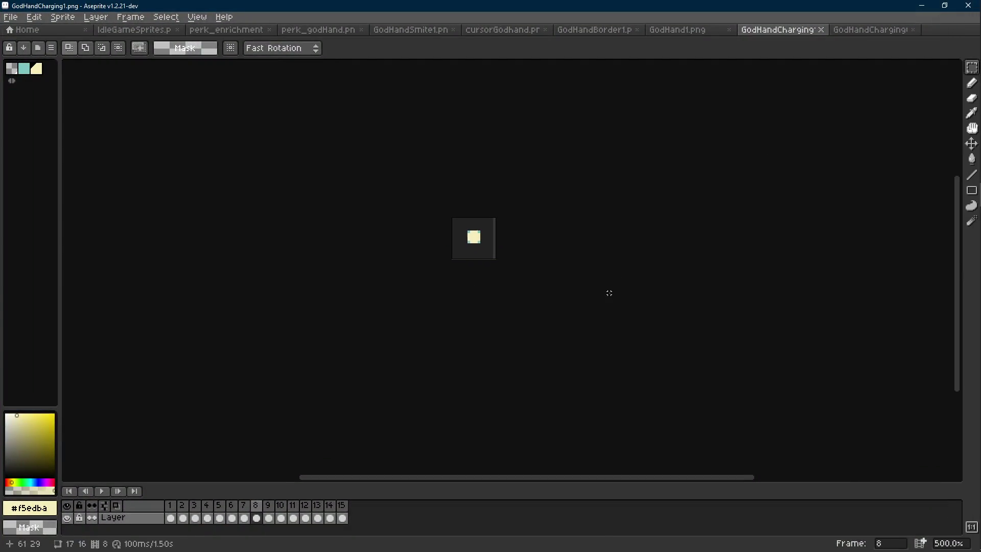
{"action": "mouse_move", "coordinate": [965, 99]}
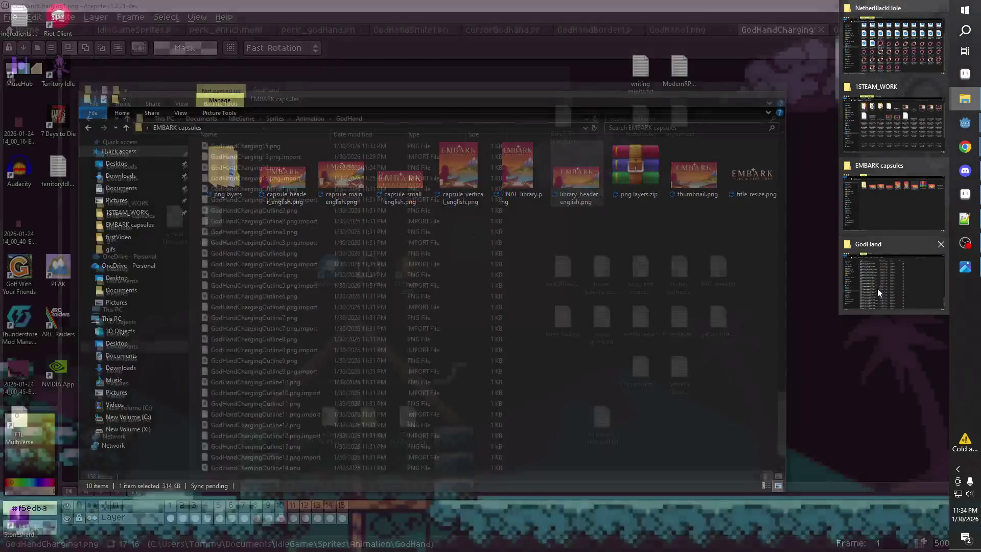
{"action": "left_click", "coordinate": [892, 281]}
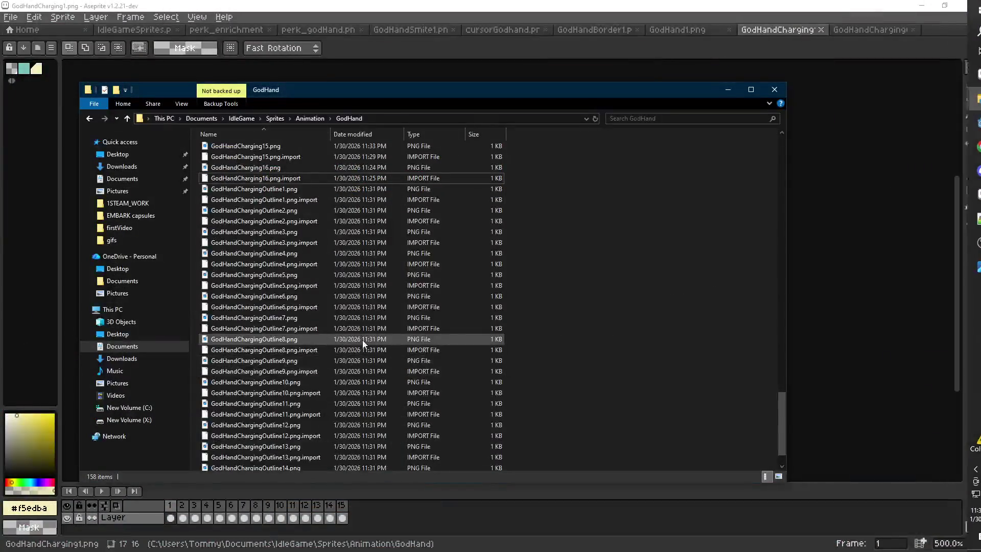
{"action": "scroll", "coordinate": [345, 327], "scroll_direction": "up", "scroll_amount": 6}
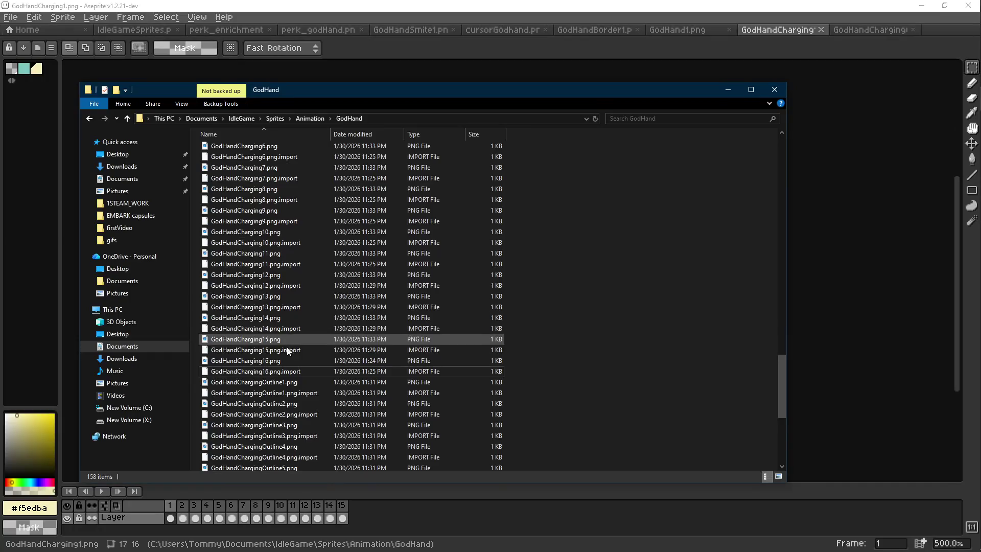
{"action": "left_click", "coordinate": [270, 371]}
{"action": "scroll", "coordinate": [299, 363], "scroll_direction": "up", "scroll_amount": 5}
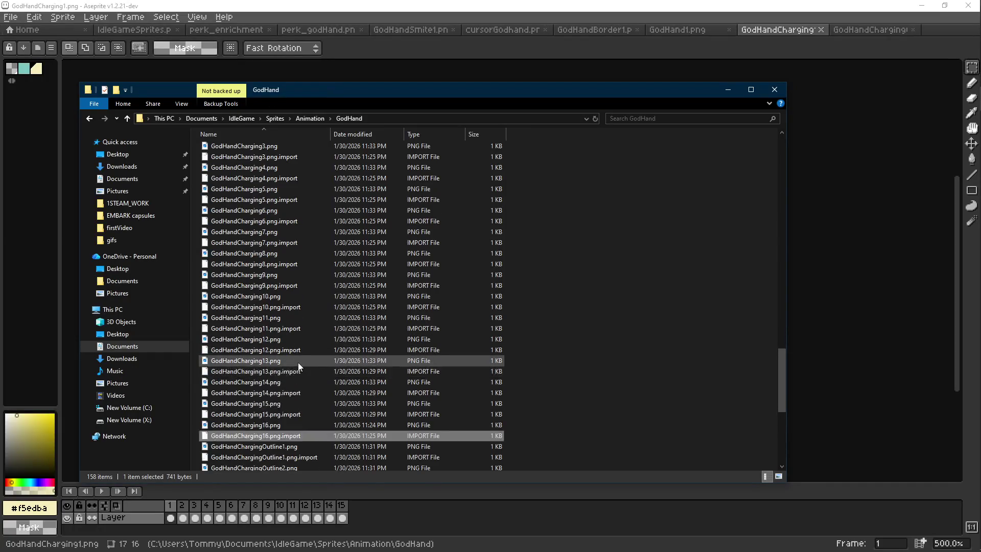
{"action": "scroll", "coordinate": [298, 363], "scroll_direction": "up", "scroll_amount": 1}
{"action": "left_click", "coordinate": [470, 233], "text": "shift"}
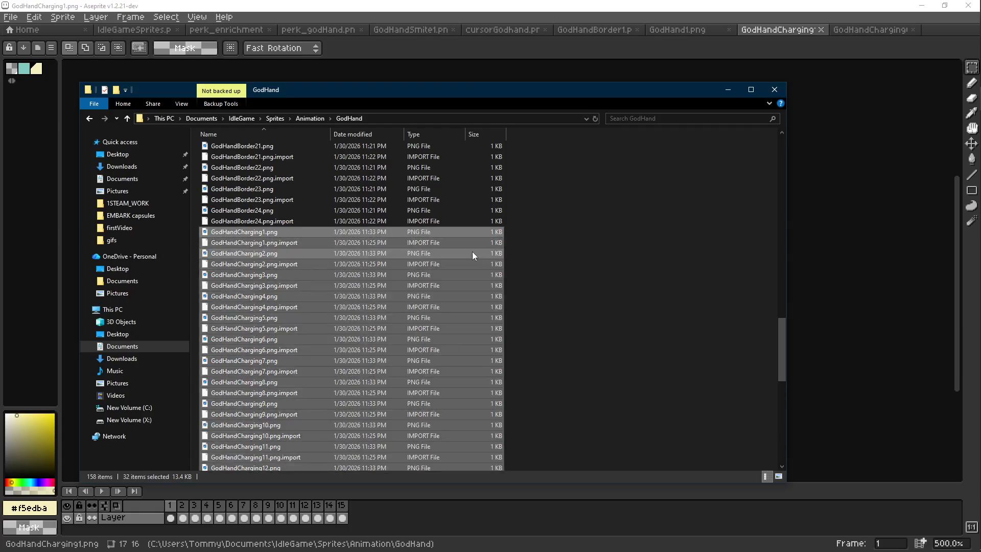
{"action": "mouse_move", "coordinate": [472, 253]}
{"action": "left_mouse_down"}
{"action": "mouse_move", "coordinate": [446, 250]}
{"action": "mouse_move", "coordinate": [825, 203]}
{"action": "left_mouse_up"}
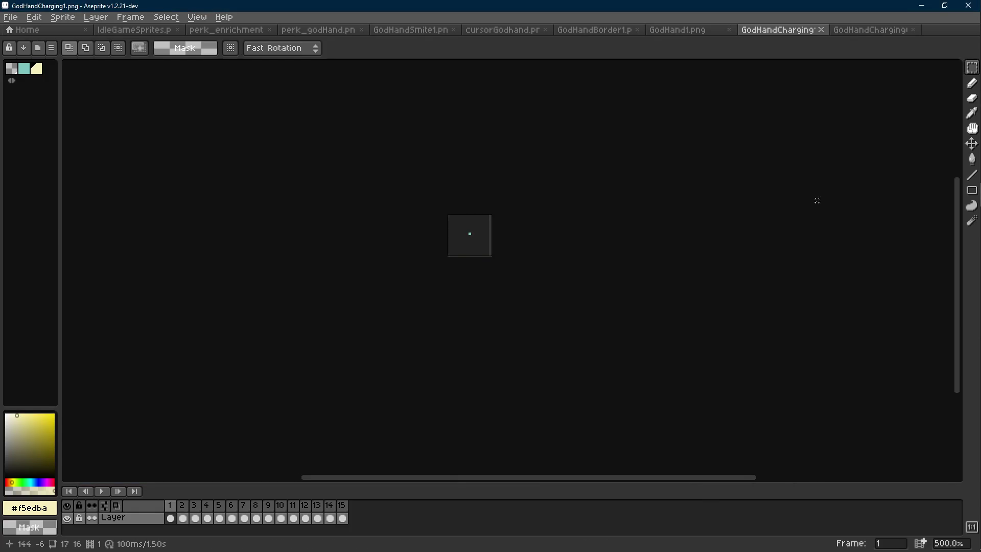
{"action": "key", "text": "ctrl+s"}
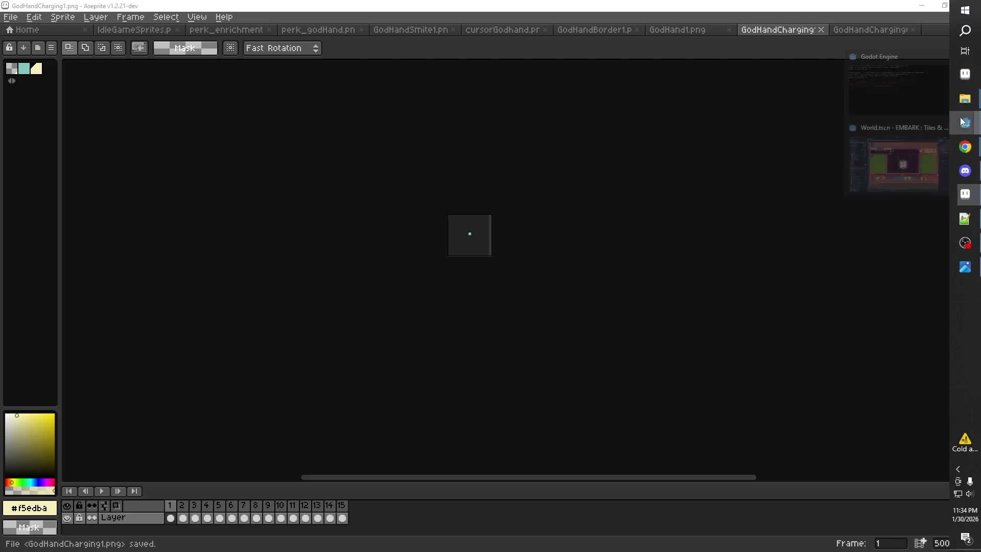
{"action": "left_click", "coordinate": [909, 161]}
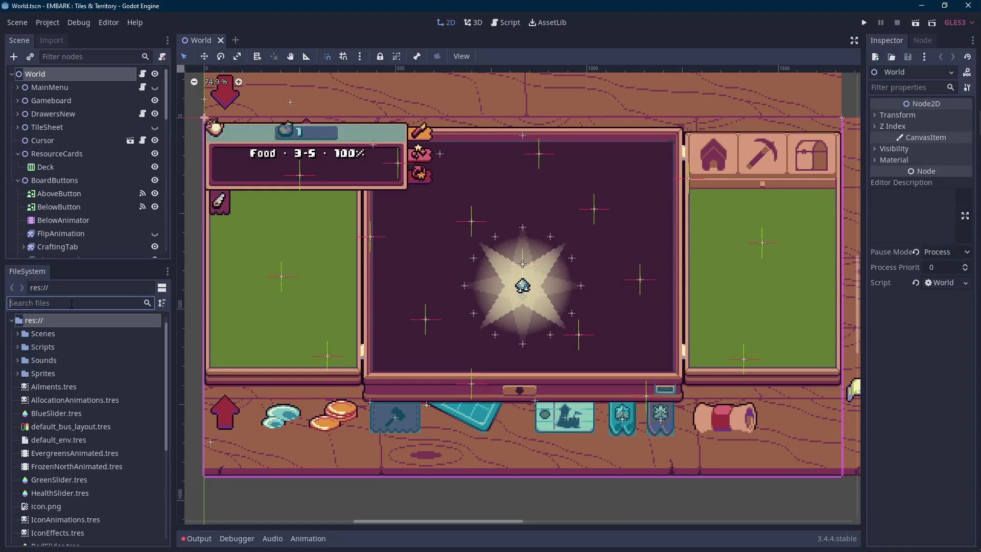
- Open Action.tscn and Cursor.tscn by filtering FileSystem, then enlarge the scene tree dock
{"action": "type", "text": "action"}
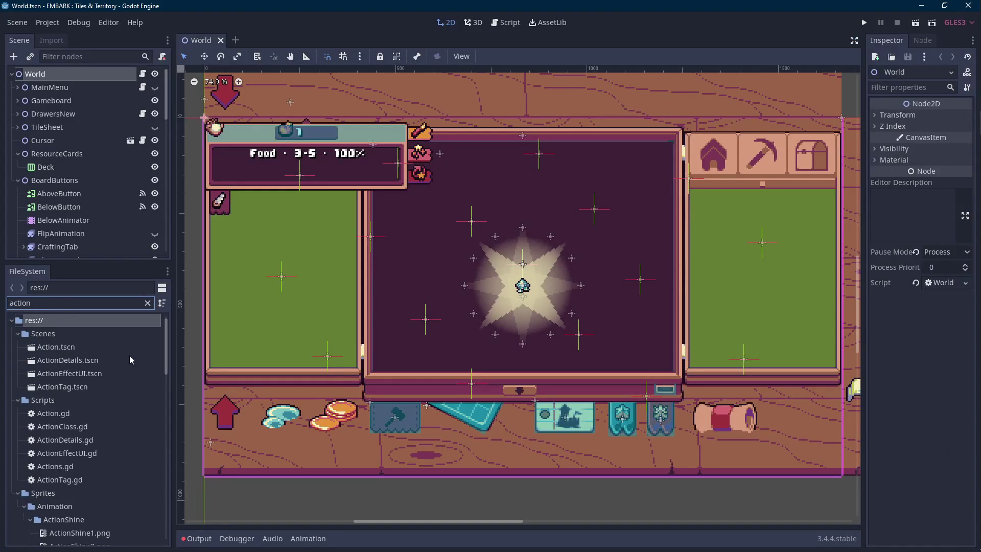
{"action": "double_click", "coordinate": [110, 348]}
{"action": "key", "text": "BackSpace"}
{"action": "key", "text": "BackSpace"}
{"action": "key", "text": "BackSpace"}
{"action": "type", "text": "cursor"}
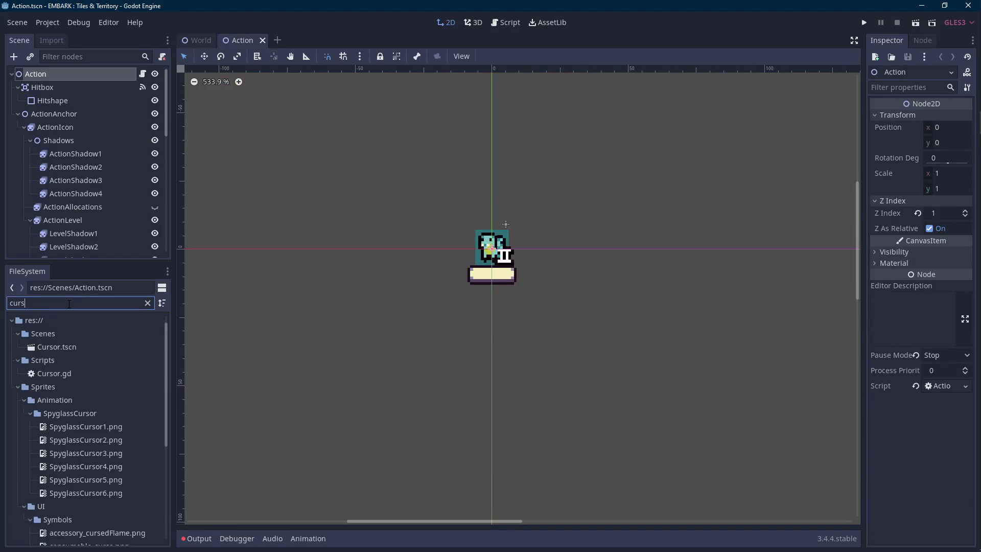
{"action": "double_click", "coordinate": [77, 353]}
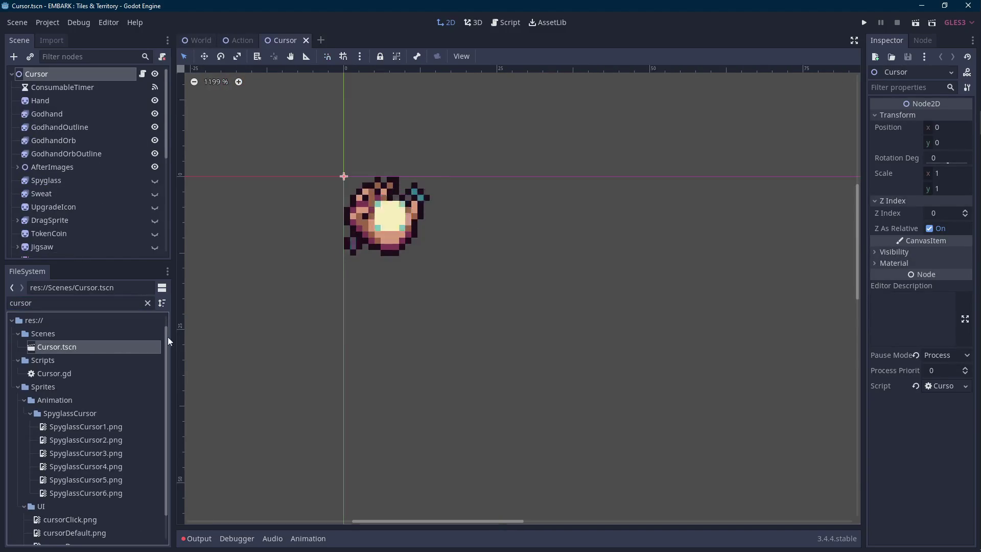
{"action": "scroll", "coordinate": [95, 210], "scroll_direction": "down", "scroll_amount": 5}
{"action": "scroll", "coordinate": [96, 210], "scroll_direction": "down", "scroll_amount": 5}
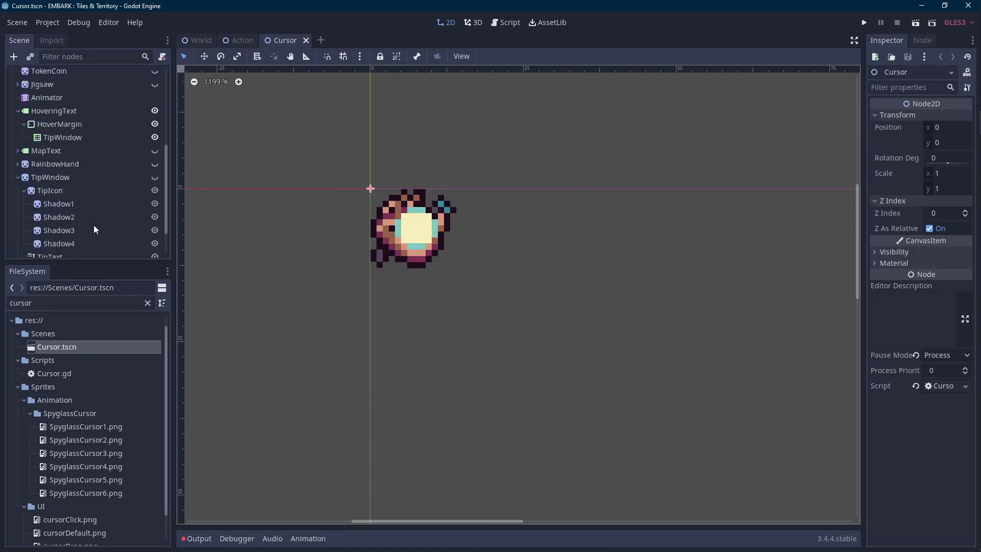
{"action": "left_click_drag", "start_coordinate": [83, 262], "coordinate": [81, 337]}
{"action": "scroll", "coordinate": [89, 289], "scroll_direction": "up", "scroll_amount": 5}
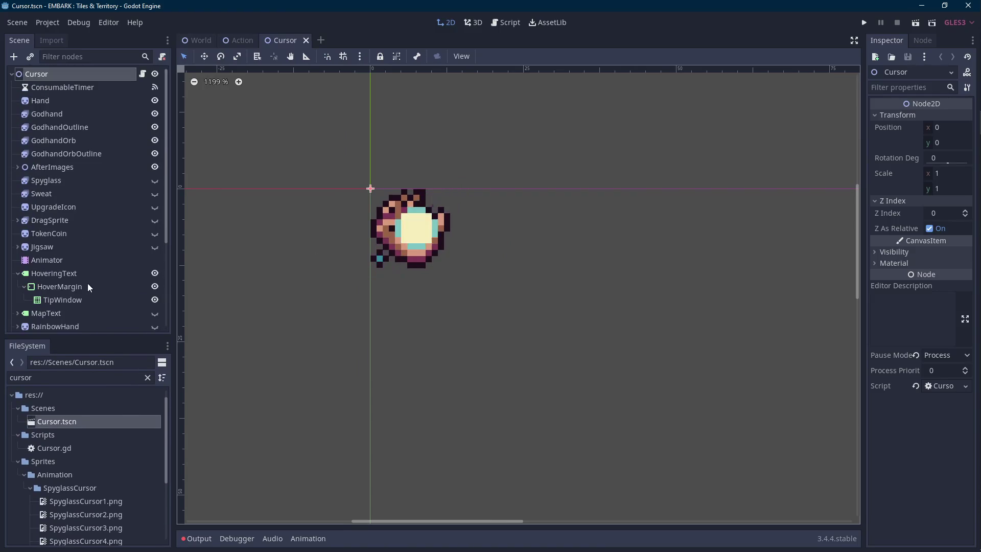
- Select GodhandOrb and delete all frames from its charged animation
{"action": "left_click", "coordinate": [77, 145]}
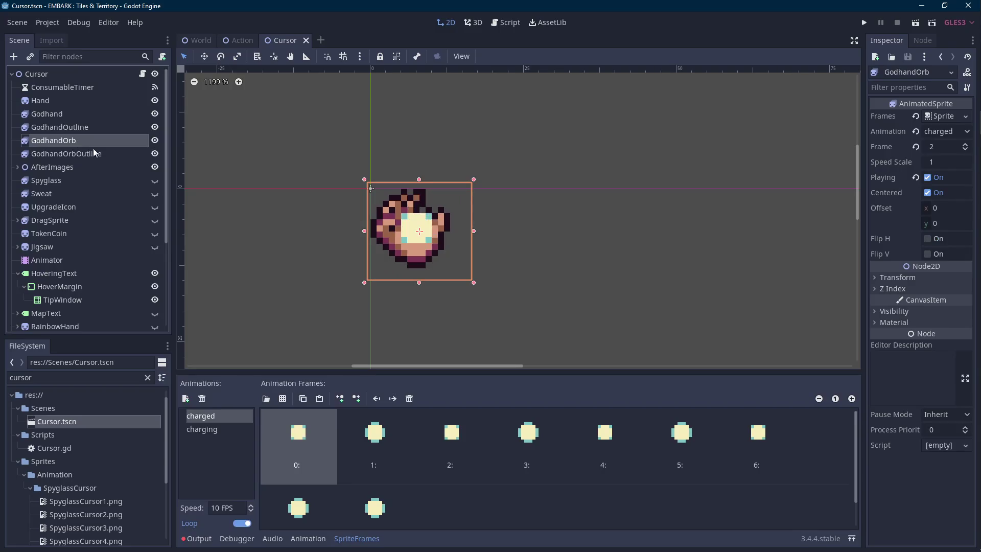
{"action": "left_click", "coordinate": [410, 398]}
{"action": "left_click", "coordinate": [409, 399]}
{"action": "left_click", "coordinate": [409, 399]}
{"action": "left_click", "coordinate": [409, 399]}
{"action": "left_click", "coordinate": [409, 399]}
{"action": "left_click", "coordinate": [409, 399]}
{"action": "left_click", "coordinate": [409, 399]}
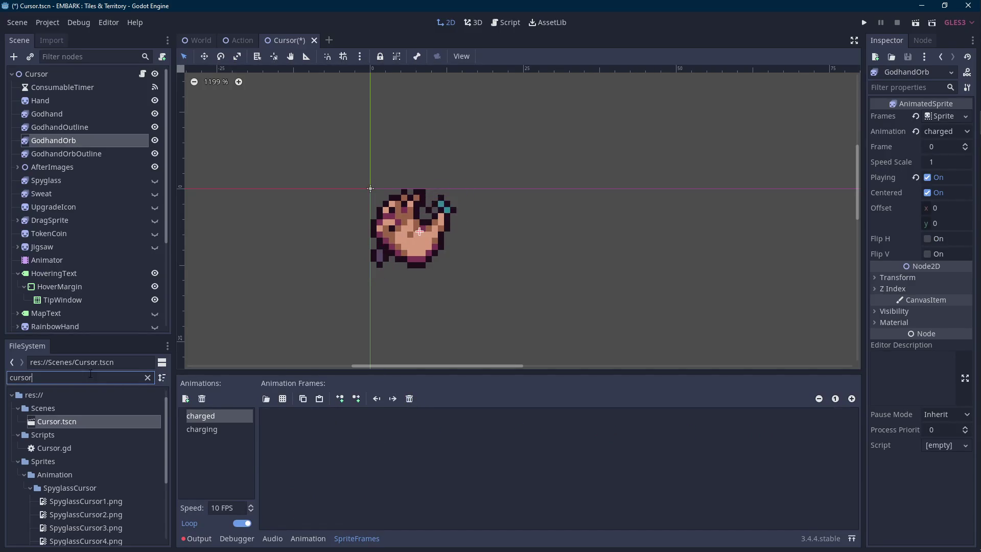
- Filter FileSystem for 'godhand' and add GodHandCharging8–15 as GodhandOrb's charged frames
{"action": "scroll", "coordinate": [93, 436], "scroll_direction": "down", "scroll_amount": 1}
{"action": "type", "text": "godhand"}
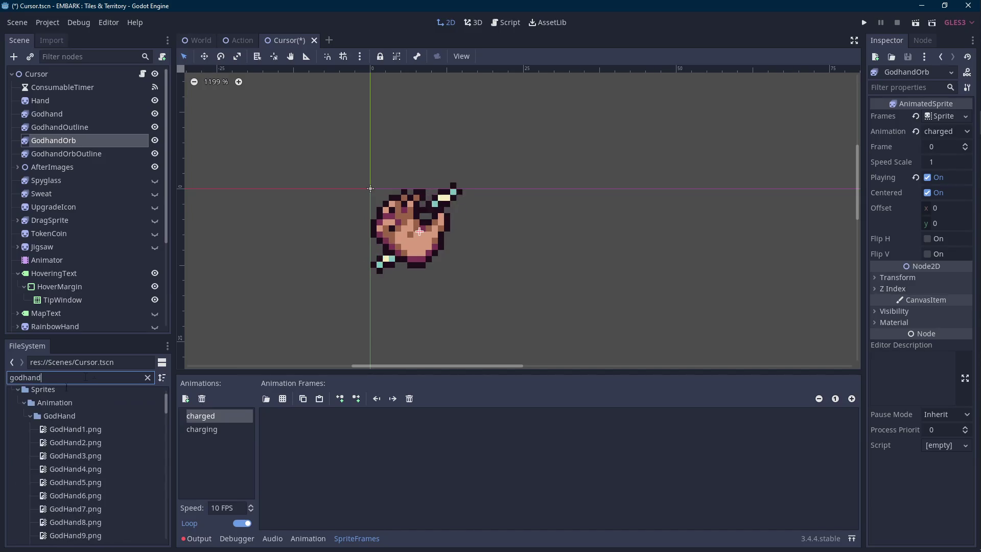
{"action": "scroll", "coordinate": [97, 436], "scroll_direction": "down", "scroll_amount": 15}
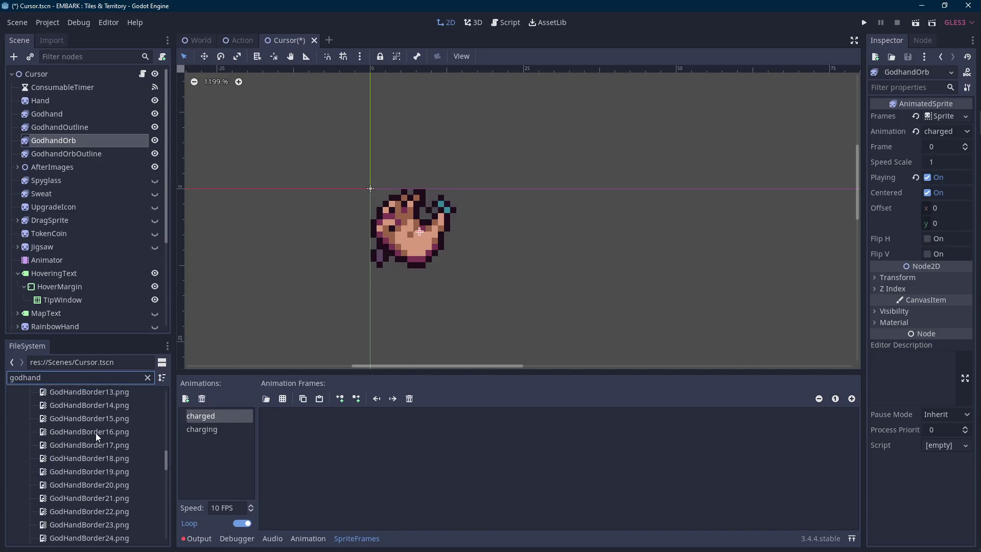
{"action": "scroll", "coordinate": [97, 437], "scroll_direction": "down", "scroll_amount": 2}
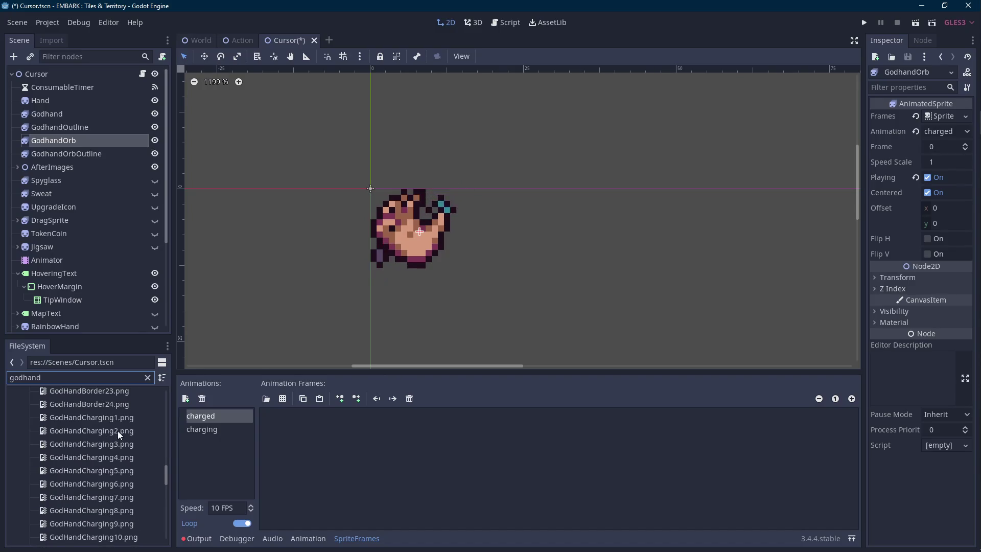
{"action": "left_click", "coordinate": [126, 464]}
{"action": "left_click", "coordinate": [123, 477]}
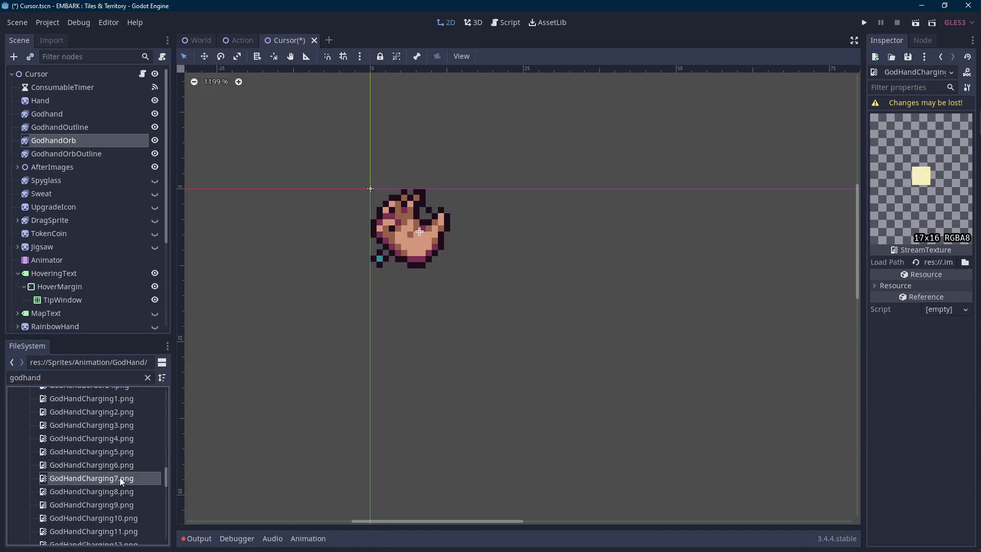
{"action": "left_click", "coordinate": [121, 491]}
{"action": "scroll", "coordinate": [121, 492], "scroll_direction": "down", "scroll_amount": 3}
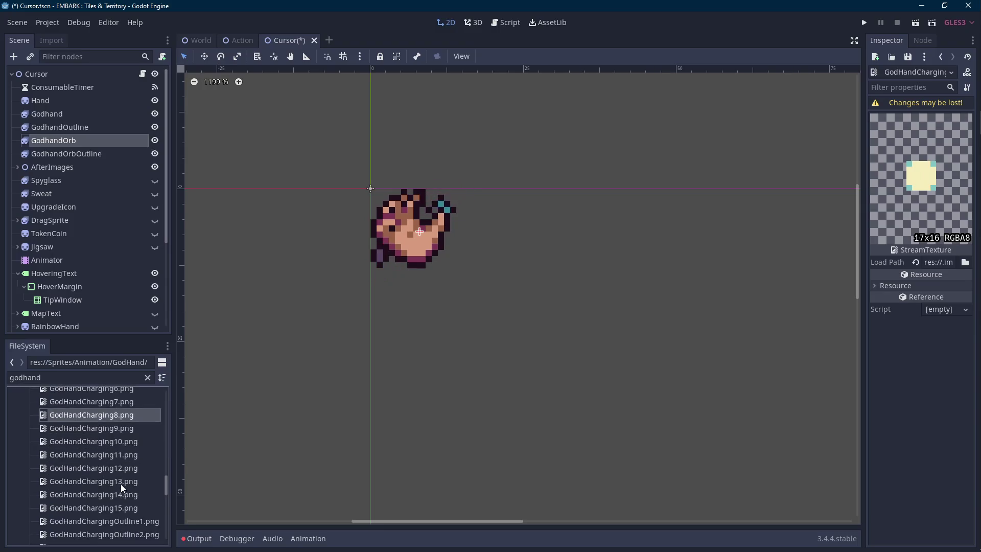
{"action": "left_click", "coordinate": [121, 507], "text": "shift"}
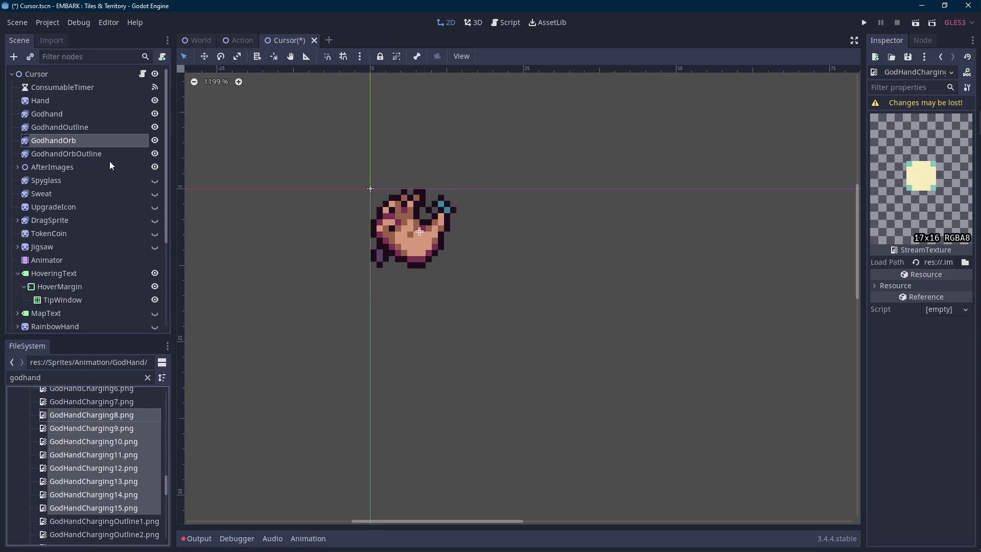
{"action": "left_click", "coordinate": [128, 140]}
{"action": "left_click_drag", "start_coordinate": [117, 469], "coordinate": [388, 467]}
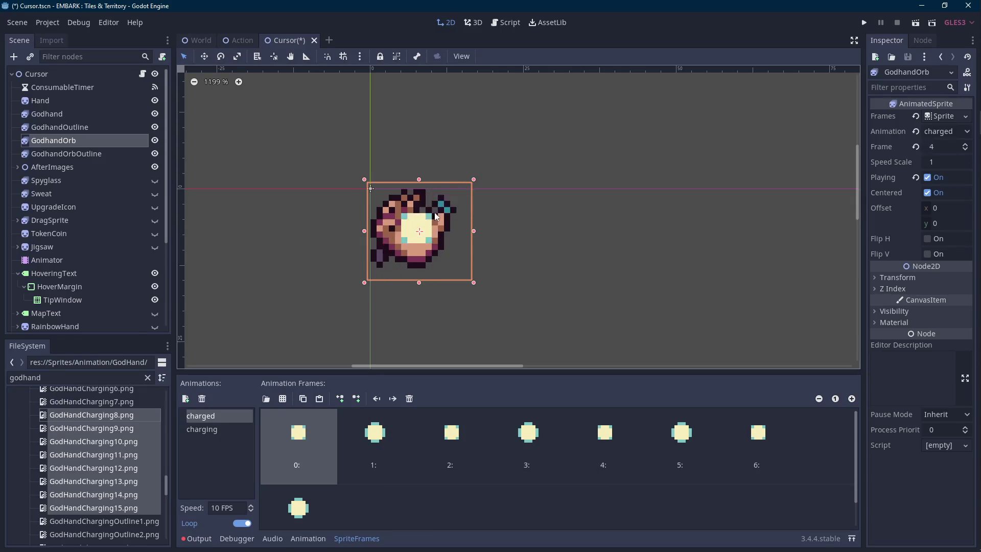
{"action": "scroll", "coordinate": [431, 214], "scroll_direction": "up", "scroll_amount": 2}
{"action": "left_click", "coordinate": [123, 153], "text": "ctrl"}
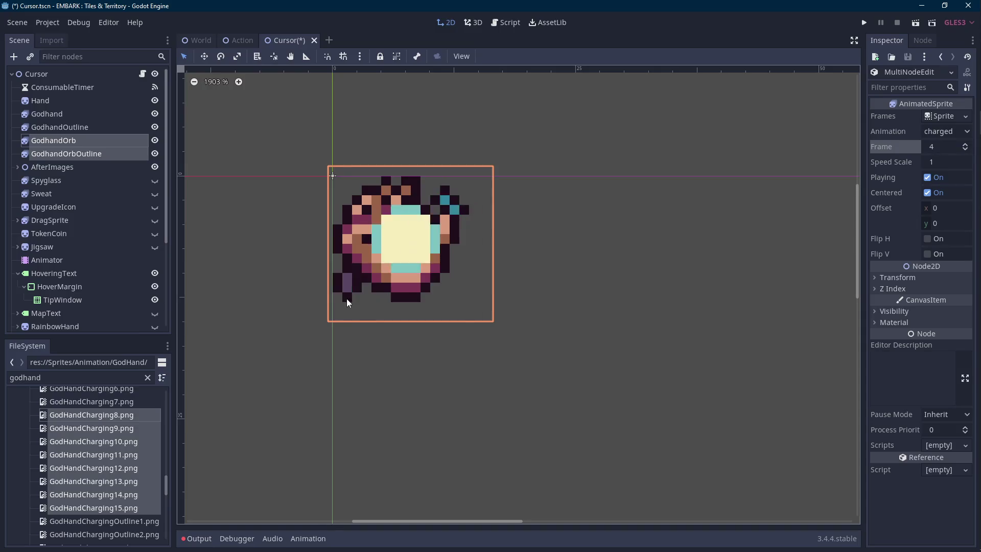
- Set the shared Speed Scale of GodhandOrb and GodhandOrbOutline to 0.8, then deselect
{"action": "scroll", "coordinate": [346, 297], "scroll_direction": "down", "scroll_amount": 5}
{"action": "scroll", "coordinate": [353, 290], "scroll_direction": "down", "scroll_amount": 1}
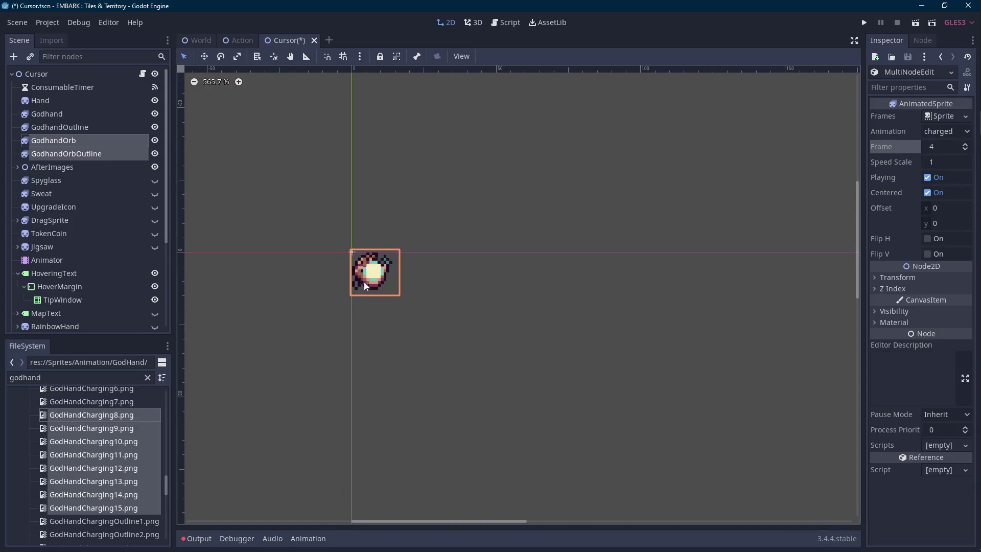
{"action": "left_click", "coordinate": [947, 163]}
{"action": "type", "text": "0.8"}
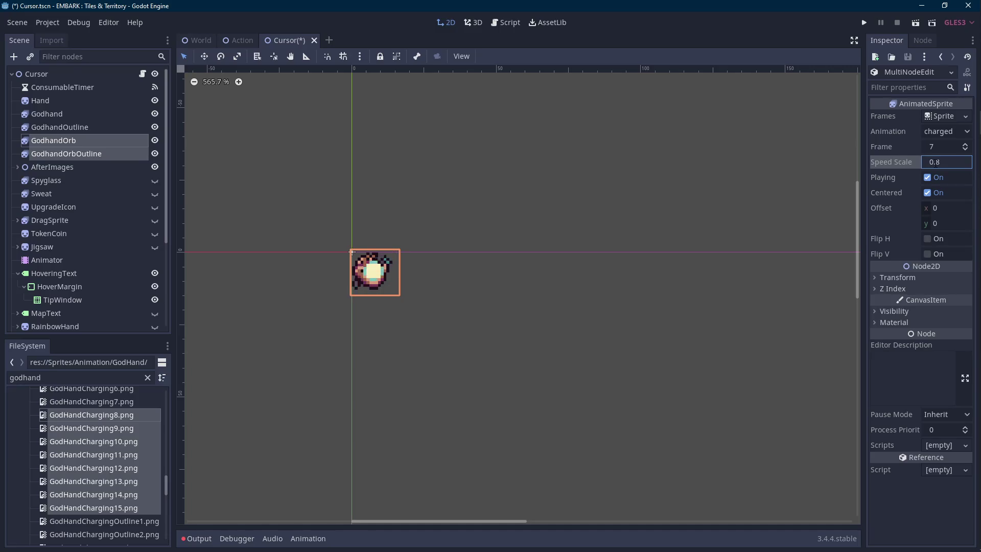
{"action": "left_click", "coordinate": [480, 289]}
{"action": "scroll", "coordinate": [486, 285], "scroll_direction": "down", "scroll_amount": 5}
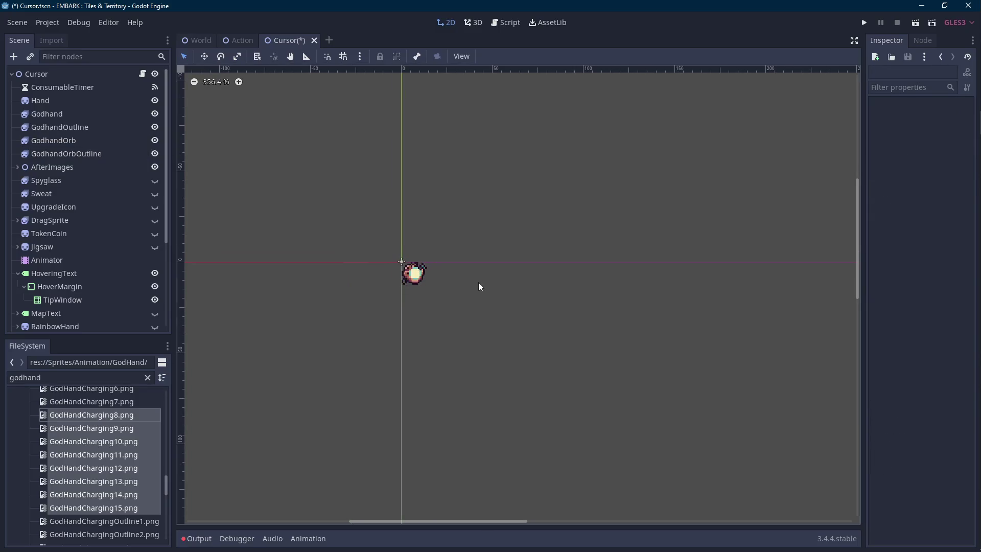
{"action": "scroll", "coordinate": [419, 285], "scroll_direction": "up", "scroll_amount": 10}
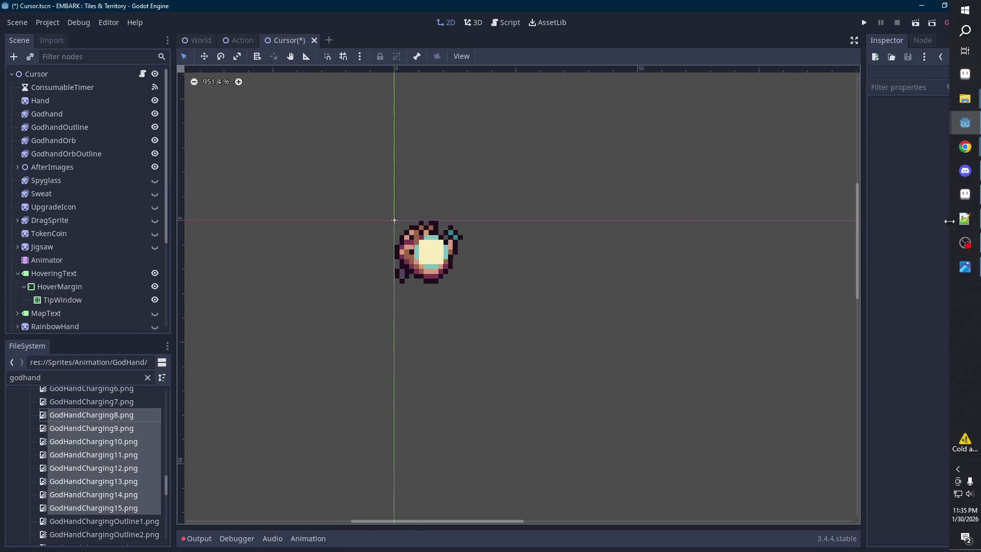
- Switch to Aseprite and bring up the IdleGameSprites sheet, scrolled to the tree poster
{"action": "left_click", "coordinate": [969, 193]}
{"action": "left_click", "coordinate": [137, 31]}
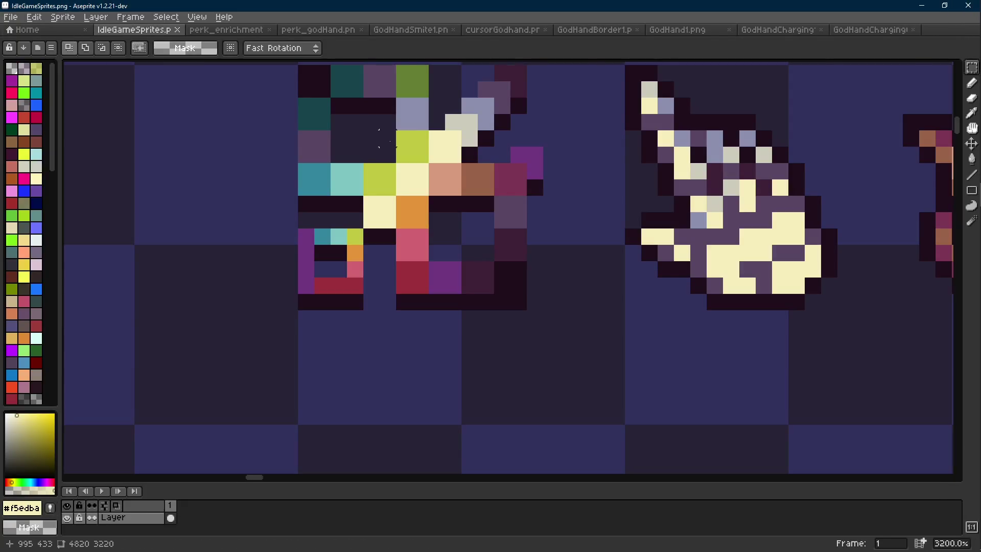
{"action": "scroll", "coordinate": [393, 210], "scroll_direction": "down", "scroll_amount": 5}
{"action": "scroll", "coordinate": [392, 211], "scroll_direction": "down", "scroll_amount": 3}
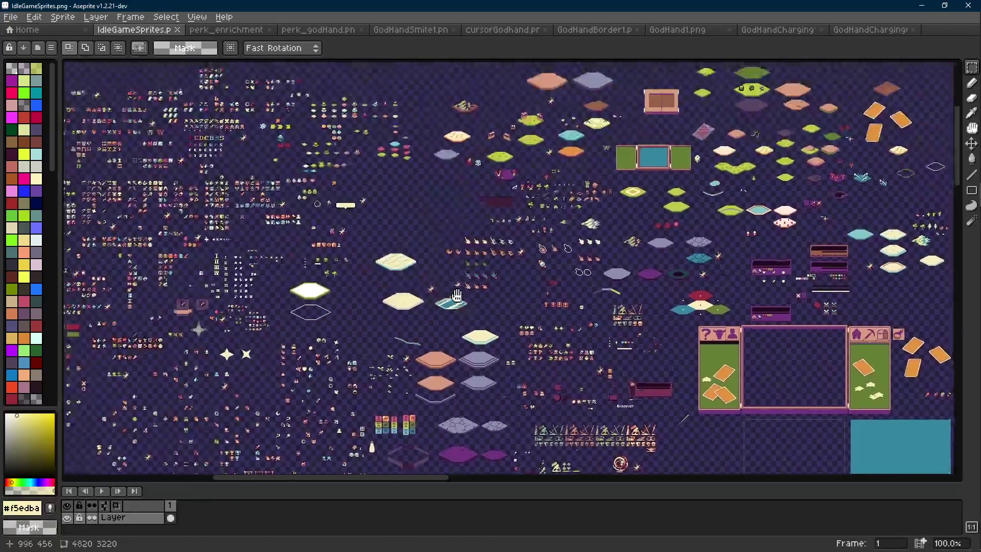
{"action": "scroll", "coordinate": [328, 221], "scroll_direction": "right", "scroll_amount": 10}
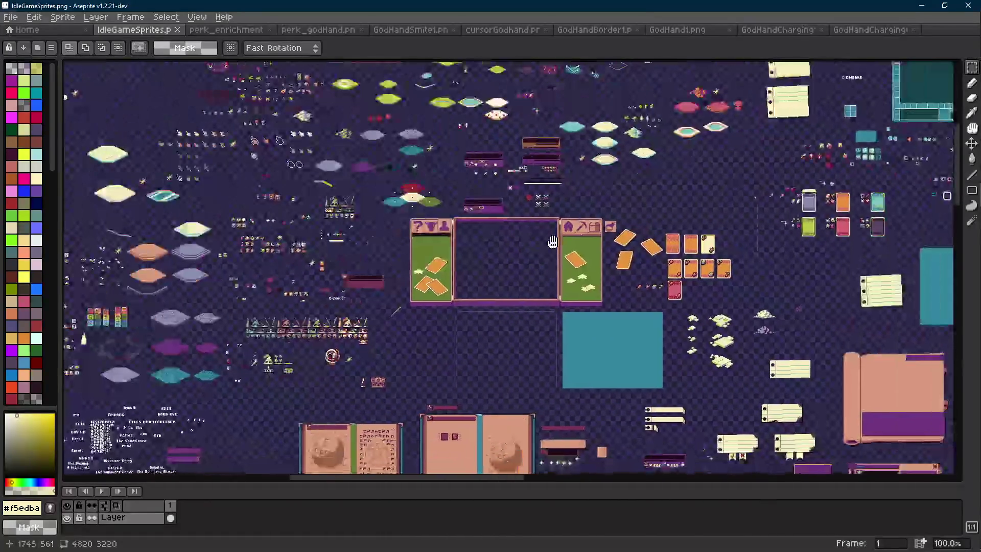
{"action": "scroll", "coordinate": [399, 226], "scroll_direction": "down", "scroll_amount": 5}
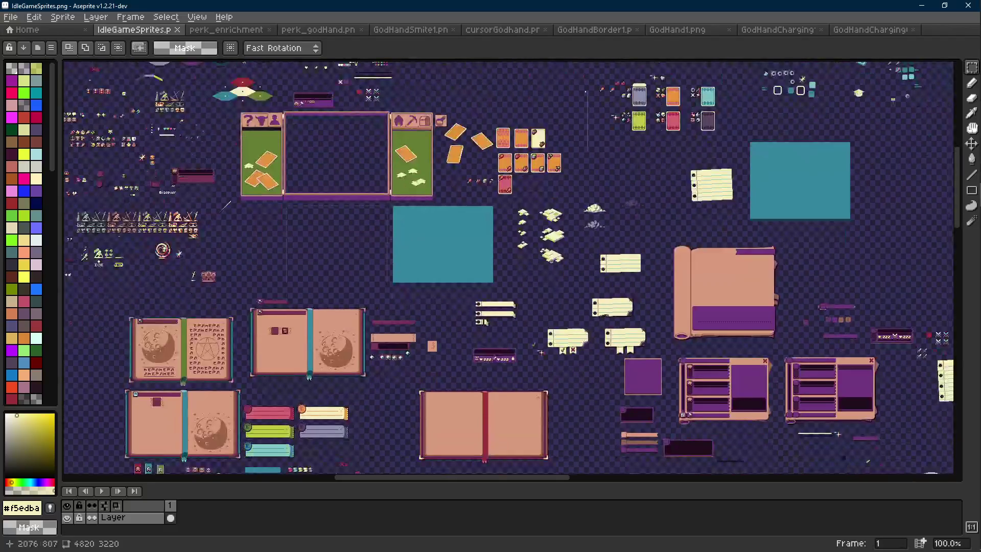
{"action": "scroll", "coordinate": [399, 226], "scroll_direction": "right", "scroll_amount": 10}
{"action": "scroll", "coordinate": [399, 226], "scroll_direction": "down", "scroll_amount": 8}
{"action": "scroll", "coordinate": [399, 226], "scroll_direction": "right", "scroll_amount": 10}
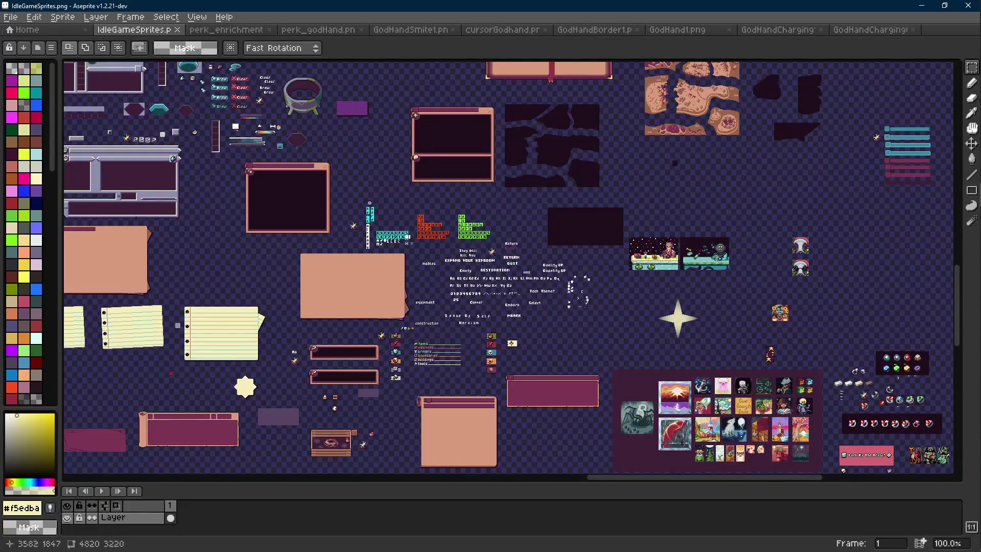
{"action": "scroll", "coordinate": [511, 268], "scroll_direction": "down", "scroll_amount": 2}
{"action": "scroll", "coordinate": [511, 268], "scroll_direction": "right", "scroll_amount": 3}
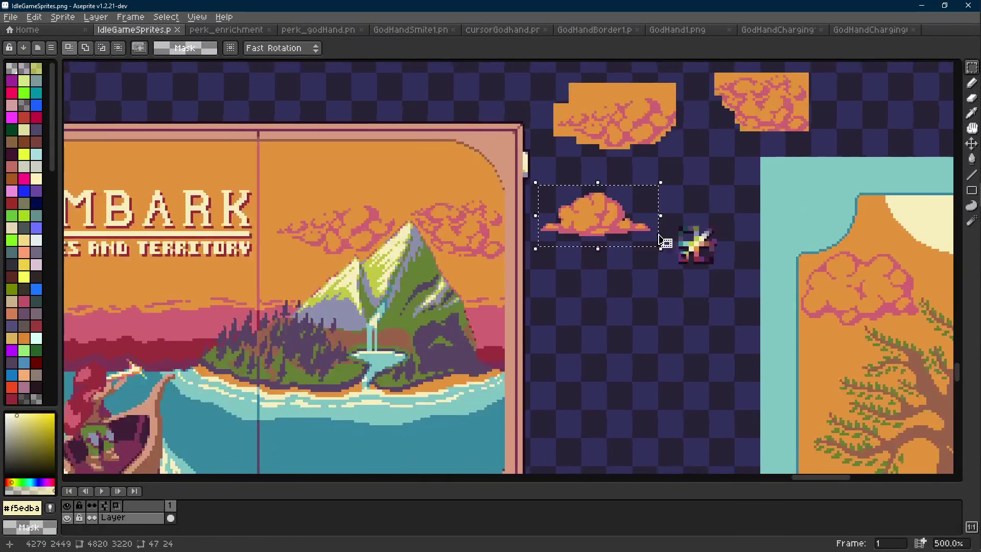
- Undo the misplaced paste and place a copy of the small cloud in the tree poster's sky
{"action": "key", "text": "ctrl+z"}
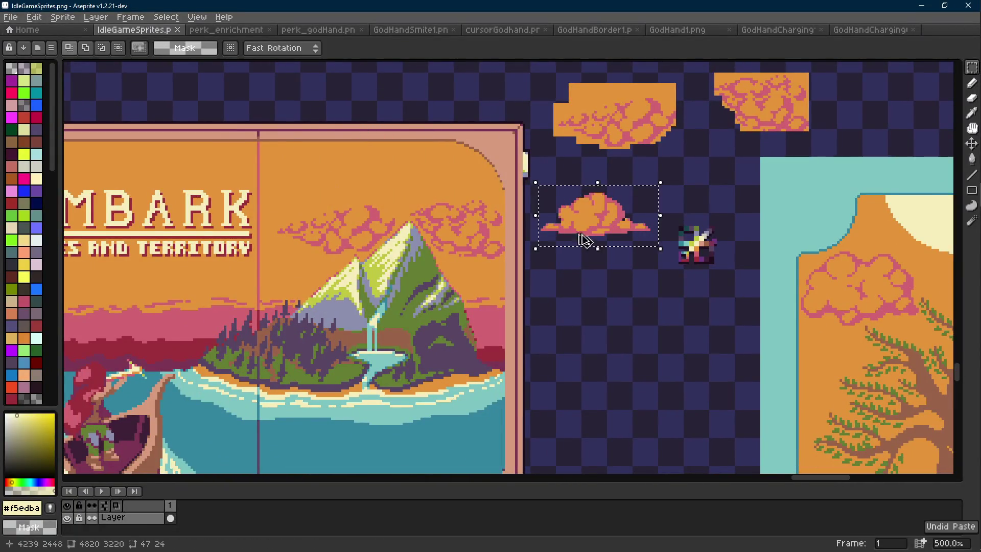
{"action": "scroll", "coordinate": [618, 236], "scroll_direction": "down", "scroll_amount": 1}
{"action": "left_click_drag", "start_coordinate": [617, 236], "coordinate": [409, 235]}
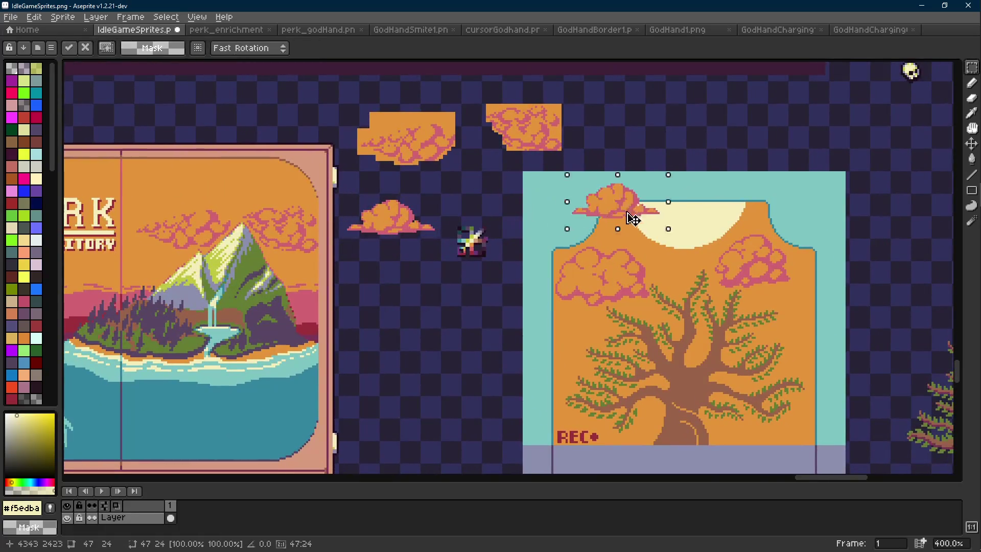
{"action": "key", "text": "Return"}
{"action": "scroll", "coordinate": [741, 191], "scroll_direction": "up", "scroll_amount": 7}
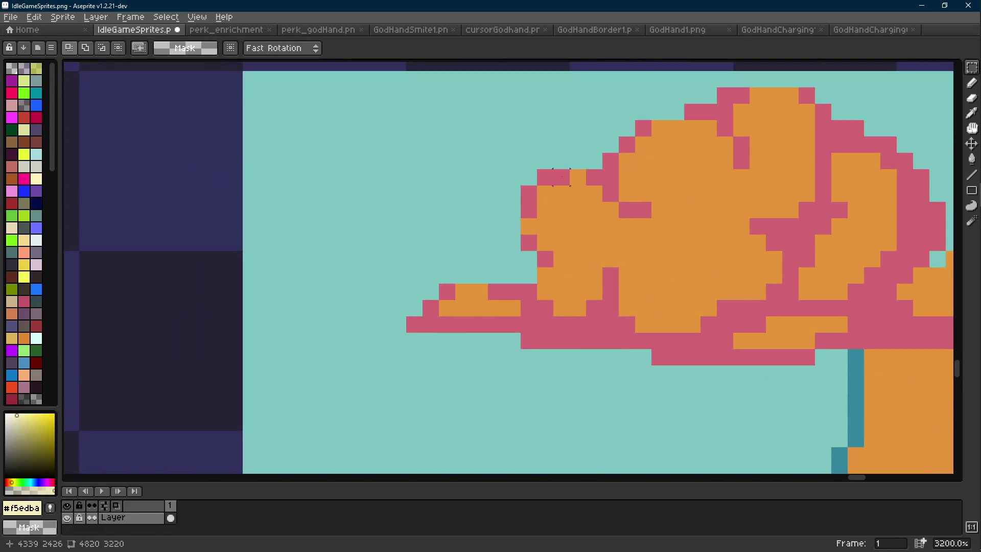
- Pick the cloud's pink outline colour with the Pencil and select the cloud on the poster
{"action": "key", "text": "b"}
{"action": "left_click", "coordinate": [561, 178], "text": "alt"}
{"action": "scroll", "coordinate": [524, 222], "scroll_direction": "down", "scroll_amount": 7}
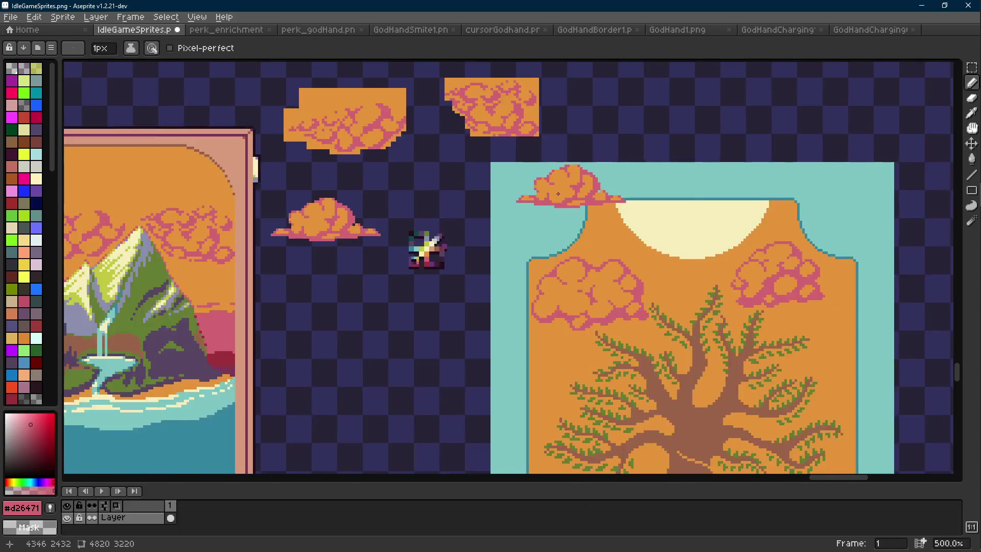
{"action": "scroll", "coordinate": [524, 221], "scroll_direction": "up", "scroll_amount": 6}
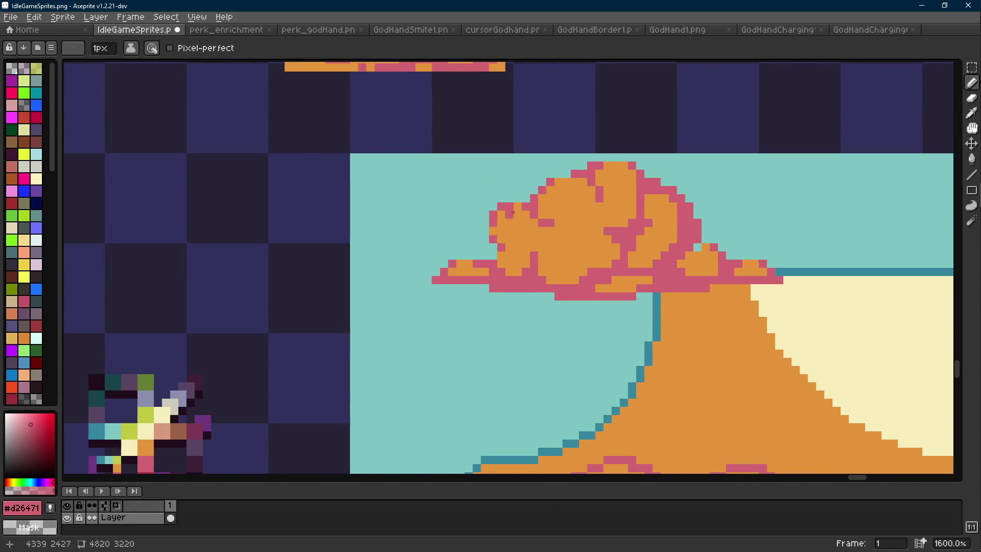
{"action": "scroll", "coordinate": [501, 224], "scroll_direction": "down", "scroll_amount": 7}
{"action": "scroll", "coordinate": [524, 218], "scroll_direction": "up", "scroll_amount": 3}
{"action": "key", "text": "m"}
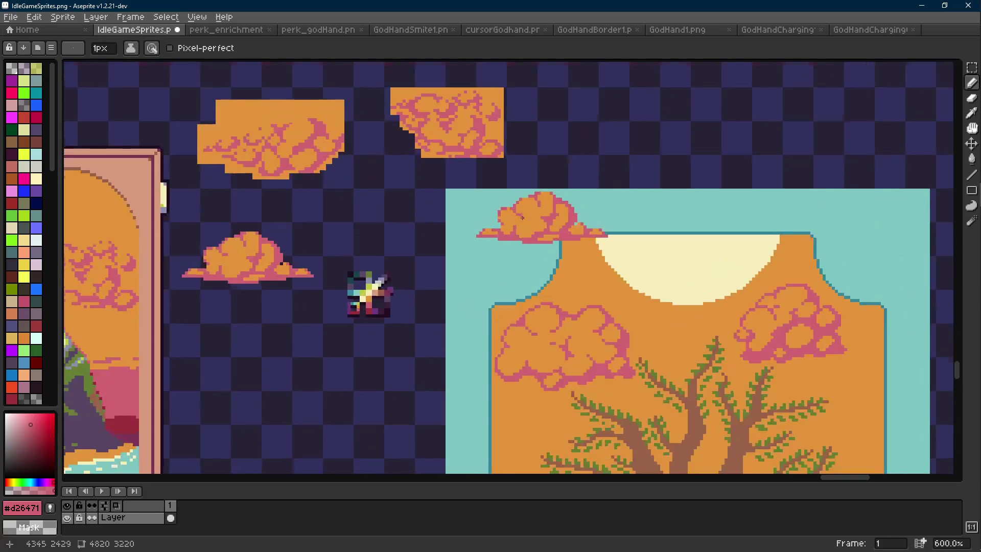
{"action": "left_click_drag", "start_coordinate": [459, 191], "coordinate": [613, 243]}
- Dab a sample orange pixel beside the cloud and pick yellow-green as the drawing colour
{"action": "scroll", "coordinate": [519, 220], "scroll_direction": "up", "scroll_amount": 4}
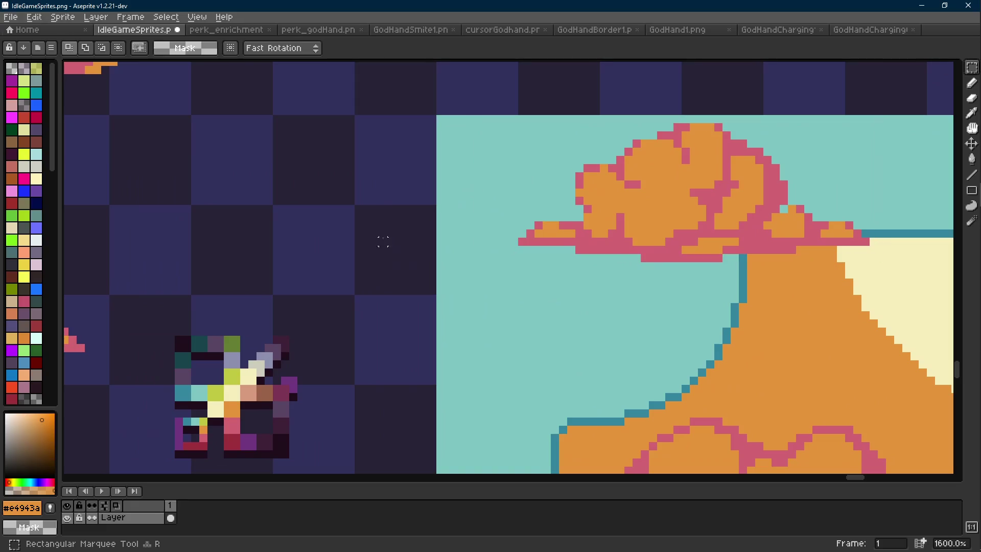
{"action": "key", "text": "e"}
{"action": "left_click_drag", "start_coordinate": [383, 241], "coordinate": [439, 209]}
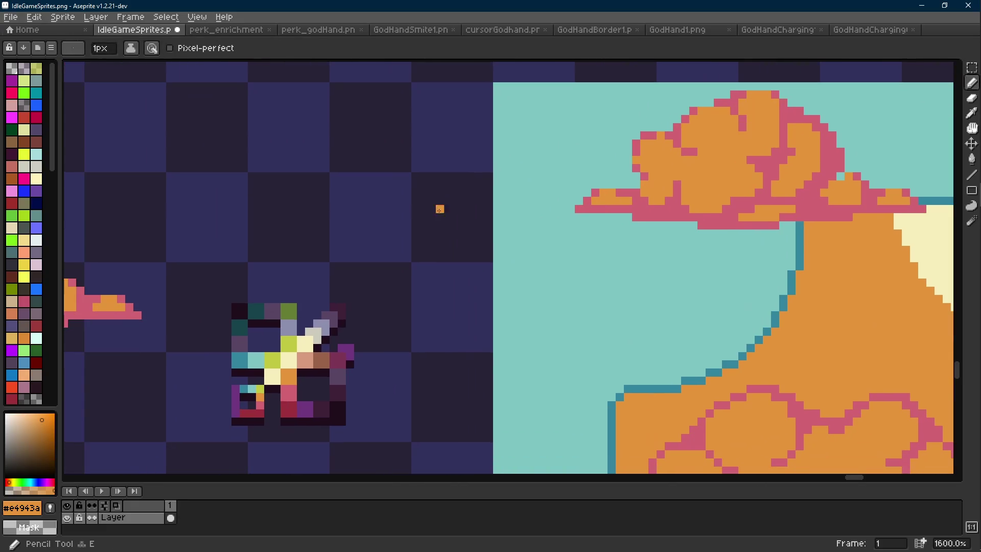
{"action": "key", "text": "x"}
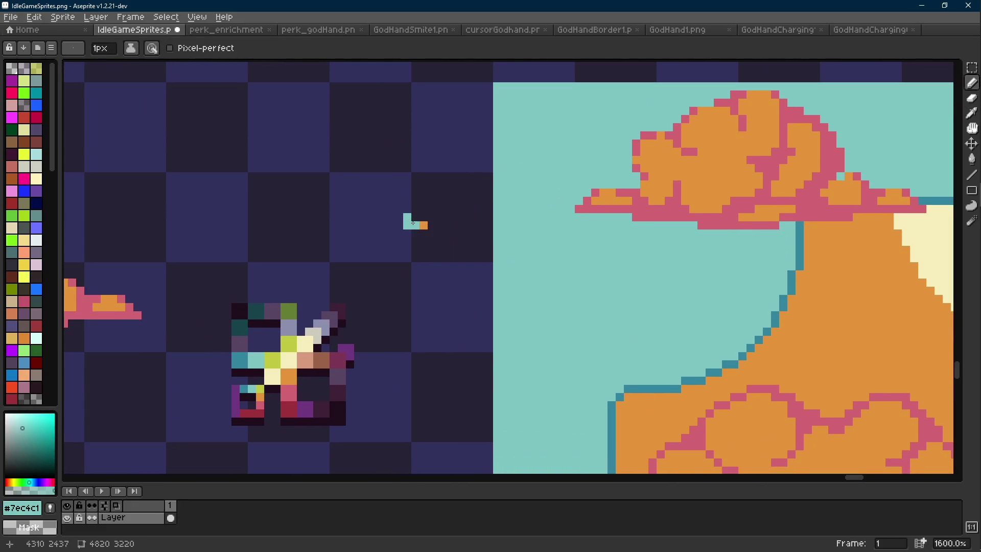
{"action": "left_click", "coordinate": [289, 343], "text": "alt"}
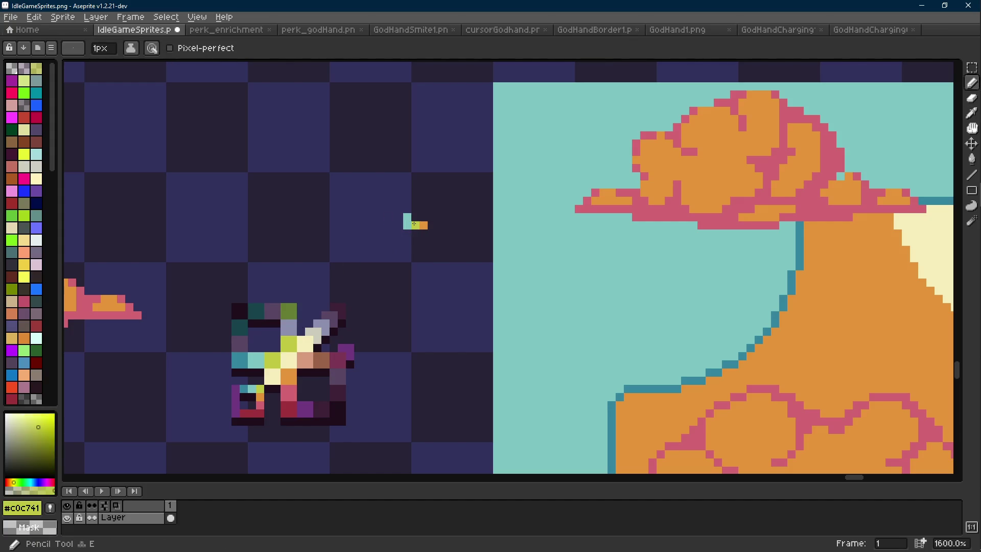
- Select the cloud, replace its pink outline with yellow-green, and clear the selection
{"action": "scroll", "coordinate": [414, 223], "scroll_direction": "down", "scroll_amount": 1}
{"action": "key", "text": "r"}
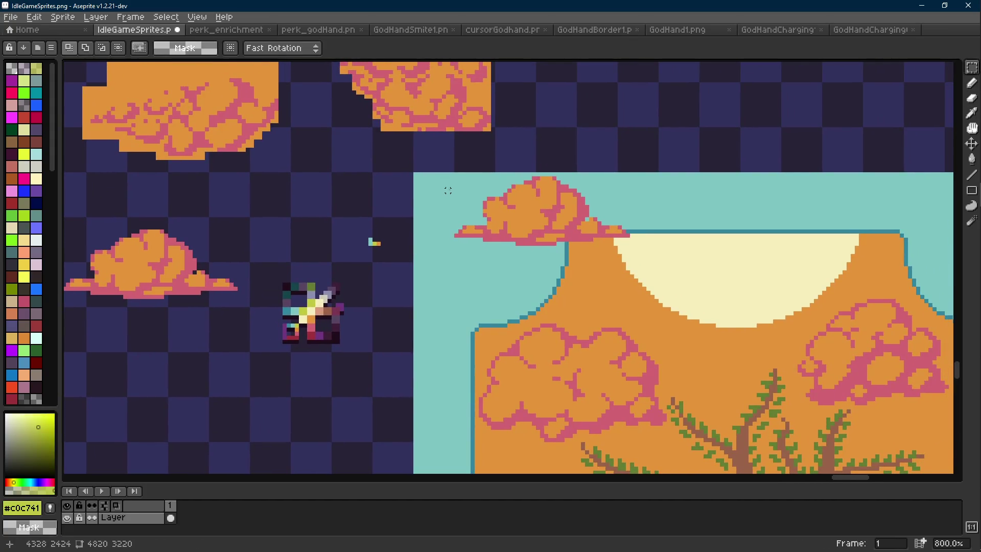
{"action": "left_click_drag", "start_coordinate": [438, 180], "coordinate": [555, 246]}
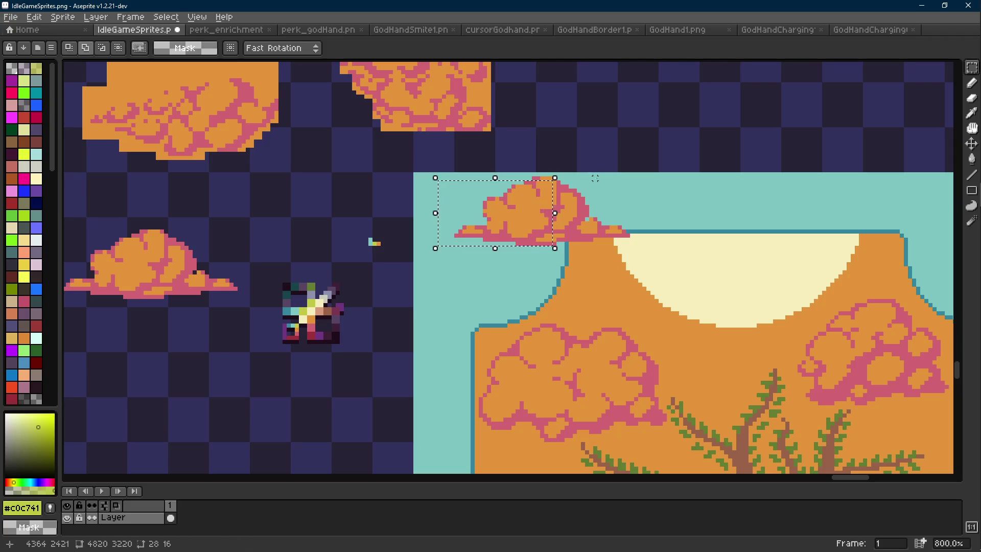
{"action": "left_click_drag", "start_coordinate": [503, 176], "coordinate": [602, 225]}
{"action": "right_click", "coordinate": [375, 243]}
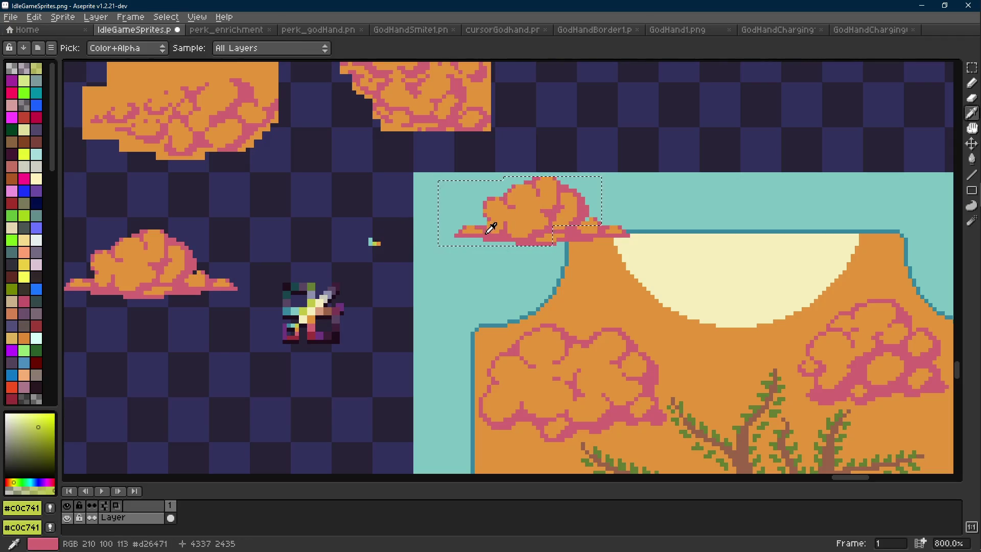
{"action": "left_click", "coordinate": [489, 228]}
{"action": "key", "text": "shift+r"}
{"action": "key", "text": "Return"}
{"action": "scroll", "coordinate": [540, 244], "scroll_direction": "down", "scroll_amount": 2}
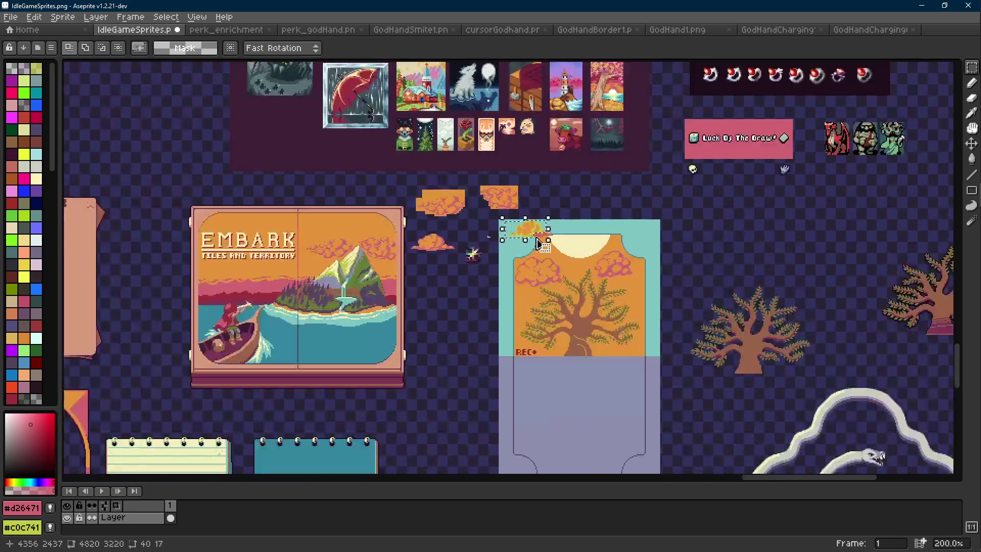
{"action": "scroll", "coordinate": [540, 245], "scroll_direction": "up", "scroll_amount": 7}
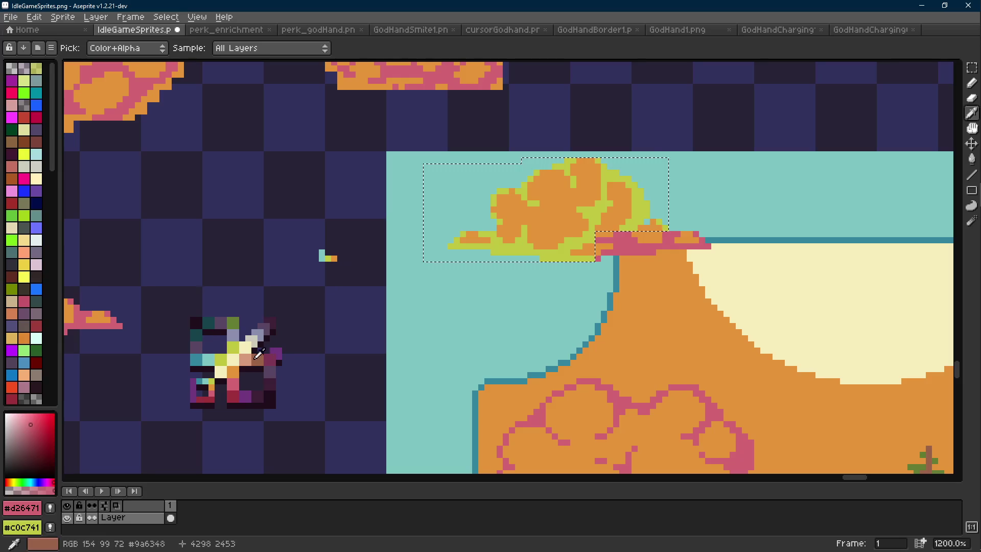
{"action": "key", "text": "ctrl+d"}
- Try recolouring the cloud's orange to the sun's cream, then undo the replacement
{"action": "scroll", "coordinate": [337, 260], "scroll_direction": "up", "scroll_amount": 3}
{"action": "scroll", "coordinate": [336, 261], "scroll_direction": "down", "scroll_amount": 3}
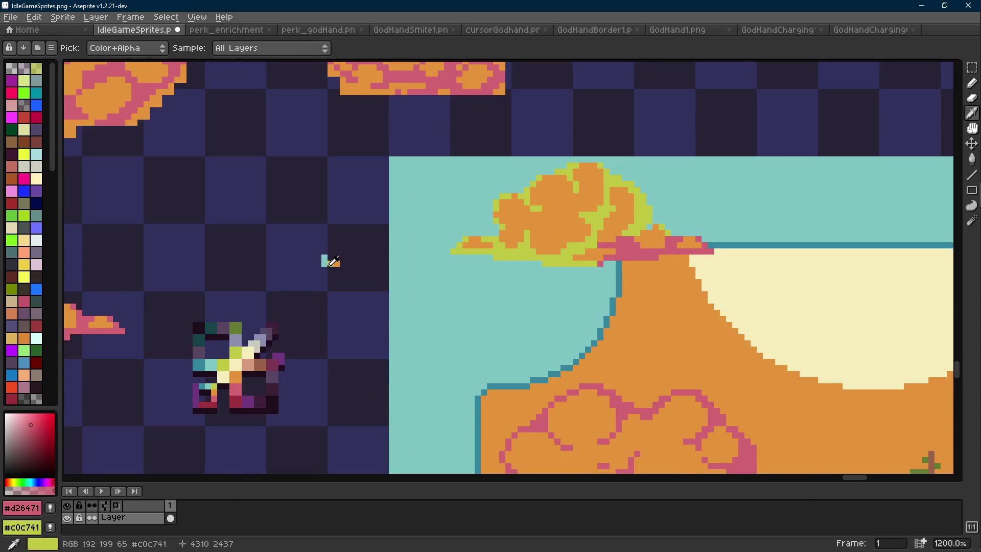
{"action": "right_click", "coordinate": [237, 357]}
{"action": "key", "text": "m"}
{"action": "left_click_drag", "start_coordinate": [419, 138], "coordinate": [677, 272]}
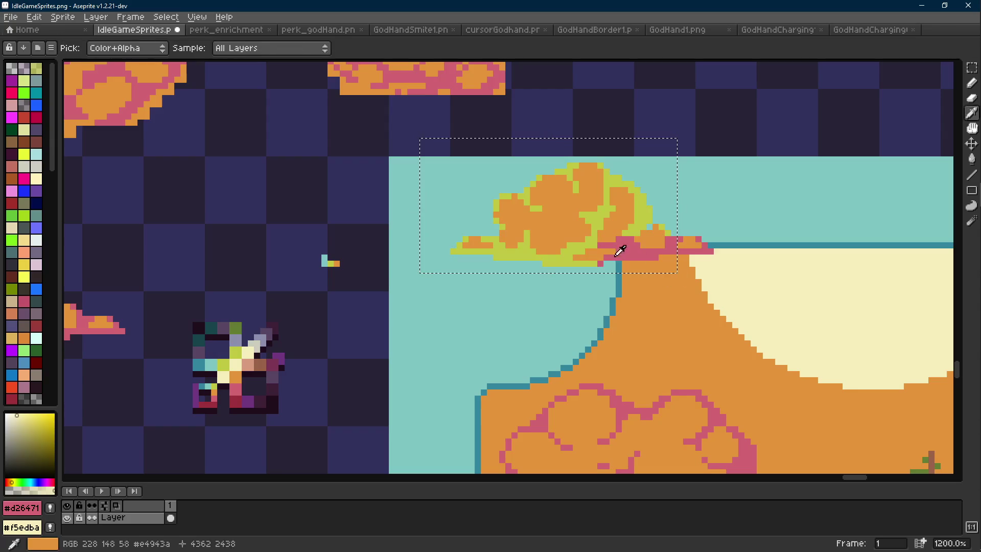
{"action": "left_click", "coordinate": [556, 214]}
{"action": "key", "text": "shift+r"}
{"action": "key", "text": "Return"}
{"action": "scroll", "coordinate": [501, 224], "scroll_direction": "down", "scroll_amount": 7}
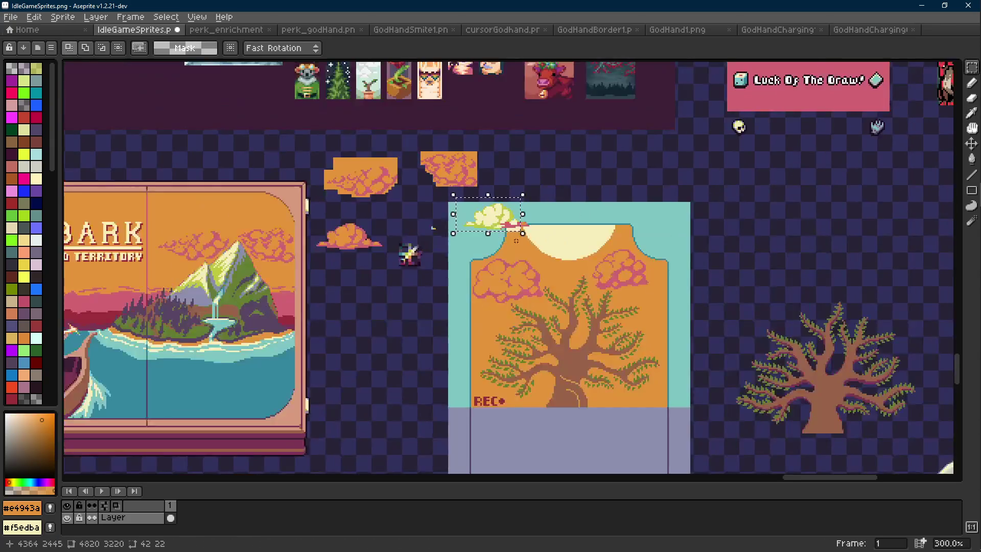
{"action": "scroll", "coordinate": [496, 236], "scroll_direction": "up", "scroll_amount": 1}
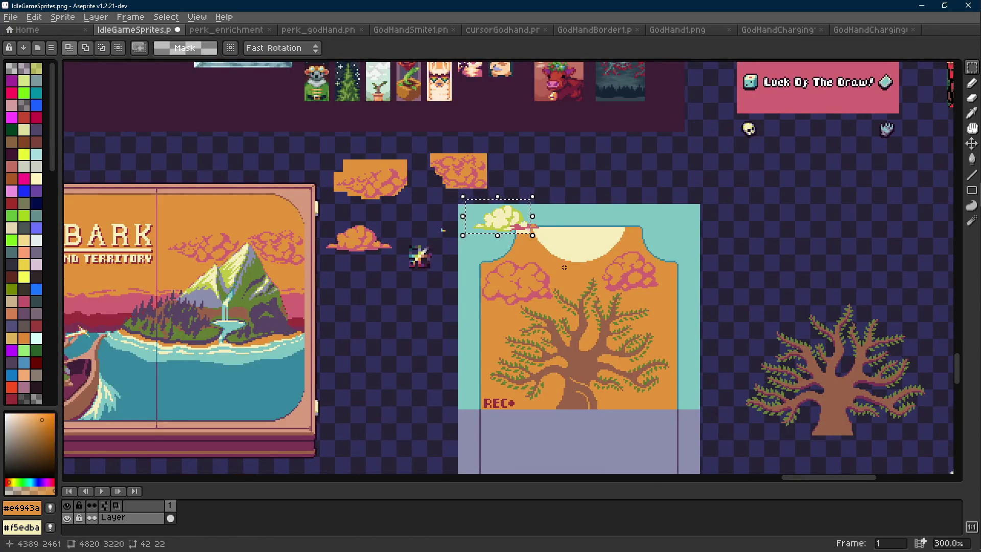
{"action": "key", "text": "ctrl+z"}
{"action": "key", "text": "ctrl+z"}
{"action": "key", "text": "ctrl+z"}
{"action": "key", "text": "ctrl+z"}
{"action": "key", "text": "ctrl+z"}
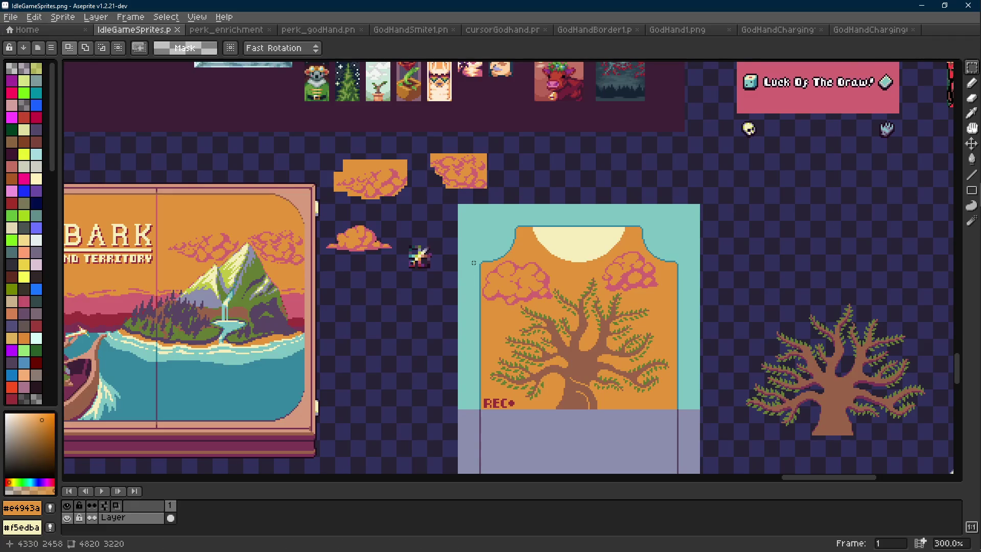
{"action": "scroll", "coordinate": [417, 253], "scroll_direction": "up", "scroll_amount": 10}
- Eyedrop the sparkle's pale grey #ccccbd as the background colour
{"action": "key", "text": "i"}
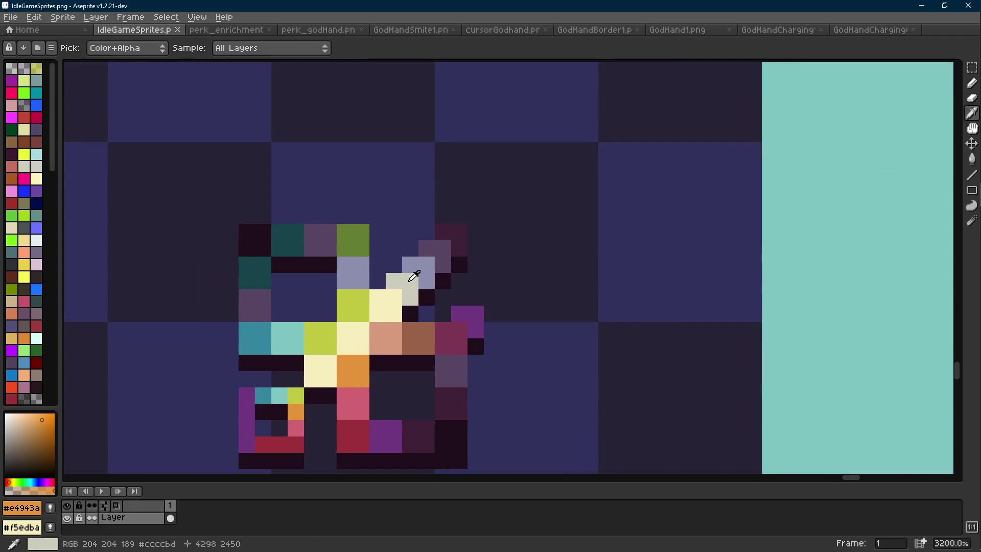
{"action": "right_click", "coordinate": [412, 279]}
{"action": "key", "text": "m"}
{"action": "scroll", "coordinate": [408, 281], "scroll_direction": "down", "scroll_amount": 10}
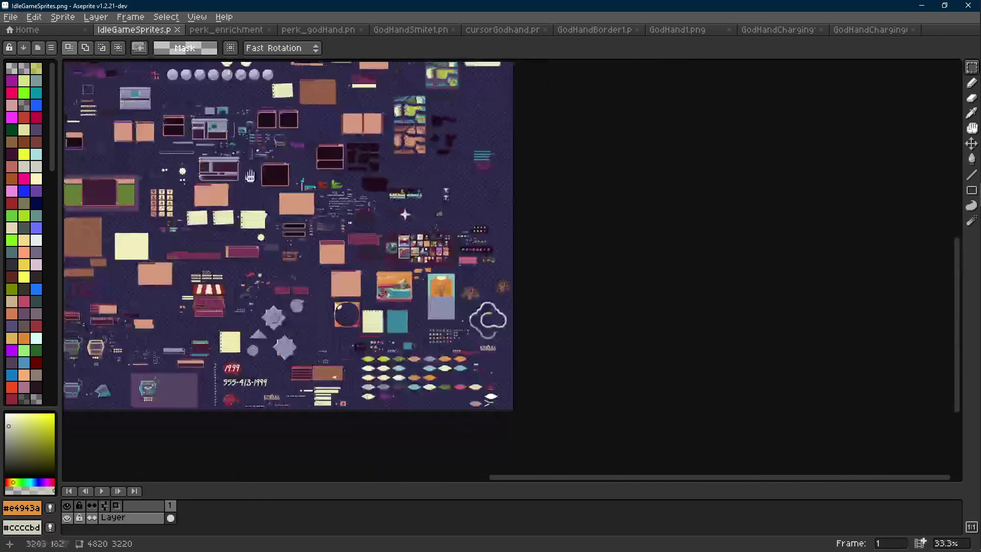
{"action": "scroll", "coordinate": [311, 206], "scroll_direction": "up", "scroll_amount": 5}
- Open the GodHandCharging1 sprite and step ahead to the later charging frames
{"action": "left_click", "coordinate": [868, 30]}
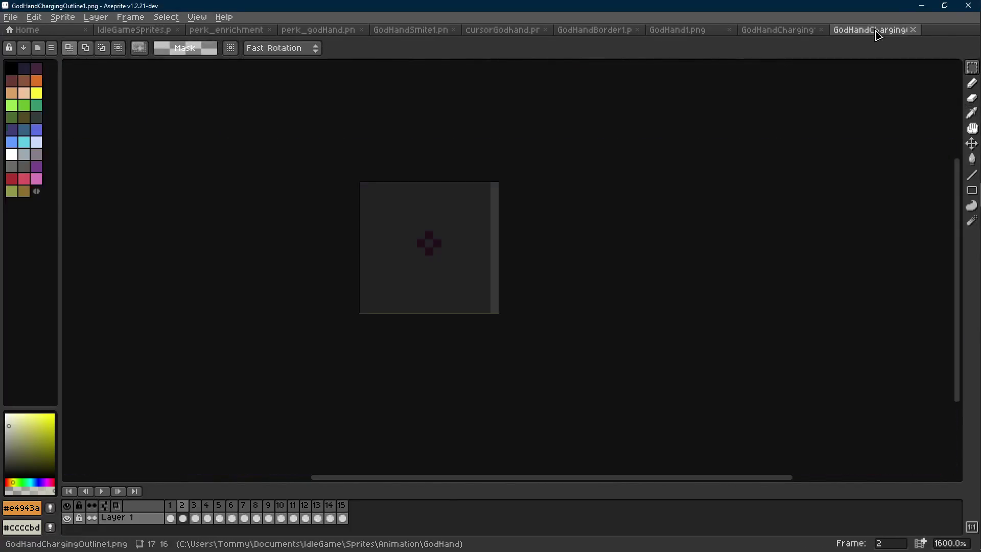
{"action": "left_click", "coordinate": [780, 31]}
{"action": "scroll", "coordinate": [480, 251], "scroll_direction": "up", "scroll_amount": 4}
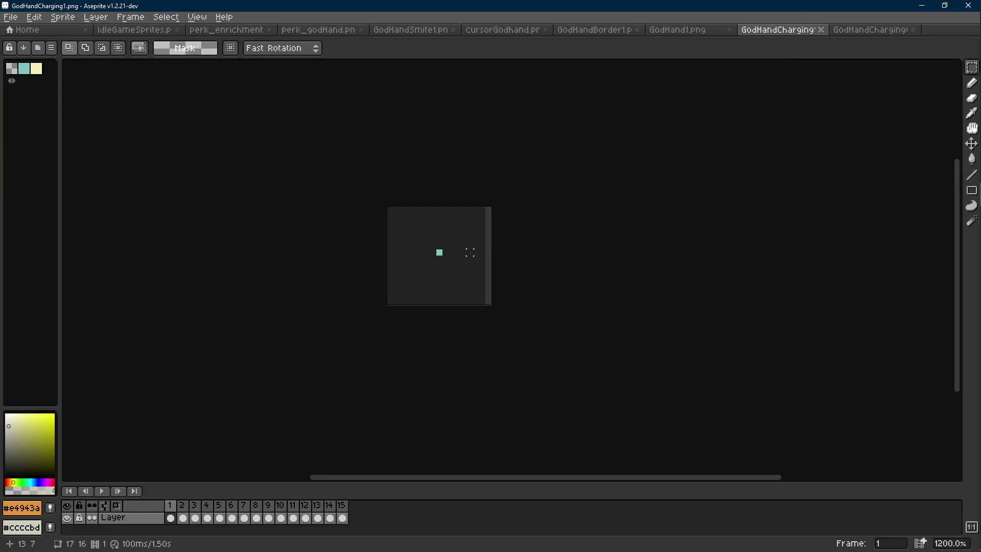
{"action": "key", "text": "Right"}
{"action": "key", "text": "Right"}
{"action": "key", "text": "Right"}
{"action": "key", "text": "Right"}
{"action": "key", "text": "Right"}
{"action": "key", "text": "Right"}
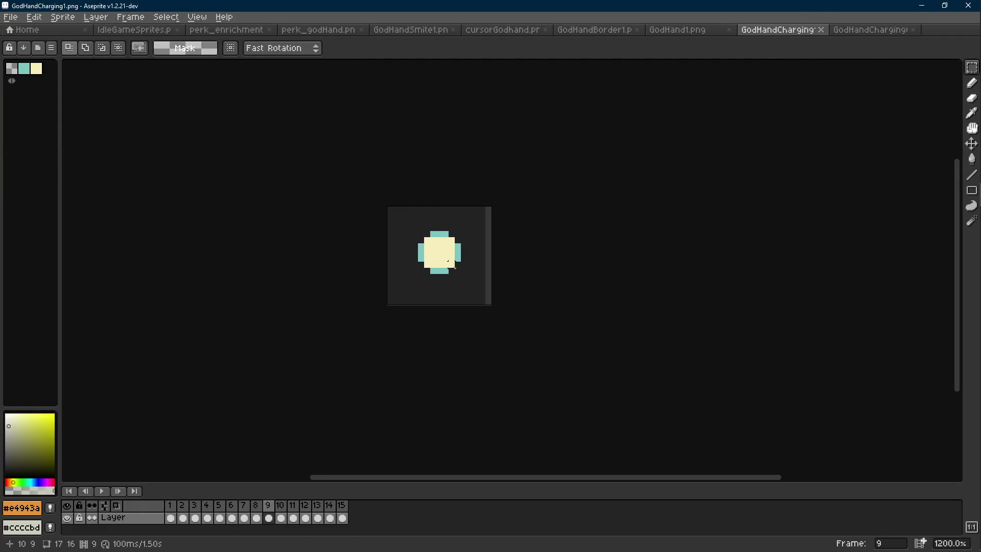
{"action": "key", "text": "Right"}
{"action": "key", "text": "Right"}
{"action": "key", "text": "Right"}
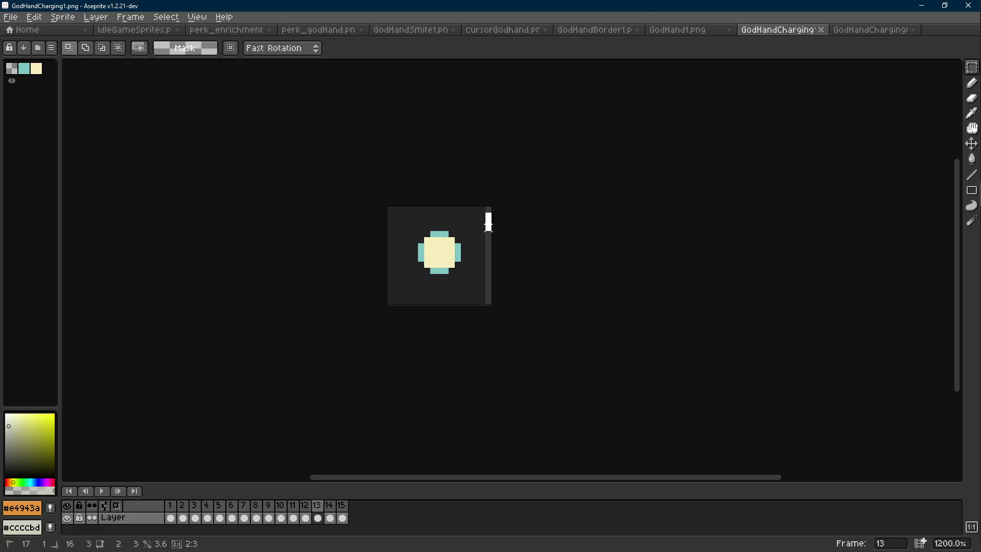
{"action": "scroll", "coordinate": [492, 212], "scroll_direction": "up", "scroll_amount": 5}
{"action": "key", "text": "i"}
- Replace teal #7ec4c1 with #ccccbd, save GodHandCharging1.png, and return to Godot
{"action": "left_click", "coordinate": [496, 225], "text": "alt"}
{"action": "key", "text": "shift+r"}
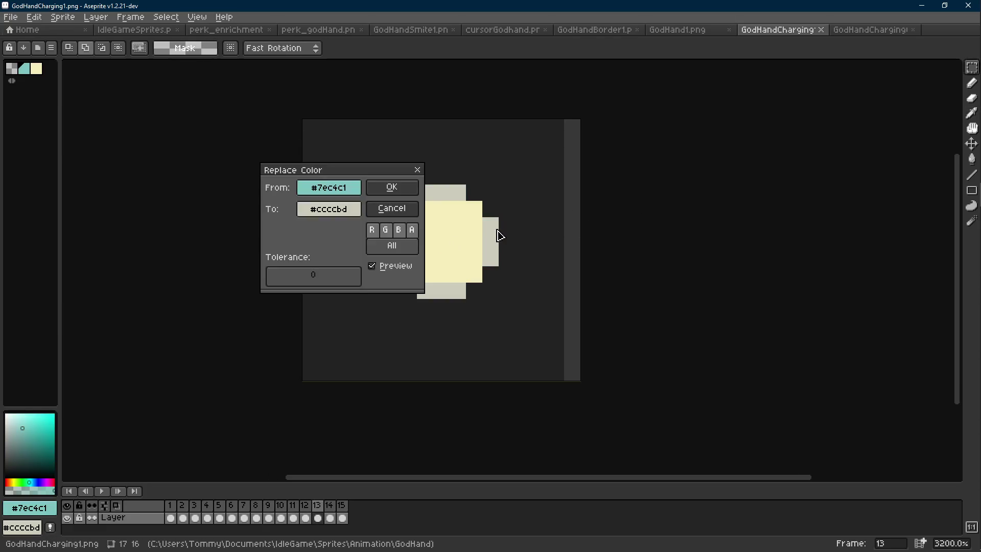
{"action": "left_click", "coordinate": [392, 188]}
{"action": "key", "text": "Return"}
{"action": "key", "text": "ctrl+s"}
{"action": "left_click", "coordinate": [969, 123]}
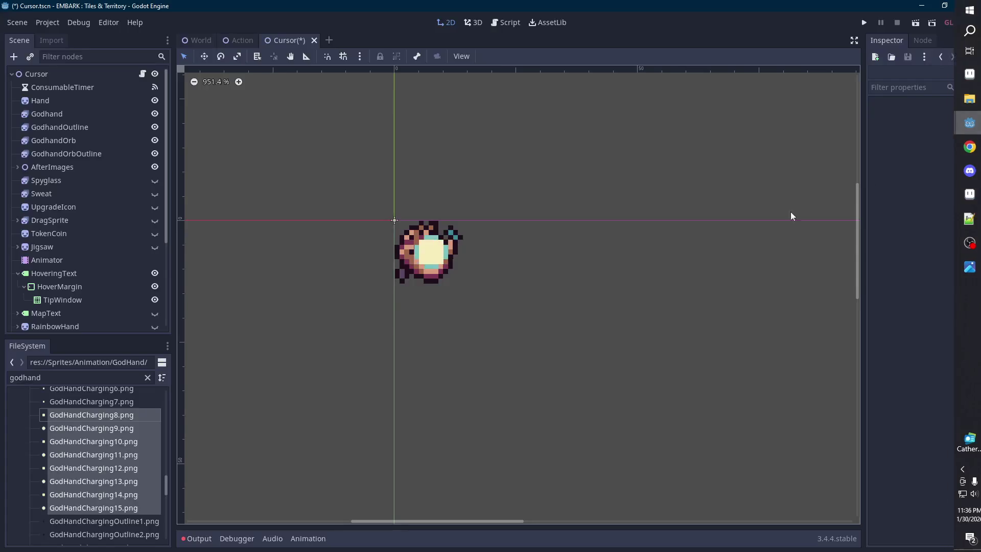
- Zoom the Godot viewport to watch the pale grey orb animate, then switch back to Aseprite
{"action": "scroll", "coordinate": [529, 251], "scroll_direction": "down", "scroll_amount": 3}
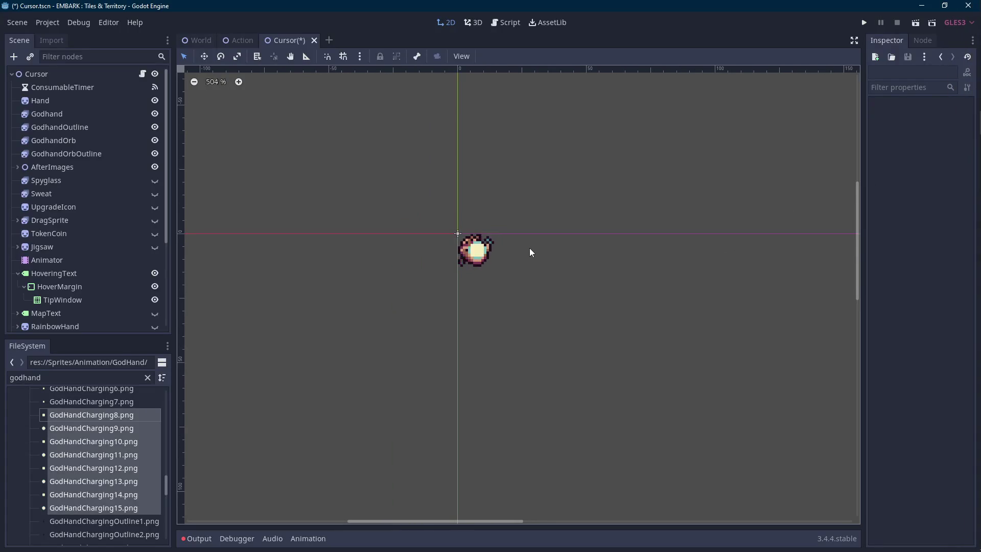
{"action": "scroll", "coordinate": [530, 252], "scroll_direction": "down", "scroll_amount": 1}
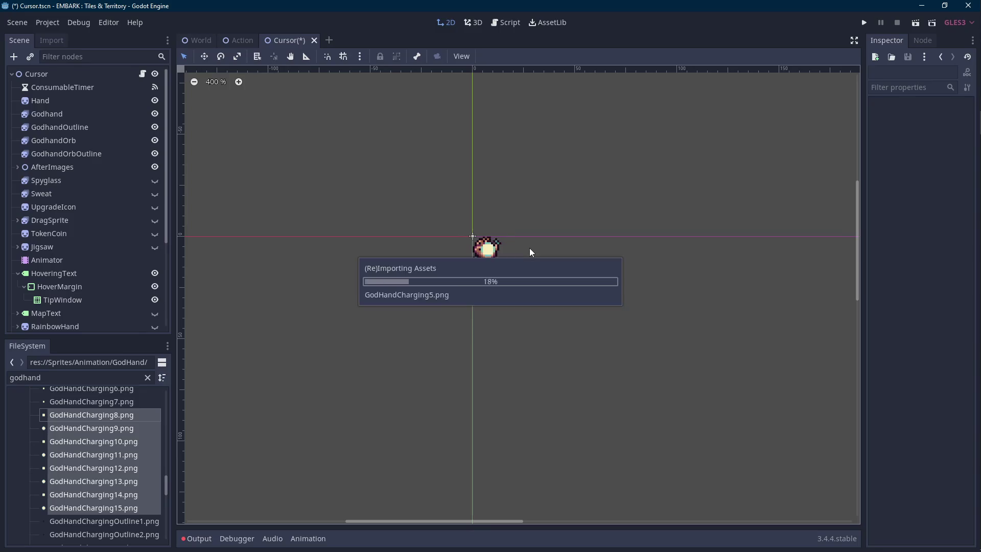
{"action": "scroll", "coordinate": [529, 247], "scroll_direction": "up", "scroll_amount": 1}
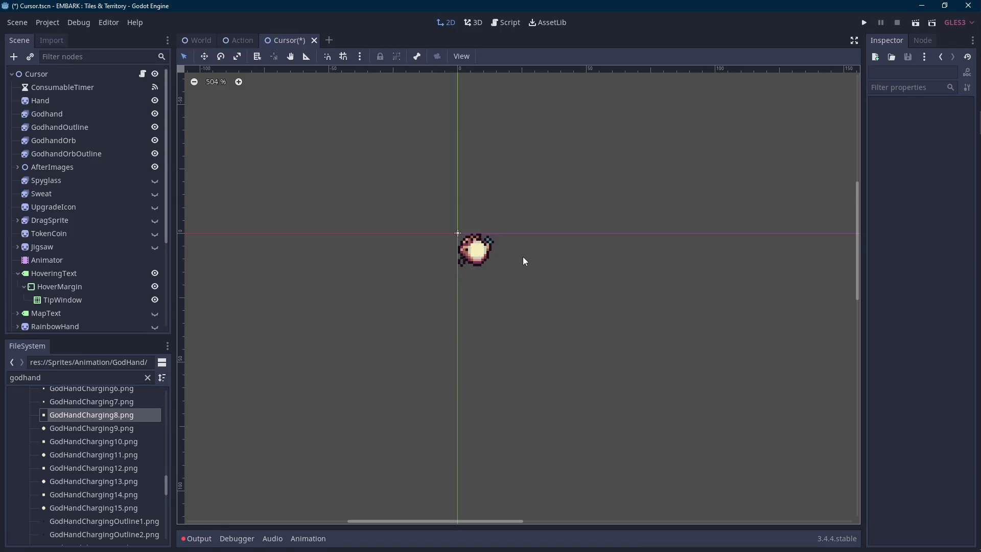
{"action": "mouse_move", "coordinate": [978, 174]}
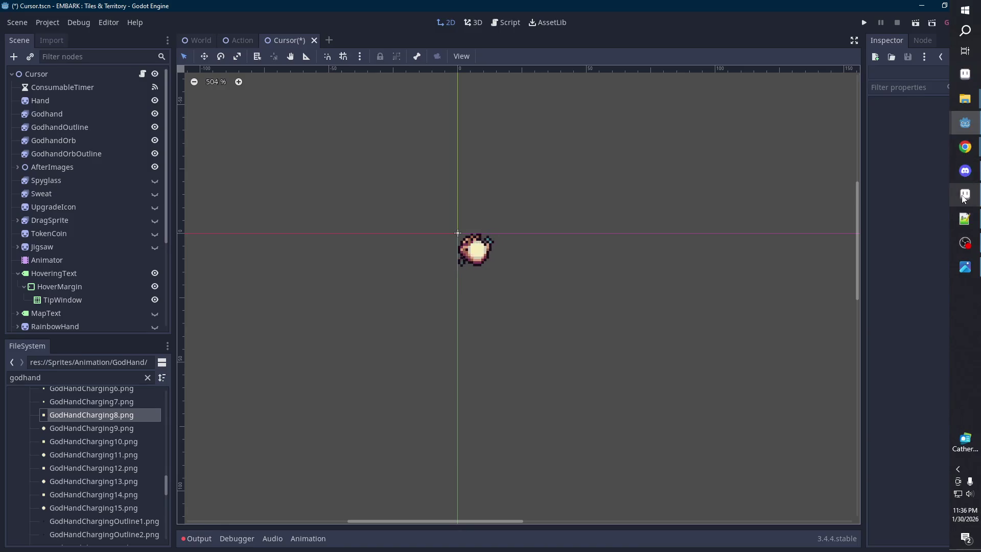
{"action": "left_click", "coordinate": [964, 197]}
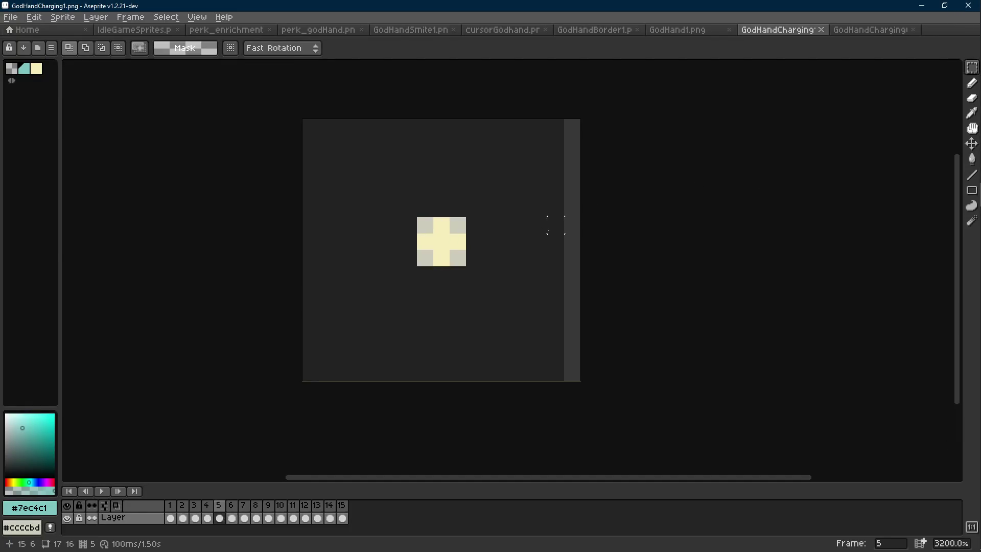
- Sample teal from the IdleGameSprites sheet and return to GodHandCharging1 with the Pencil
{"action": "left_click", "coordinate": [669, 29]}
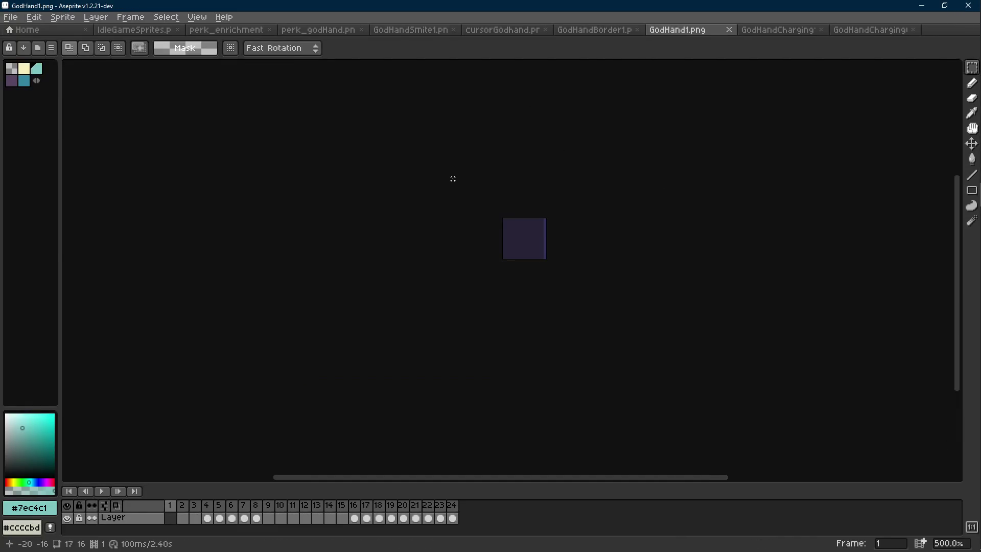
{"action": "left_click", "coordinate": [132, 30]}
{"action": "scroll", "coordinate": [591, 276], "scroll_direction": "up", "scroll_amount": 6}
{"action": "key", "text": "i"}
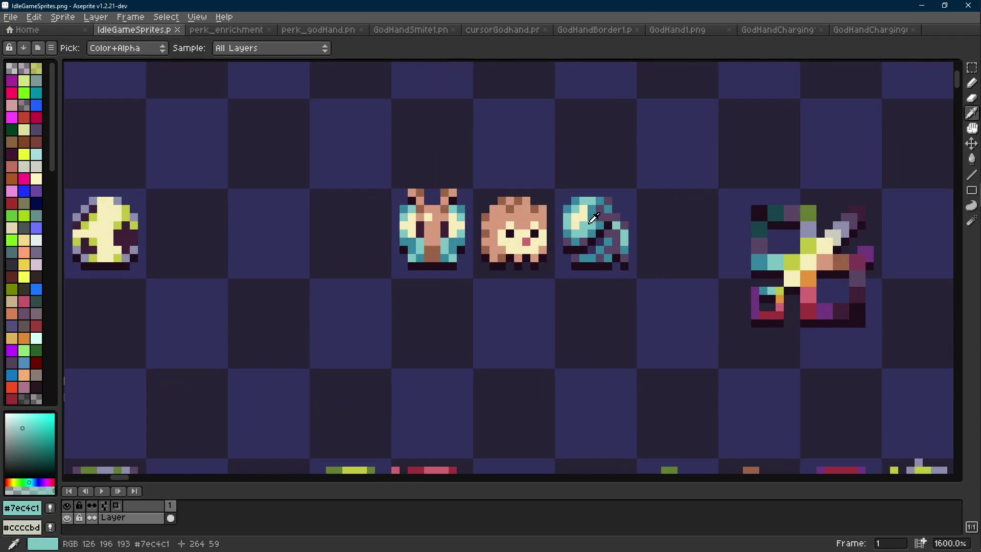
{"action": "key", "text": "b"}
{"action": "left_click", "coordinate": [677, 30]}
{"action": "left_click", "coordinate": [776, 29]}
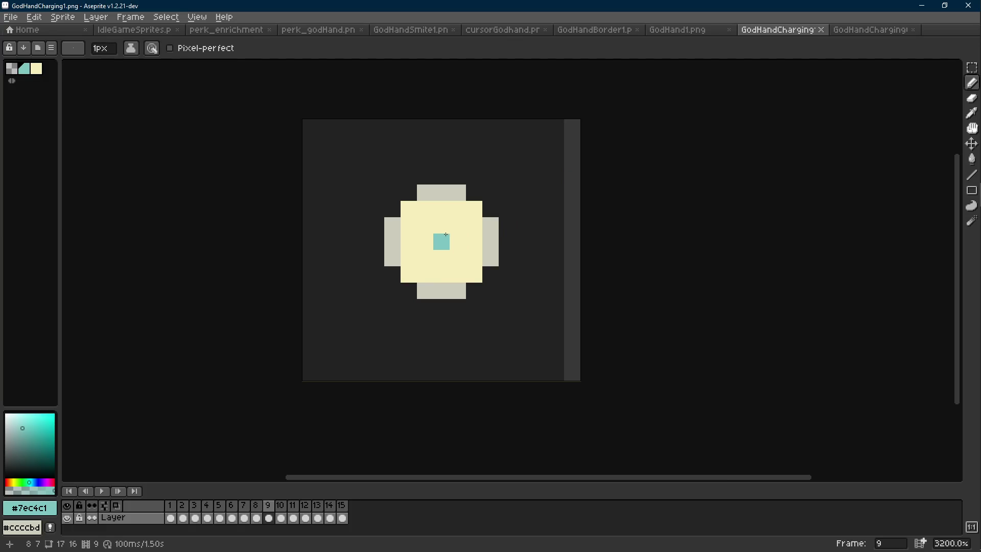
- Try flood-filling the orb with teal, then undo it
{"action": "key", "text": "g"}
{"action": "left_click", "coordinate": [441, 236]}
{"action": "scroll", "coordinate": [442, 236], "scroll_direction": "down", "scroll_amount": 8}
{"action": "key", "text": "ctrl+z"}
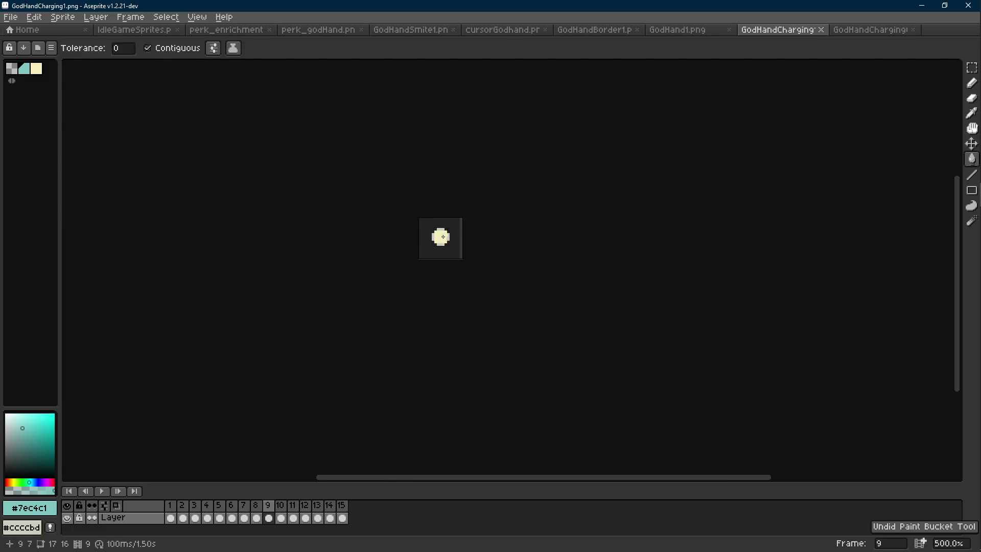
{"action": "scroll", "coordinate": [443, 236], "scroll_direction": "up", "scroll_amount": 7}
{"action": "key", "text": "b"}
- Draw teal pixels in the orb's centre on frames 9 and 11, undoing stray strokes, then return to Godot
{"action": "key", "text": "comma"}
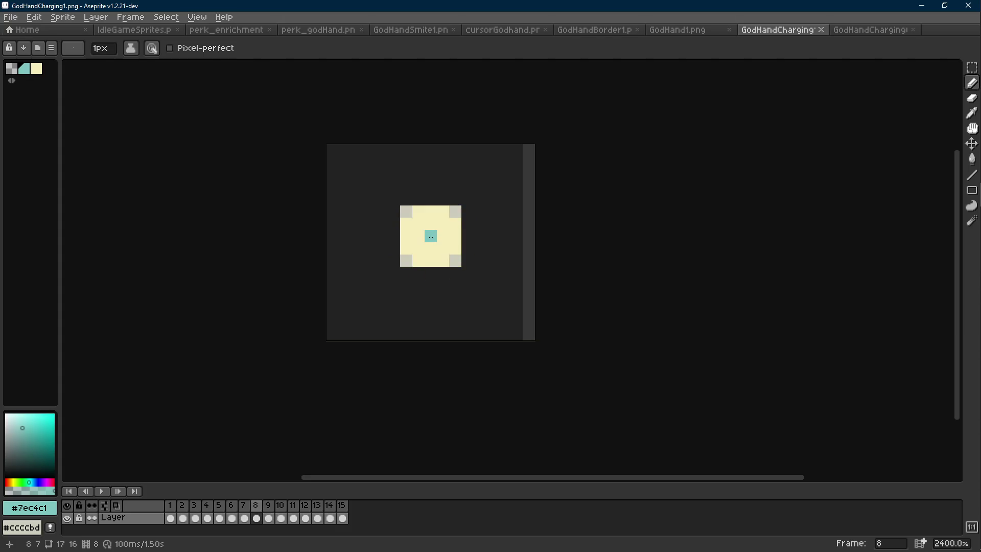
{"action": "key", "text": "period"}
{"action": "mouse_move", "coordinate": [431, 236]}
{"action": "left_mouse_down"}
{"action": "mouse_move", "coordinate": [430, 224]}
{"action": "mouse_move", "coordinate": [418, 236]}
{"action": "mouse_move", "coordinate": [446, 233]}
{"action": "left_mouse_up"}
{"action": "left_click", "coordinate": [443, 249]}
{"action": "key", "text": "period"}
{"action": "key", "text": "period"}
{"action": "left_click", "coordinate": [418, 236]}
{"action": "key", "text": "comma"}
{"action": "key", "text": "comma"}
{"action": "scroll", "coordinate": [460, 238], "scroll_direction": "down", "scroll_amount": 8}
{"action": "scroll", "coordinate": [478, 252], "scroll_direction": "up", "scroll_amount": 8}
{"action": "key", "text": "ctrl+z"}
{"action": "key", "text": "ctrl+z"}
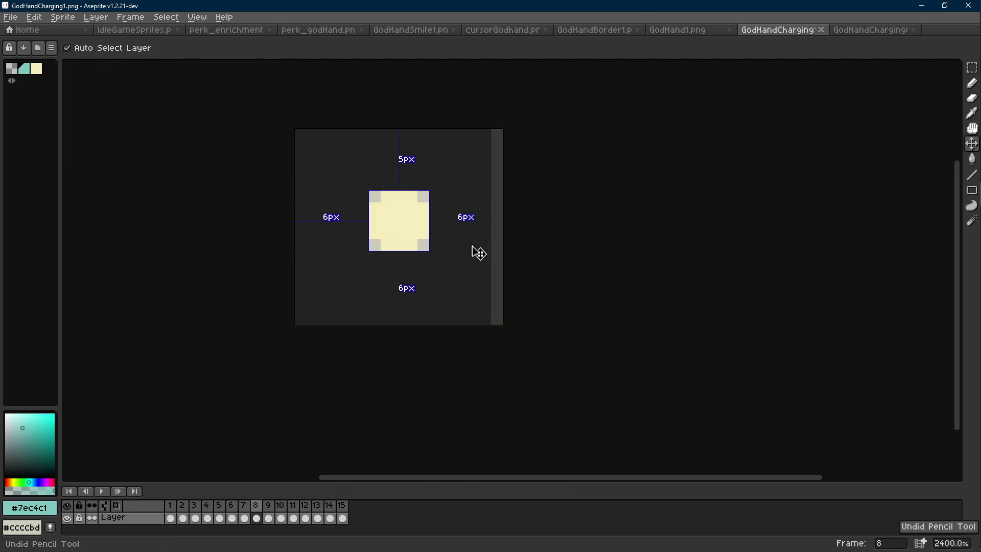
{"action": "scroll", "coordinate": [471, 243], "scroll_direction": "down", "scroll_amount": 5}
{"action": "key", "text": "alt+Tab"}
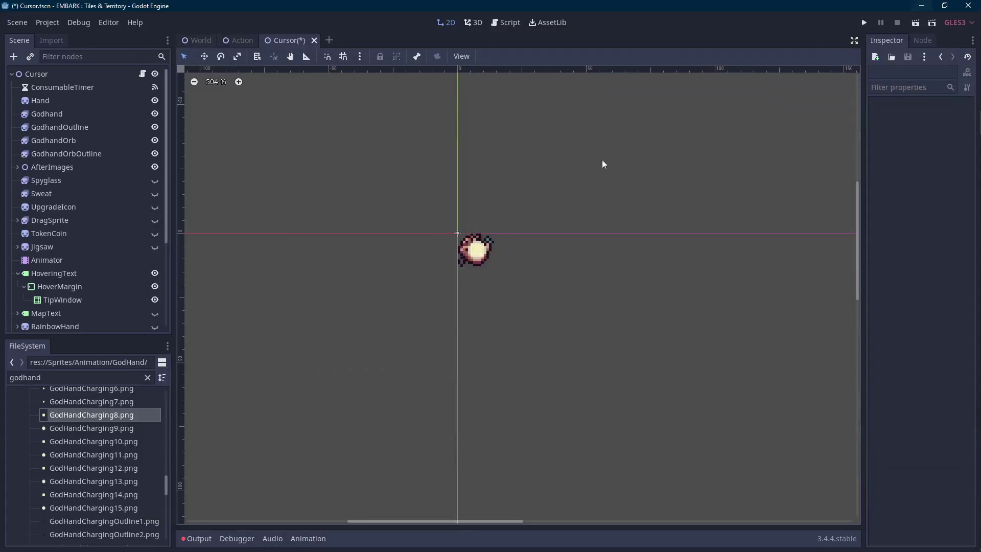
- Open the Cursor.gd script from the Cursor root node
{"action": "scroll", "coordinate": [517, 226], "scroll_direction": "up", "scroll_amount": 1}
{"action": "scroll", "coordinate": [517, 227], "scroll_direction": "up", "scroll_amount": 1}
{"action": "scroll", "coordinate": [509, 220], "scroll_direction": "up", "scroll_amount": 1}
{"action": "scroll", "coordinate": [501, 168], "scroll_direction": "right", "scroll_amount": 3}
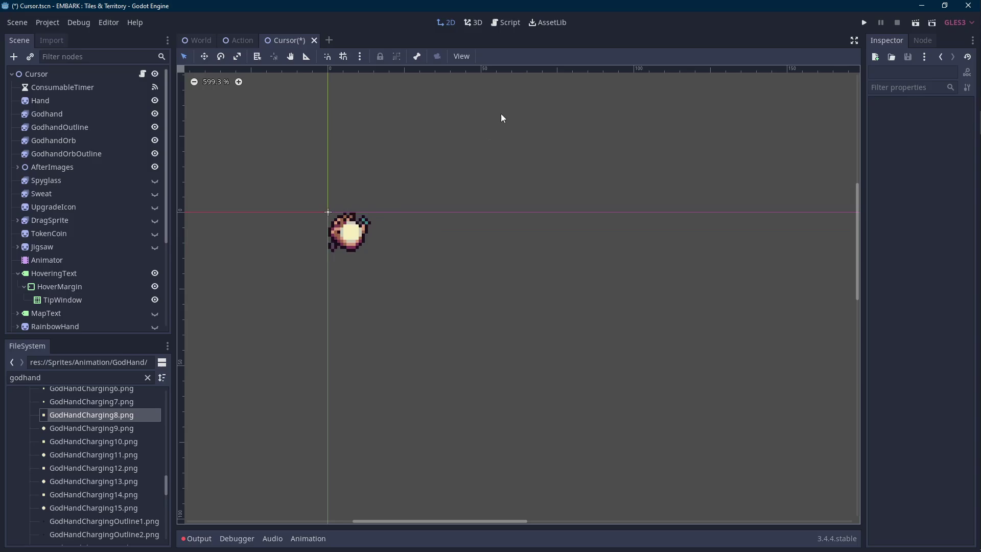
{"action": "scroll", "coordinate": [332, 179], "scroll_direction": "left", "scroll_amount": 1}
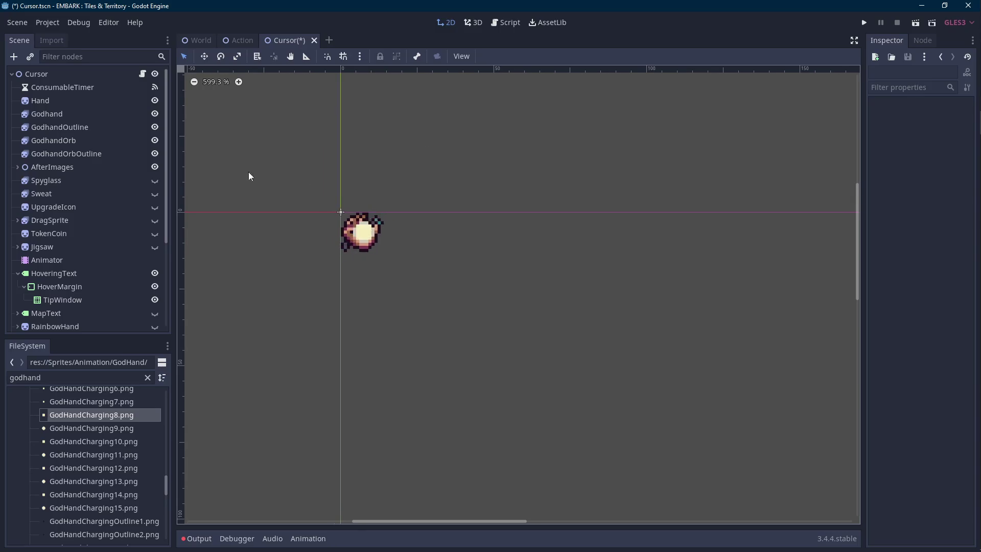
{"action": "left_click", "coordinate": [133, 73]}
{"action": "left_click", "coordinate": [143, 74]}
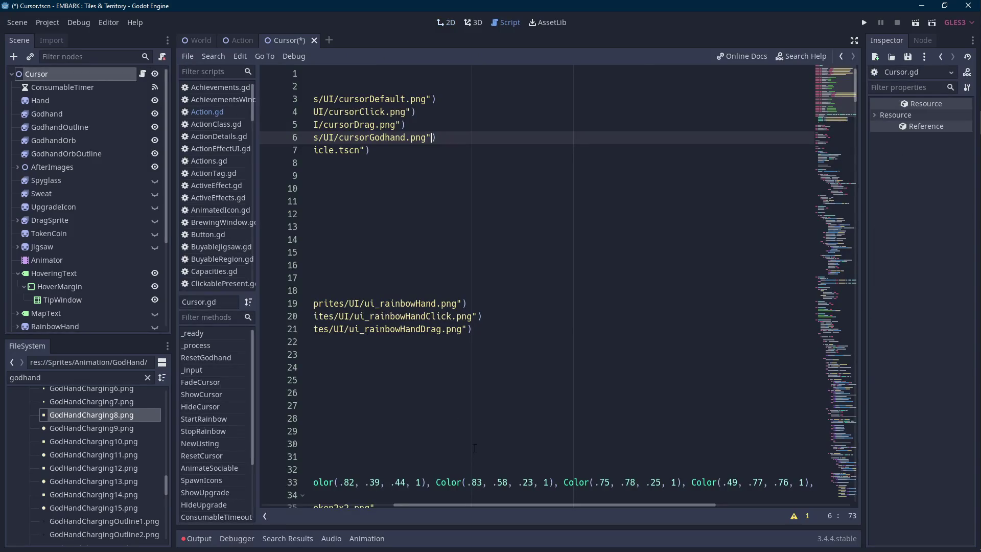
- Add 'onready var godhandLightning' below the #godhand comment and start renaming the Godhand node
{"action": "left_click_drag", "start_coordinate": [446, 505], "coordinate": [314, 504]}
{"action": "scroll", "coordinate": [468, 352], "scroll_direction": "down", "scroll_amount": 5}
{"action": "scroll", "coordinate": [467, 351], "scroll_direction": "down", "scroll_amount": 8}
{"action": "left_click", "coordinate": [476, 202]}
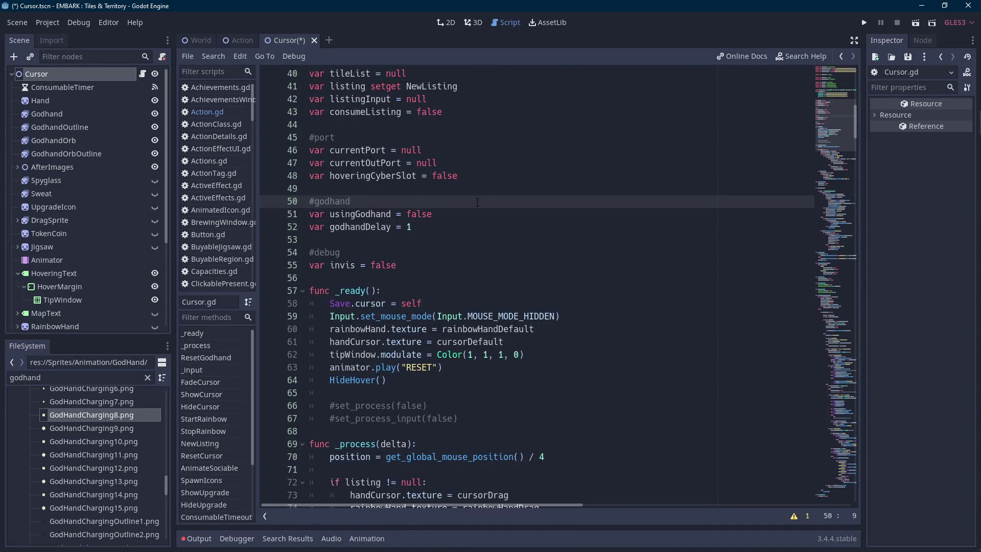
{"action": "key", "text": "Return"}
{"action": "type", "text": "onready var"}
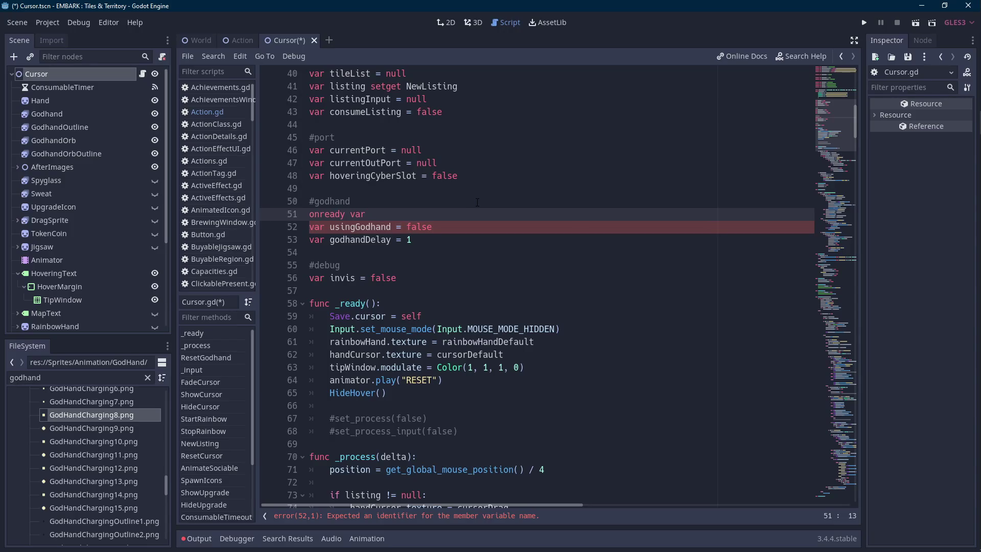
{"action": "type", "text": "god"}
{"action": "type", "text": "hand"}
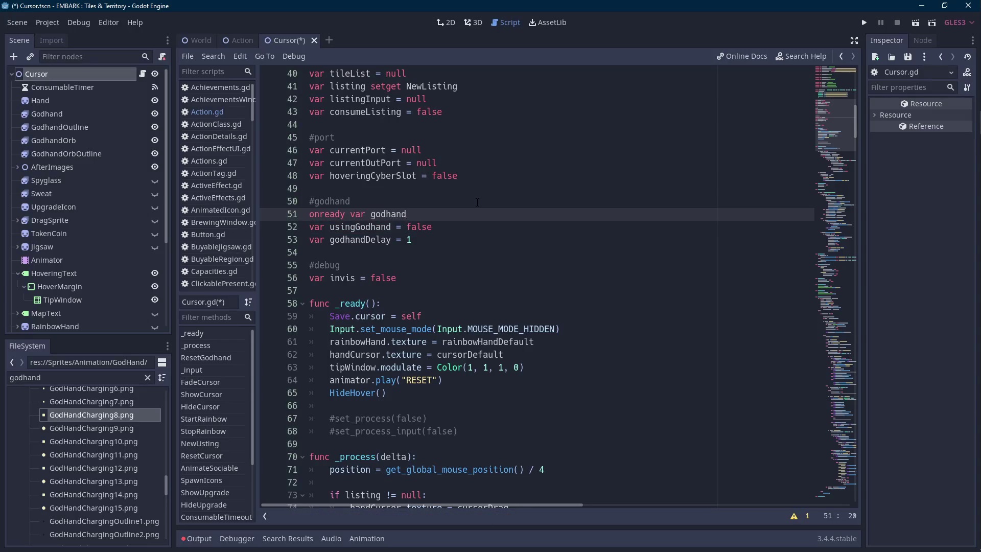
{"action": "key", "text": "ctrl+Left"}
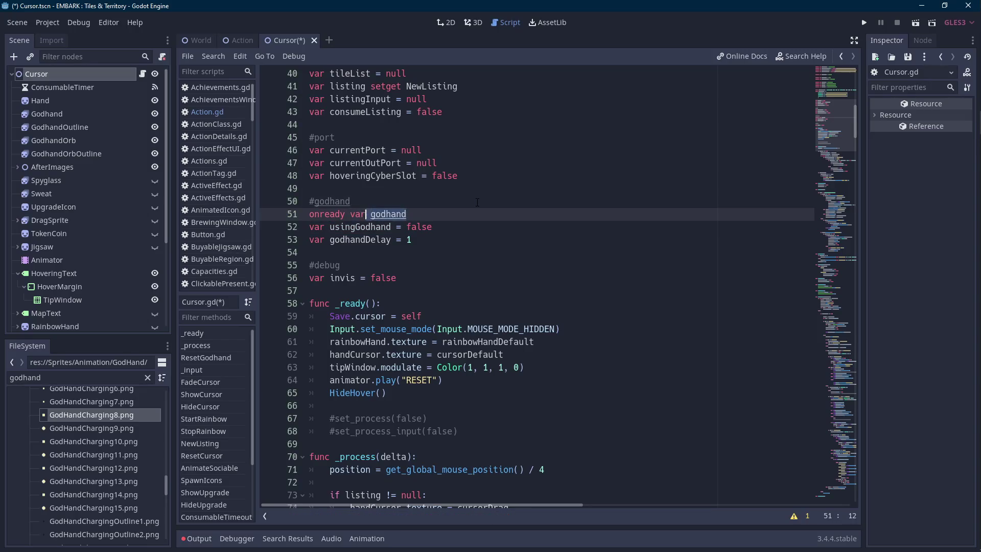
{"action": "key", "text": "ctrl+Right"}
{"action": "type", "text": "Lightning"}
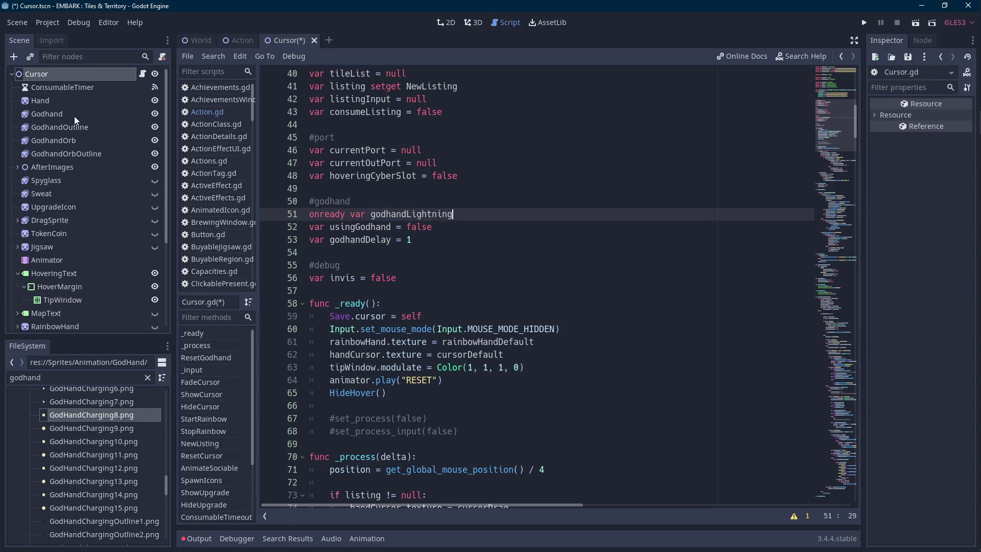
{"action": "double_click", "coordinate": [75, 114]}
{"action": "left_click", "coordinate": [102, 114]}
- Finish naming the node GodhandLightning, rename GodhandOutline to GodhandLightningOutline, and reopen Cursor.gd
{"action": "type", "text": "Lightni"}
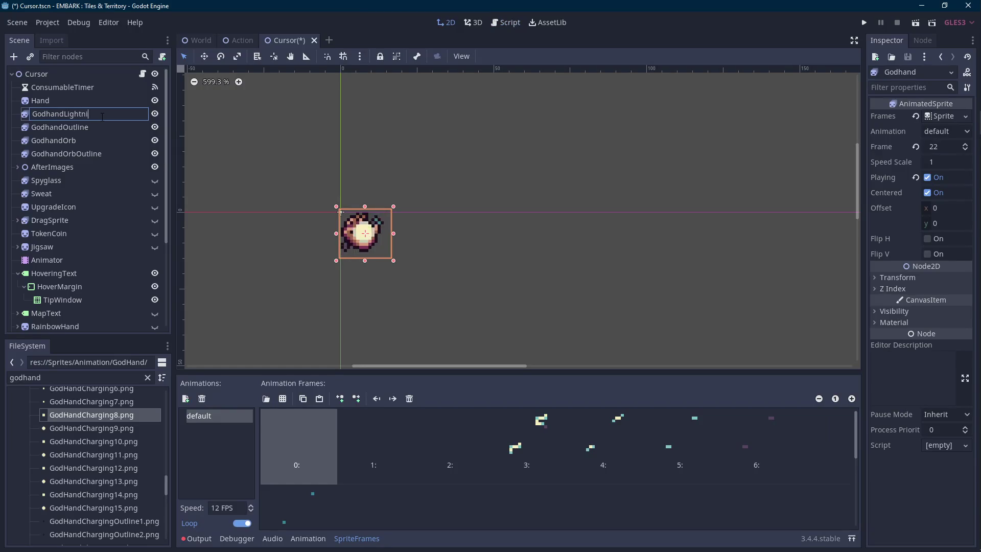
{"action": "type", "text": "ng"}
{"action": "key", "text": "Return"}
{"action": "double_click", "coordinate": [109, 128]}
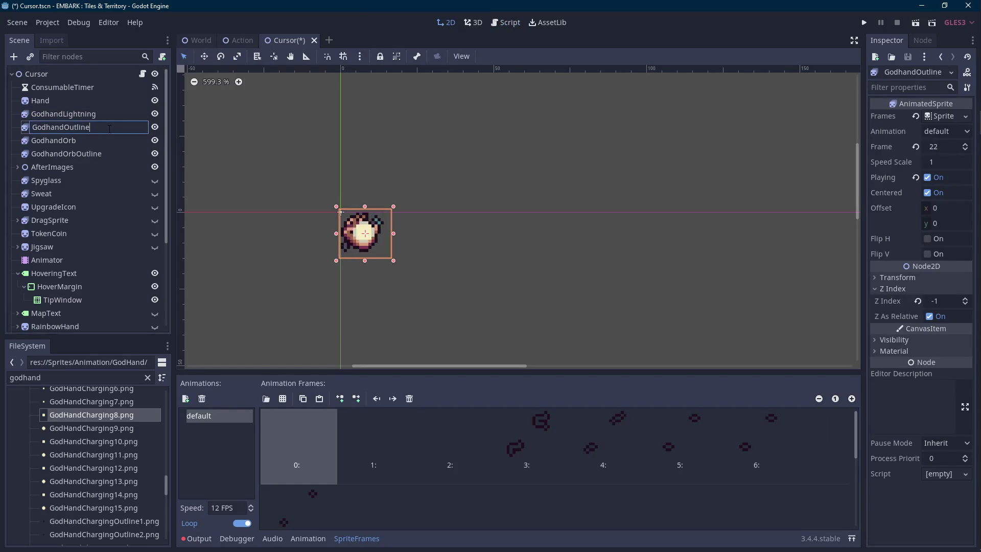
{"action": "key", "text": "BackSpace"}
{"action": "key", "text": "BackSpace"}
{"action": "key", "text": "BackSpace"}
{"action": "type", "text": "LightningOut"}
{"action": "type", "text": "line"}
{"action": "key", "text": "Return"}
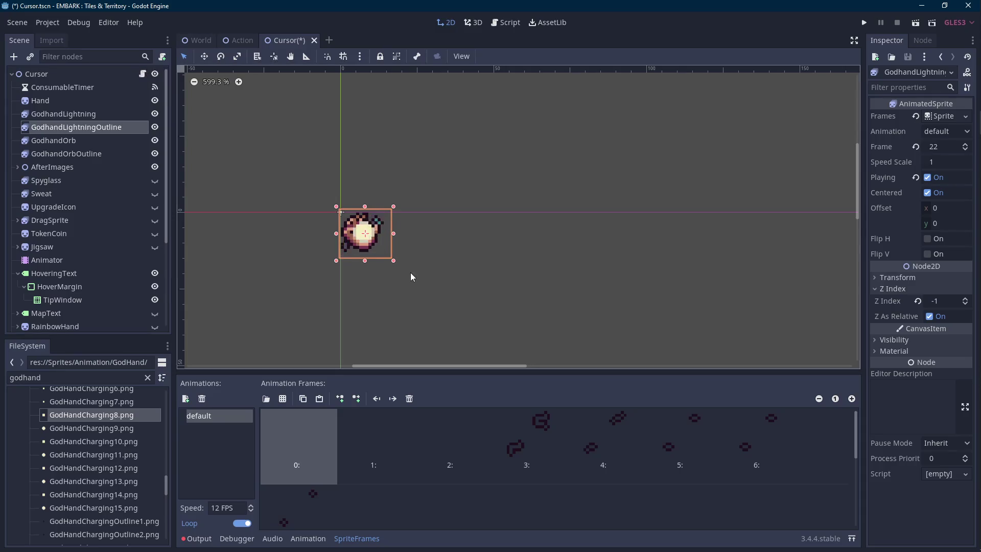
{"action": "left_click", "coordinate": [144, 75]}
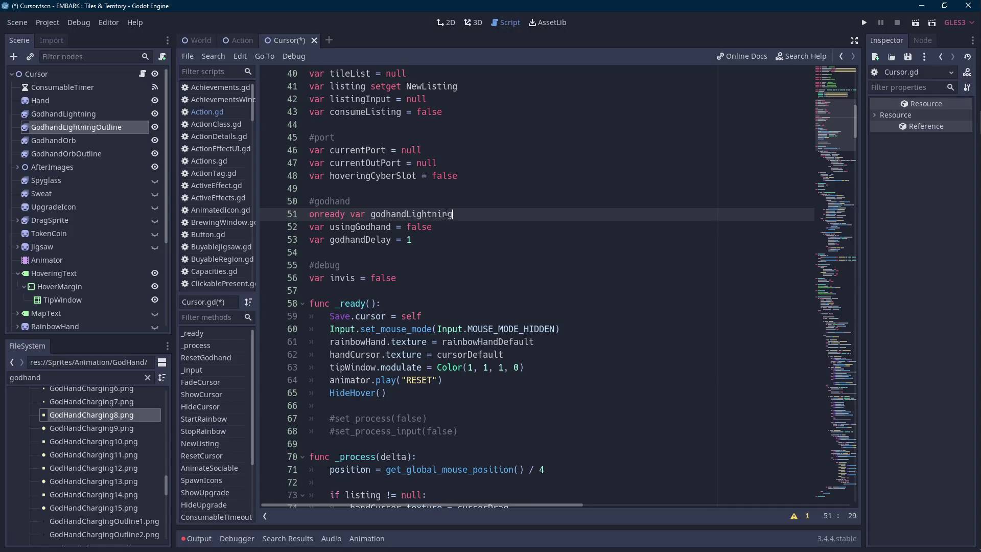
- Add onready vars on lines 51–52 pointing to $GodhandLightning and $GodhandLightningOutline
{"action": "double_click", "coordinate": [465, 212]}
{"action": "left_click", "coordinate": [495, 217]}
{"action": "type", "text": "= onread"}
{"action": "key", "text": "BackSpace"}
{"action": "key", "text": "BackSpace"}
{"action": "key", "text": "BackSpace"}
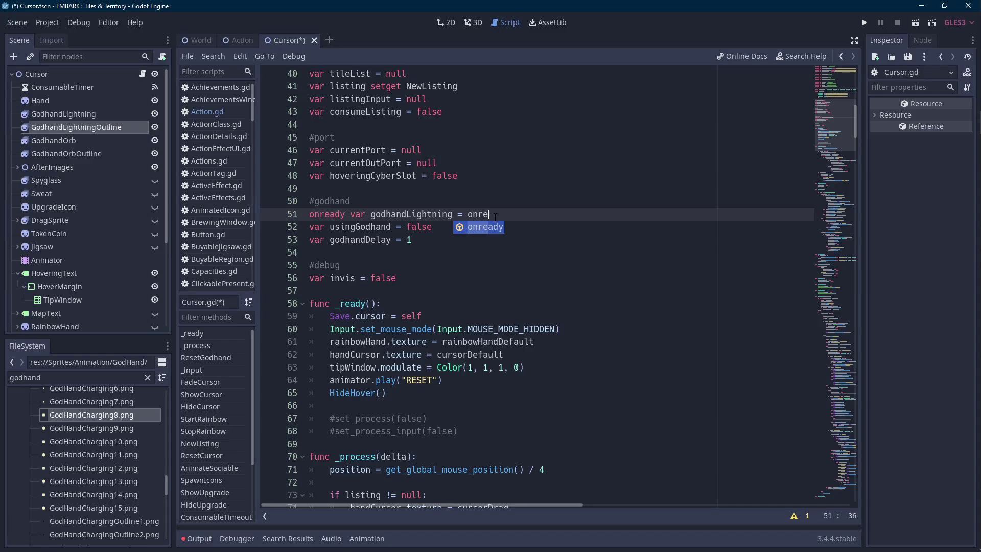
{"action": "type", "text": "$"}
{"action": "scroll", "coordinate": [506, 225], "scroll_direction": "up", "scroll_amount": 7}
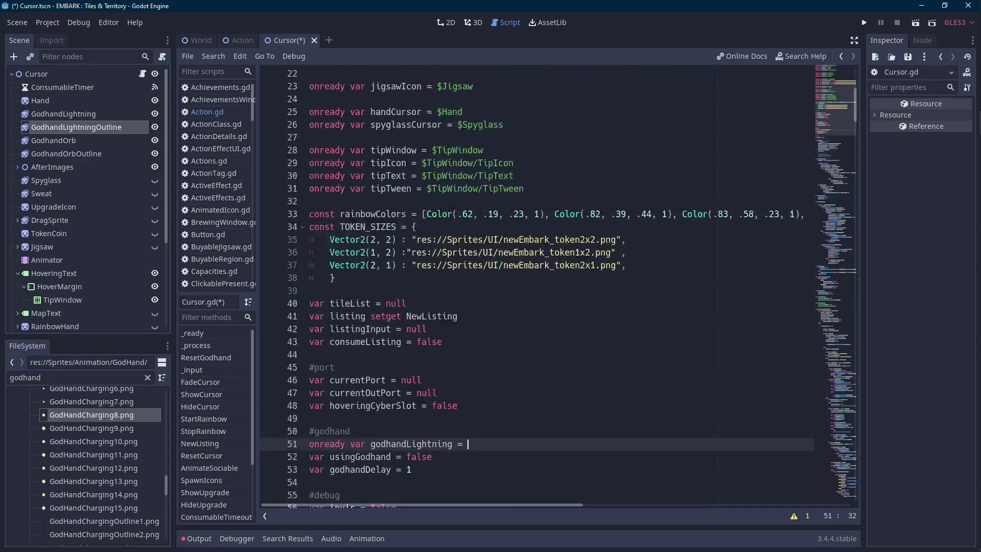
{"action": "scroll", "coordinate": [519, 238], "scroll_direction": "down", "scroll_amount": 11}
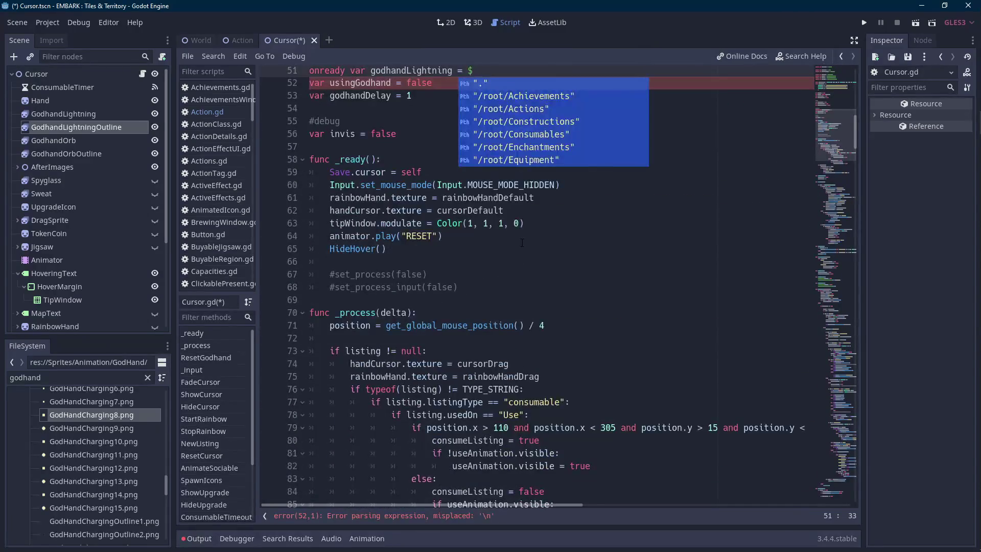
{"action": "scroll", "coordinate": [516, 214], "scroll_direction": "up", "scroll_amount": 3}
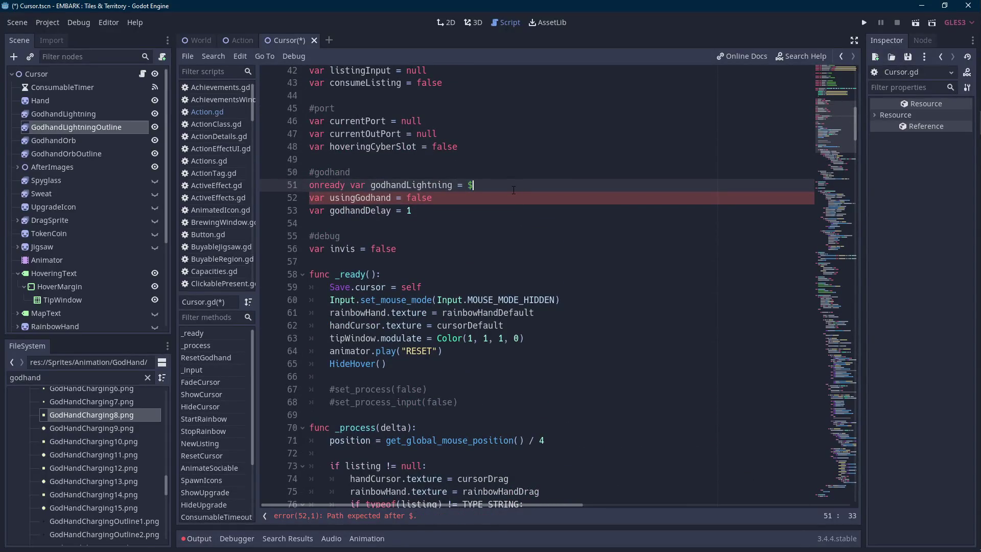
{"action": "type", "text": "GodhandLightning"}
{"action": "key", "text": "Return"}
{"action": "key", "text": "Return"}
{"action": "type", "text": "onready var og"}
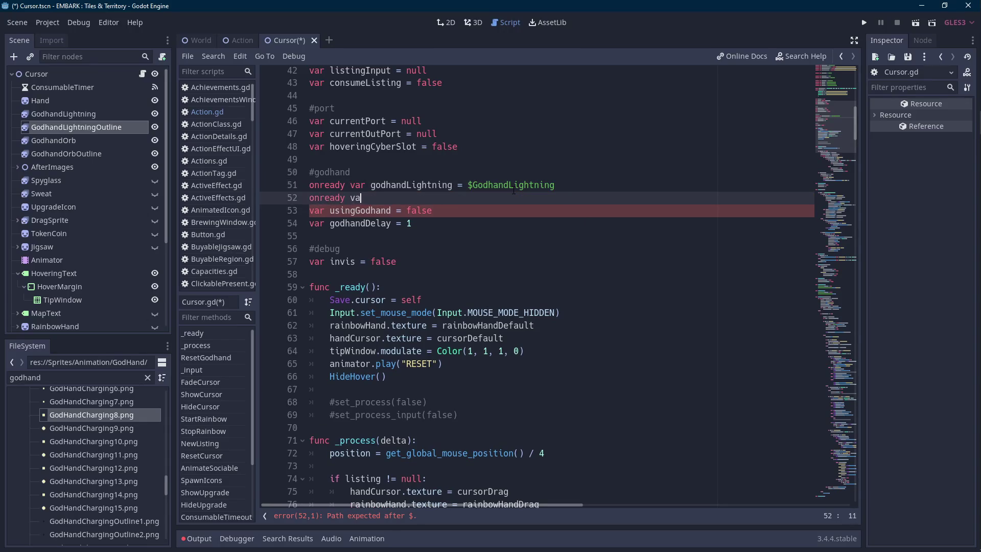
{"action": "key", "text": "BackSpace"}
{"action": "key", "text": "BackSpace"}
{"action": "type", "text": "godhandLightning"}
{"action": "type", "text": "Outline ="}
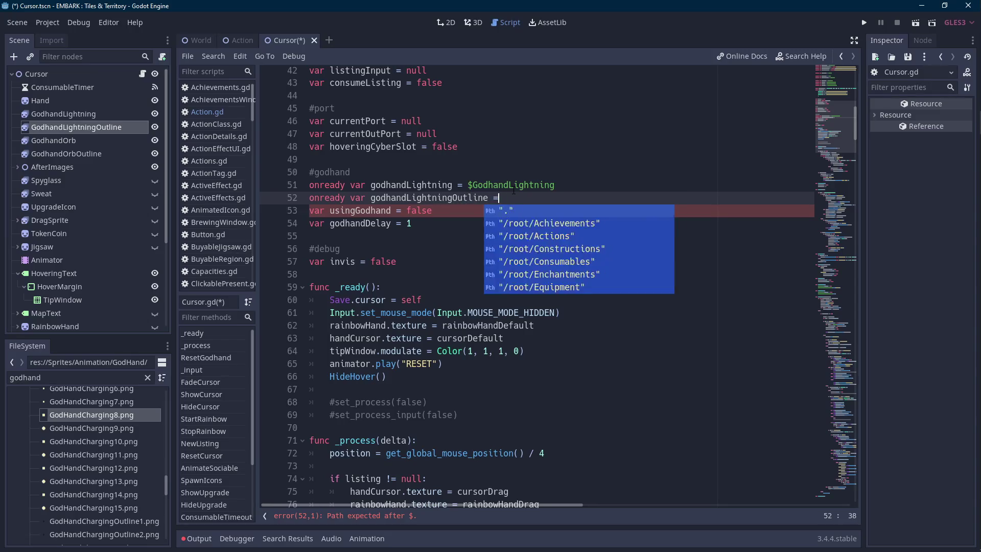
{"action": "type", "text": " $godhandlight"}
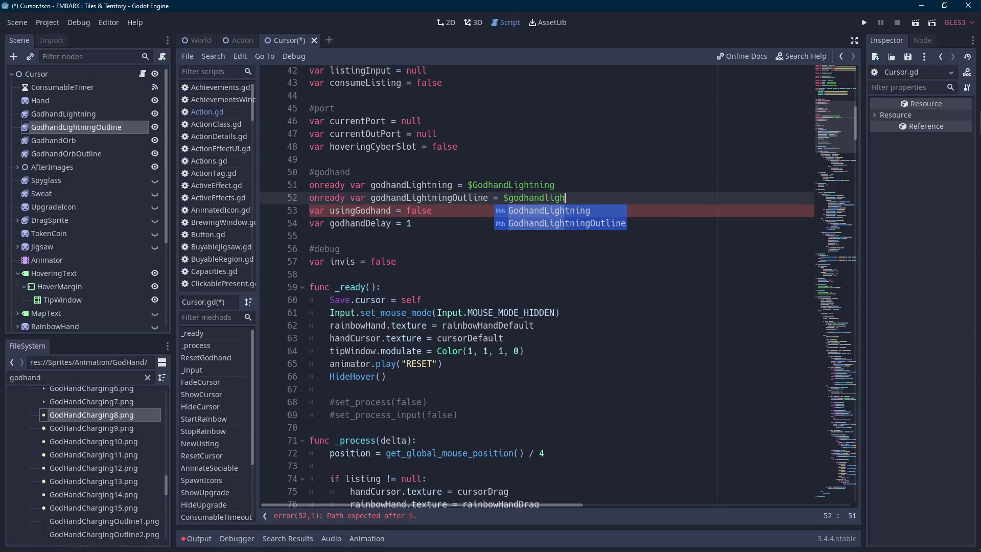
{"action": "key", "text": "Down"}
- Add onready vars godhandOrb and godhandOrbOutline assigned $GodhandOrb and $GodhandOrbOutline on lines 53–54
{"action": "key", "text": "Return"}
{"action": "key", "text": "Return"}
{"action": "type", "text": "onready var godh"}
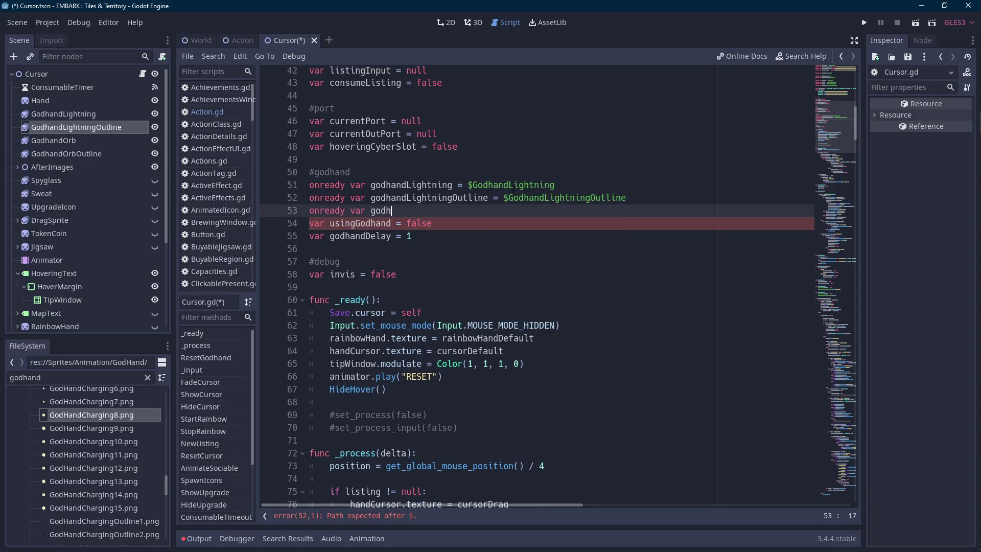
{"action": "type", "text": "and"}
{"action": "type", "text": "Orb = $godha"}
{"action": "type", "text": "ndout"}
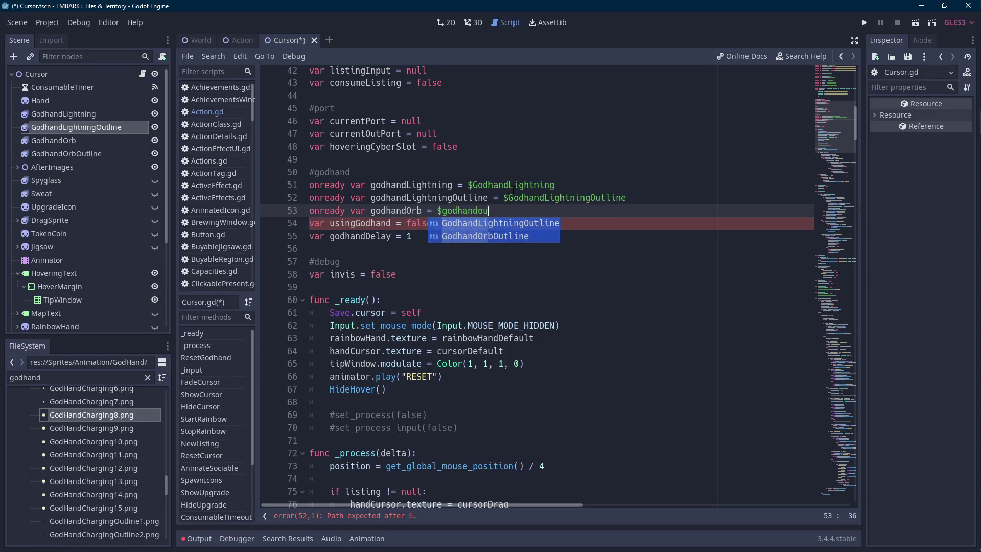
{"action": "key", "text": "BackSpace"}
{"action": "key", "text": "BackSpace"}
{"action": "type", "text": "r"}
{"action": "key", "text": "Return"}
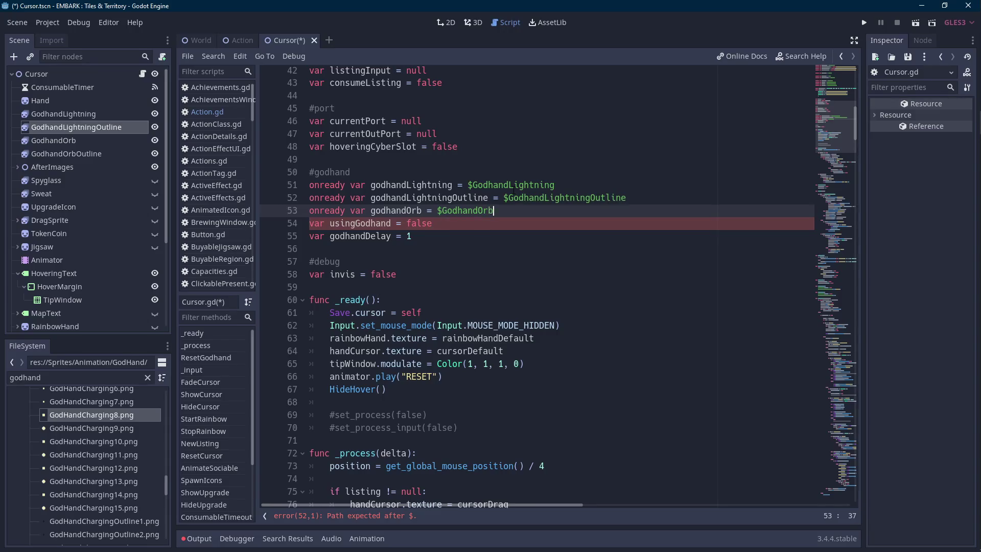
{"action": "key", "text": "Return"}
{"action": "type", "text": "onready var g"}
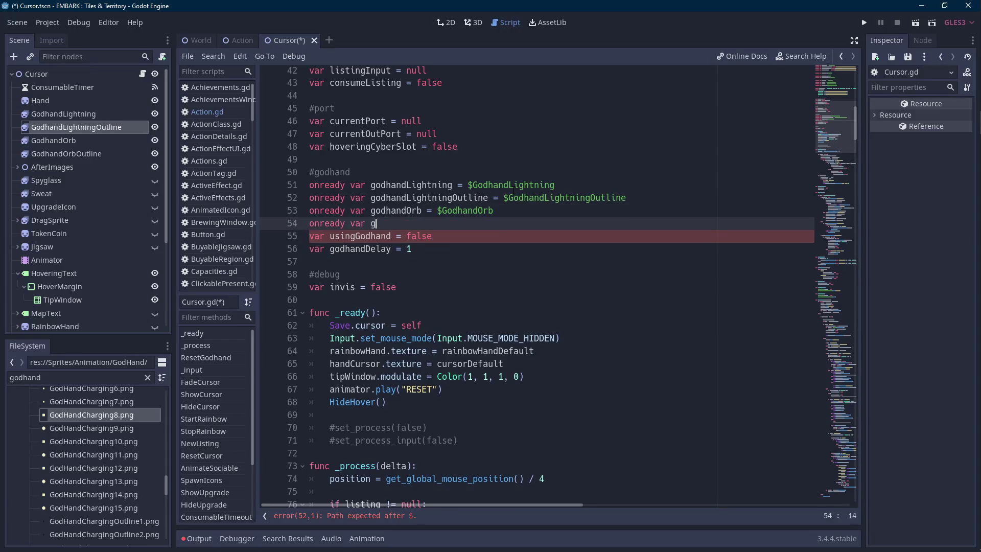
{"action": "type", "text": "odhandOrbOutline = $gho"}
{"action": "key", "text": "BackSpace"}
{"action": "key", "text": "BackSpace"}
{"action": "type", "text": "odhandorbo"}
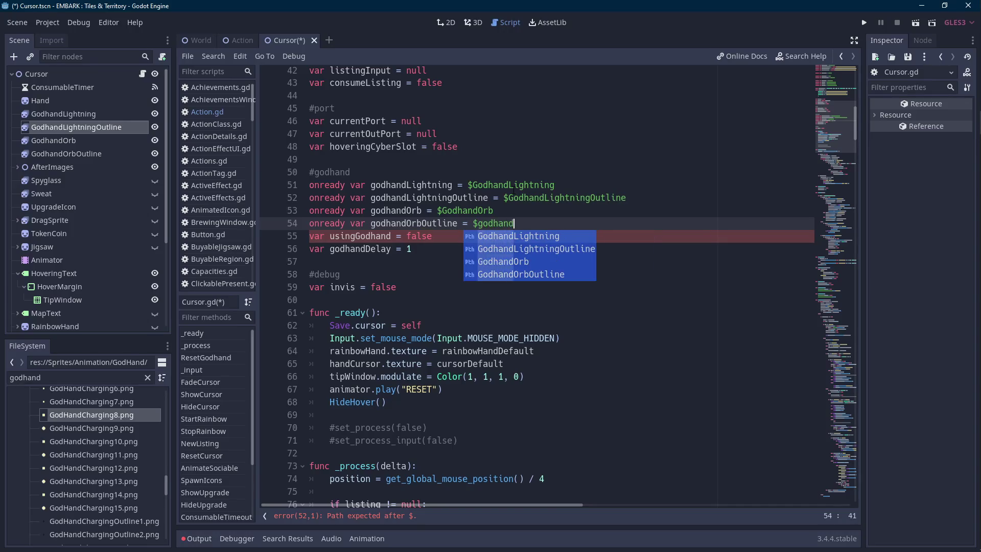
{"action": "key", "text": "Return"}
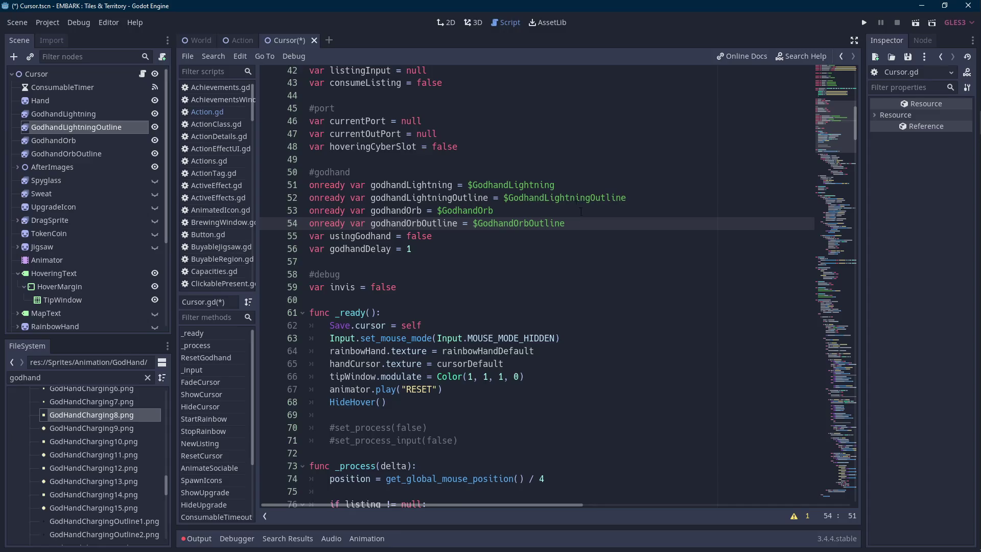
- Place the cursor at the 'if usingGodhand:' line in _process and save with Ctrl+S
{"action": "scroll", "coordinate": [578, 207], "scroll_direction": "down", "scroll_amount": 10}
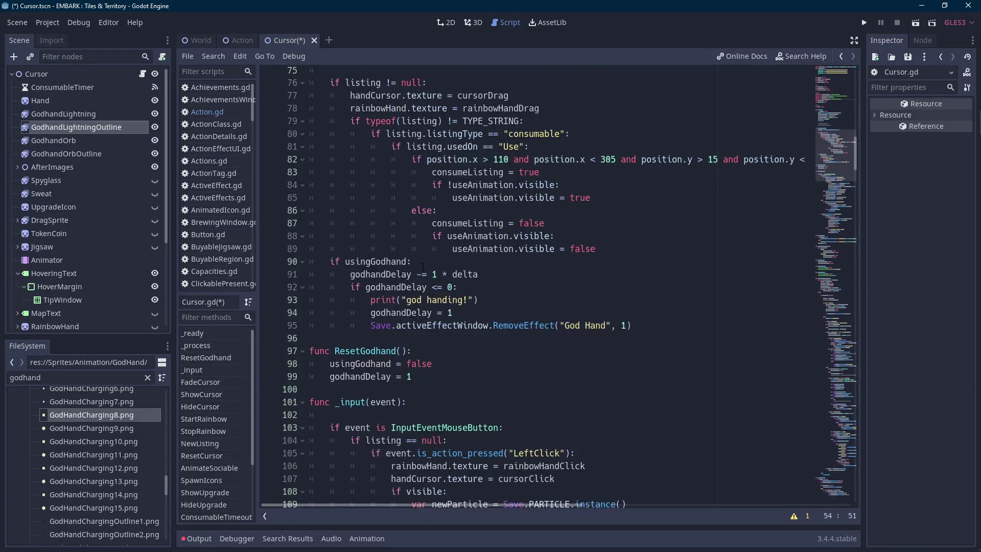
{"action": "left_click", "coordinate": [465, 263]}
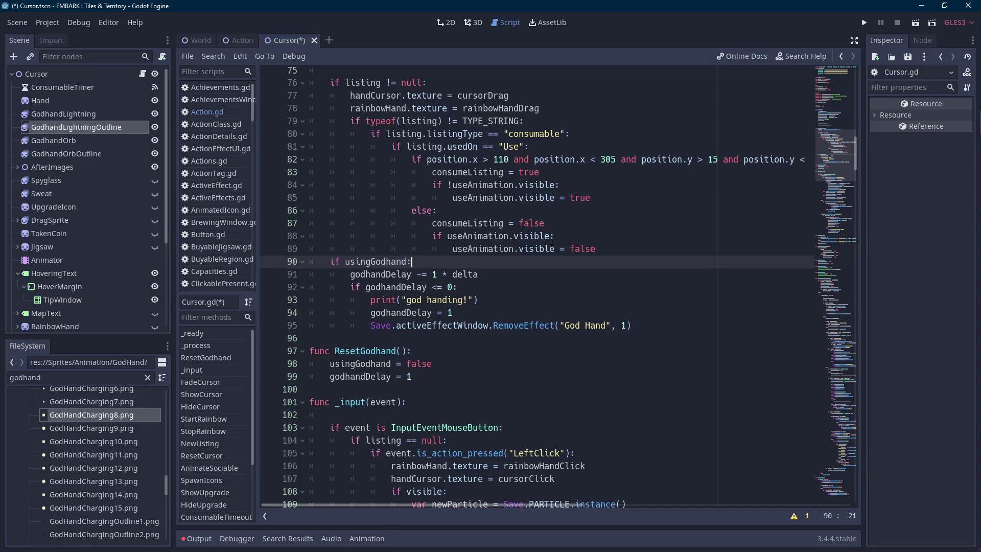
{"action": "key", "text": "ctrl+s"}
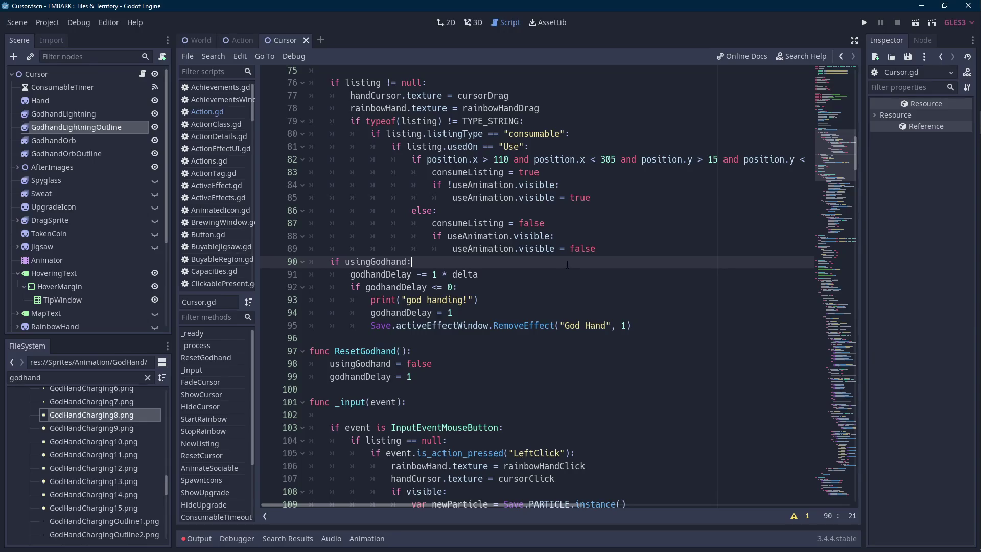
{"action": "scroll", "coordinate": [568, 264], "scroll_direction": "up", "scroll_amount": 3}
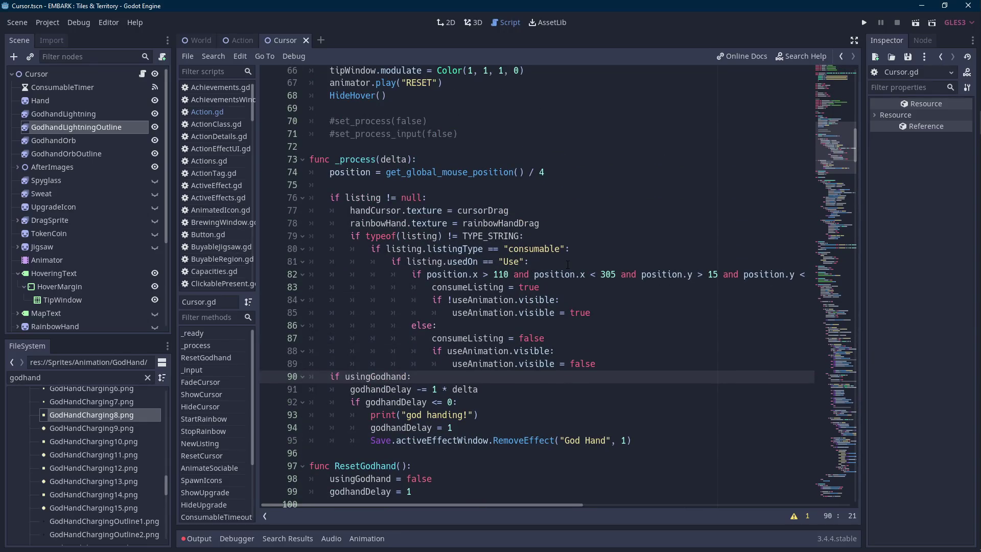
{"action": "scroll", "coordinate": [568, 264], "scroll_direction": "down", "scroll_amount": 5}
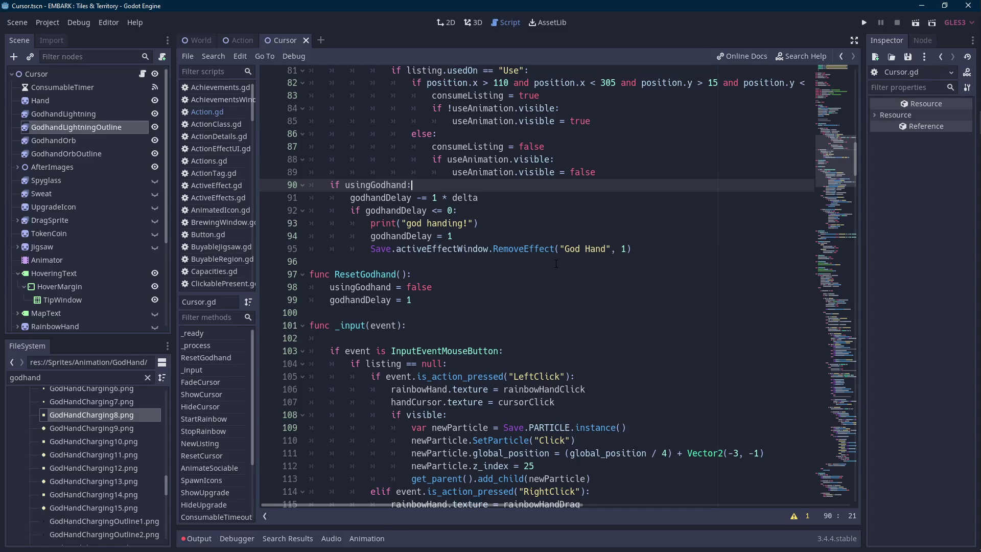
- Highlight the usingGodhand references and start a new line inside ResetGodhand
{"action": "double_click", "coordinate": [376, 184]}
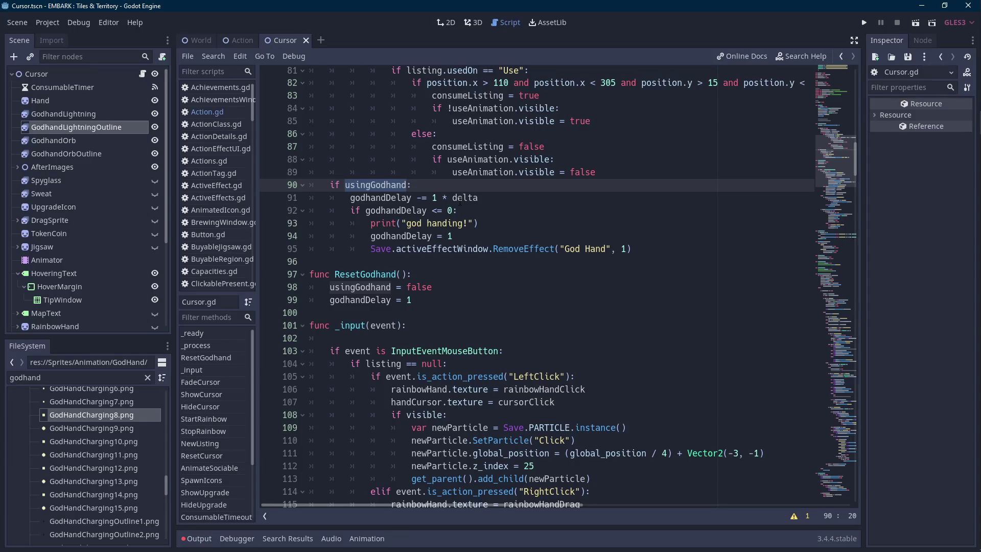
{"action": "double_click", "coordinate": [389, 185]}
{"action": "left_click", "coordinate": [429, 296]}
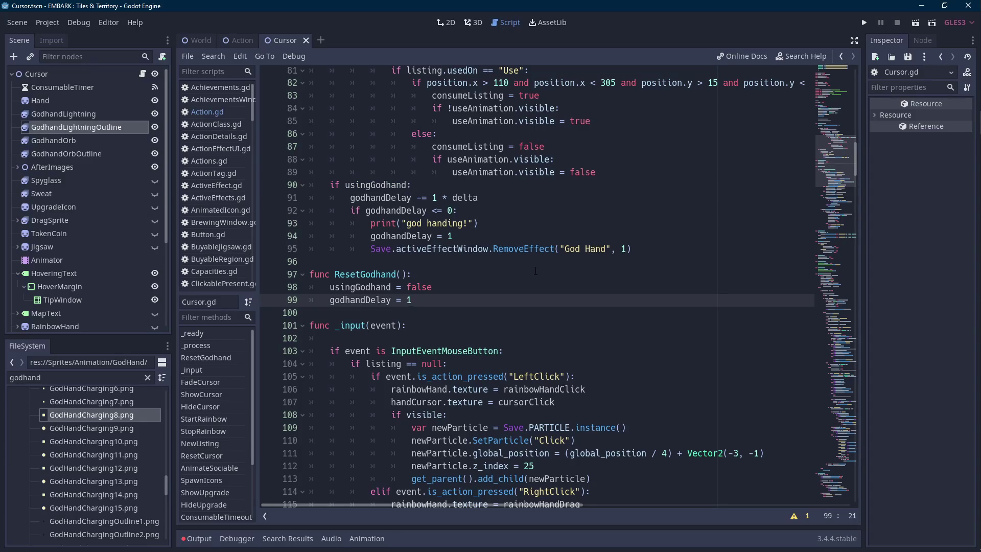
{"action": "left_click", "coordinate": [535, 271]}
{"action": "key", "text": "Return"}
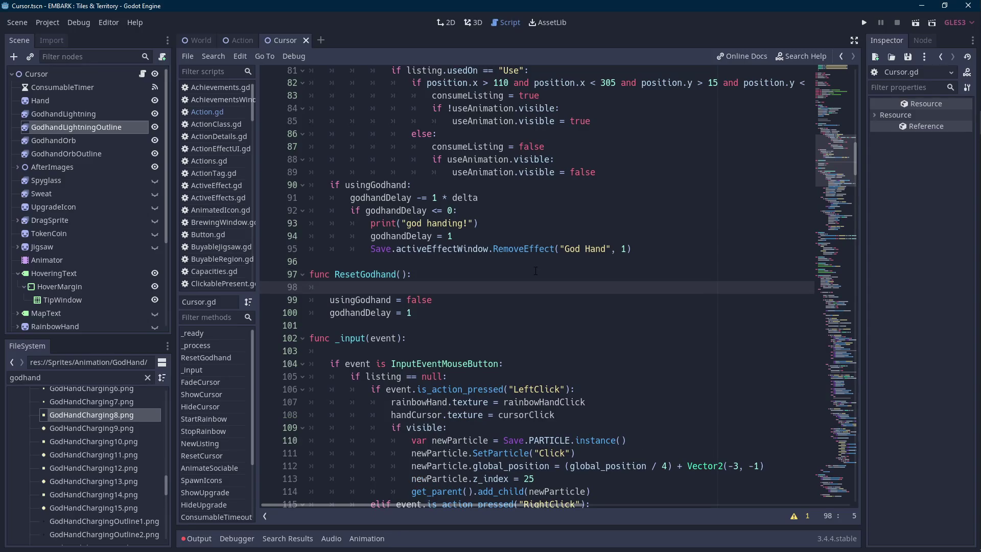
{"action": "type", "text": "godhand"}
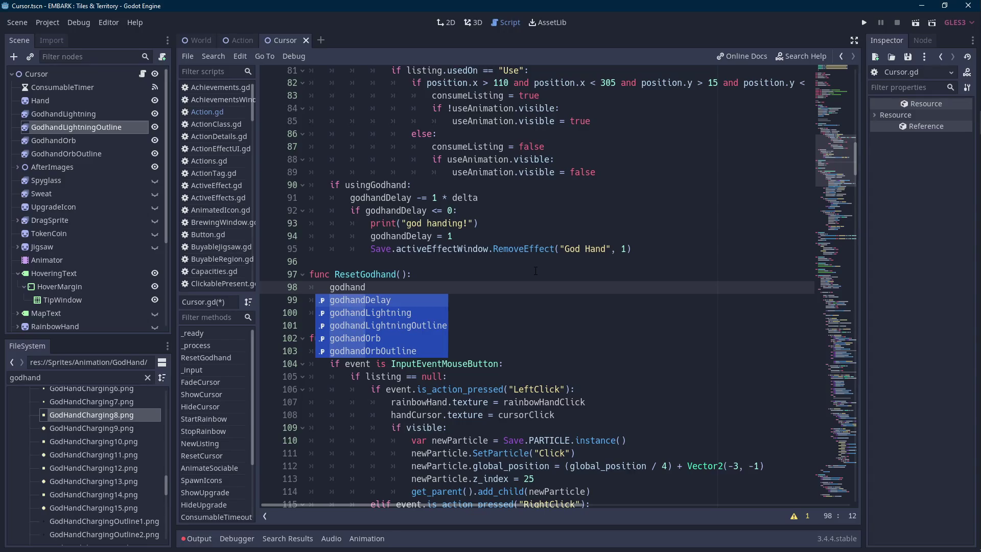
{"action": "key", "text": "Down"}
{"action": "key", "text": "Down"}
{"action": "key", "text": "Down"}
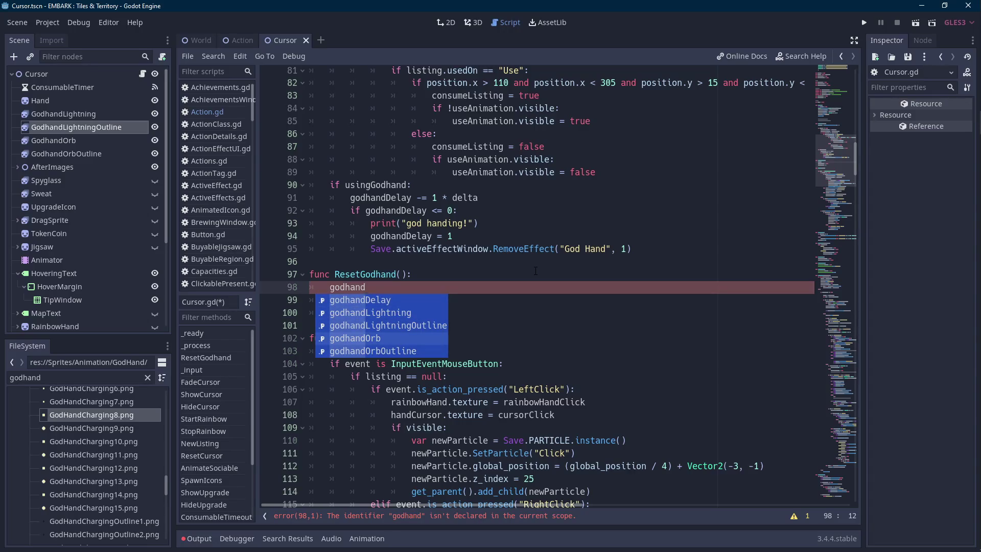
{"action": "left_click", "coordinate": [536, 271]}
- Add godhandLightning.visible = false to ResetGodhand
{"action": "left_click_drag", "start_coordinate": [366, 287], "coordinate": [330, 287]}
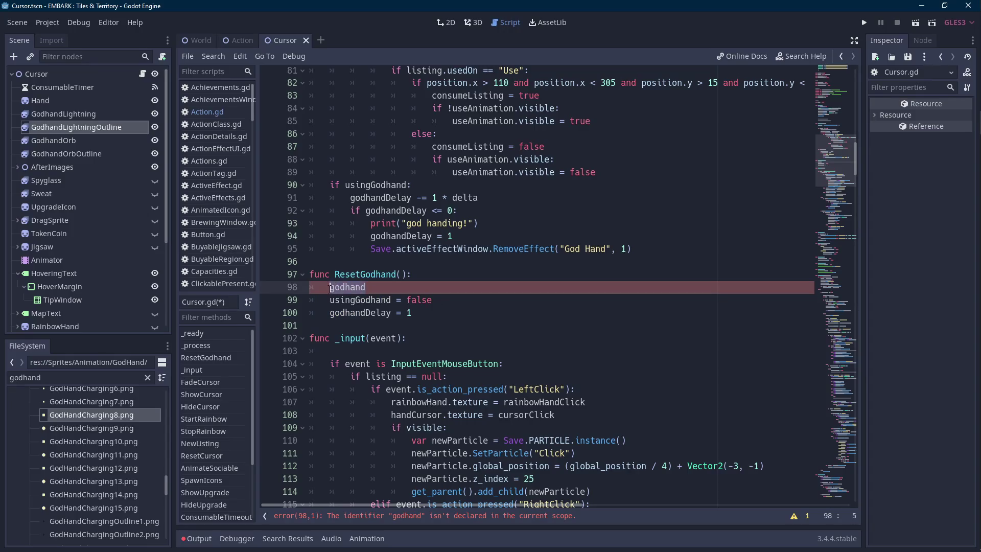
{"action": "left_click", "coordinate": [391, 287]}
{"action": "double_click", "coordinate": [392, 287]}
{"action": "type", "text": "godhand"}
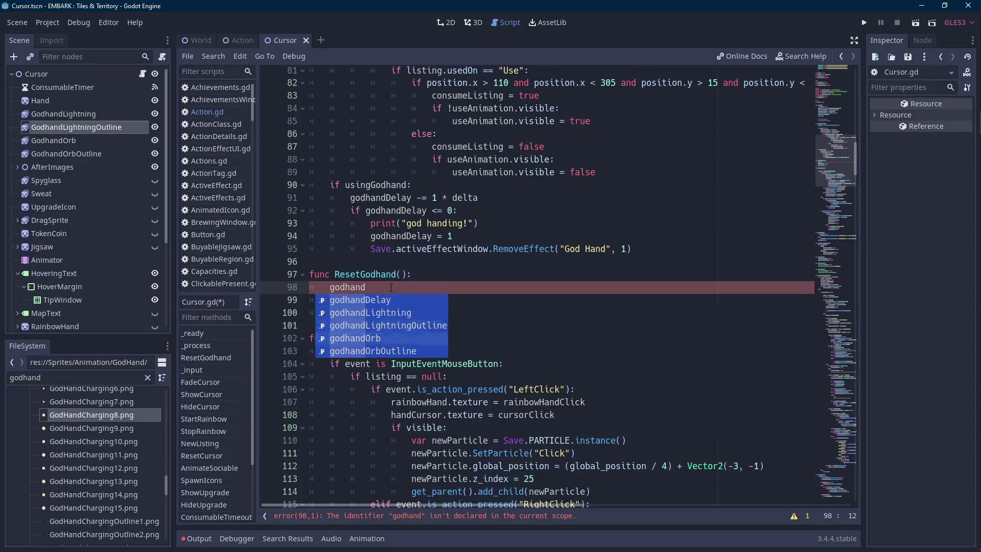
{"action": "key", "text": "Up"}
{"action": "key", "text": "Up"}
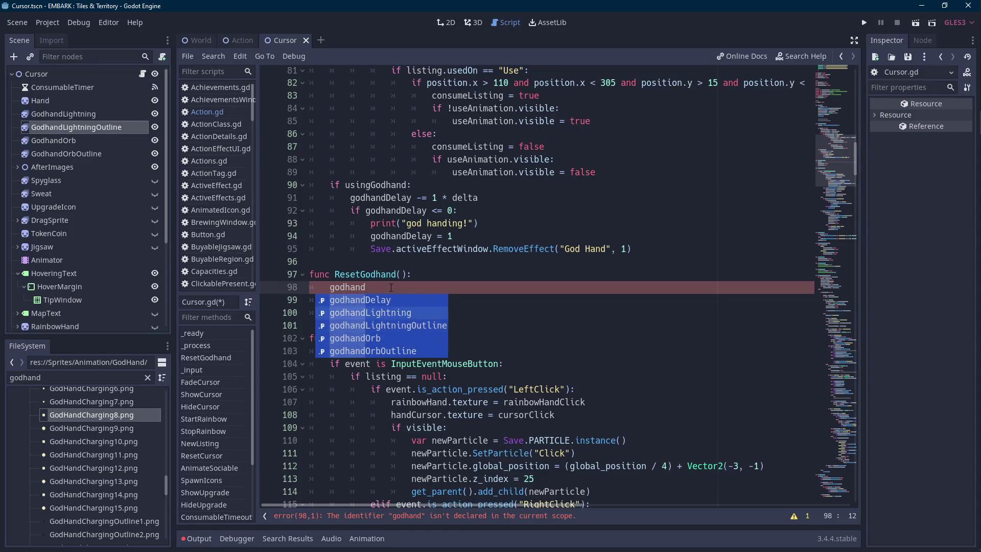
{"action": "key", "text": "Return"}
{"action": "type", "text": ".visible = false"}
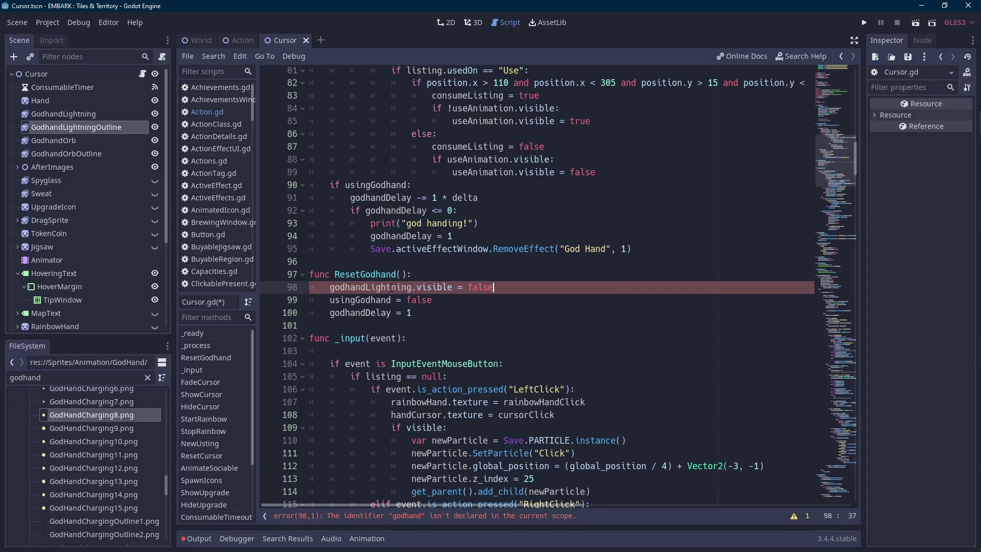
{"action": "key", "text": "Return"}
- Add godhandLightningOutline.visible = false on the next line
{"action": "type", "text": "godhandlightn"}
{"action": "key", "text": "Return"}
{"action": "type", "text": ".vis"}
{"action": "key", "text": "Return"}
{"action": "type", "text": "= false"}
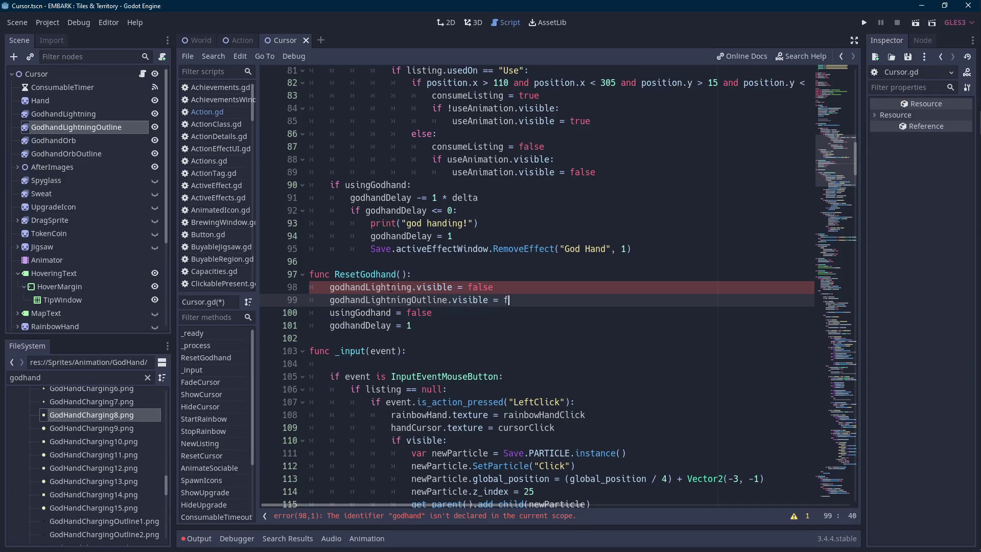
{"action": "key", "text": "Return"}
{"action": "key", "text": "Up"}
{"action": "key", "text": "End"}
{"action": "key", "text": "Return"}
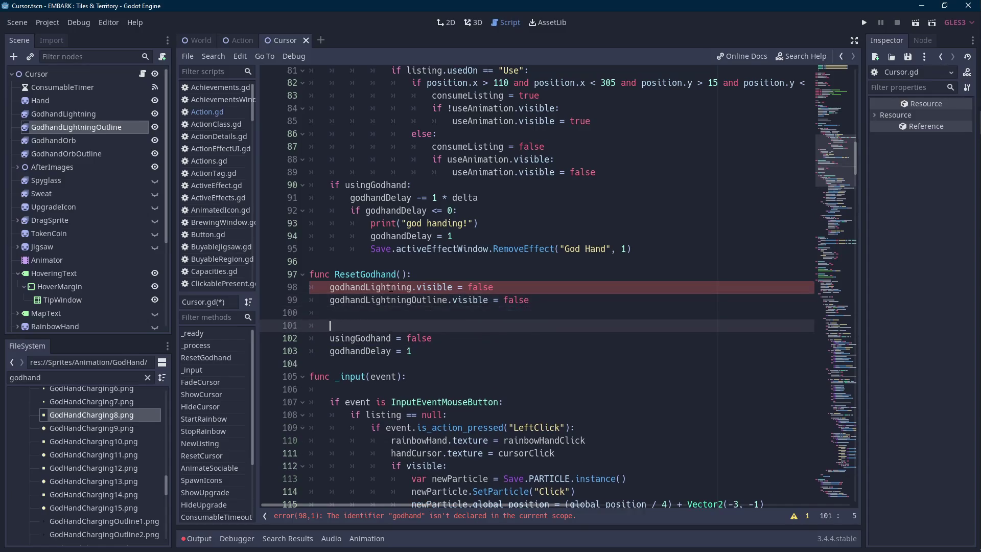
- Add godhandOrb.visible = false below the outline line
{"action": "type", "text": "godhandli"}
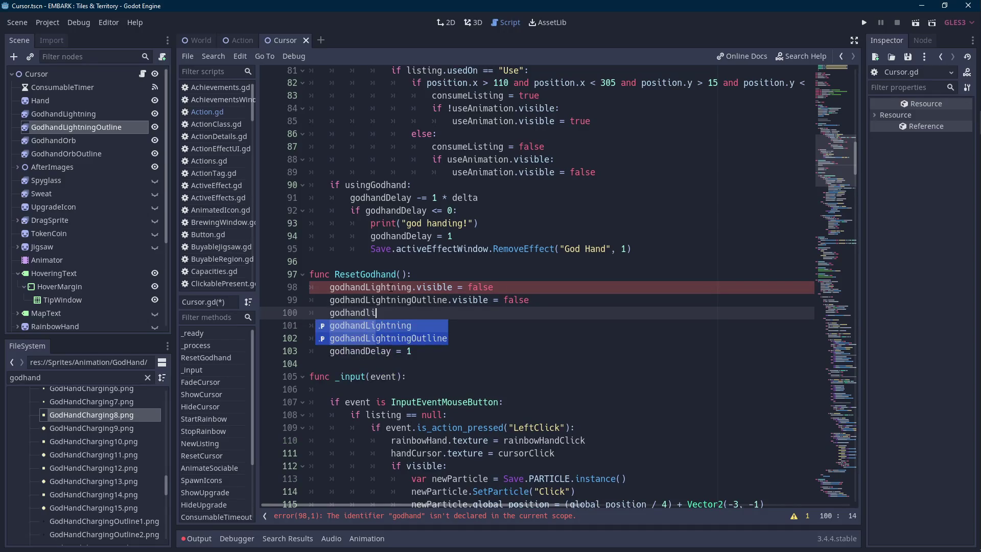
{"action": "key", "text": "BackSpace"}
{"action": "type", "text": "orb"}
{"action": "key", "text": "Return"}
{"action": "type", "text": ".vis"}
{"action": "key", "text": "Return"}
{"action": "type", "text": "= false"}
{"action": "key", "text": "Return"}
- Add godhandOrbOutline.visible = false and save the Cursor script
{"action": "type", "text": "godhandorb"}
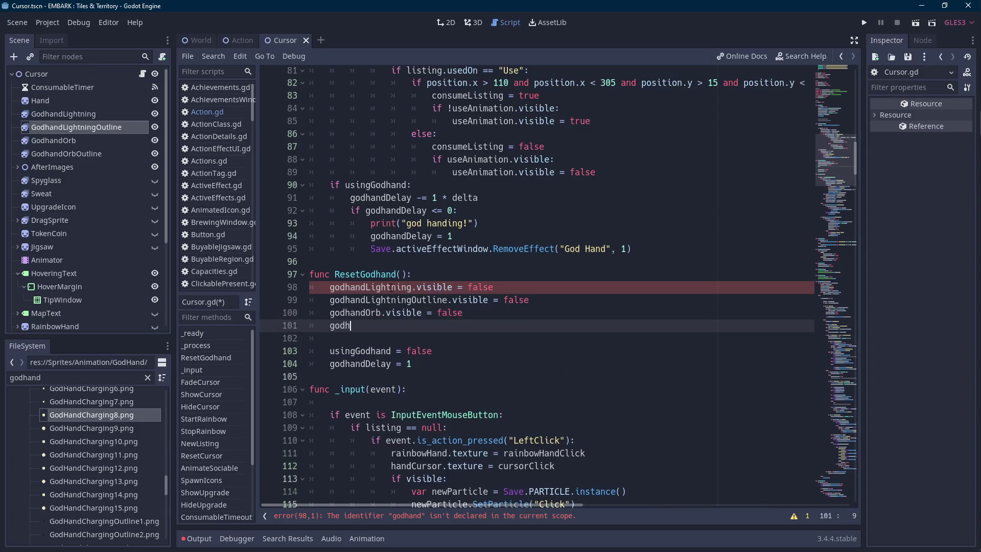
{"action": "key", "text": "Down"}
{"action": "key", "text": "Return"}
{"action": "type", "text": ".visible =f alse"}
{"action": "key", "text": "BackSpace"}
{"action": "key", "text": "BackSpace"}
{"action": "key", "text": "BackSpace"}
{"action": "type", "text": "false"}
{"action": "key", "text": "ctrl+s"}
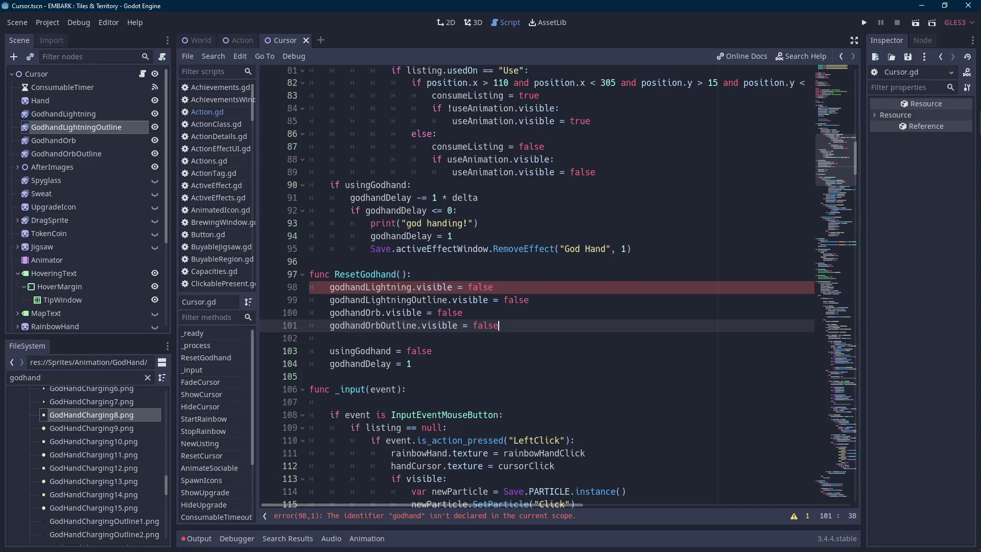
{"action": "mouse_move", "coordinate": [967, 146]}
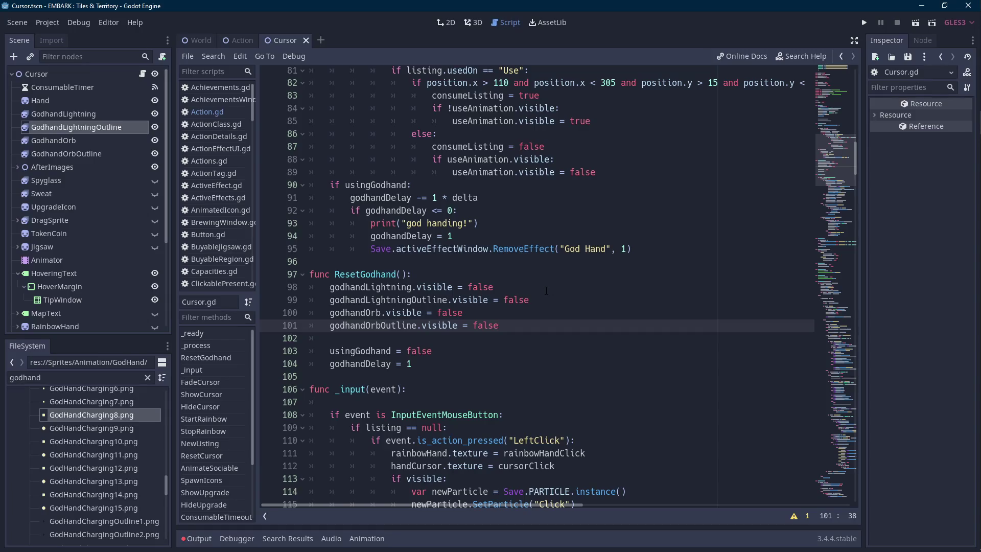
{"action": "left_click_drag", "start_coordinate": [529, 302], "coordinate": [329, 288]}
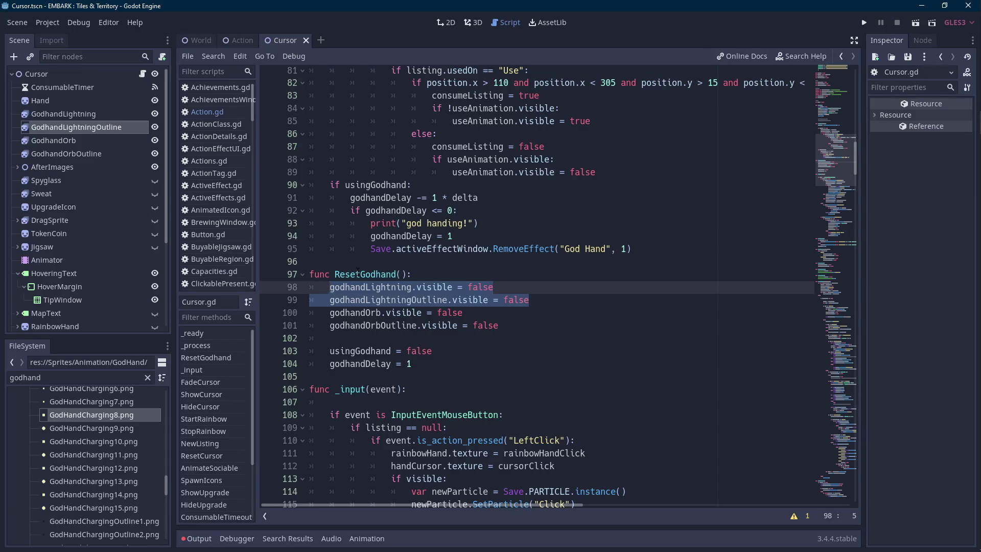
{"action": "double_click", "coordinate": [377, 185]}
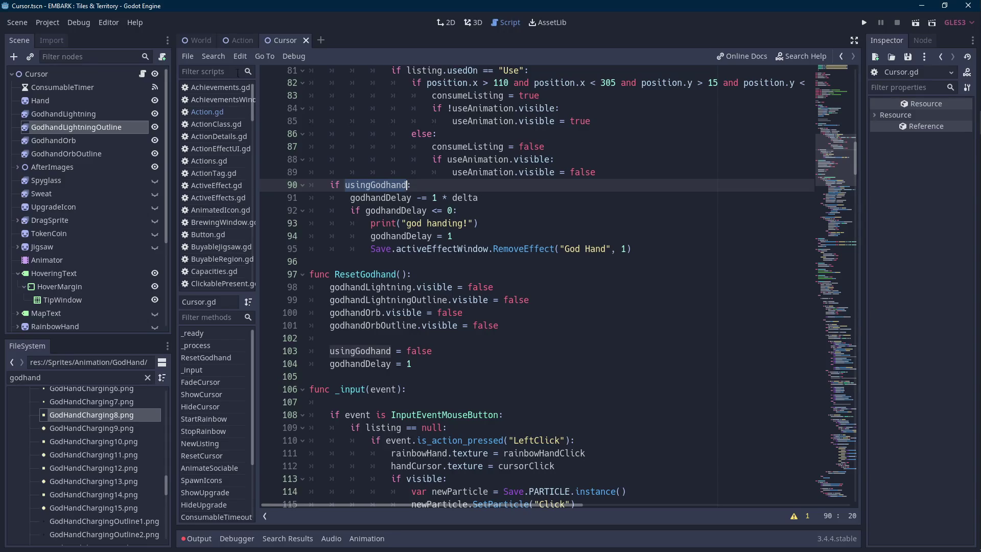
{"action": "mouse_move", "coordinate": [238, 46]}
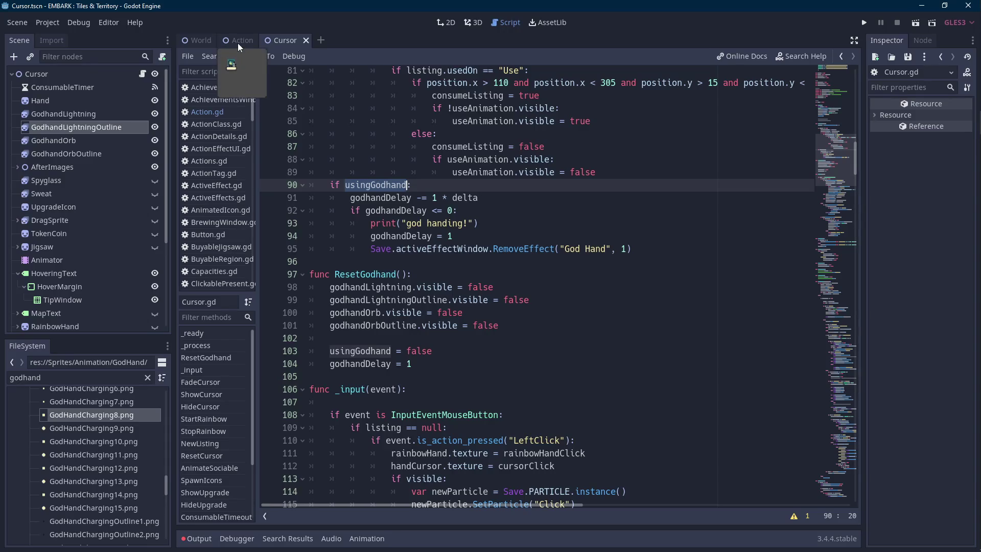
{"action": "left_click", "coordinate": [237, 43]}
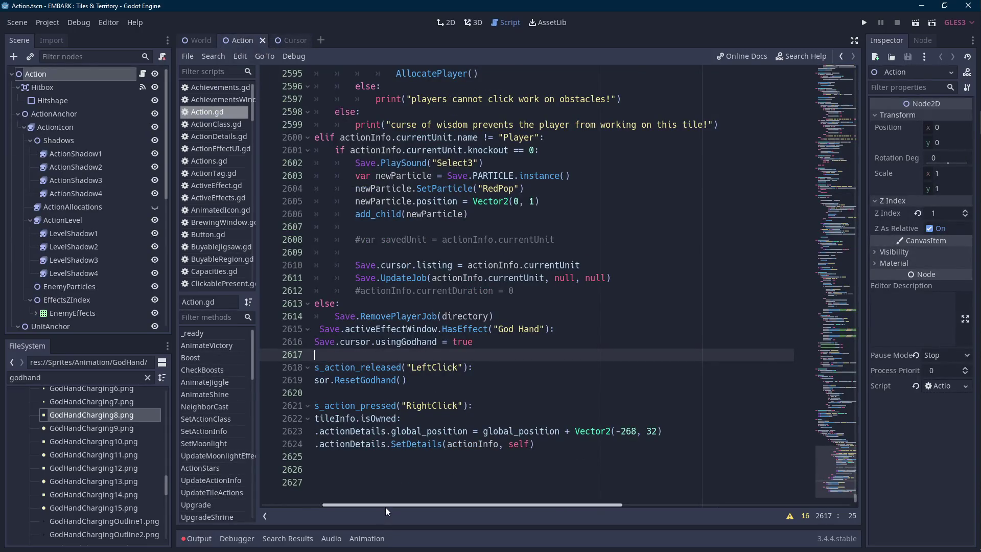
- Replace the usingGodhand assignment on line 2616 with Save.cursor.ChargeGodhand(), then return to Cursor.gd
{"action": "left_click_drag", "start_coordinate": [385, 507], "coordinate": [316, 505]}
{"action": "double_click", "coordinate": [514, 342]}
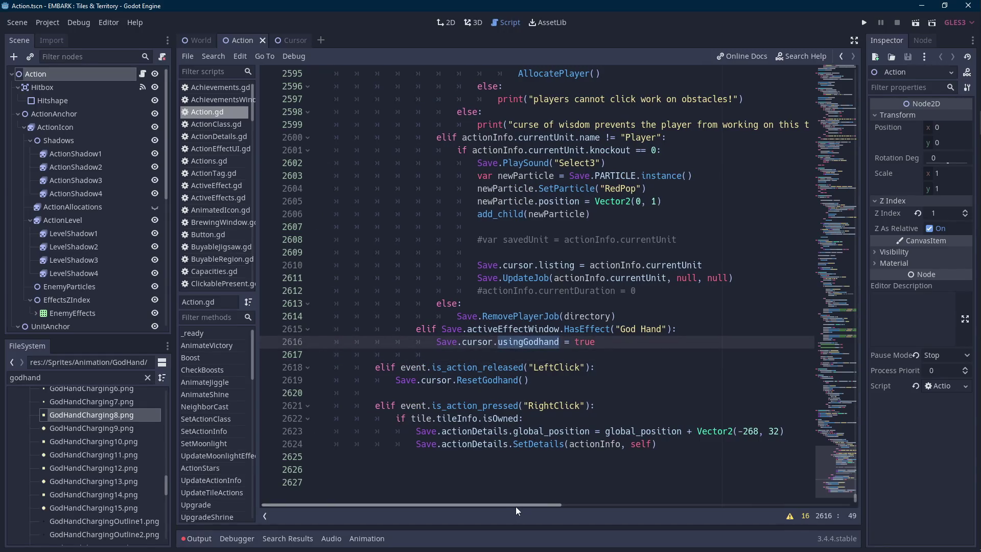
{"action": "left_click_drag", "start_coordinate": [516, 507], "coordinate": [524, 507]}
{"action": "left_click", "coordinate": [612, 342]}
{"action": "left_click_drag", "start_coordinate": [581, 341], "coordinate": [418, 342]}
{"action": "type", "text": "Save.cusor"}
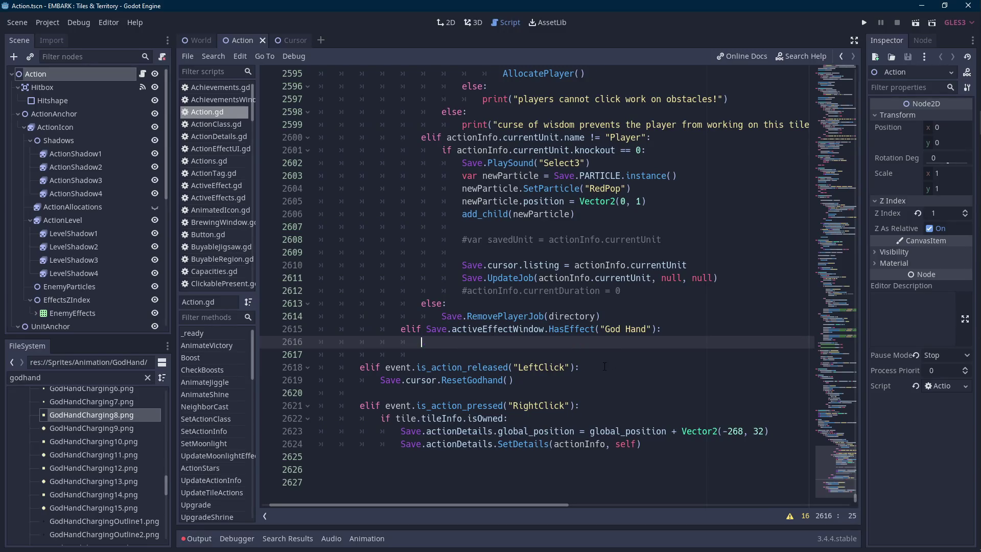
{"action": "key", "text": "BackSpace"}
{"action": "key", "text": "BackSpace"}
{"action": "key", "text": "BackSpace"}
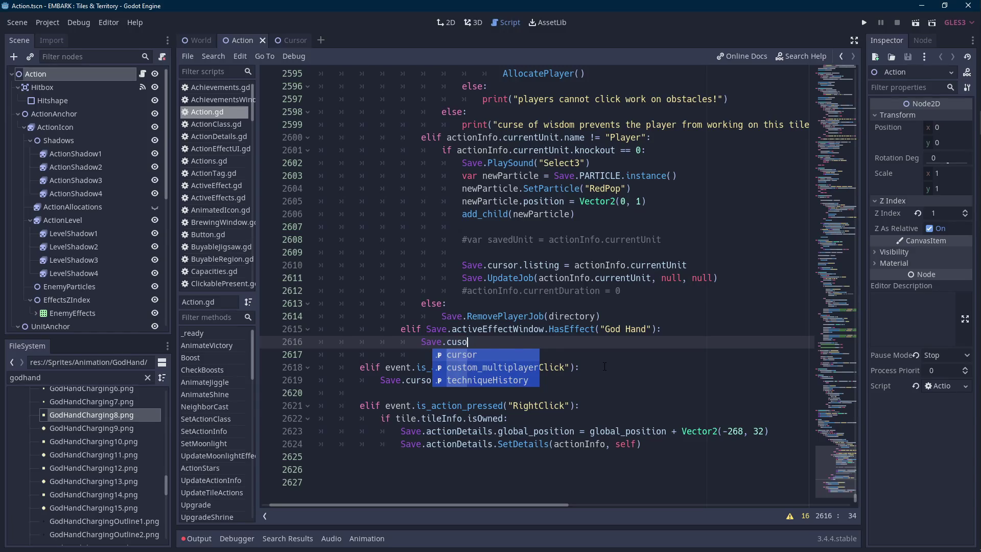
{"action": "type", "text": "r"}
{"action": "key", "text": "Return"}
{"action": "type", "text": ".ChargeGodhand"}
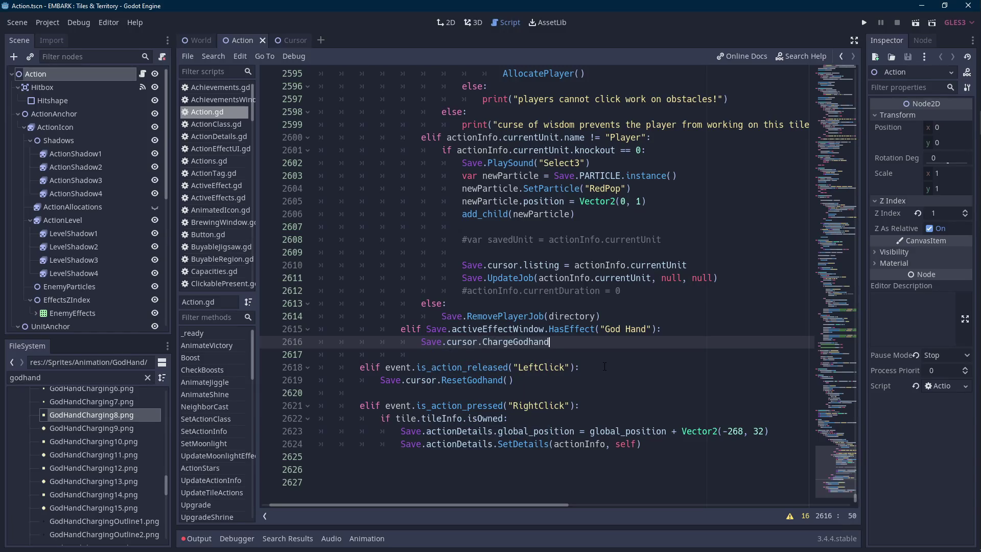
{"action": "key", "text": "Return"}
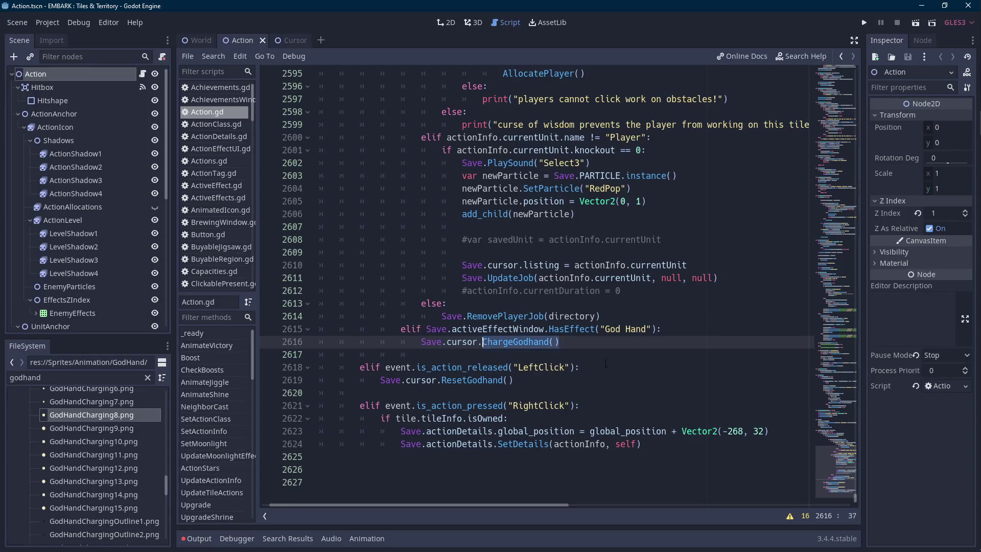
{"action": "left_click", "coordinate": [282, 41]}
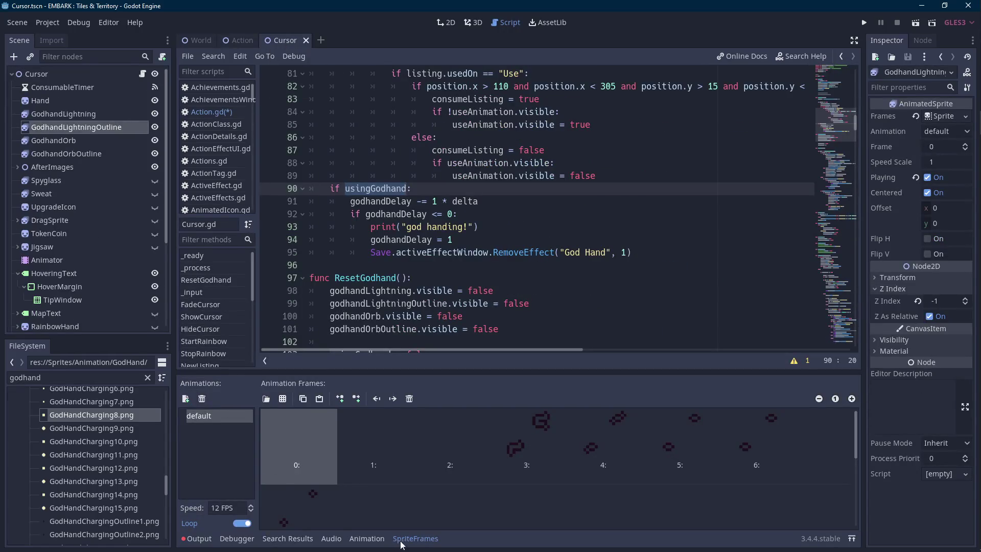
- Add a ChargeGodhand() function above ResetGodhand that sets usingGodhand = true
{"action": "left_click", "coordinate": [408, 539]}
{"action": "left_click", "coordinate": [381, 277]}
{"action": "key", "text": "Up"}
{"action": "key", "text": "Return"}
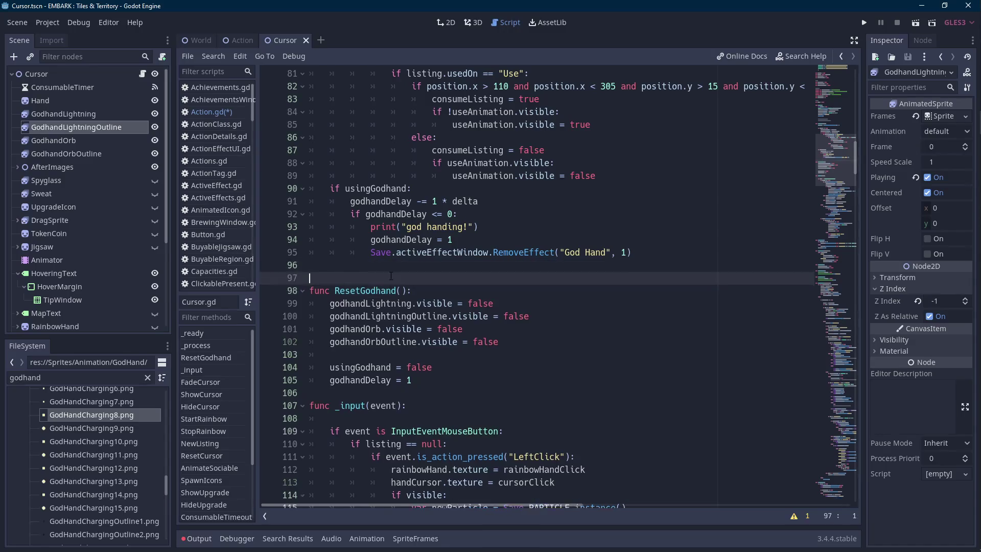
{"action": "type", "text": "func ChargeGodhand():"}
{"action": "key", "text": "Return"}
{"action": "type", "text": "usingGodhand = true"}
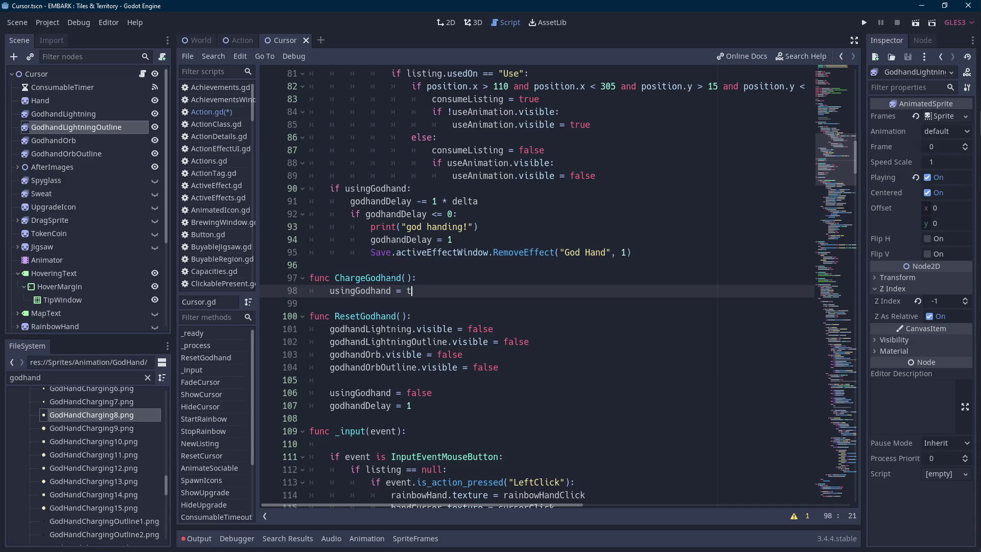
{"action": "key", "text": "Return"}
- Copy the four godhand visibility lines into ChargeGodhand and set each to true
{"action": "scroll", "coordinate": [516, 350], "scroll_direction": "down", "scroll_amount": 1}
{"action": "left_click_drag", "start_coordinate": [499, 341], "coordinate": [330, 303]}
{"action": "key", "text": "ctrl+c"}
{"action": "left_click", "coordinate": [430, 265]}
{"action": "key", "text": "ctrl+v"}
{"action": "double_click", "coordinate": [480, 265]}
{"action": "type", "text": "true"}
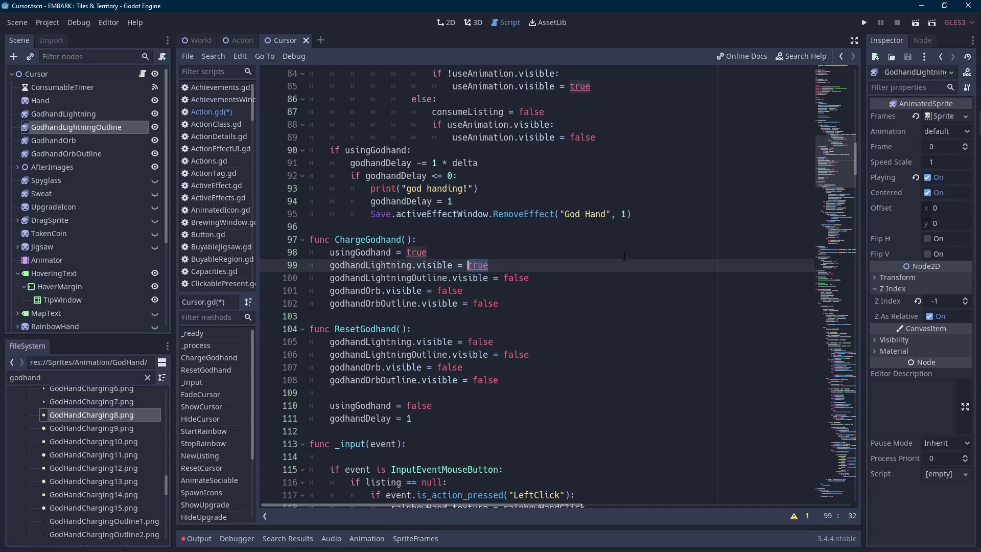
{"action": "double_click", "coordinate": [516, 278]}
{"action": "type", "text": "true"}
{"action": "double_click", "coordinate": [449, 290]}
{"action": "type", "text": "true"}
{"action": "double_click", "coordinate": [485, 303]}
{"action": "type", "text": "true"}
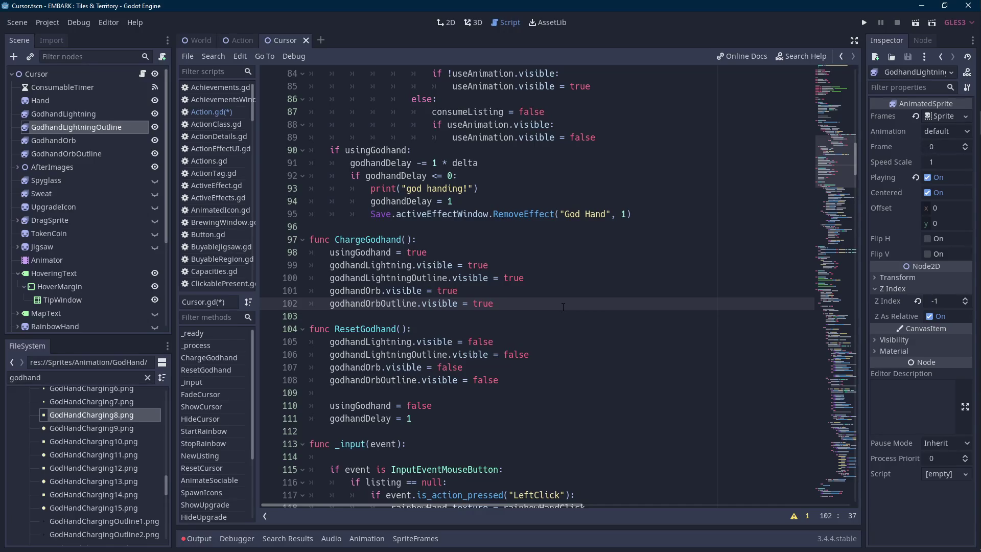
- In Action.gd, change the ChargeGodhand() call to UpdateGodhand(true)
{"action": "left_click", "coordinate": [238, 40]}
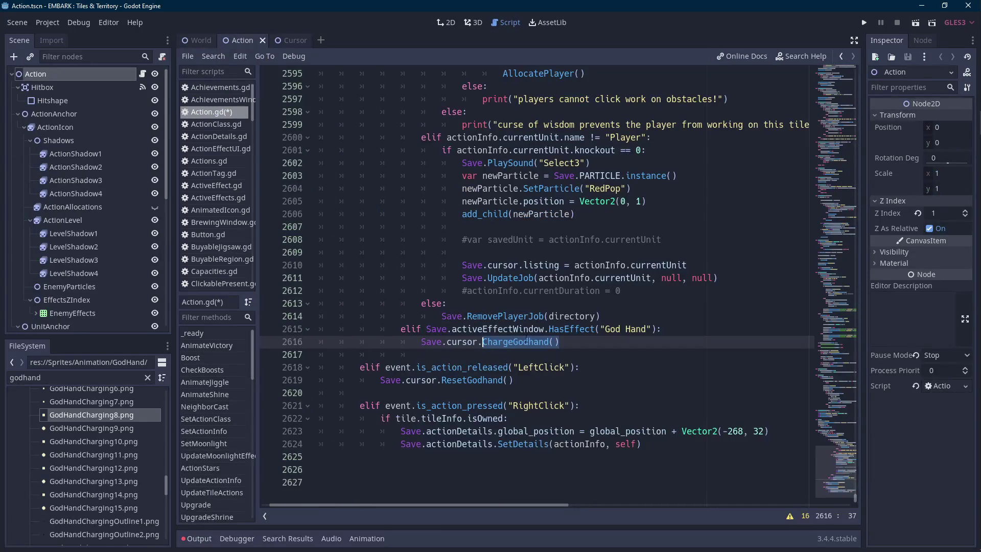
{"action": "left_click_drag", "start_coordinate": [560, 342], "coordinate": [487, 342]}
{"action": "key", "text": "BackSpace"}
{"action": "key", "text": "BackSpace"}
{"action": "type", "text": "UpdateGodhan"}
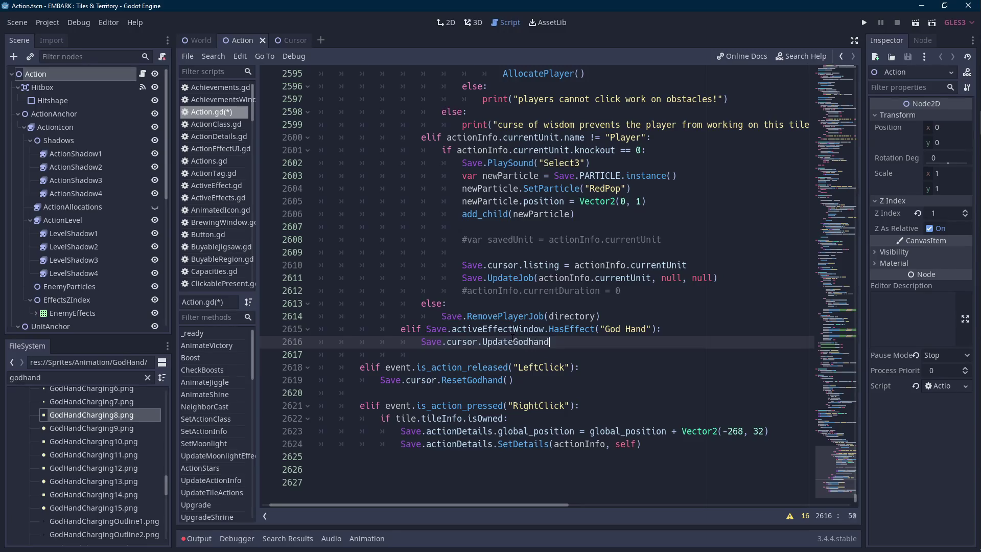
{"action": "type", "text": "d(true)"}
{"action": "key", "text": "ctrl+Left"}
{"action": "key", "text": "ctrl+Left"}
{"action": "key", "text": "ctrl+Left"}
{"action": "key", "text": "ctrl+shift+Left"}
- Replace the ResetGodhand() call with UpdateGodhand(false), save, and return to Cursor.gd
{"action": "left_click", "coordinate": [473, 380]}
{"action": "key", "text": "ctrl+shift+Left"}
{"action": "key", "text": "ctrl+shift+Left"}
{"action": "key", "text": "ctrl+shift+Left"}
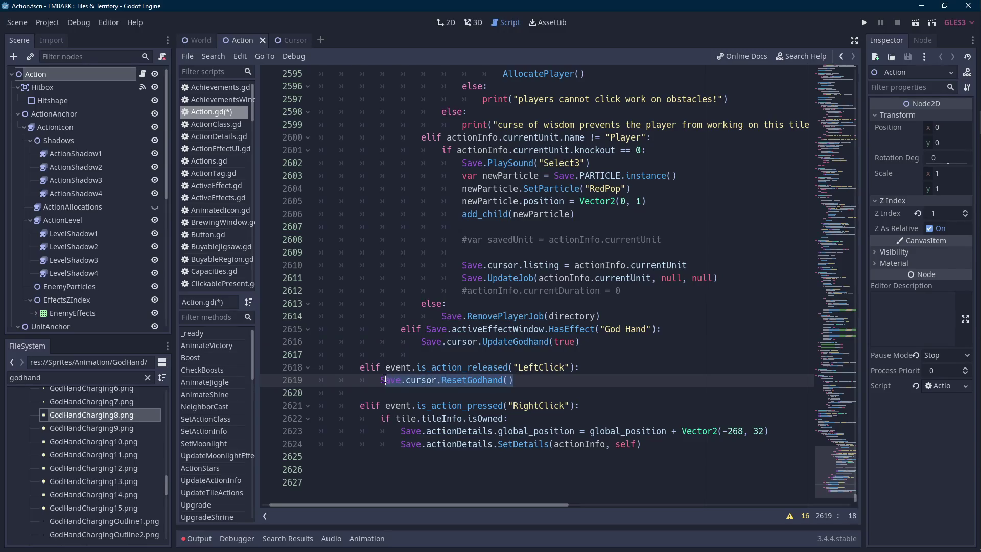
{"action": "left_click", "coordinate": [524, 380]}
{"action": "key", "text": "ctrl+v"}
{"action": "type", "text": "false"}
{"action": "key", "text": "ctrl+s"}
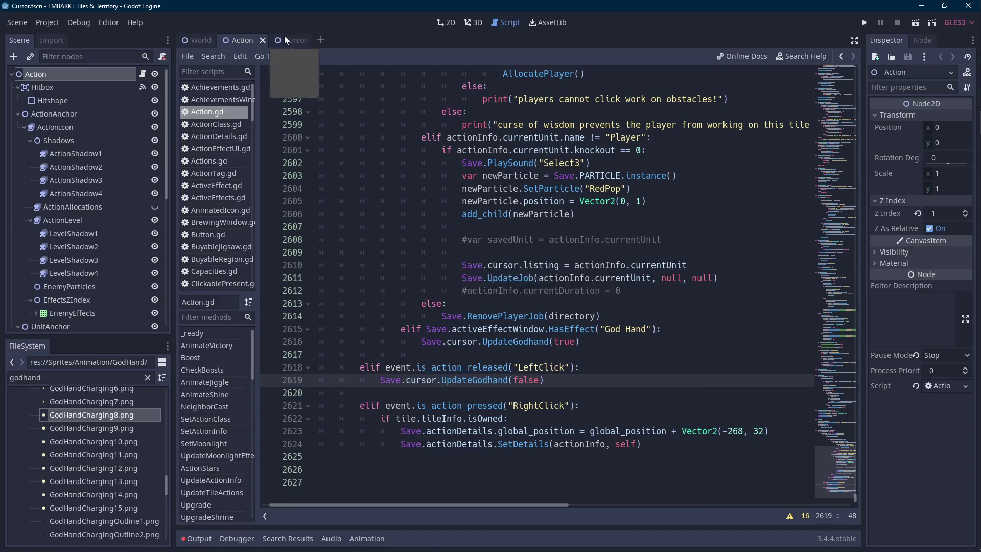
{"action": "left_click", "coordinate": [286, 40]}
{"action": "left_click", "coordinate": [415, 538]}
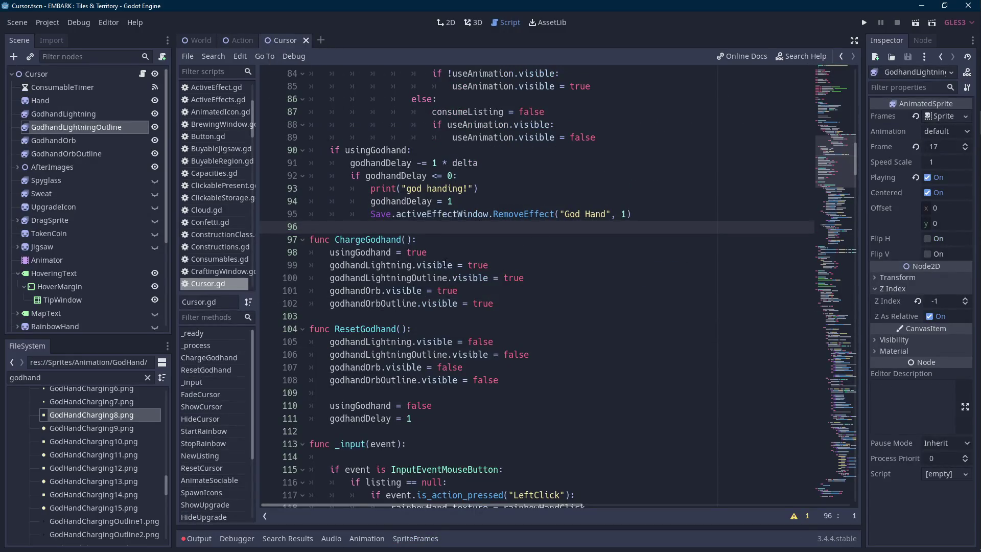
- Add a new 'func UpdateGodhand(givenCharge):' header in Cursor.gd
{"action": "key", "text": "Return"}
{"action": "key", "text": "Return"}
{"action": "key", "text": "Up"}
{"action": "type", "text": "func UpdateGodhand("}
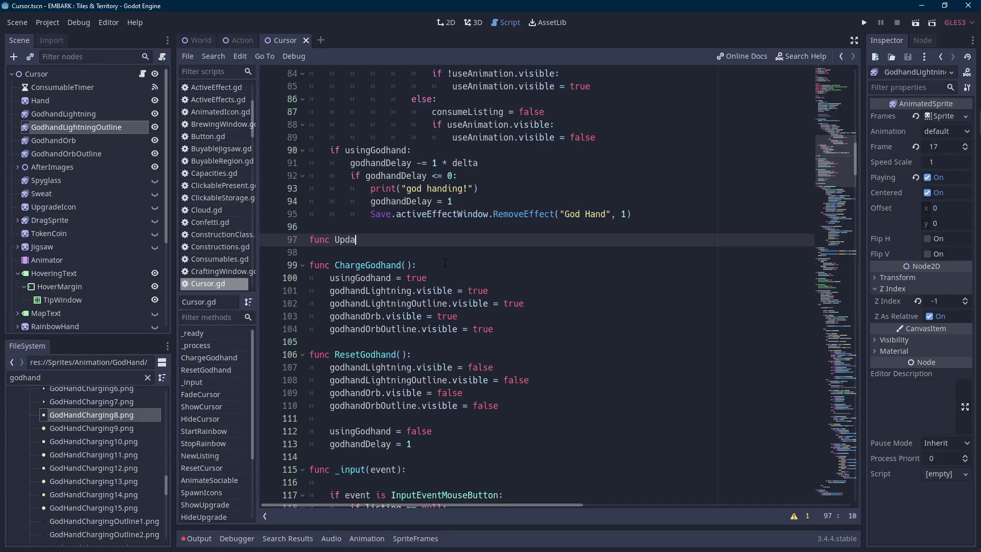
{"action": "type", "text": "givenC"}
{"action": "type", "text": "harge):"}
{"action": "key", "text": "Return"}
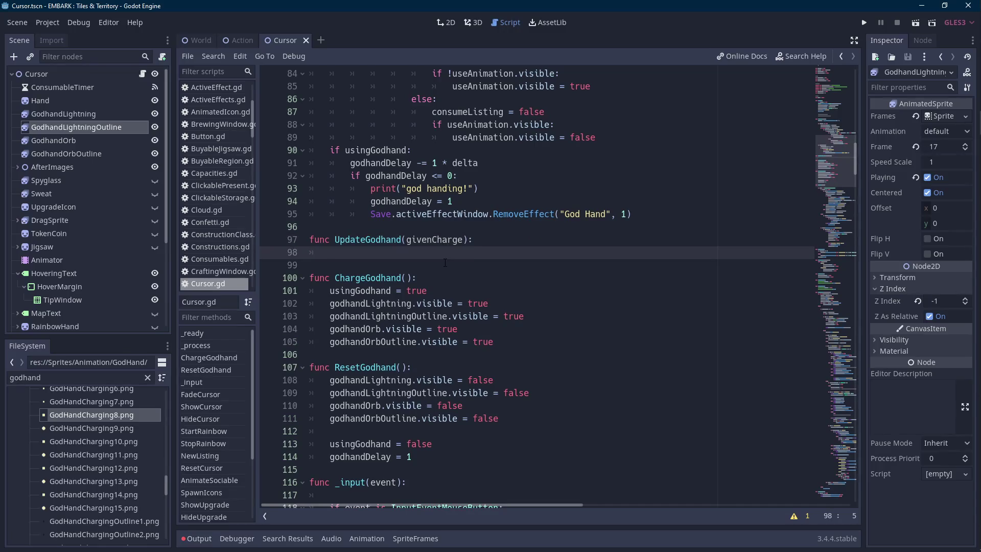
- Copy ChargeGodhand's body lines into UpdateGodhand
{"action": "mouse_move", "coordinate": [501, 340]}
{"action": "left_mouse_down"}
{"action": "mouse_move", "coordinate": [357, 290]}
{"action": "mouse_move", "coordinate": [330, 290]}
{"action": "left_mouse_up"}
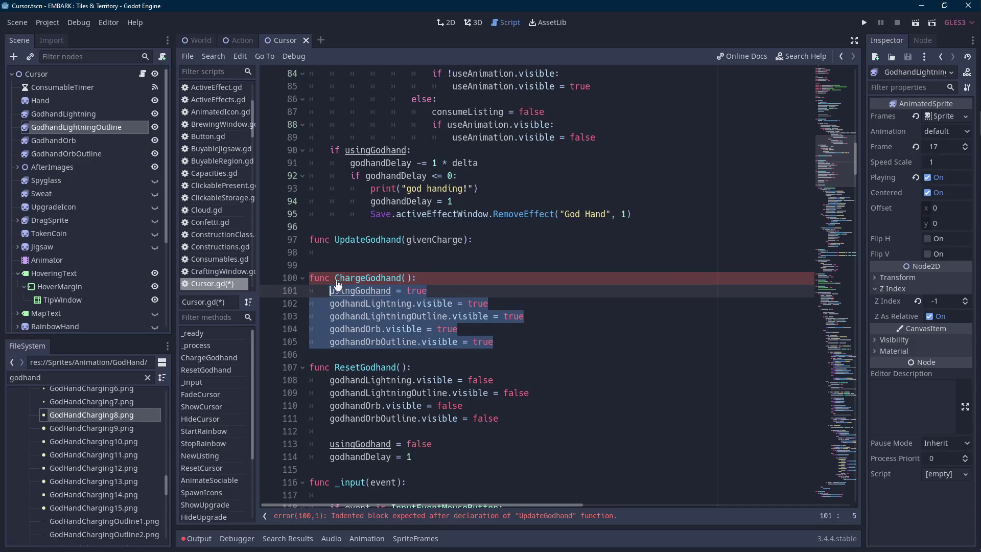
{"action": "key", "text": "ctrl+c"}
{"action": "left_click", "coordinate": [358, 253]}
{"action": "key", "text": "ctrl+v"}
- Replace each true value in the copied lines with givenCharge
{"action": "left_click", "coordinate": [457, 239]}
{"action": "double_click", "coordinate": [457, 240]}
{"action": "key", "text": "ctrl+c"}
{"action": "double_click", "coordinate": [416, 252]}
{"action": "key", "text": "ctrl+v"}
{"action": "double_click", "coordinate": [477, 265]}
{"action": "key", "text": "ctrl+v"}
{"action": "double_click", "coordinate": [513, 278]}
{"action": "key", "text": "ctrl+v"}
{"action": "double_click", "coordinate": [447, 290]}
{"action": "key", "text": "ctrl+v"}
{"action": "double_click", "coordinate": [482, 304]}
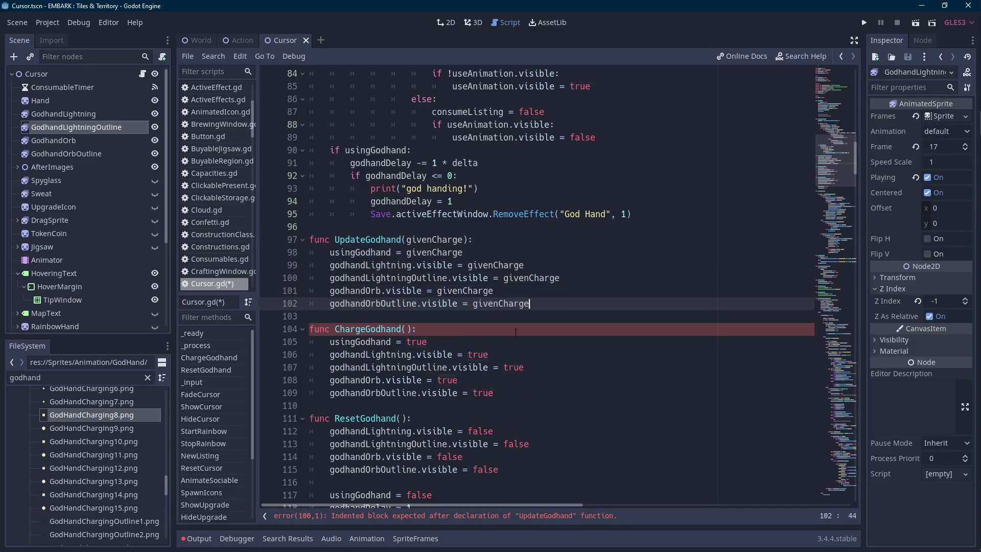
{"action": "key", "text": "ctrl+v"}
- Move 'godhandDelay = 1' into UpdateGodhand and delete the old ChargeGodhand and ResetGodhand functions
{"action": "scroll", "coordinate": [460, 332], "scroll_direction": "down", "scroll_amount": 3}
{"action": "left_click", "coordinate": [432, 380]}
{"action": "left_click_drag", "start_coordinate": [429, 390], "coordinate": [323, 376]}
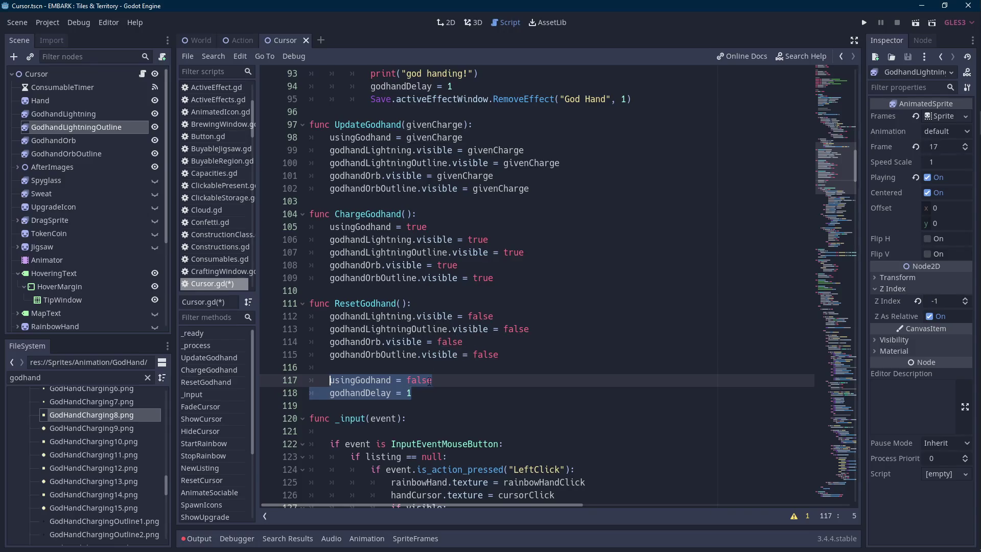
{"action": "key", "text": "ctrl+x"}
{"action": "key", "text": "ctrl+v"}
{"action": "key", "text": "shift+Home"}
{"action": "key", "text": "BackSpace"}
{"action": "left_click", "coordinate": [566, 197]}
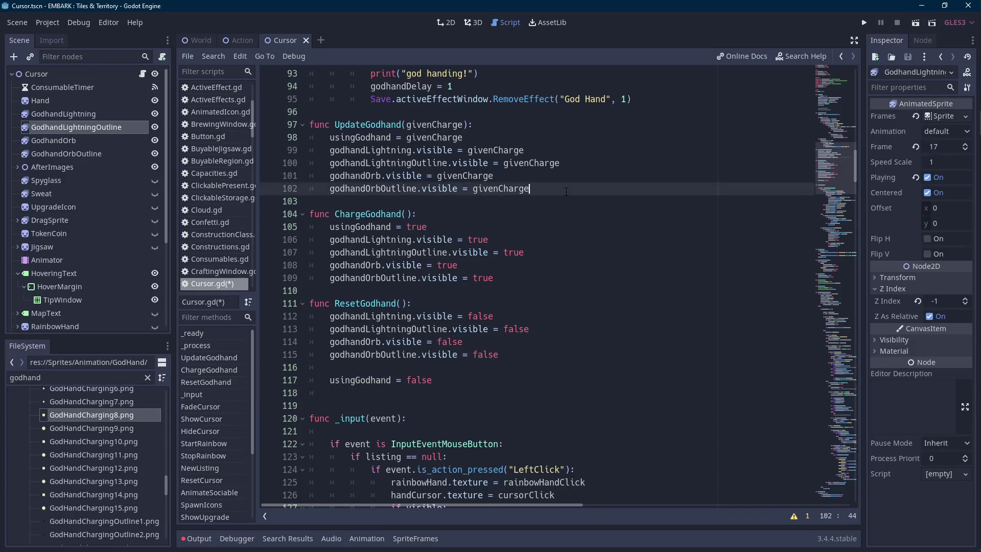
{"action": "key", "text": "ctrl+v"}
{"action": "left_click_drag", "start_coordinate": [306, 419], "coordinate": [279, 236]}
{"action": "key", "text": "BackSpace"}
{"action": "key", "text": "BackSpace"}
{"action": "key", "text": "BackSpace"}
- Make 'godhandDelay = 1' UpdateGodhand's first line, remove extra blank lines, and save
{"action": "scroll", "coordinate": [423, 296], "scroll_direction": "up", "scroll_amount": 2}
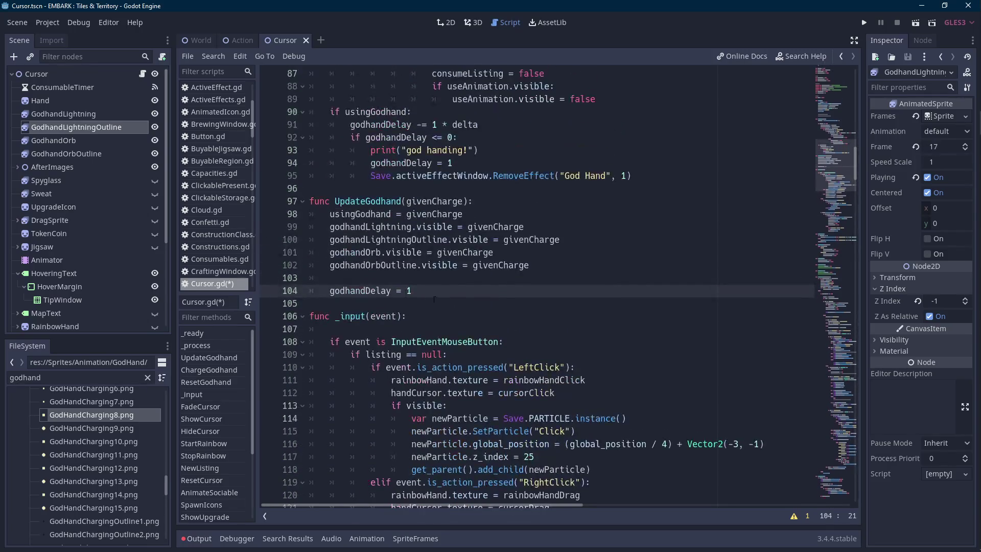
{"action": "left_click", "coordinate": [509, 214]}
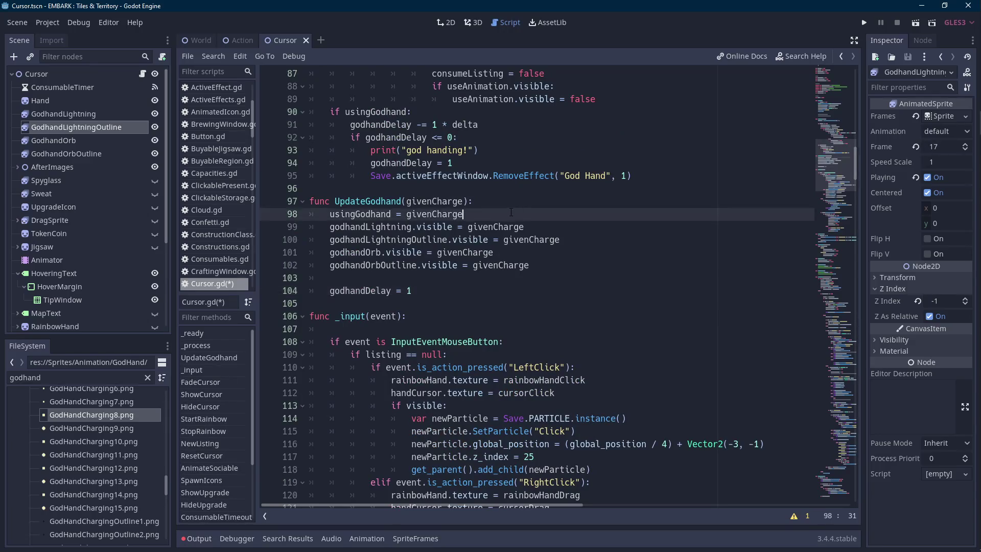
{"action": "key", "text": "Return"}
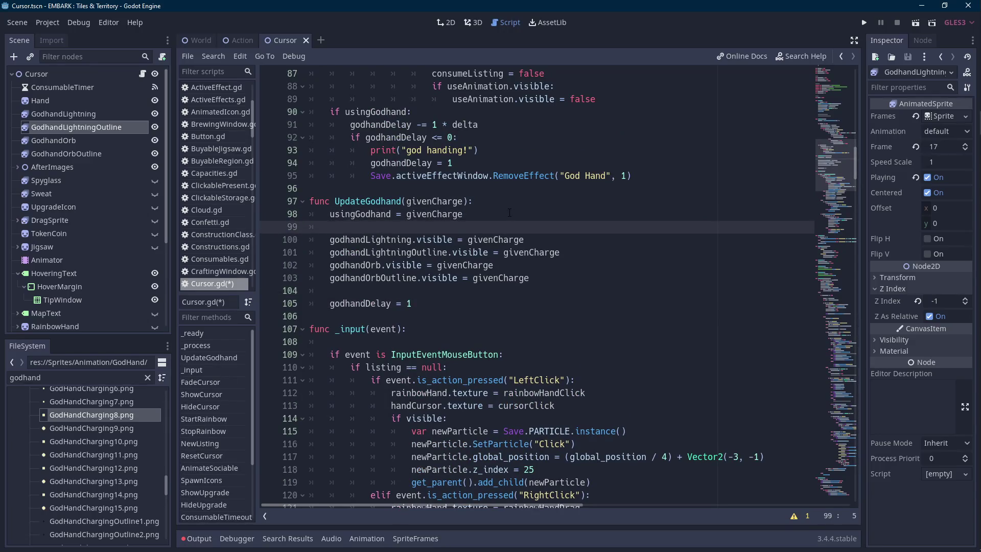
{"action": "key", "text": "Down"}
{"action": "key", "text": "Down"}
{"action": "key", "text": "Down"}
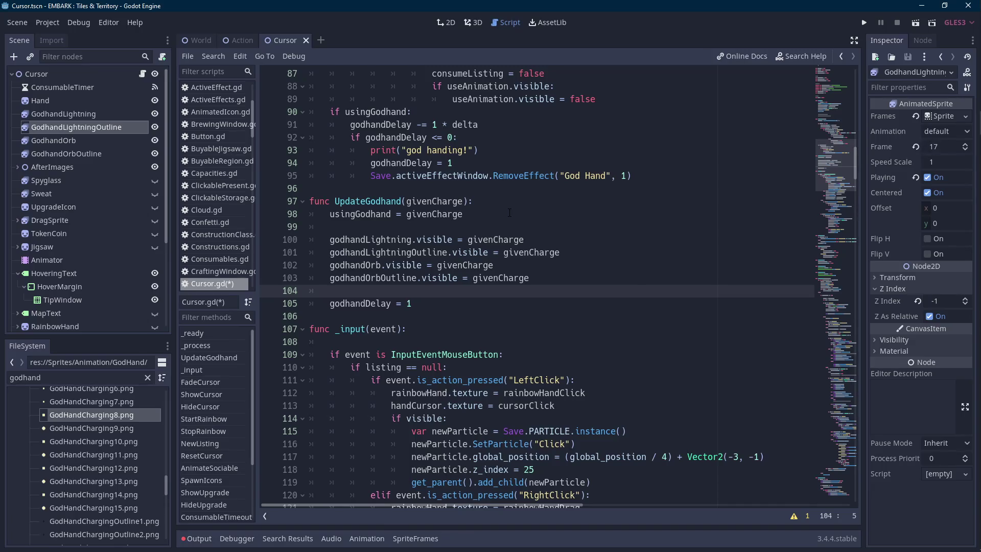
{"action": "key", "text": "Down"}
{"action": "key", "text": "shift+End"}
{"action": "key", "text": "ctrl+x"}
{"action": "left_click", "coordinate": [509, 204]}
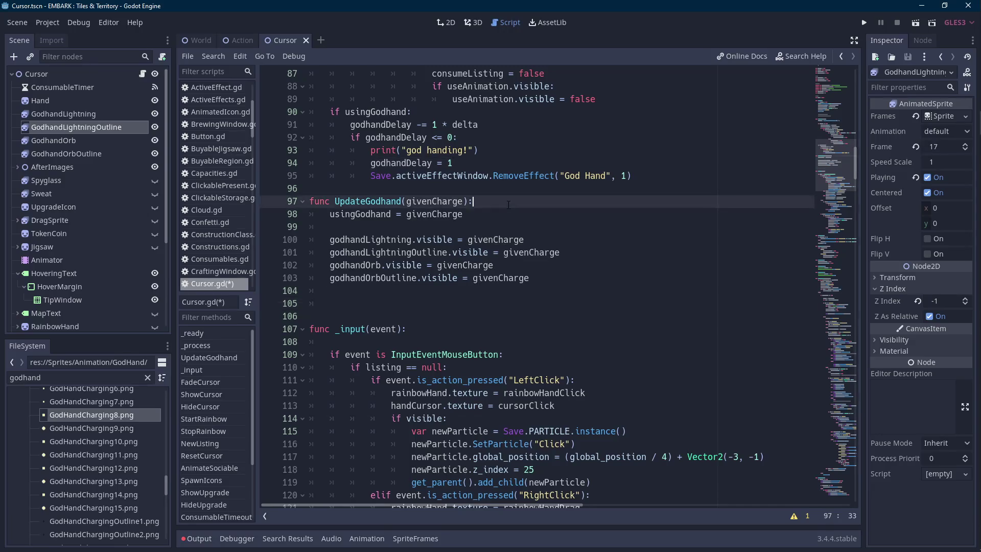
{"action": "key", "text": "Return"}
{"action": "key", "text": "ctrl+v"}
{"action": "key", "text": "Down"}
{"action": "key", "text": "Down"}
{"action": "key", "text": "Down"}
{"action": "key", "text": "BackSpace"}
{"action": "key", "text": "BackSpace"}
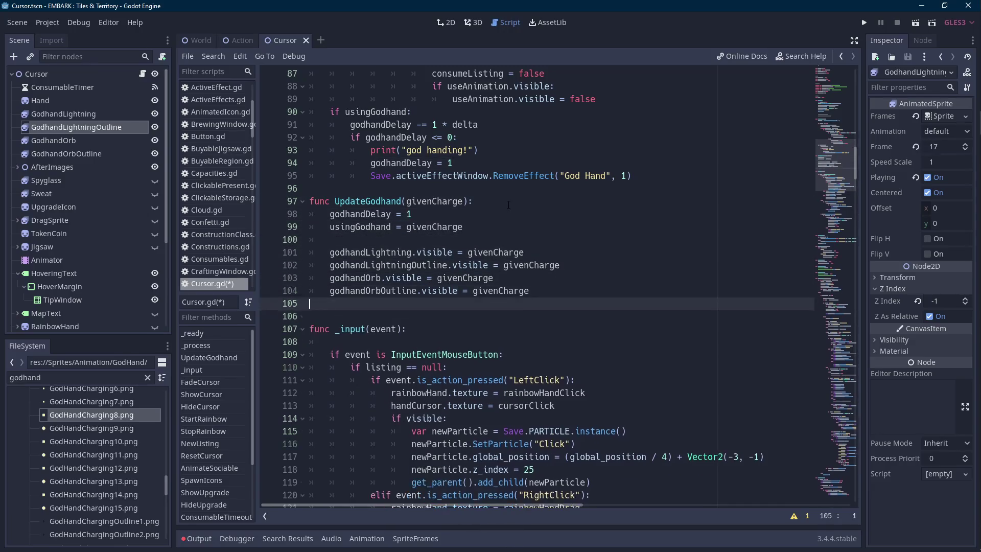
{"action": "key", "text": "Up"}
{"action": "key", "text": "Up"}
{"action": "key", "text": "Up"}
{"action": "key", "text": "Up"}
{"action": "key", "text": "Up"}
{"action": "key", "text": "Up"}
{"action": "key", "text": "ctrl+s"}
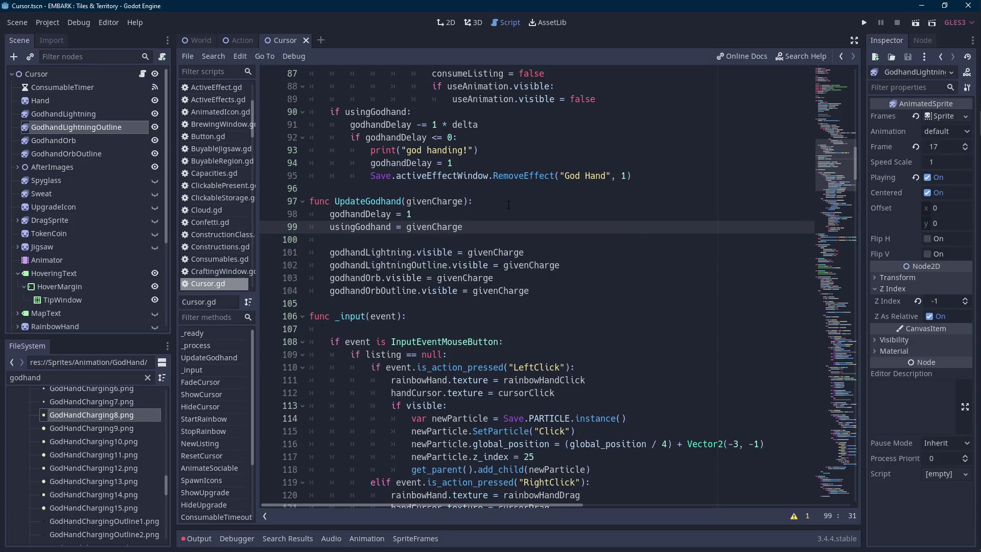
- Add 'if givenCharge:' that calls godhandOrb.play("charging")
{"action": "key", "text": "Down"}
{"action": "key", "text": "Down"}
{"action": "key", "text": "Down"}
{"action": "key", "text": "End"}
{"action": "key", "text": "Return"}
{"action": "key", "text": "Return"}
{"action": "type", "text": "i"}
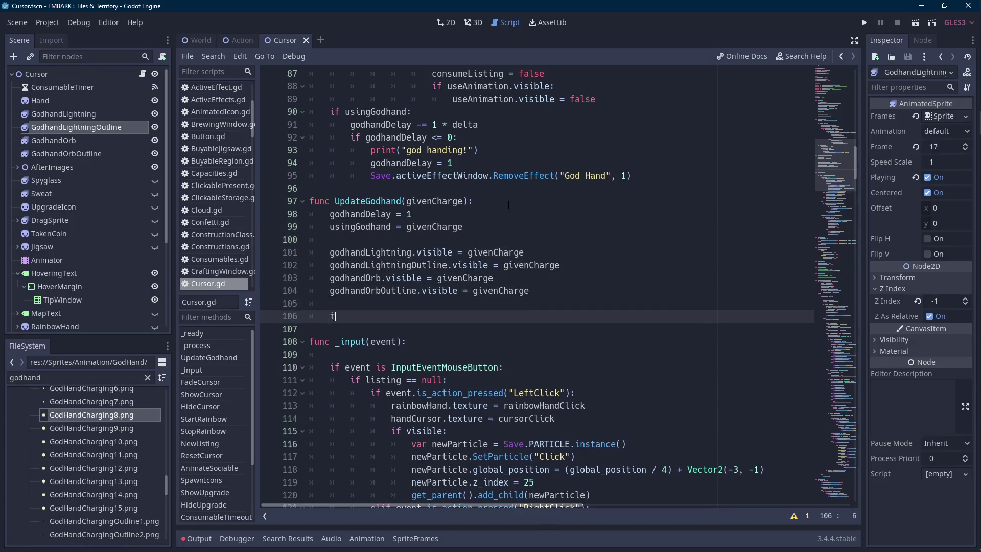
{"action": "type", "text": "f givenCharge:"}
{"action": "key", "text": "Return"}
{"action": "type", "text": "pass"}
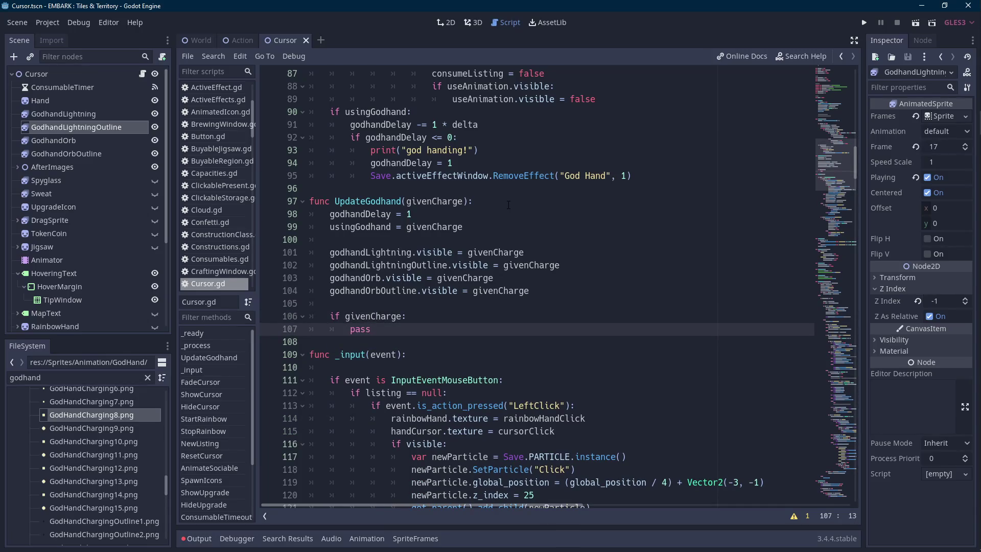
{"action": "key", "text": "ctrl+shift+Left"}
{"action": "type", "text": "godhandOrb.pl"}
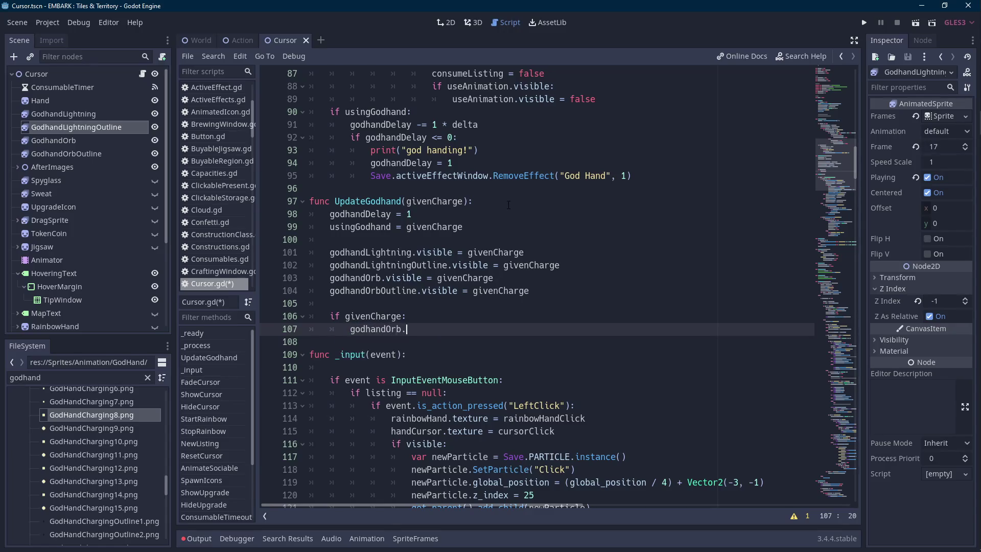
{"action": "key", "text": "Return"}
{"action": "type", "text": "\"charging\")"}
{"action": "key", "text": "Return"}
- Also play "charging" on godhandOrbOutline, then inspect the GodhandOrb sprite's animations
{"action": "type", "text": "godhandor"}
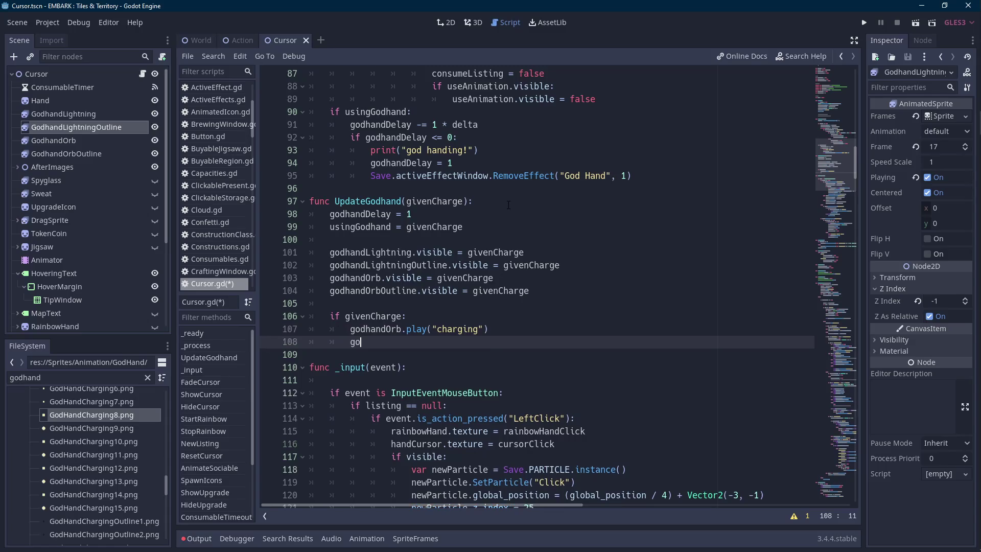
{"action": "key", "text": "Down"}
{"action": "key", "text": "Return"}
{"action": "type", "text": ".play("}
{"action": "type", "text": "\"charging"}
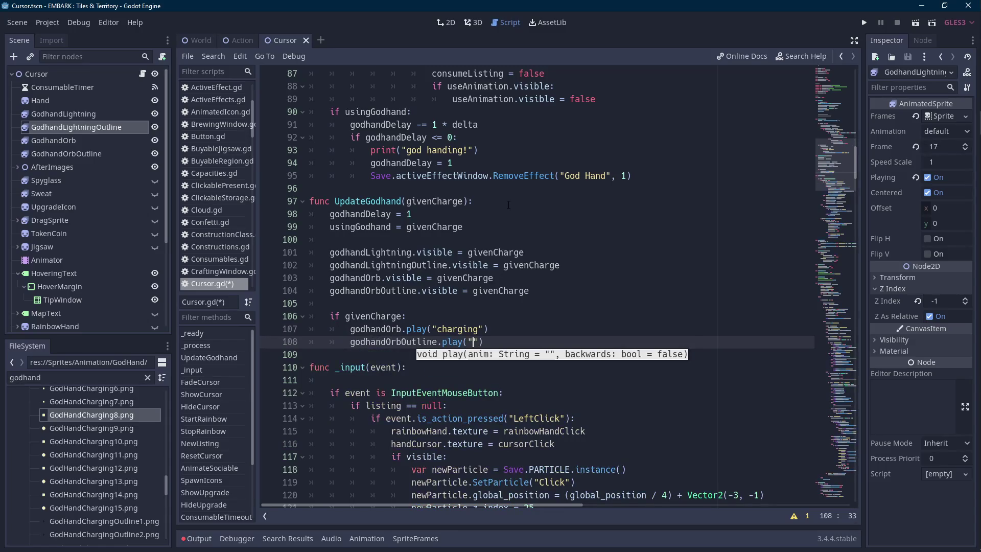
{"action": "left_click", "coordinate": [74, 140]}
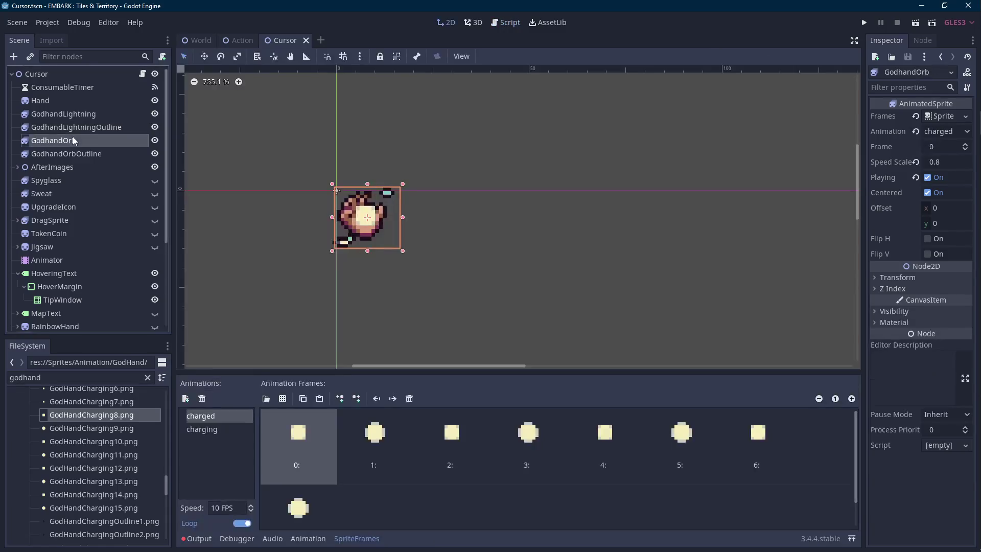
- Declare 'var godhandReady = false' below godhandDelay in Cursor.gd
{"action": "left_click", "coordinate": [143, 76]}
{"action": "left_click", "coordinate": [527, 286]}
{"action": "scroll", "coordinate": [527, 285], "scroll_direction": "up", "scroll_amount": 1}
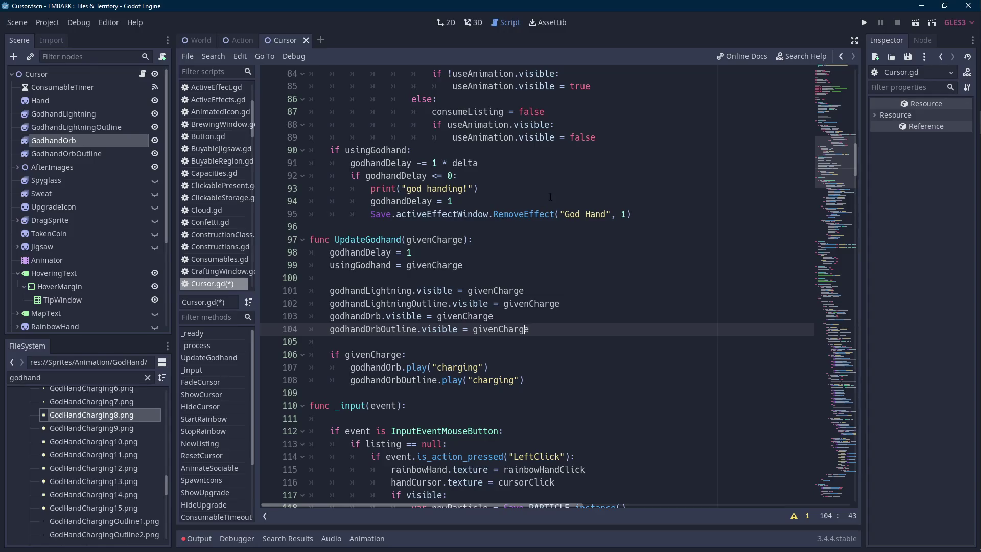
{"action": "scroll", "coordinate": [549, 197], "scroll_direction": "up", "scroll_amount": 11}
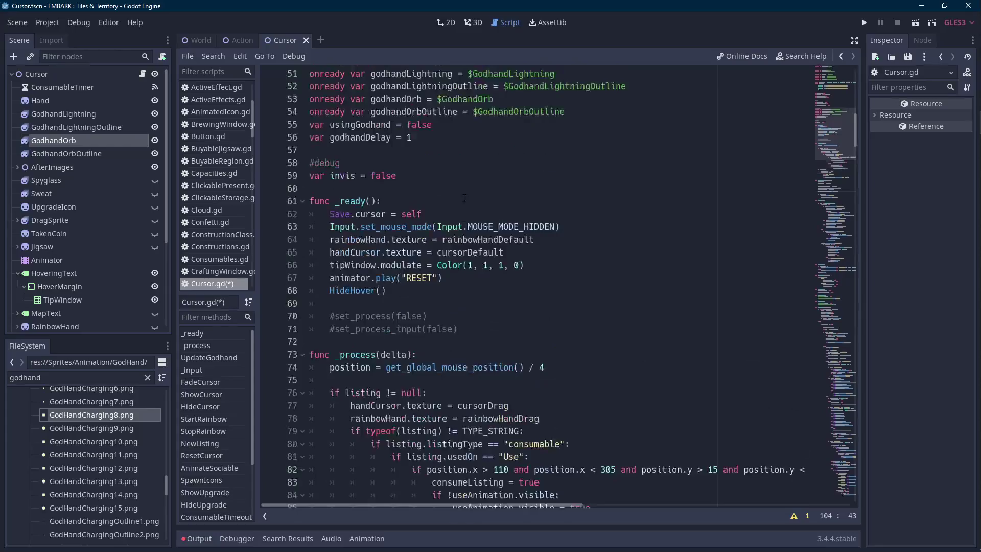
{"action": "scroll", "coordinate": [456, 187], "scroll_direction": "up", "scroll_amount": 2}
{"action": "left_click", "coordinate": [441, 211]}
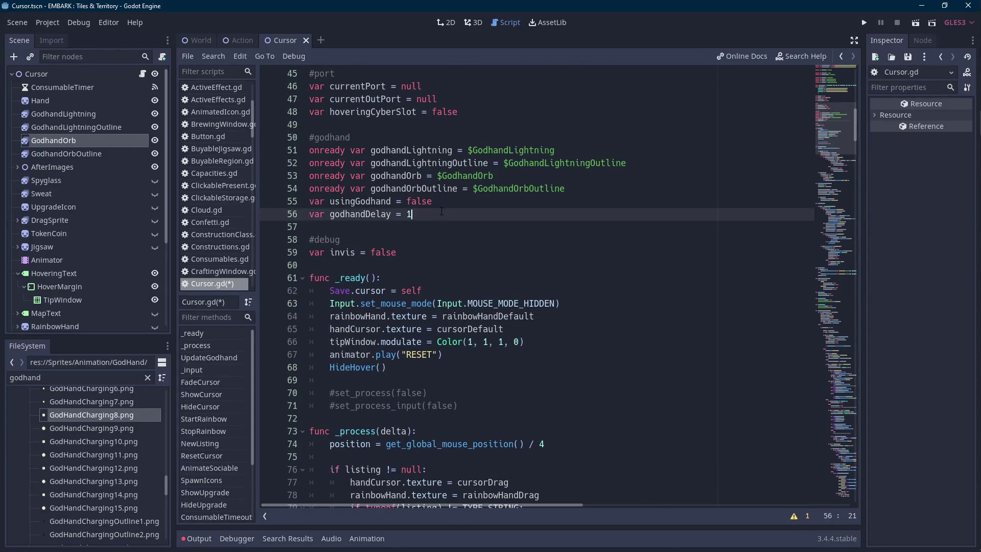
{"action": "key", "text": "Return"}
{"action": "type", "text": "var godhandReady"}
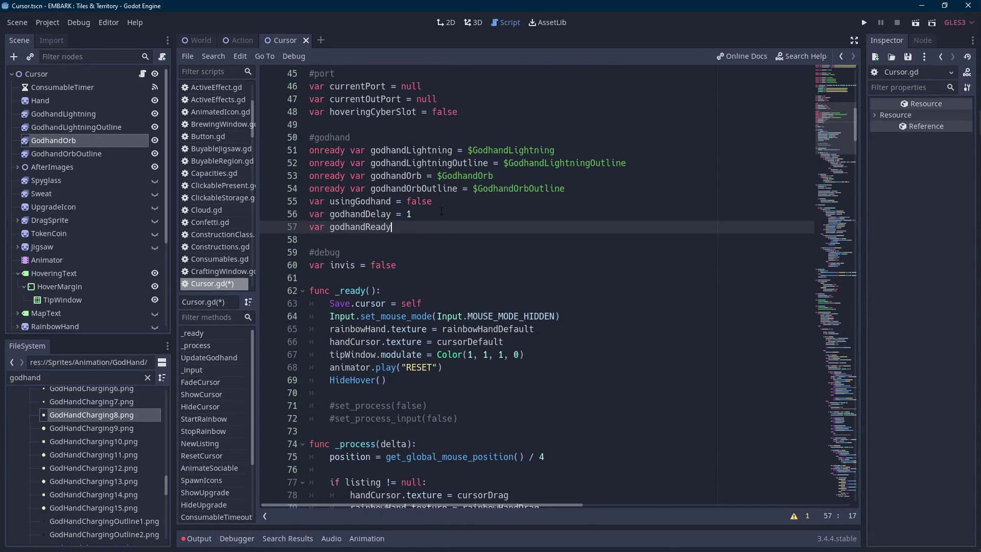
{"action": "type", "text": " = false"}
{"action": "key", "text": "alt+Up"}
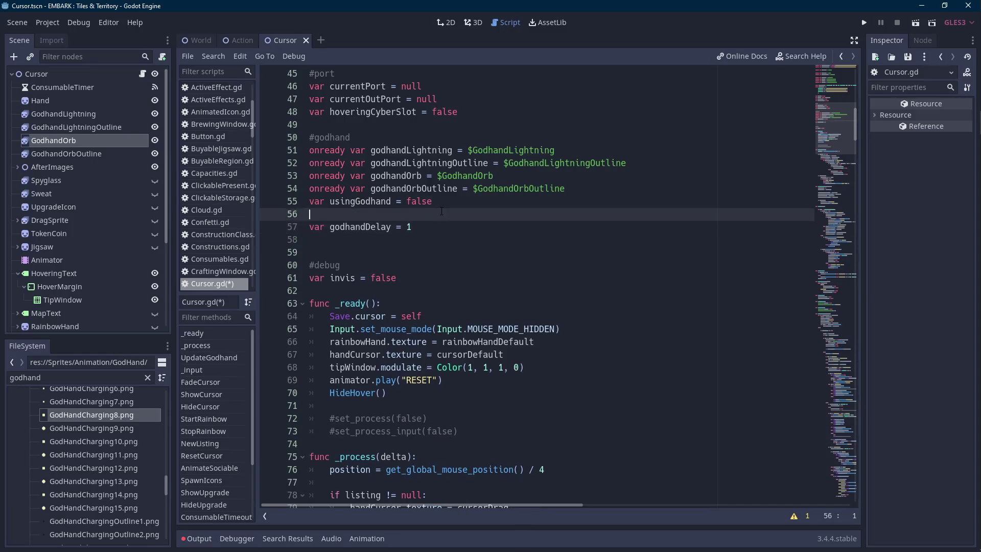
{"action": "key", "text": "Down"}
{"action": "key", "text": "Down"}
{"action": "key", "text": "BackSpace"}
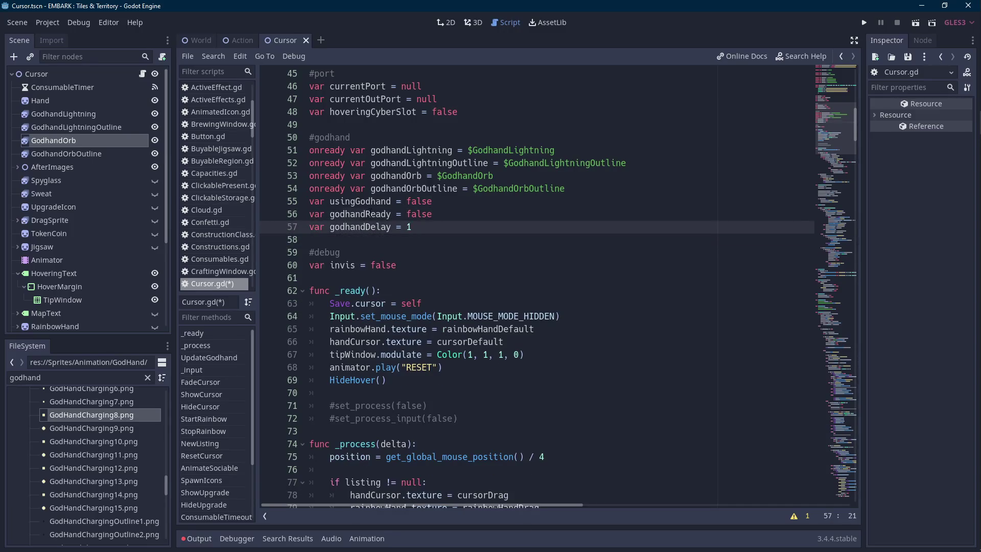
- Change the godhand charge rate from '1 * delta' to '2 * delta'
{"action": "double_click", "coordinate": [360, 213]}
{"action": "scroll", "coordinate": [537, 286], "scroll_direction": "down", "scroll_amount": 13}
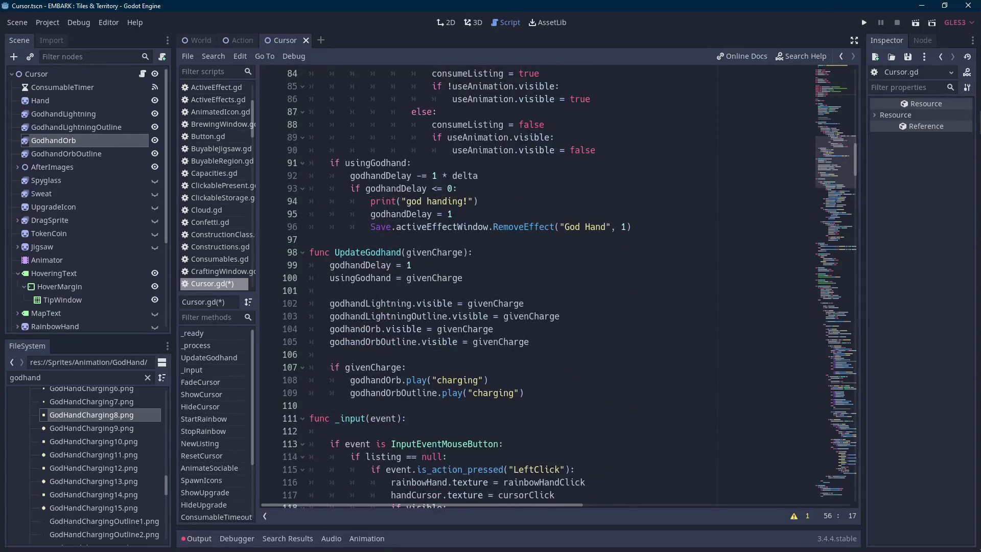
{"action": "double_click", "coordinate": [378, 162]}
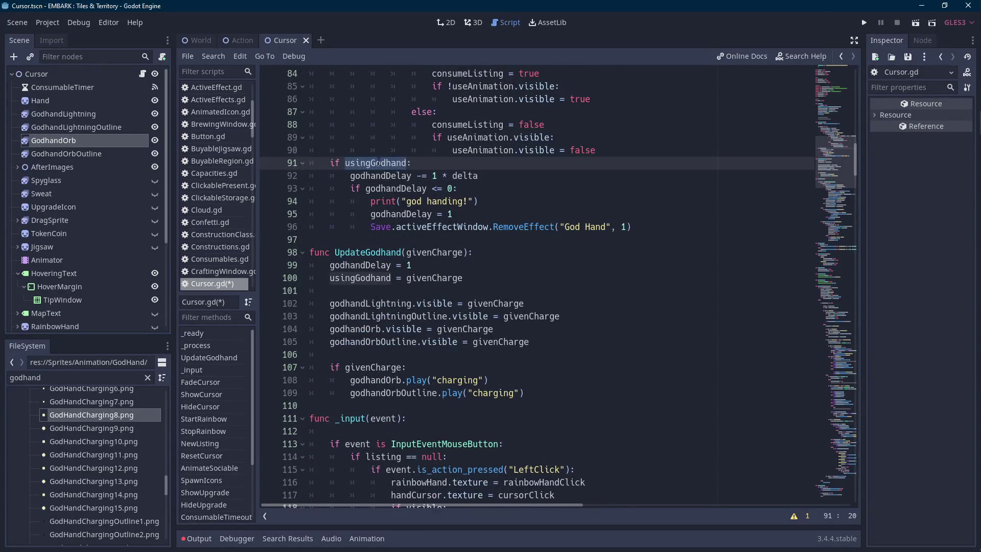
{"action": "left_click", "coordinate": [433, 175]}
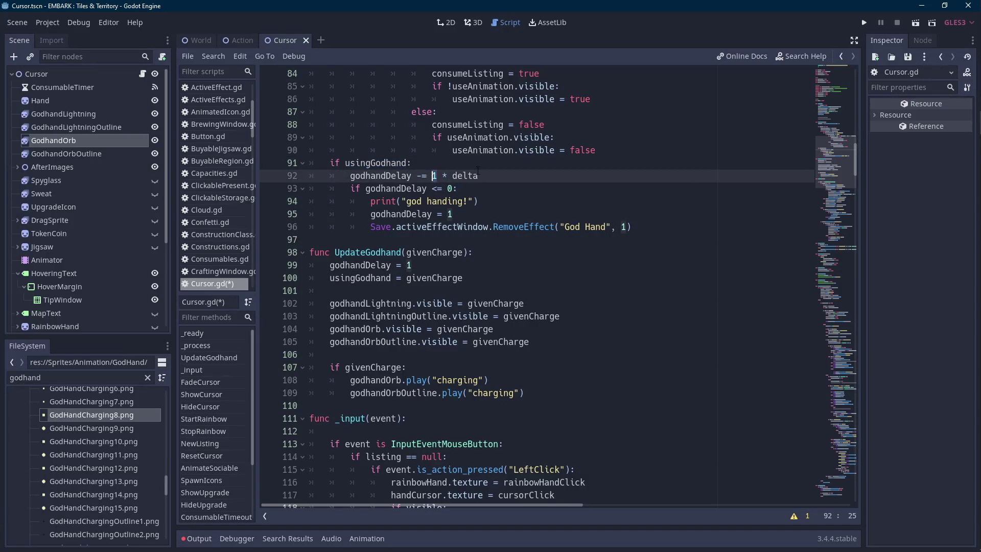
{"action": "type", "text": "2"}
- Replace the debug print line with 'godhandReady = true'
{"action": "left_click_drag", "start_coordinate": [499, 198], "coordinate": [507, 194]}
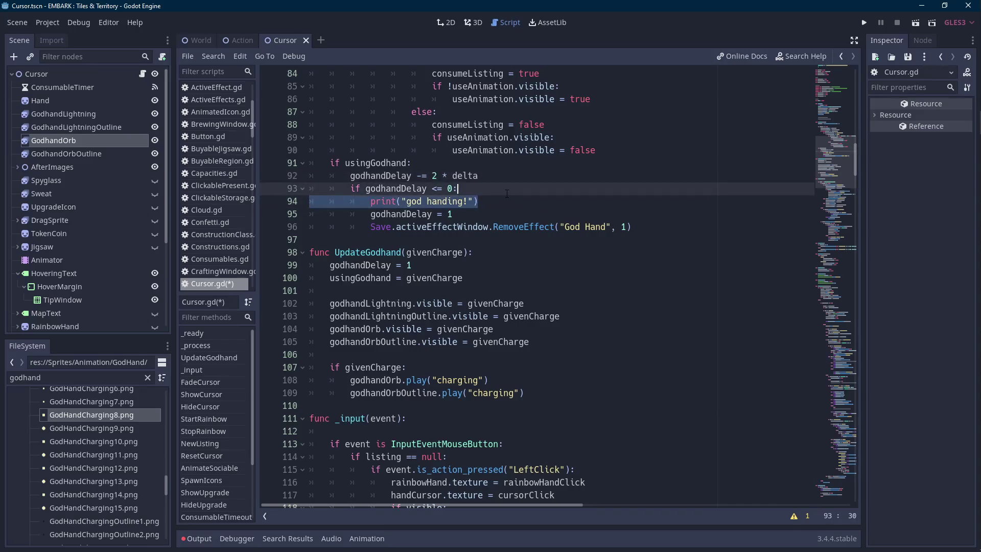
{"action": "key", "text": "BackSpace"}
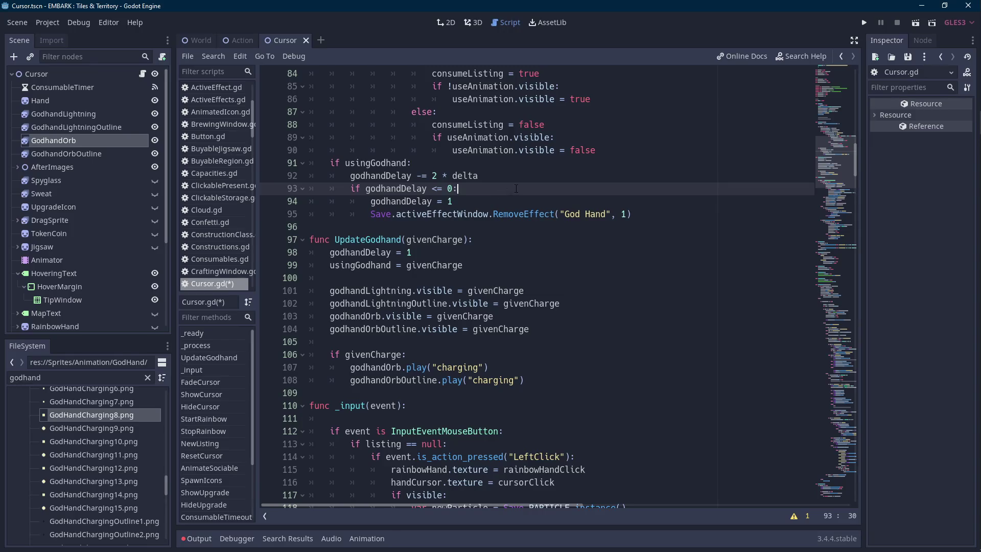
{"action": "key", "text": "Return"}
{"action": "type", "text": "godhandReady = true"}
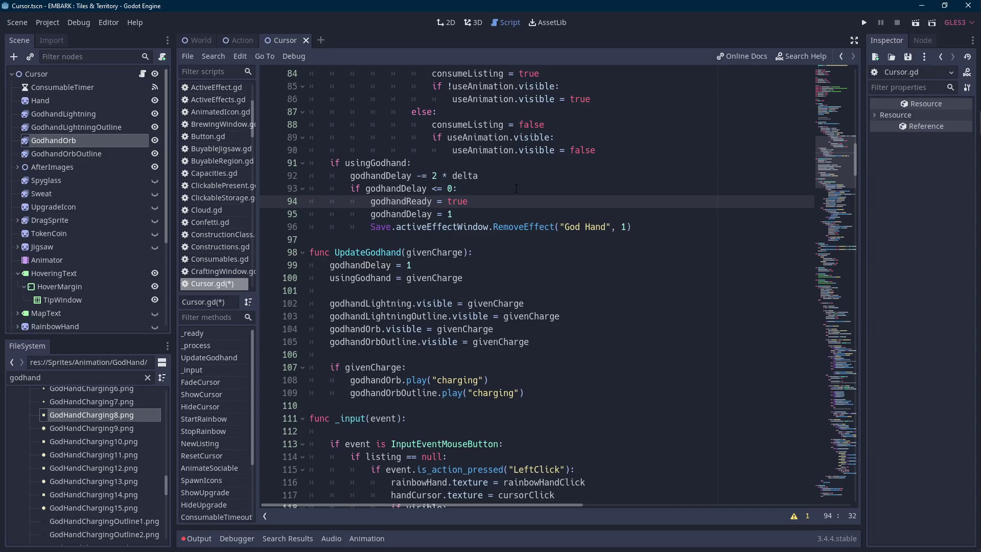
{"action": "scroll", "coordinate": [516, 188], "scroll_direction": "up", "scroll_amount": 1}
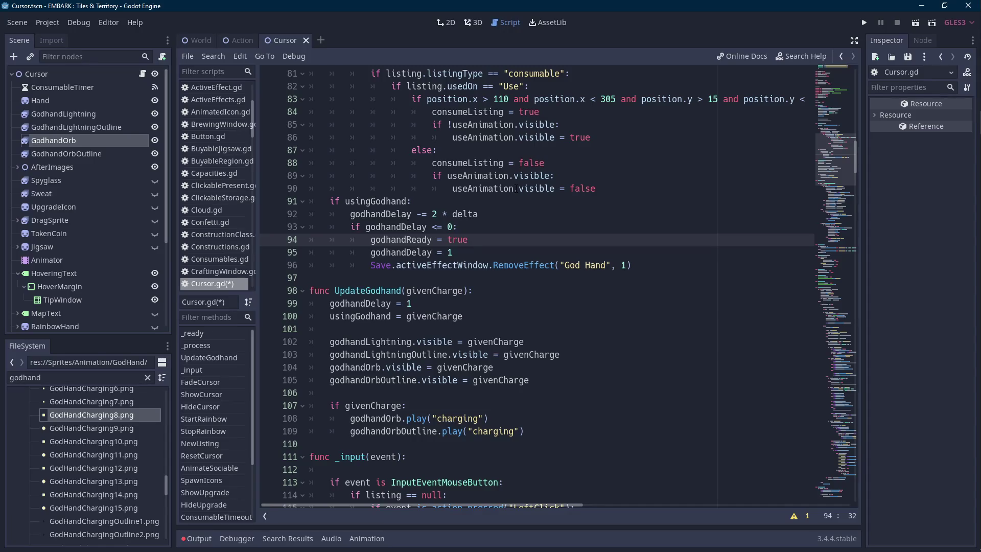
- Change the charge condition to 'usingGodhand and !godhandReady'
{"action": "left_click", "coordinate": [412, 201]}
{"action": "type", "text": "and godhandReady"}
{"action": "double_click", "coordinate": [466, 201]}
{"action": "key", "text": "Left"}
{"action": "type", "text": "!"}
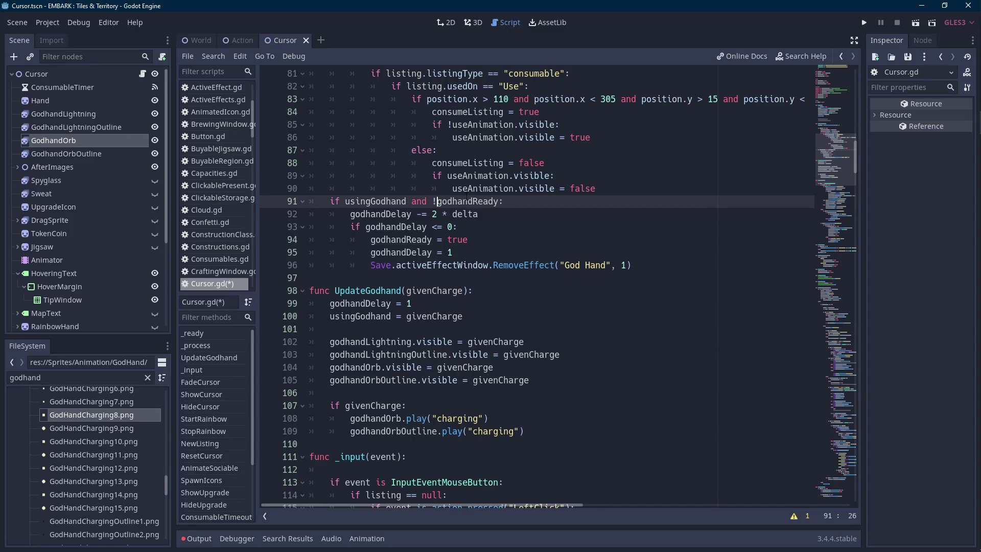
- Comment out the godhandDelay reset and RemoveEffect lines
{"action": "left_click", "coordinate": [483, 240]}
{"action": "left_click_drag", "start_coordinate": [632, 268], "coordinate": [370, 252]}
{"action": "key", "text": "ctrl+c"}
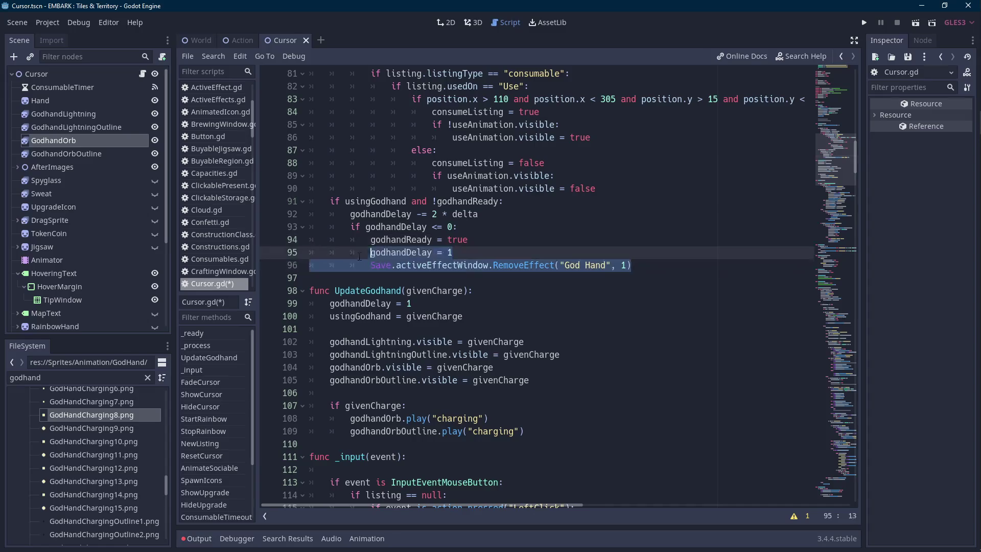
{"action": "key", "text": "BackSpace"}
{"action": "key", "text": "BackSpace"}
{"action": "key", "text": "BackSpace"}
{"action": "key", "text": "Return"}
{"action": "type", "text": "func"}
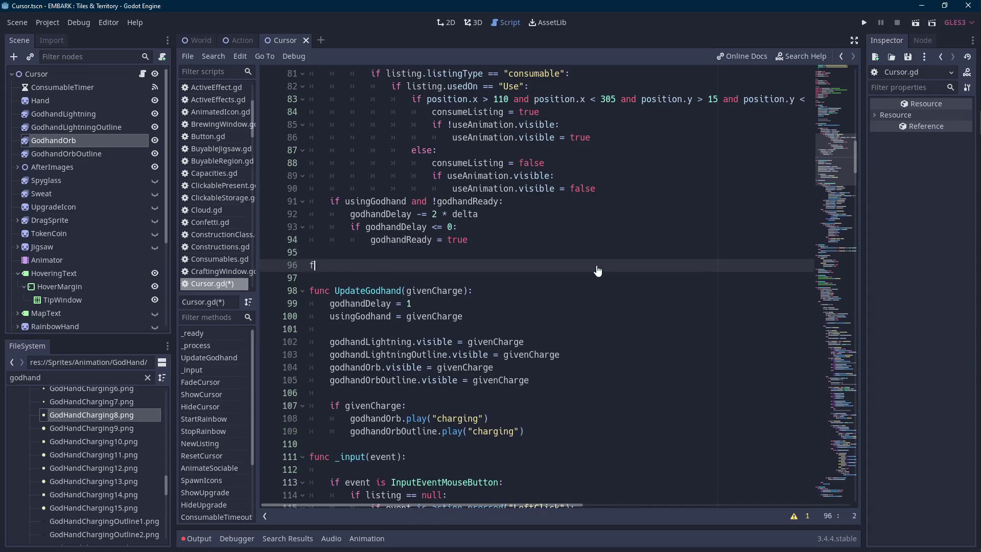
{"action": "key", "text": "BackSpace"}
{"action": "key", "text": "BackSpace"}
{"action": "key", "text": "BackSpace"}
{"action": "key", "text": "ctrl+v"}
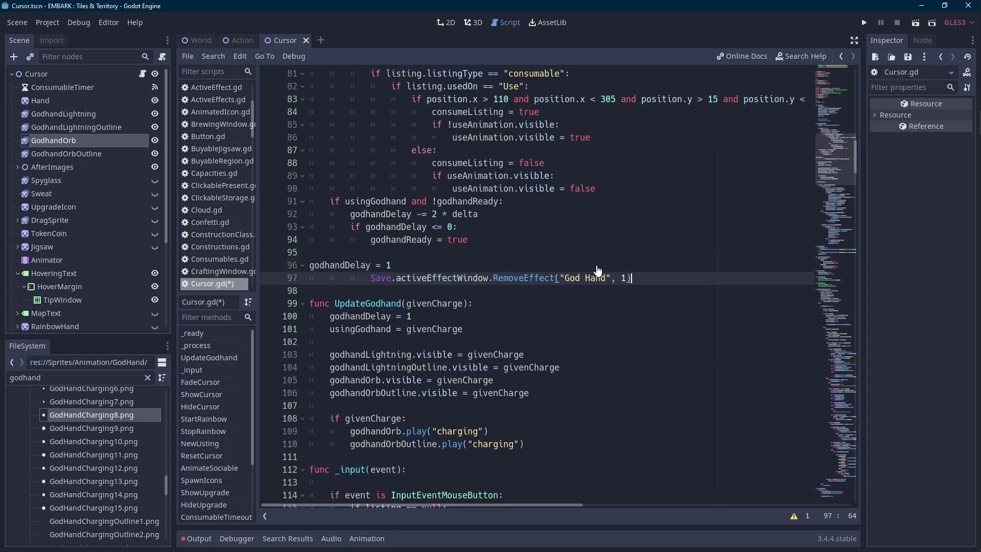
{"action": "key", "text": "Home"}
{"action": "key", "text": "BackSpace"}
{"action": "key", "text": "BackSpace"}
{"action": "key", "text": "BackSpace"}
{"action": "key", "text": "Up"}
{"action": "type", "text": "#"}
{"action": "key", "text": "Down"}
{"action": "key", "text": "Home"}
{"action": "type", "text": "#"}
- Copy the orb and outline play lines into the block under 'godhandReady = true'
{"action": "double_click", "coordinate": [414, 240]}
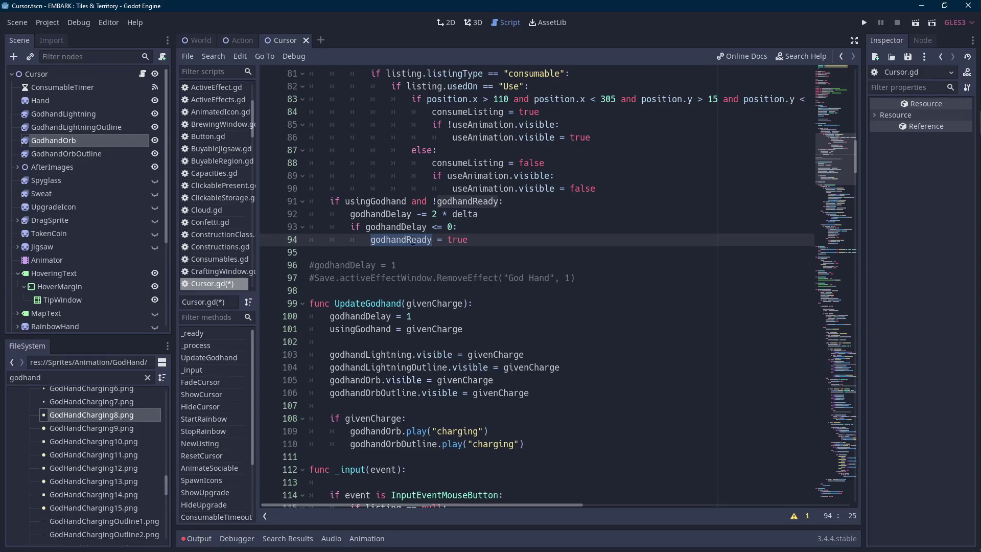
{"action": "left_click", "coordinate": [470, 239]}
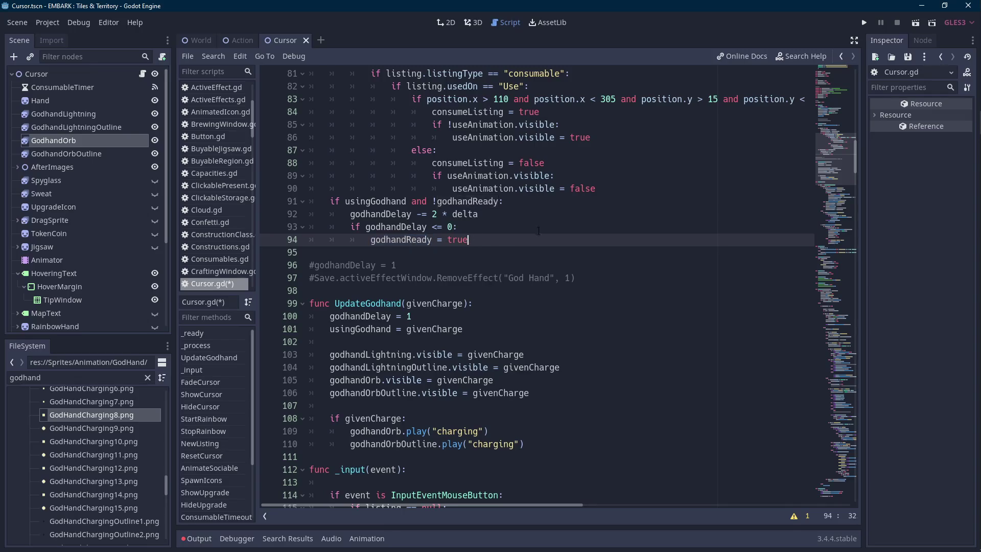
{"action": "scroll", "coordinate": [540, 233], "scroll_direction": "down", "scroll_amount": 1}
{"action": "left_click_drag", "start_coordinate": [525, 405], "coordinate": [351, 393]}
{"action": "key", "text": "ctrl+c"}
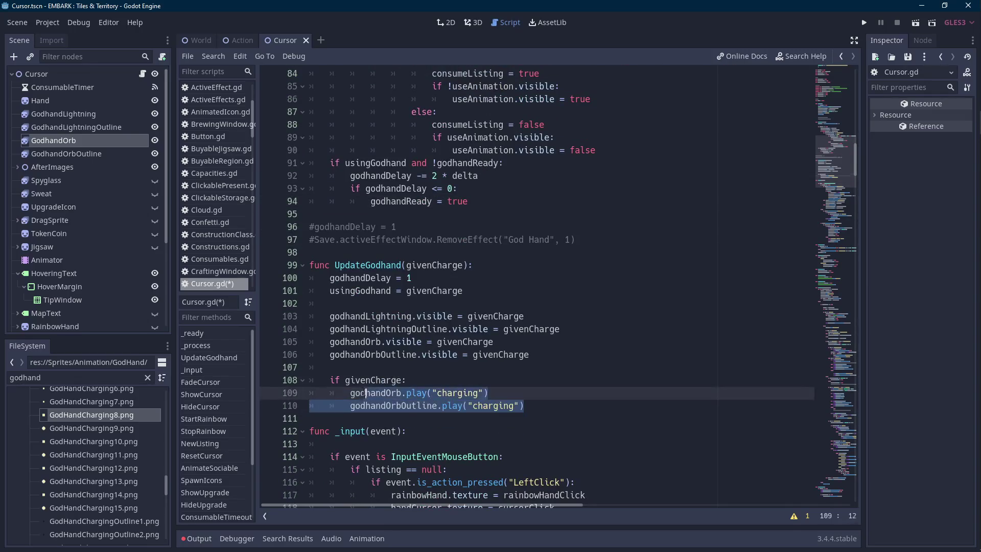
{"action": "left_click", "coordinate": [497, 208]}
{"action": "key", "text": "Tab"}
{"action": "key", "text": "Tab"}
{"action": "key", "text": "Tab"}
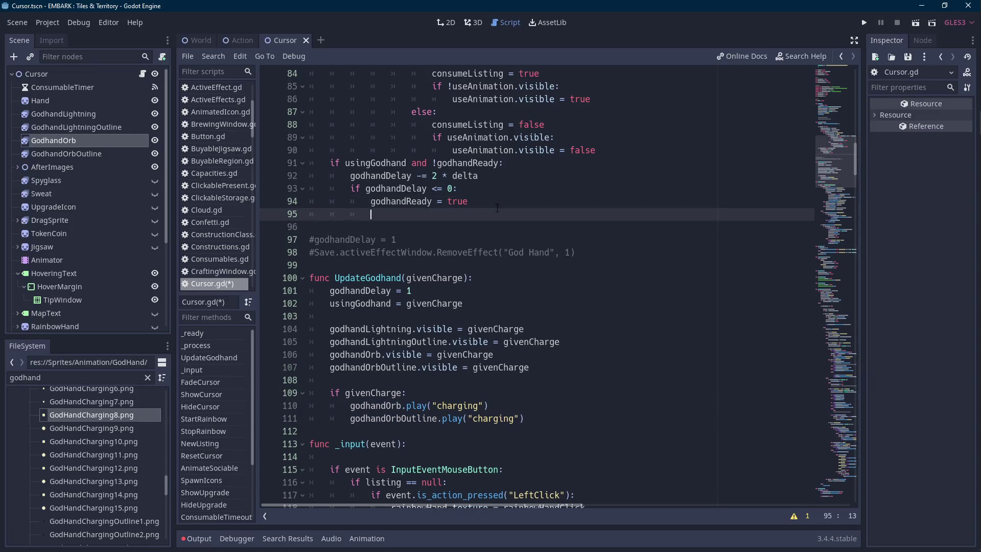
{"action": "key", "text": "ctrl+v"}
{"action": "left_click", "coordinate": [343, 226]}
{"action": "key", "text": "Tab"}
- Change both copied animations to "charged" and save Cursor.gd
{"action": "double_click", "coordinate": [491, 214]}
{"action": "type", "text": "charged"}
{"action": "key", "text": "ctrl+shift+Left"}
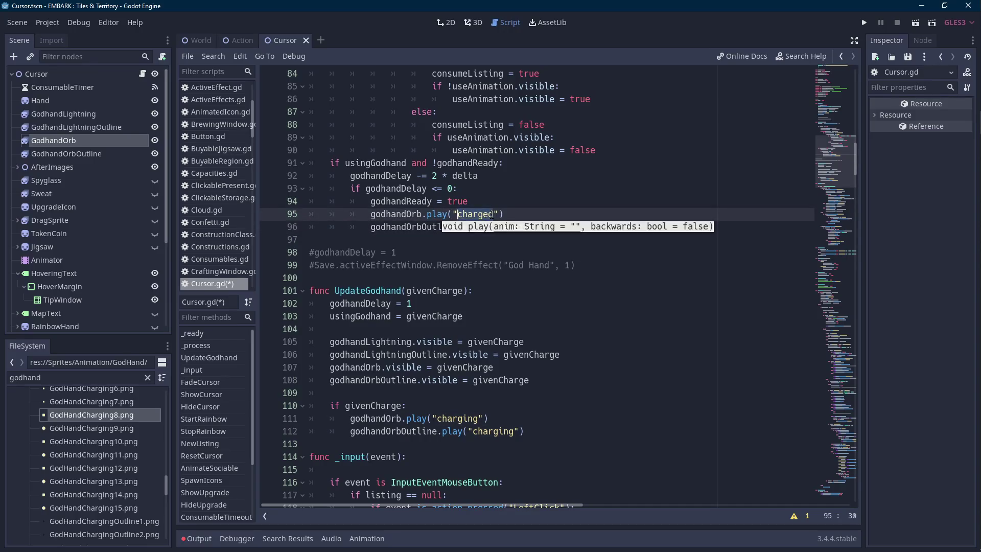
{"action": "left_click", "coordinate": [534, 226]}
{"action": "key", "text": "ctrl+shift+Left"}
{"action": "type", "text": "charged"}
{"action": "key", "text": "ctrl+s"}
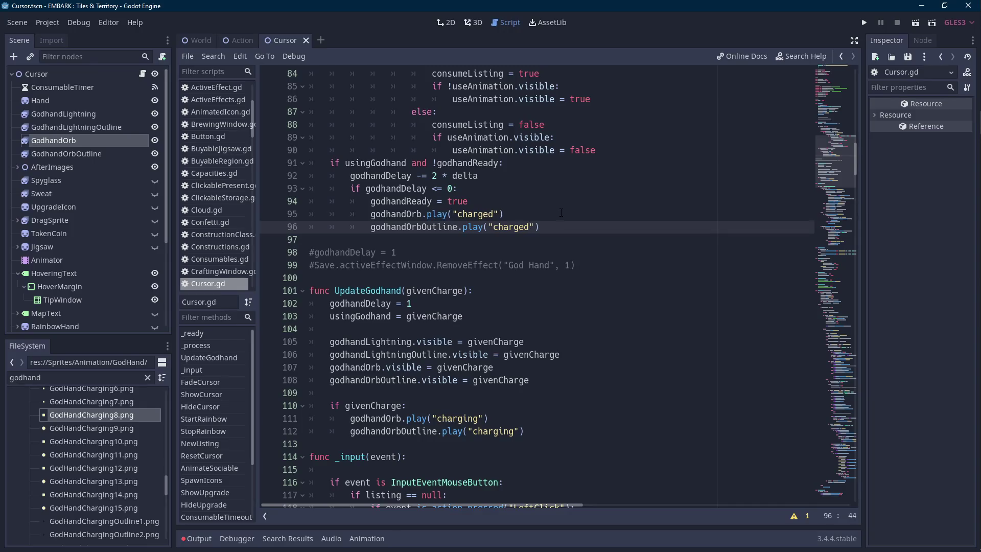
- Select the godhandReady flag and the UpdateGodhand function name for review
{"action": "key", "text": "Up"}
{"action": "key", "text": "Up"}
{"action": "key", "text": "Home"}
{"action": "key", "text": "ctrl+shift+Right"}
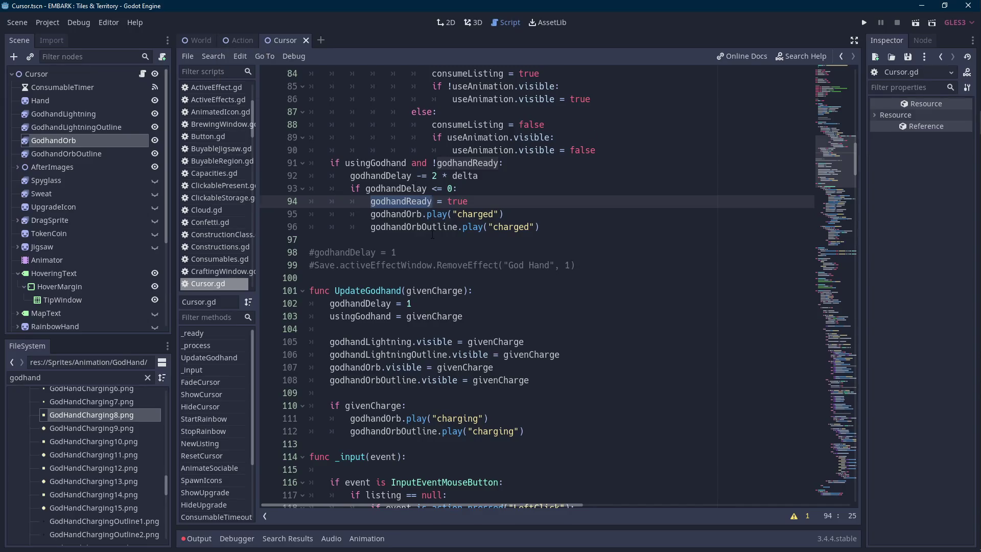
{"action": "scroll", "coordinate": [433, 233], "scroll_direction": "down", "scroll_amount": 1}
{"action": "double_click", "coordinate": [379, 252]}
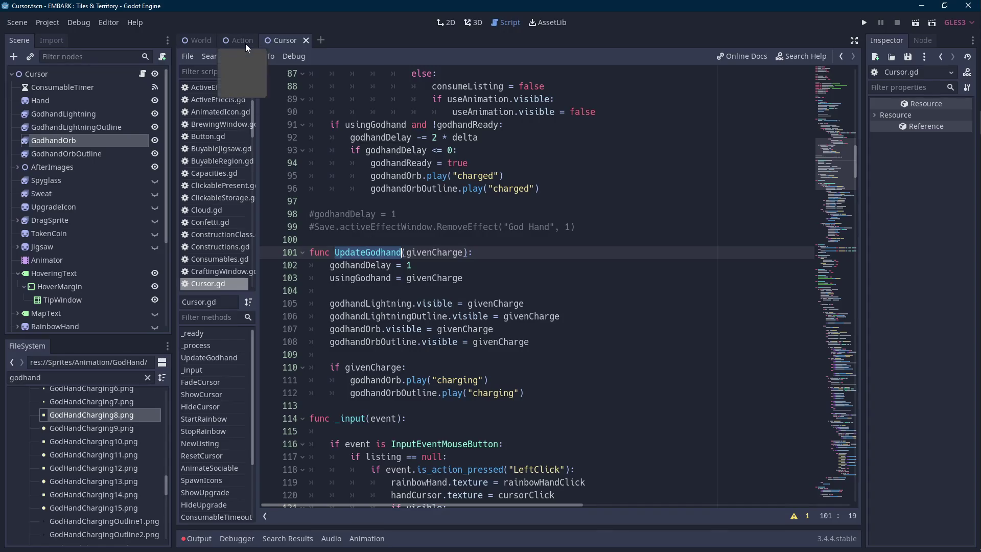
- From the Action scene's Hitbox signals, open Action.gd at the Exit handler
{"action": "left_click", "coordinate": [246, 44]}
{"action": "scroll", "coordinate": [103, 273], "scroll_direction": "down", "scroll_amount": 5}
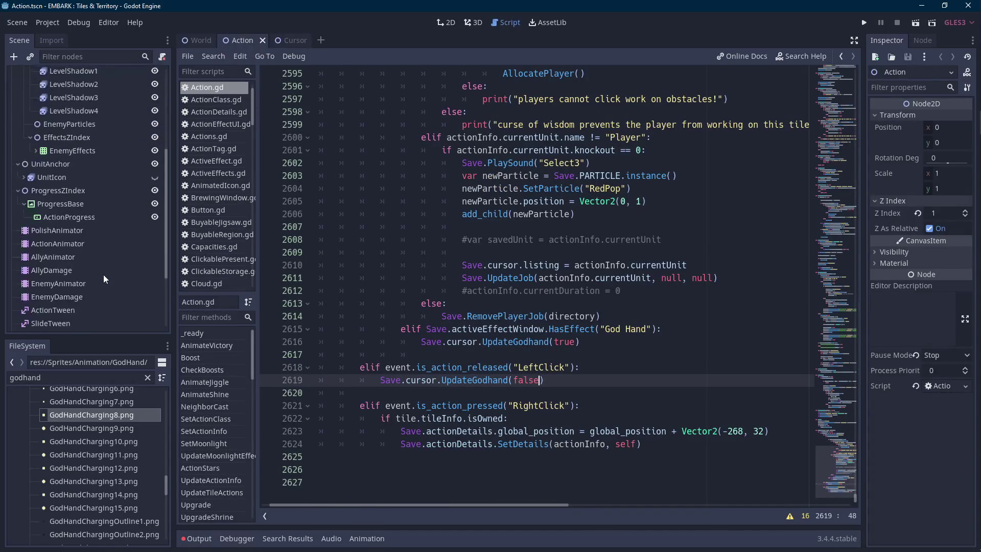
{"action": "scroll", "coordinate": [104, 271], "scroll_direction": "up", "scroll_amount": 5}
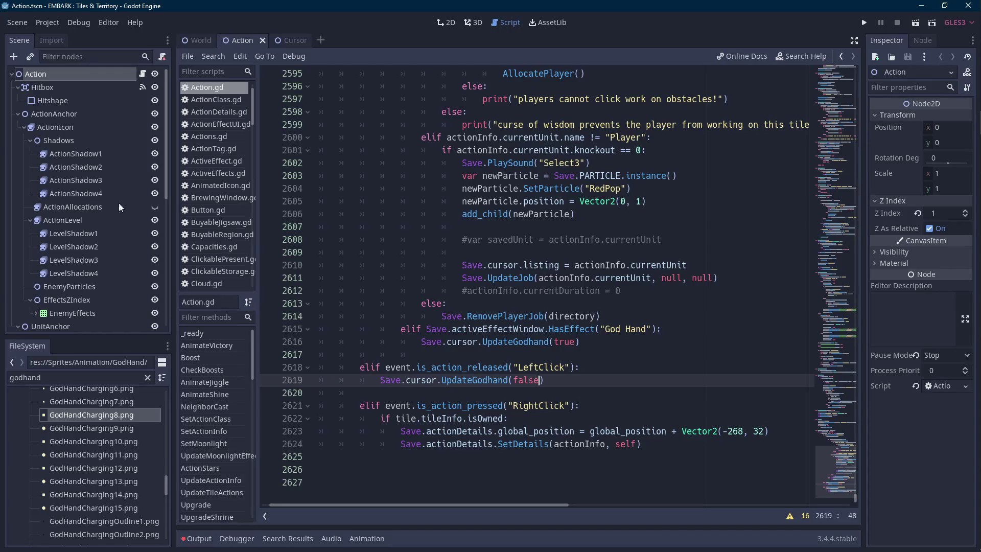
{"action": "left_click", "coordinate": [108, 87]}
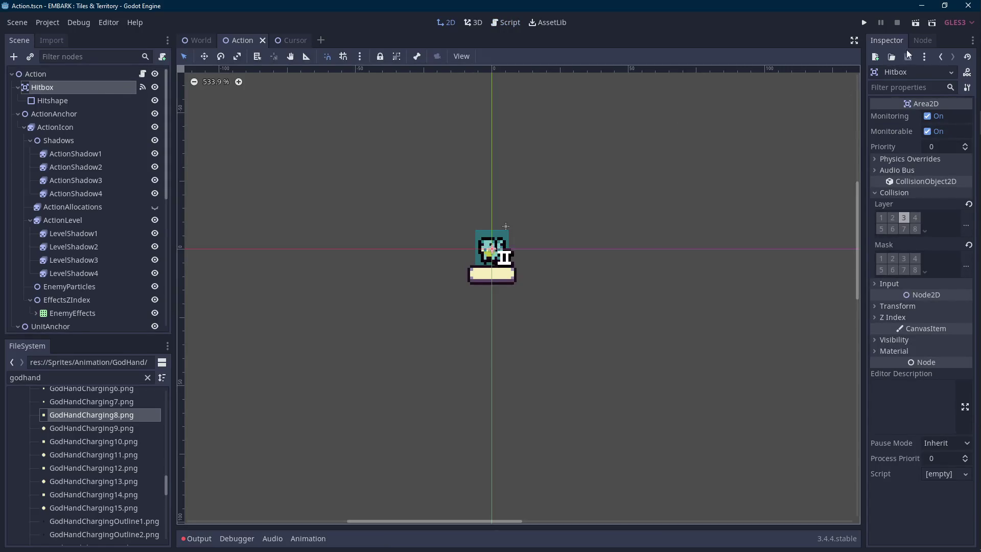
{"action": "left_click", "coordinate": [920, 41]}
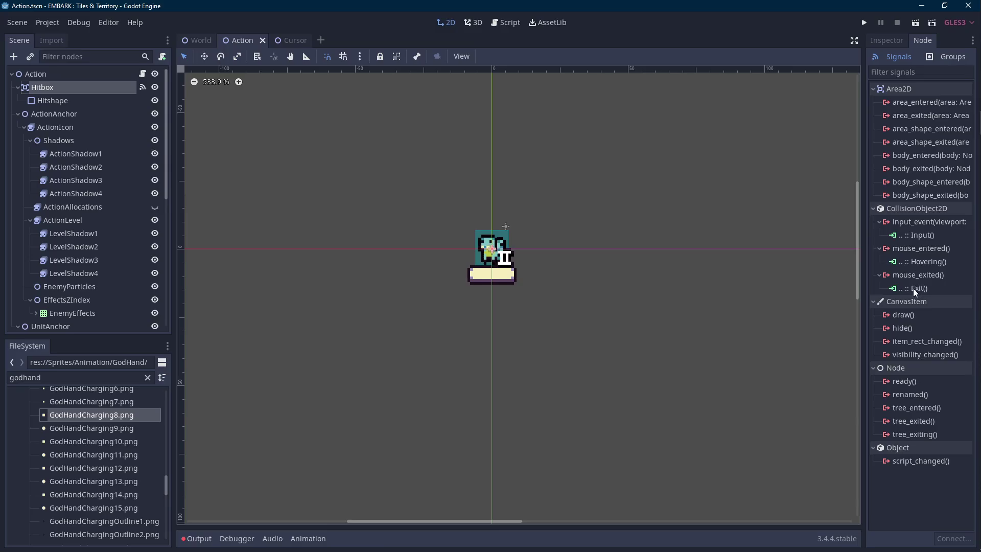
{"action": "double_click", "coordinate": [912, 288]}
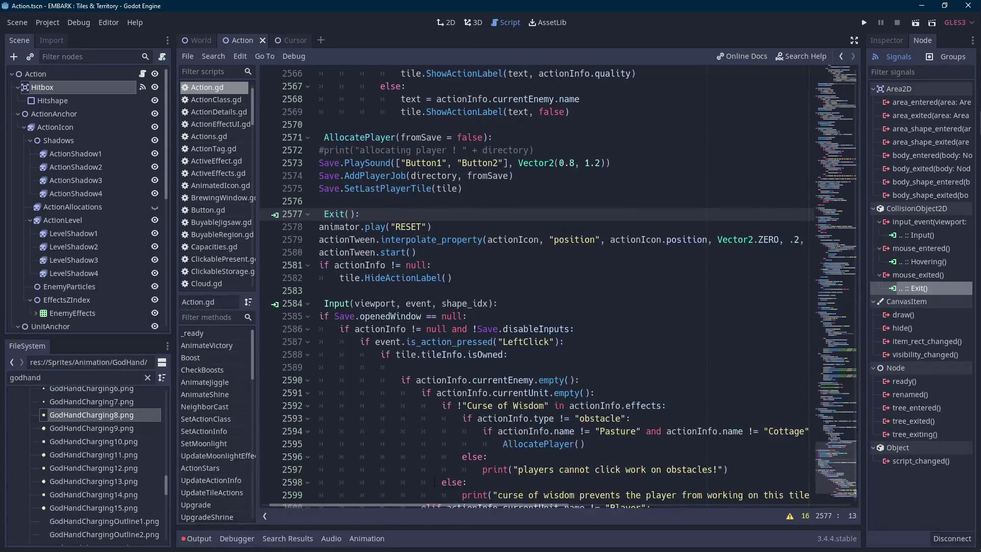
- Add a Save.cursor.UpdateGodhand(false) line at the end of the Exit function
{"action": "left_click_drag", "start_coordinate": [364, 503], "coordinate": [355, 504]}
{"action": "left_click", "coordinate": [480, 277]}
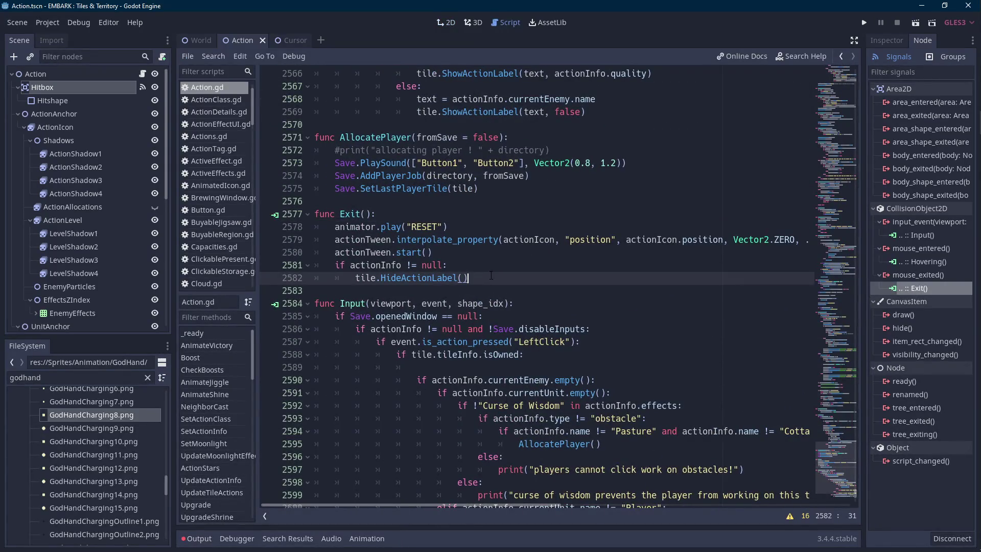
{"action": "key", "text": "Return"}
{"action": "key", "text": "BackSpace"}
{"action": "type", "text": "Save.c"}
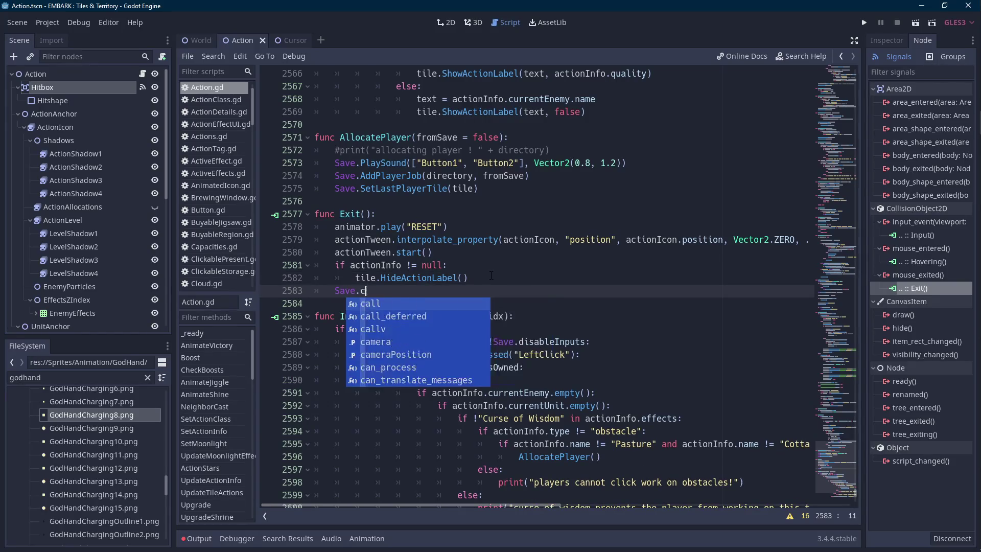
{"action": "type", "text": "ursor.UpdateGodhand(false"}
{"action": "key", "text": "BackSpace"}
{"action": "key", "text": "BackSpace"}
{"action": "key", "text": "BackSpace"}
- Move UpdateGodhand(false) to the first line of Exit, remove the leftover blank line, and save
{"action": "left_click", "coordinate": [340, 265]}
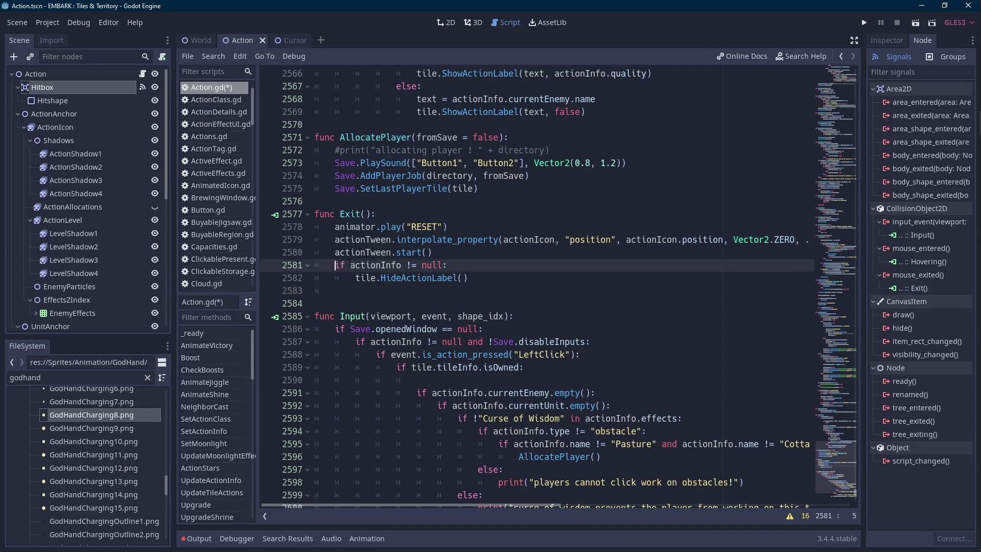
{"action": "key", "text": "Up"}
{"action": "key", "text": "Up"}
{"action": "key", "text": "Up"}
{"action": "key", "text": "End"}
{"action": "key", "text": "Return"}
{"action": "type", "text": "Save.cursor.UpdateGodhand(false)"}
{"action": "key", "text": "Return"}
{"action": "key", "text": "Down"}
{"action": "key", "text": "Down"}
{"action": "key", "text": "Down"}
{"action": "key", "text": "BackSpace"}
{"action": "key", "text": "BackSpace"}
{"action": "key", "text": "ctrl+s"}
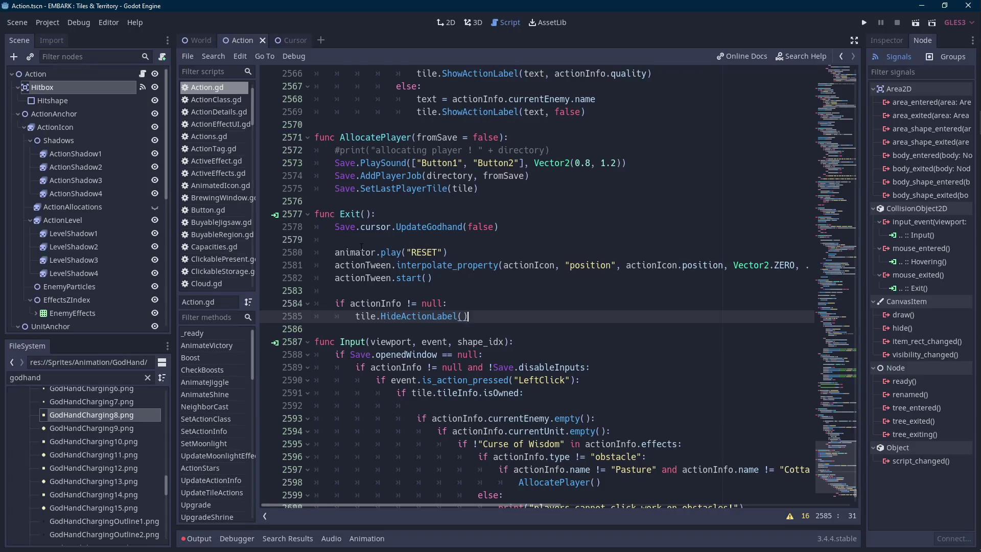
- Above the left-click release's UpdateGodhand(false), add a line starting Save.cursor.CheckGodhand()
{"action": "scroll", "coordinate": [362, 247], "scroll_direction": "down", "scroll_amount": 4}
{"action": "scroll", "coordinate": [536, 281], "scroll_direction": "down", "scroll_amount": 2}
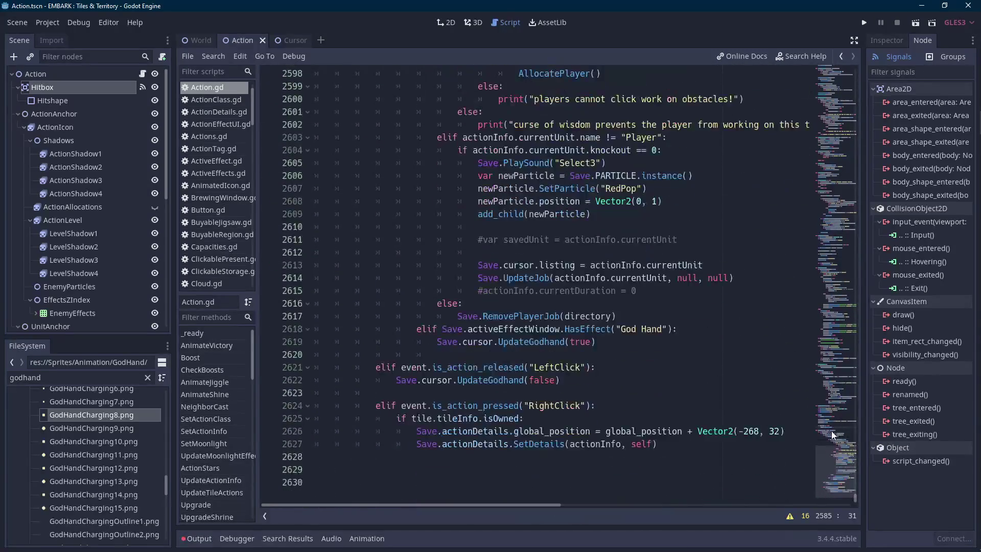
{"action": "double_click", "coordinate": [506, 380]}
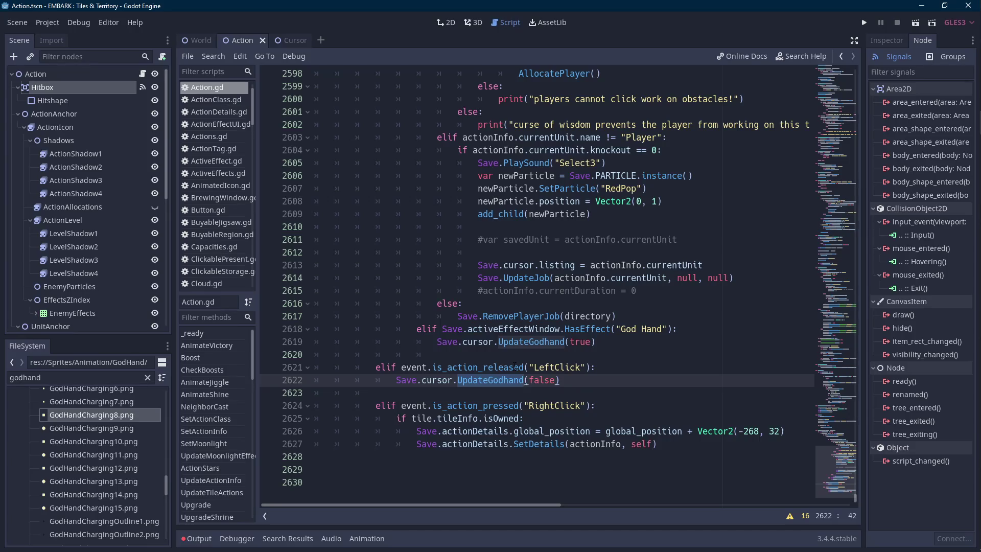
{"action": "key", "text": "End"}
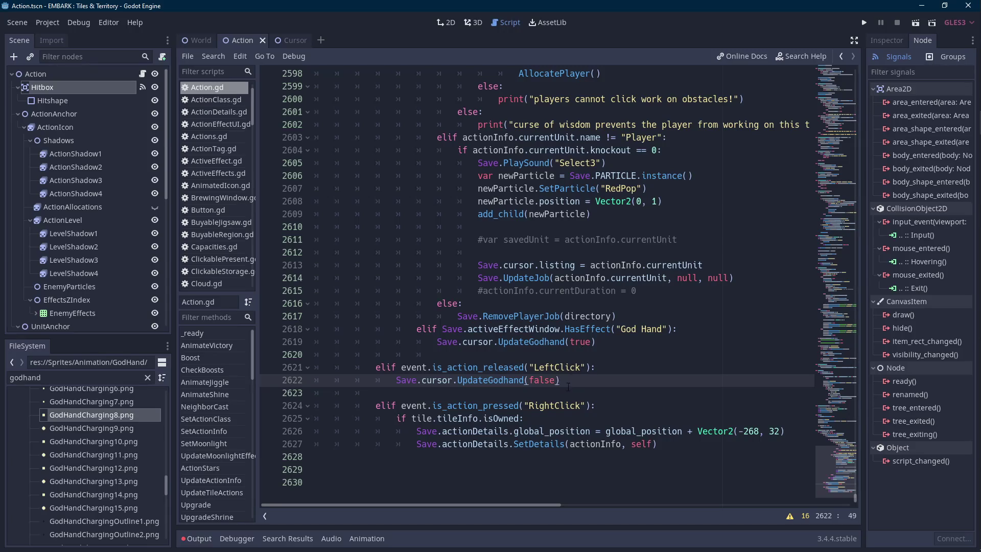
{"action": "left_click", "coordinate": [616, 366]}
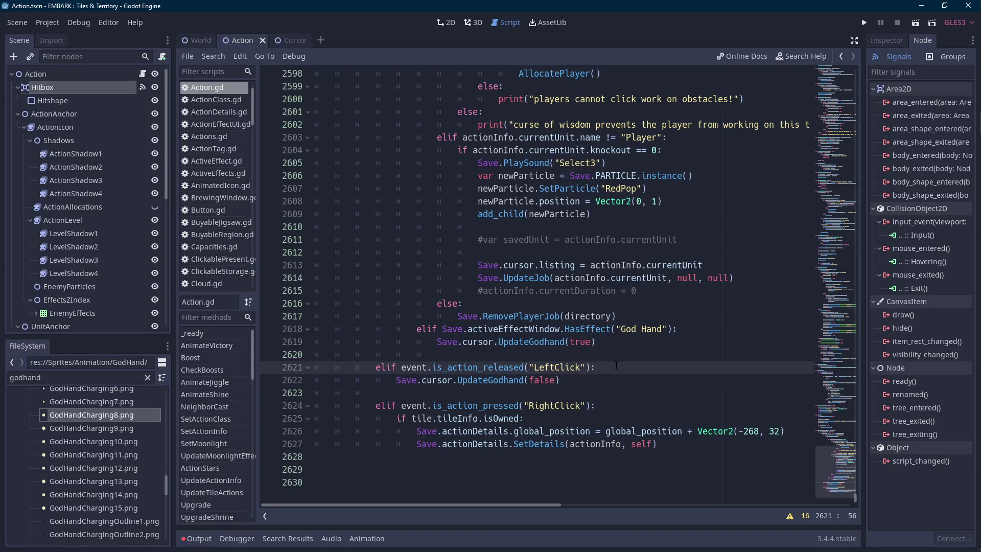
{"action": "key", "text": "Return"}
{"action": "type", "text": "Save.cur"}
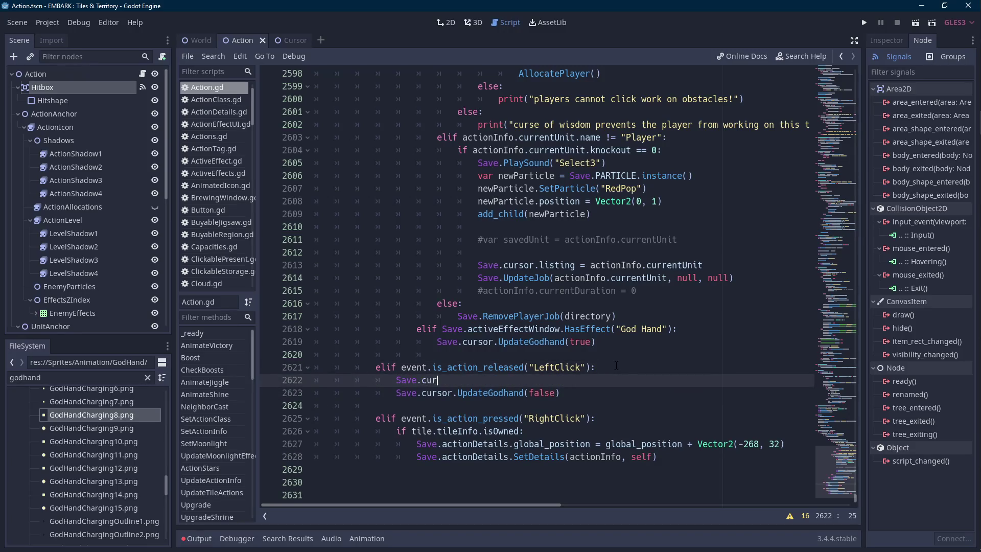
{"action": "type", "text": "sor.CheckGodhand()"}
- Comment out the old UpdateGodhand(false) line and save Action.gd
{"action": "key", "text": "ctrl+shift+Left"}
{"action": "key", "text": "ctrl+shift+Left"}
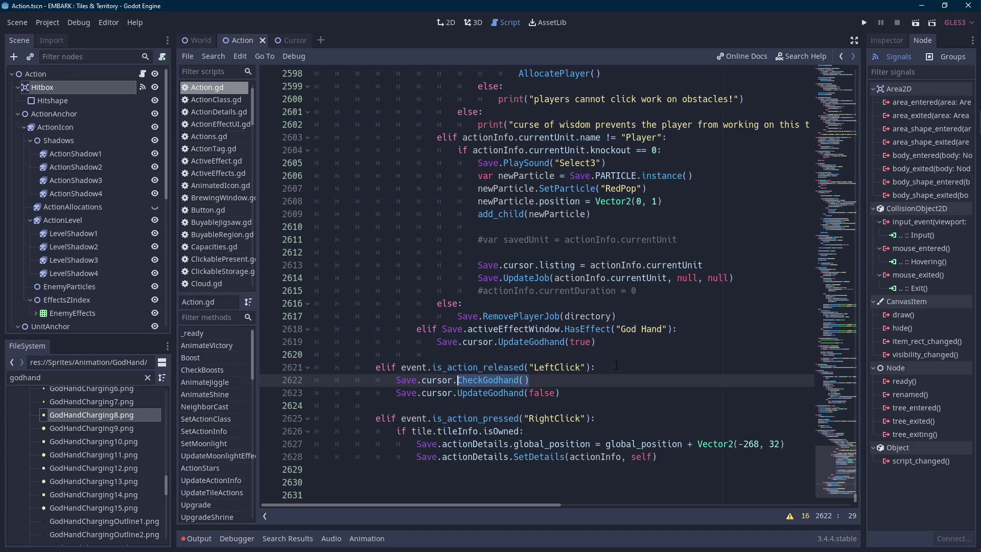
{"action": "key", "text": "Down"}
{"action": "key", "text": "ctrl+k"}
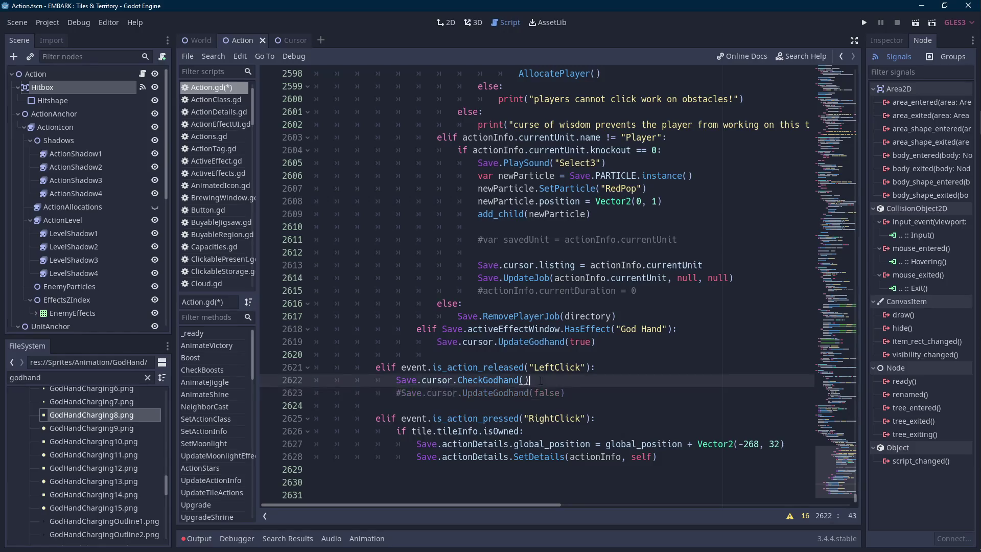
{"action": "left_click_drag", "start_coordinate": [530, 380], "coordinate": [463, 380]}
{"action": "key", "text": "ctrl+s"}
- In Cursor.gd, add a func CheckGodhand(): header above UpdateGodhand
{"action": "left_click", "coordinate": [284, 41]}
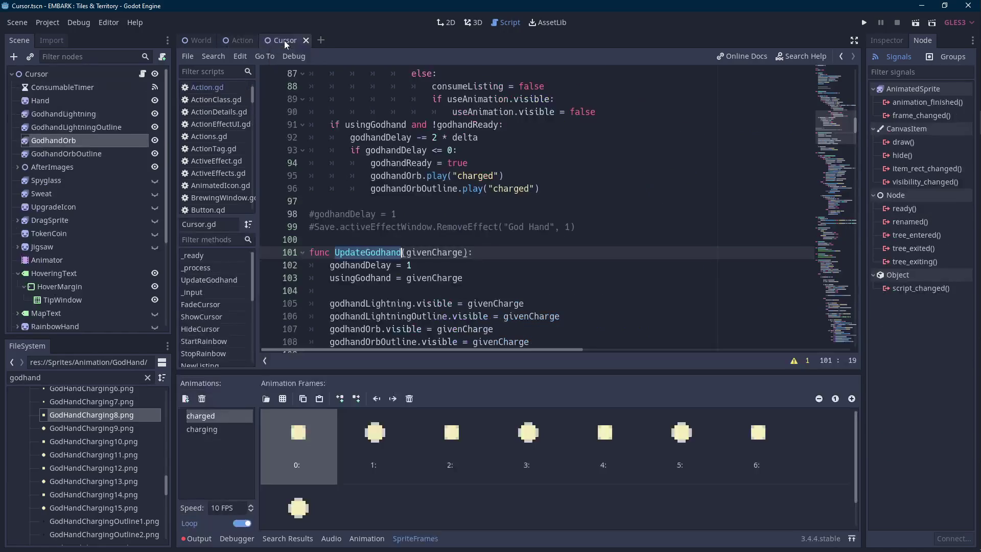
{"action": "left_click", "coordinate": [415, 539]}
{"action": "left_click", "coordinate": [494, 240]}
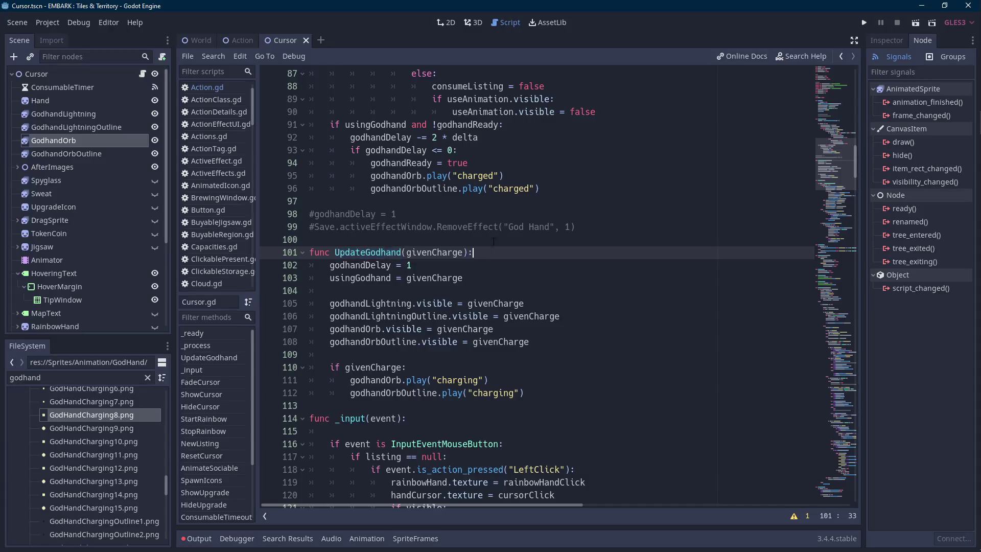
{"action": "key", "text": "Return"}
{"action": "key", "text": "Return"}
{"action": "key", "text": "Up"}
{"action": "type", "text": "func CheckGodhand()"}
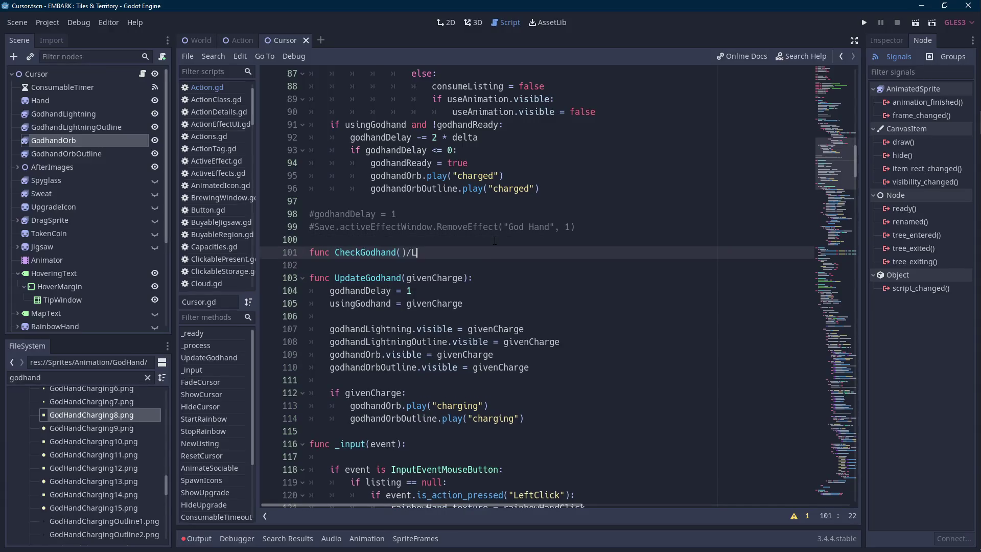
{"action": "type", "text": ":"}
{"action": "key", "text": "Return"}
- Give CheckGodhand an if godhandReady: pass / else: pass body
{"action": "type", "text": "pa"}
{"action": "key", "text": "Return"}
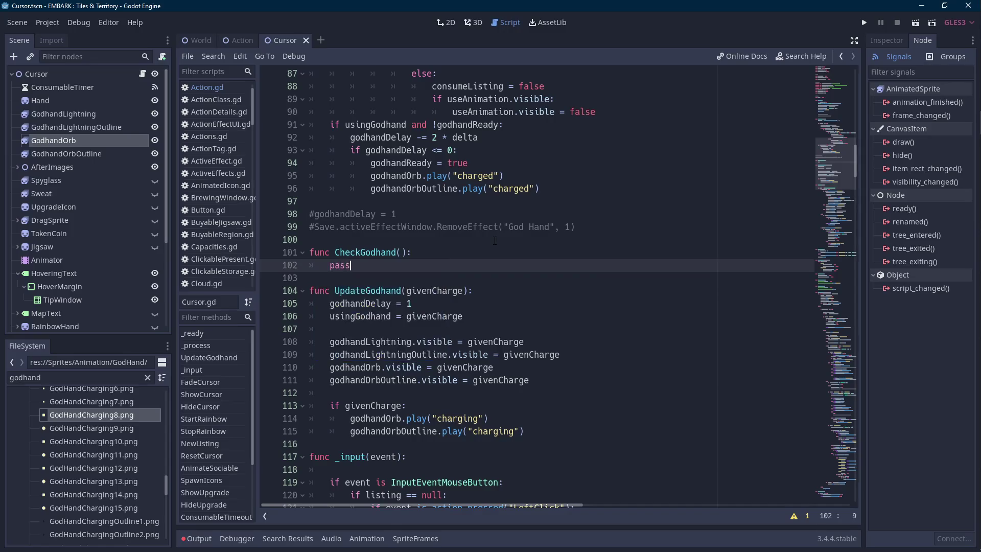
{"action": "type", "text": "if godhandrea"}
{"action": "key", "text": "Return"}
{"action": "type", "text": ":"}
{"action": "key", "text": "Return"}
{"action": "type", "text": "pass"}
{"action": "key", "text": "Return"}
{"action": "key", "text": "BackSpace"}
{"action": "type", "text": "else: \t\tpass"}
- Replace the else branch's pass with UpdateGodhand(false)
{"action": "key", "text": "ctrl+shift+Left"}
{"action": "type", "text": "UpdateGod"}
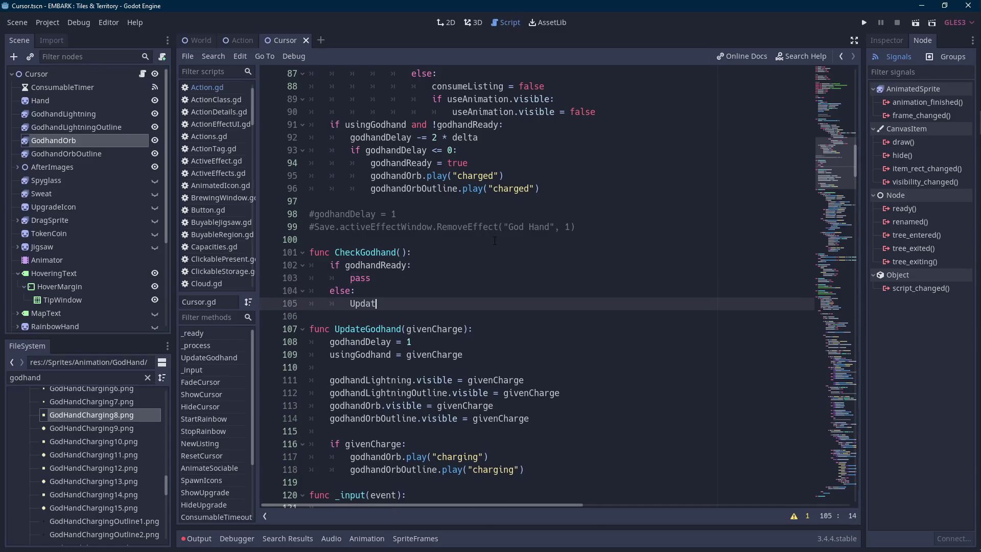
{"action": "key", "text": "Return"}
{"action": "key", "text": "Left"}
{"action": "type", "text": "false"}
{"action": "key", "text": "Up"}
{"action": "key", "text": "Up"}
{"action": "key", "text": "ctrl+shift+Left"}
{"action": "left_click_drag", "start_coordinate": [577, 226], "coordinate": [310, 214]}
{"action": "left_click", "coordinate": [362, 239]}
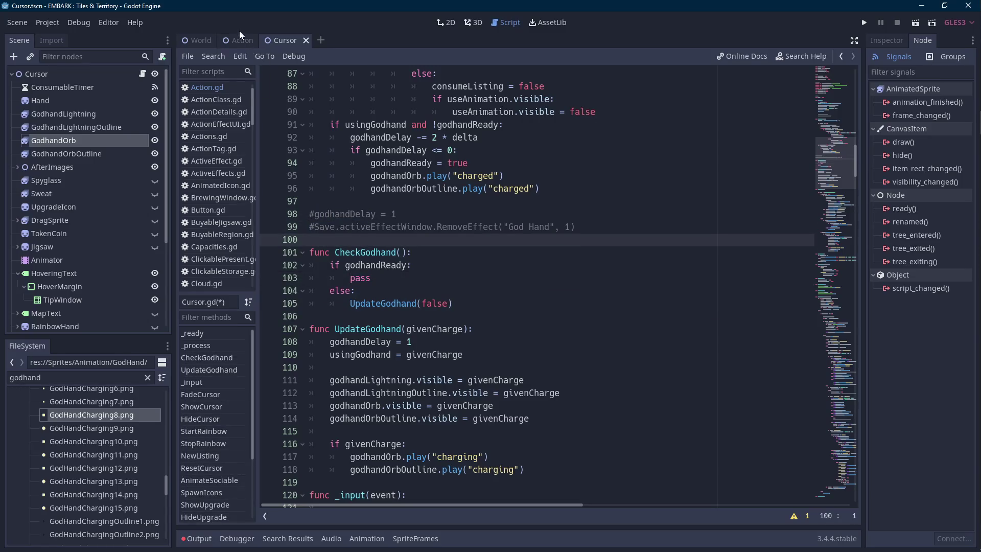
- Pass self into the Save.cursor.CheckGodhand call in Action.gd and save
{"action": "left_click", "coordinate": [240, 40]}
{"action": "left_click", "coordinate": [524, 380]}
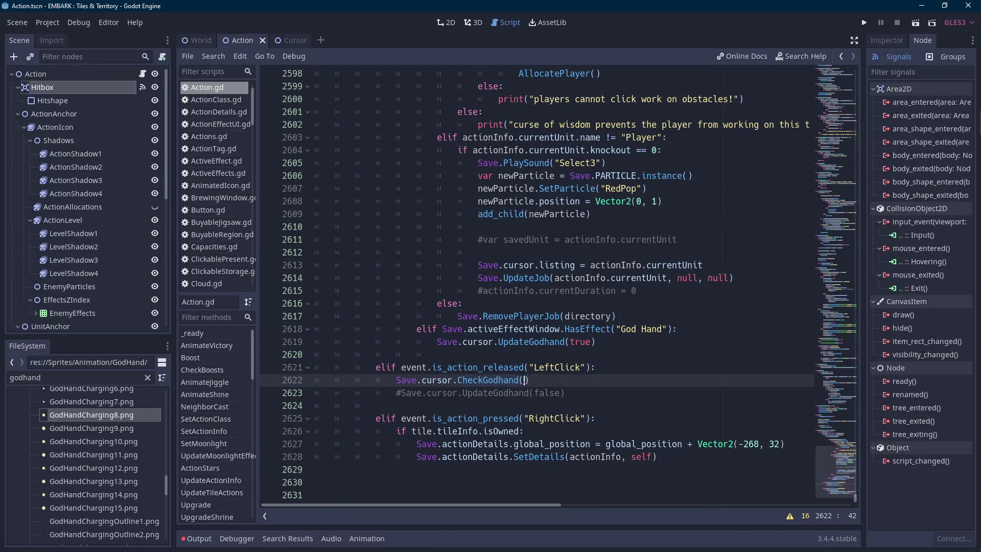
{"action": "type", "text": "self"}
{"action": "key", "text": "ctrl+s"}
- View the Action scene in 2D, then open the Cursor node's script
{"action": "double_click", "coordinate": [99, 73]}
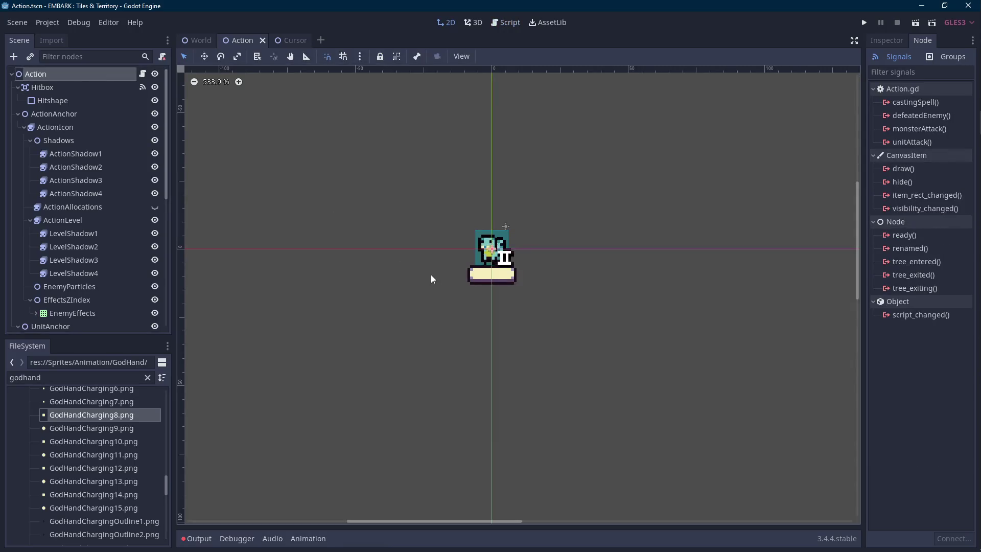
{"action": "left_click_drag", "start_coordinate": [431, 279], "coordinate": [413, 278]}
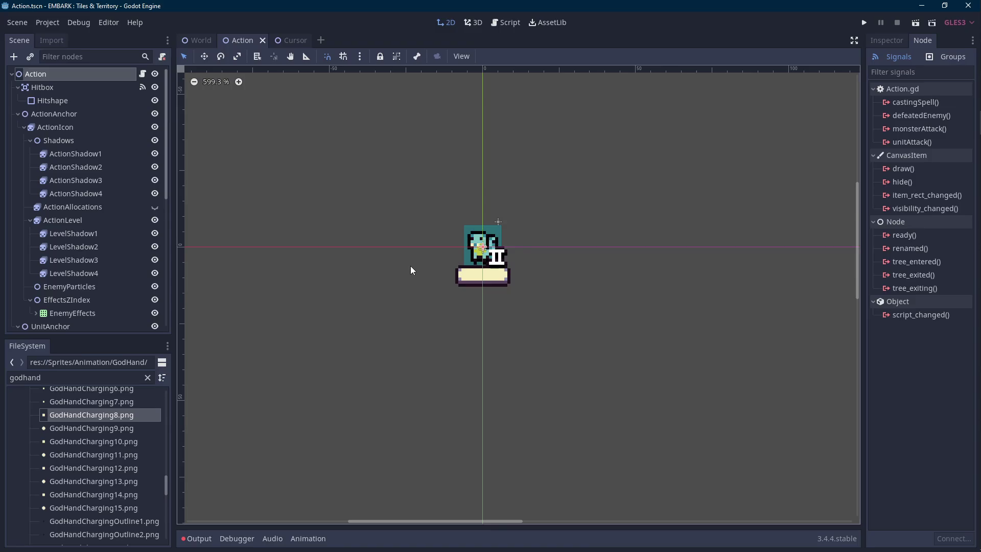
{"action": "left_click", "coordinate": [289, 44]}
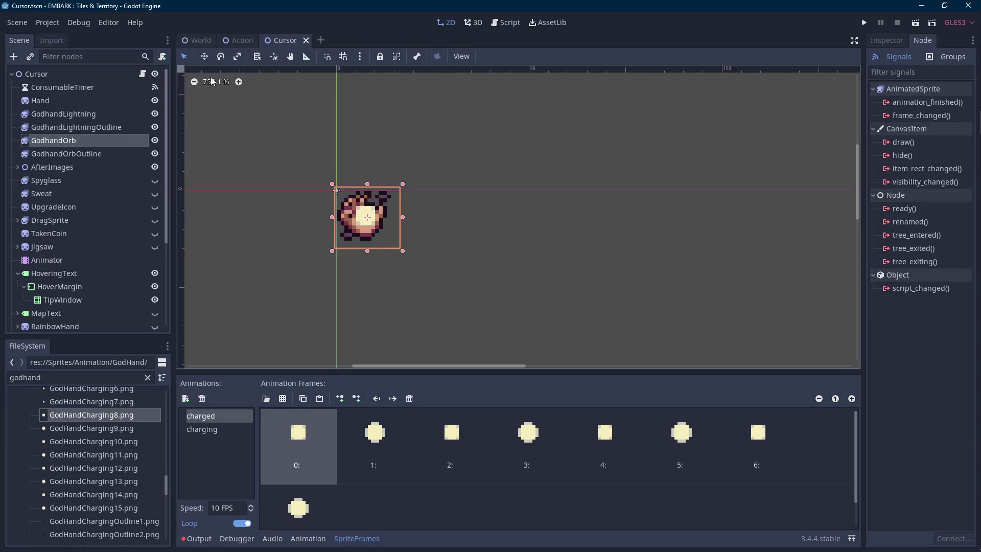
{"action": "left_click", "coordinate": [144, 76]}
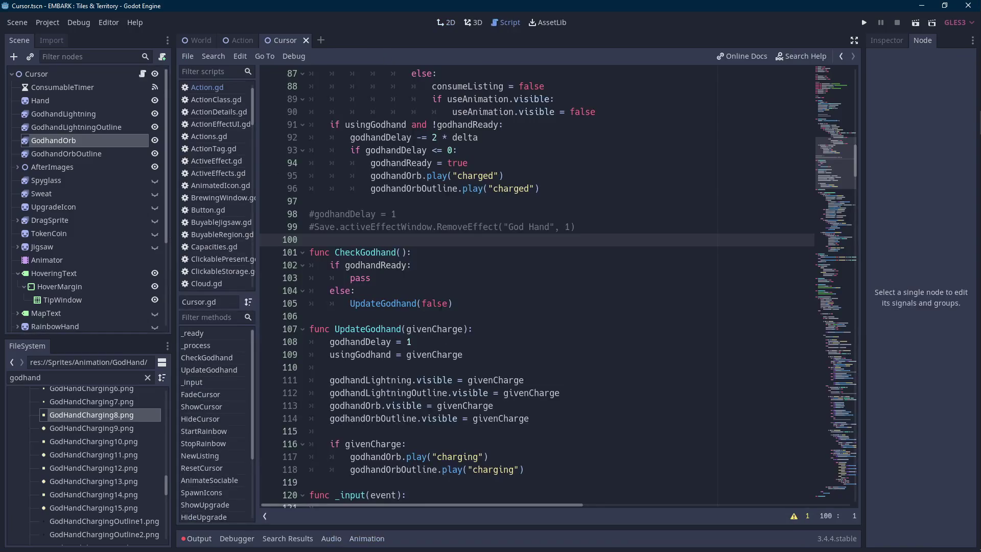
- Add a givenAction parameter to CheckGodhand, checking the call in Action.gd
{"action": "left_click", "coordinate": [401, 251]}
{"action": "type", "text": "givenAction"}
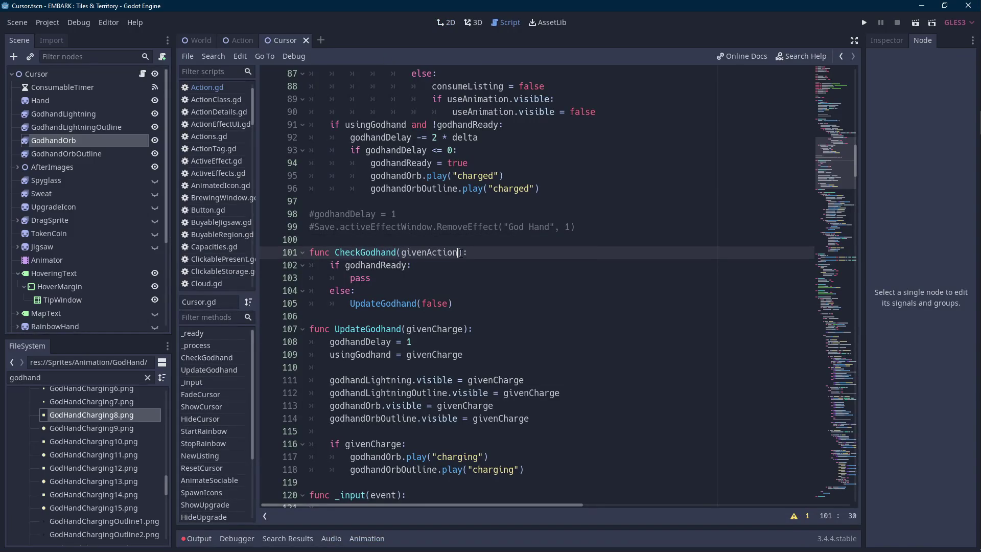
{"action": "key", "text": "Down"}
{"action": "key", "text": "Down"}
{"action": "key", "text": "ctrl+shift+Left"}
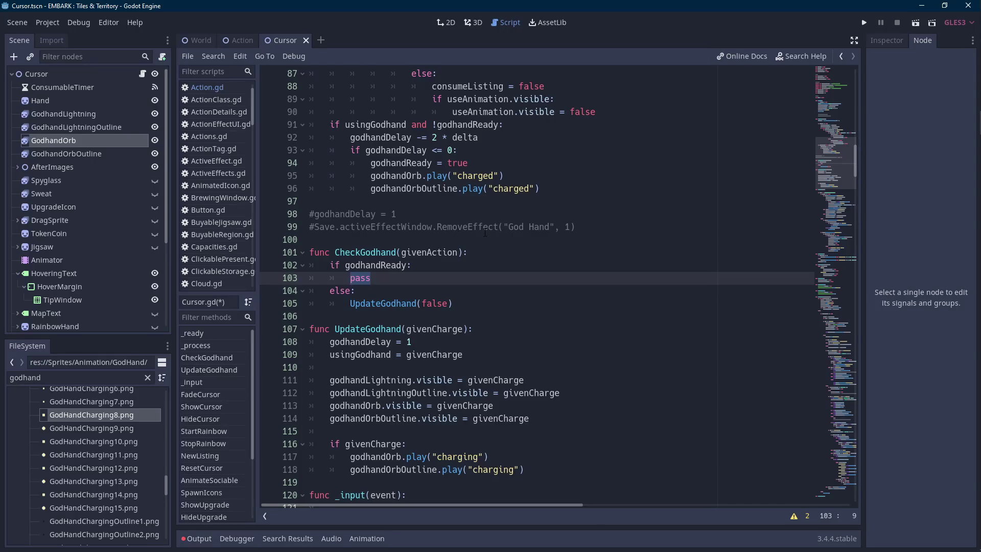
{"action": "key", "text": "Up"}
{"action": "key", "text": "Home"}
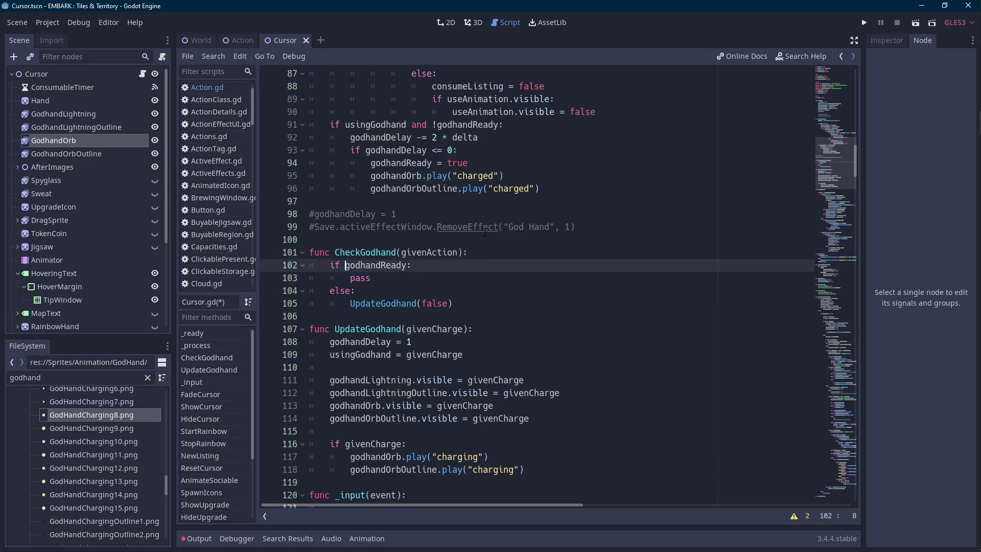
{"action": "left_click", "coordinate": [240, 41]}
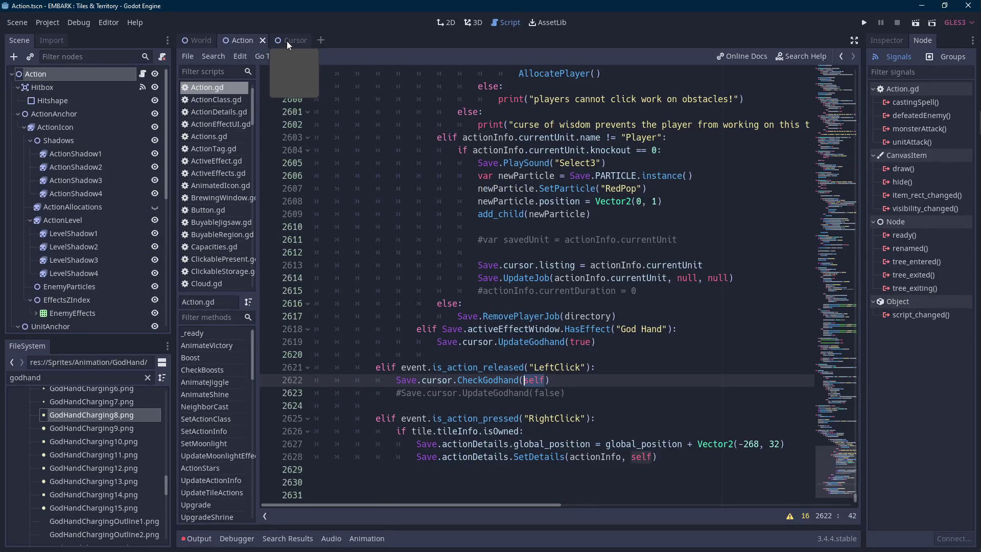
{"action": "left_click", "coordinate": [287, 41]}
- Extend the ready check with and Save.activeEffectWindow.HasEffect("God Hand")
{"action": "left_click", "coordinate": [405, 270]}
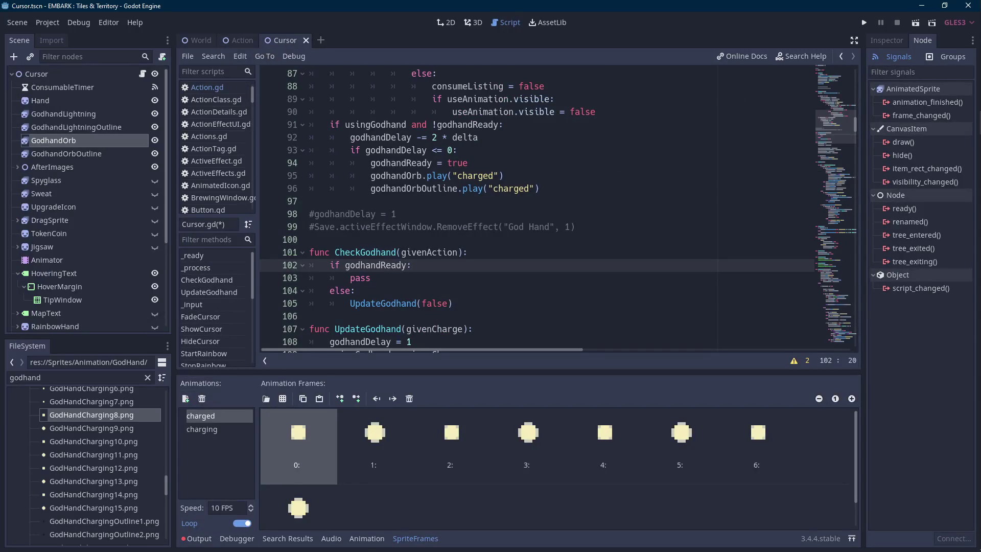
{"action": "left_click", "coordinate": [415, 538]}
{"action": "type", "text": "and Save.action"}
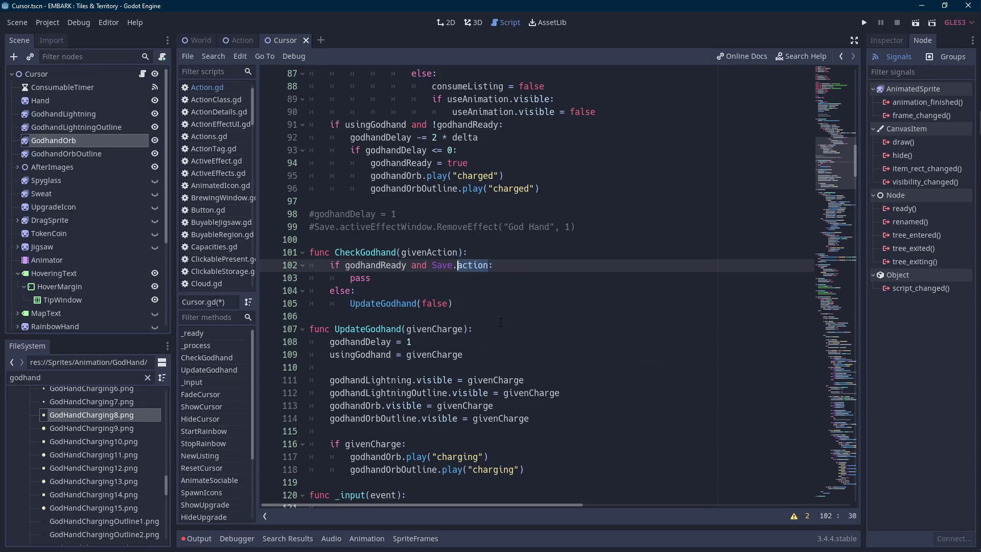
{"action": "key", "text": "BackSpace"}
{"action": "key", "text": "BackSpace"}
{"action": "type", "text": "ve"}
{"action": "key", "text": "Return"}
{"action": "type", "text": "."}
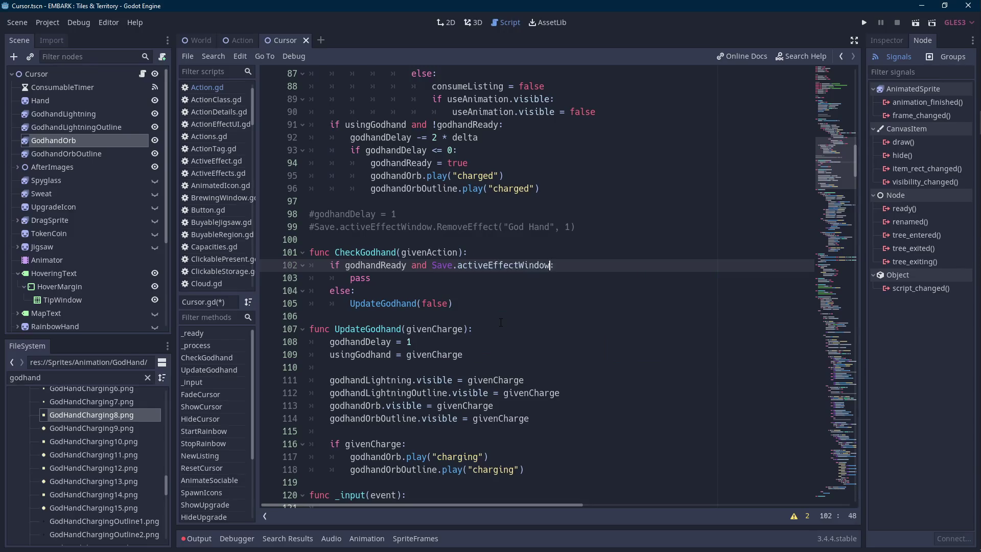
{"action": "type", "text": "HasEffect("}
{"action": "type", "text": "\"God Hand"}
{"action": "key", "text": "End"}
- Replace the ready branch's pass with givenAction.GodHandAction()
{"action": "double_click", "coordinate": [393, 277]}
{"action": "type", "text": "givenAction"}
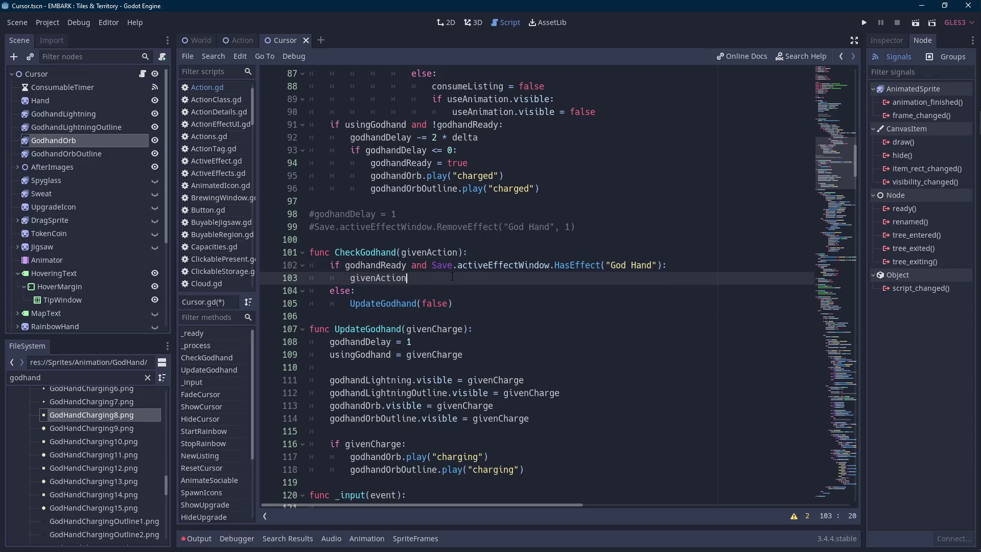
{"action": "type", "text": "Godhand"}
{"action": "key", "text": "BackSpace"}
{"action": "key", "text": "BackSpace"}
{"action": "key", "text": "BackSpace"}
{"action": "type", "text": "HandAction()"}
{"action": "key", "text": "ctrl+shift+Left"}
{"action": "key", "text": "ctrl+shift+Left"}
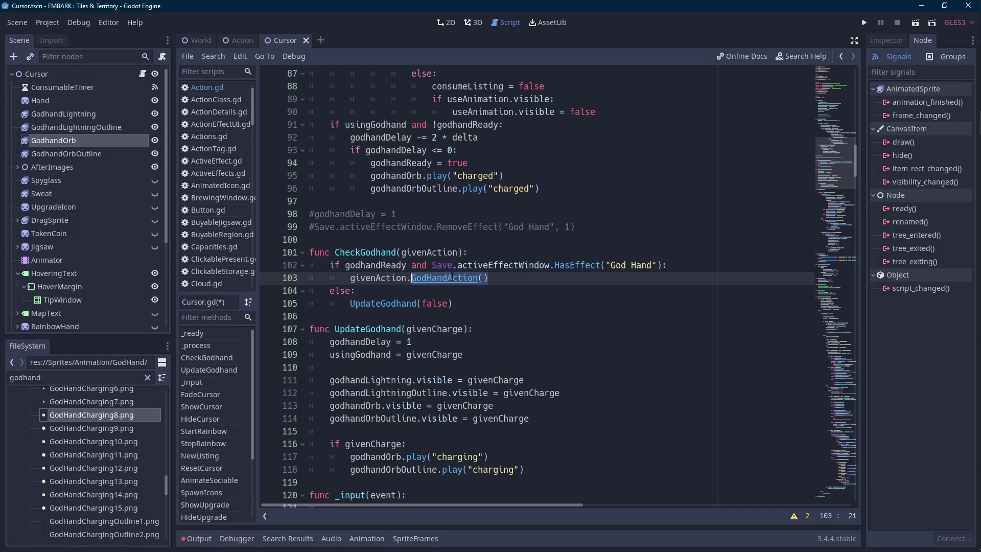
{"action": "left_click", "coordinate": [244, 43]}
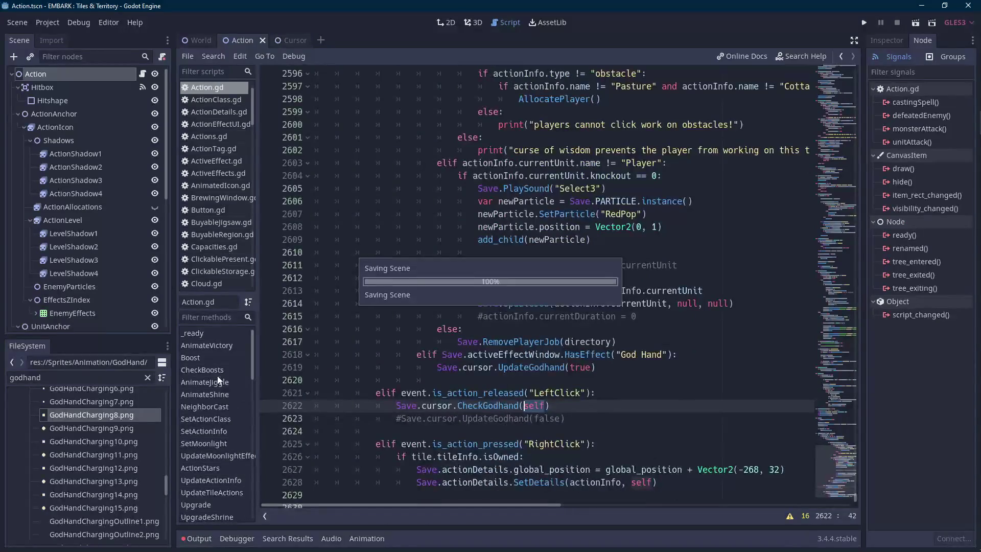
- In Action.gd, go to the blank lines above Boost and remove the extras
{"action": "left_click", "coordinate": [220, 371]}
{"action": "left_click", "coordinate": [389, 252]}
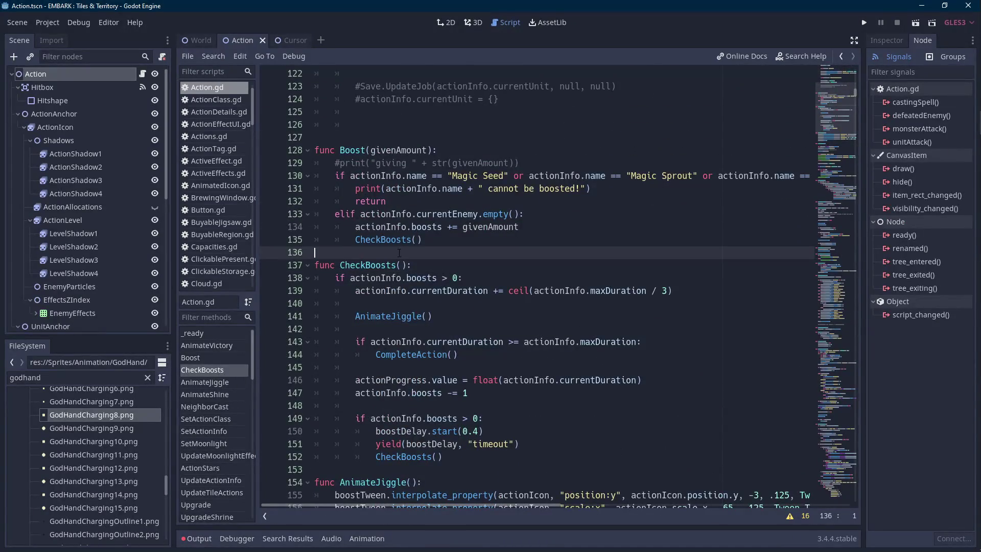
{"action": "mouse_move", "coordinate": [975, 184]}
{"action": "scroll", "coordinate": [419, 248], "scroll_direction": "up", "scroll_amount": 9}
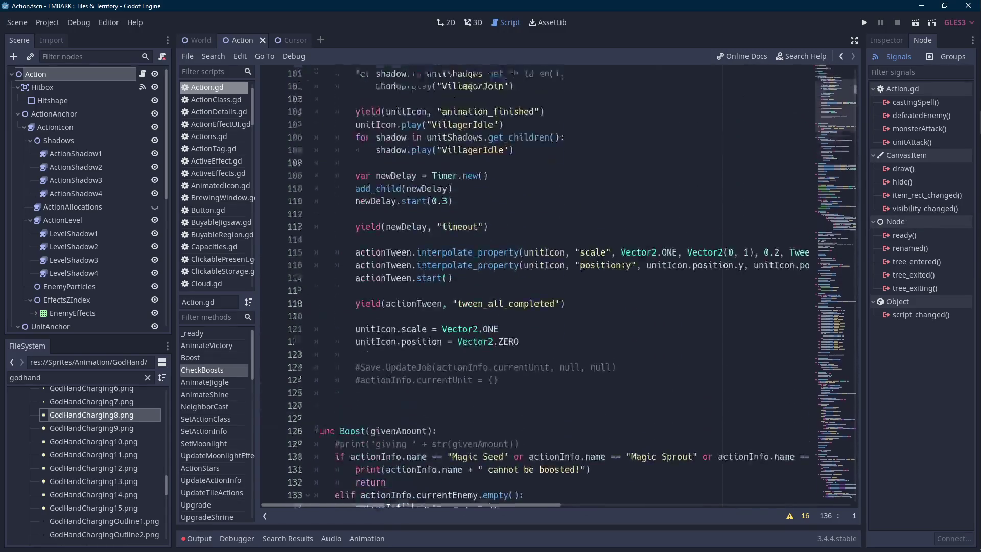
{"action": "scroll", "coordinate": [623, 268], "scroll_direction": "up", "scroll_amount": 3}
{"action": "scroll", "coordinate": [623, 268], "scroll_direction": "down", "scroll_amount": 13}
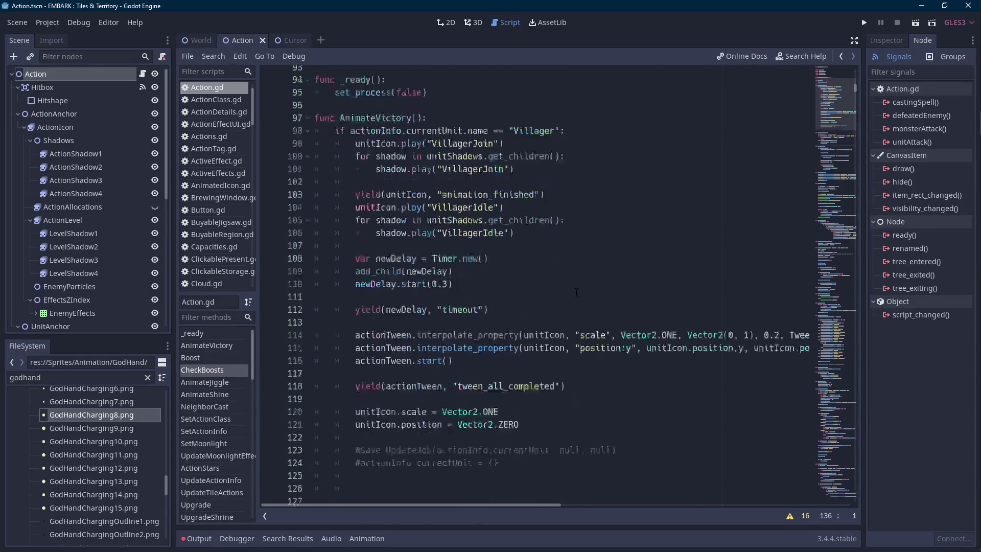
{"action": "scroll", "coordinate": [570, 291], "scroll_direction": "up", "scroll_amount": 6}
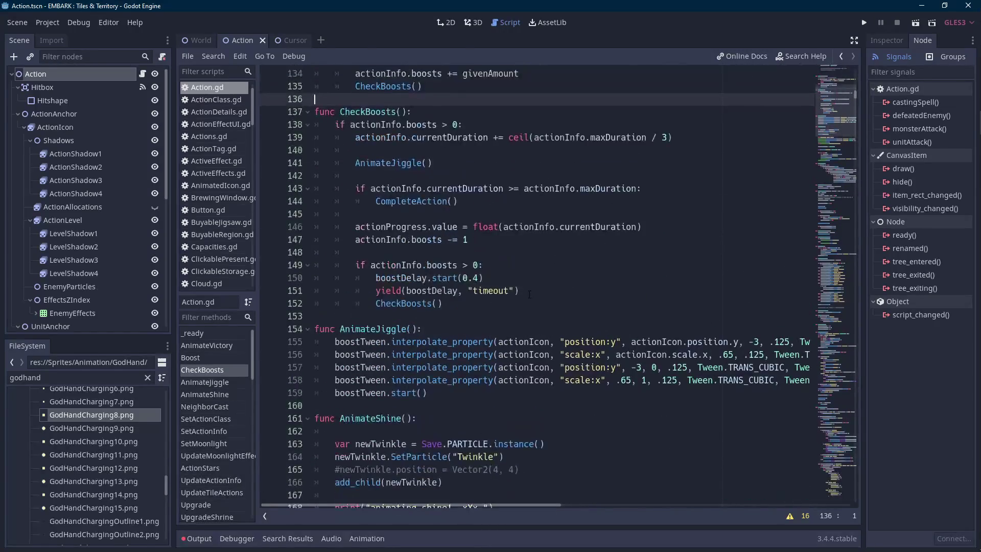
{"action": "left_click", "coordinate": [362, 161]}
{"action": "key", "text": "BackSpace"}
{"action": "key", "text": "BackSpace"}
{"action": "key", "text": "BackSpace"}
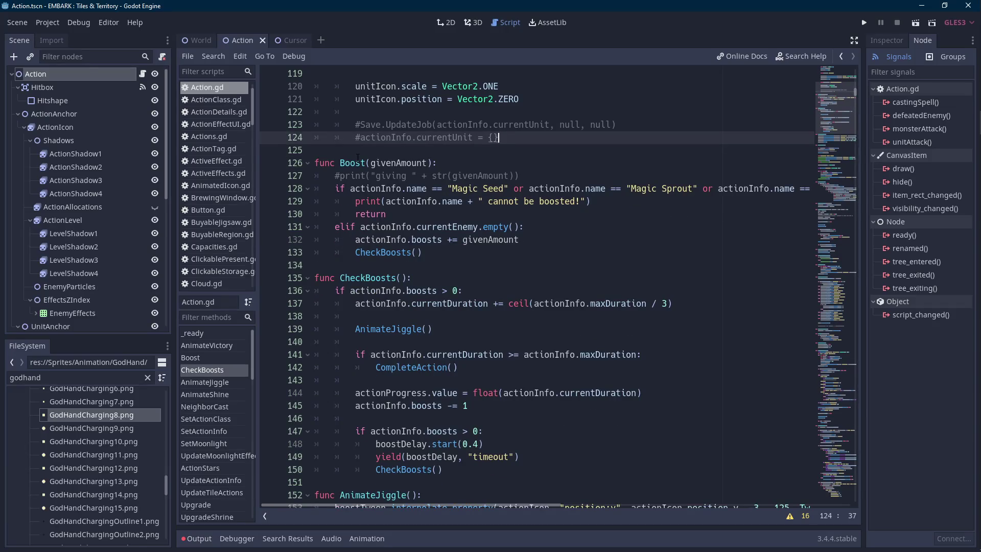
- Declare func GodHandAction(): above the Boost function
{"action": "key", "text": "Return"}
{"action": "key", "text": "Return"}
{"action": "type", "text": "func givenAction.GodHandAction()"}
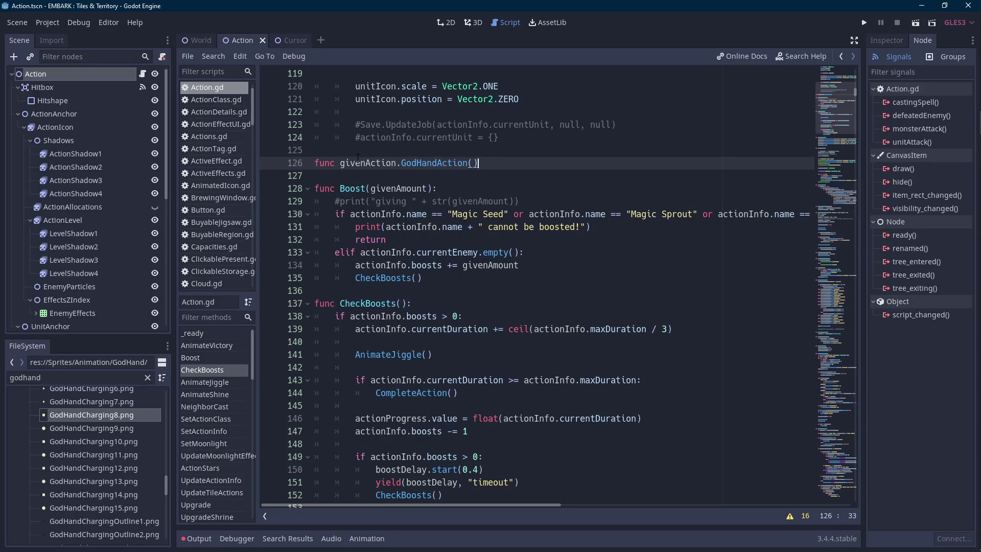
{"action": "key", "text": "BackSpace"}
{"action": "key", "text": "BackSpace"}
{"action": "key", "text": "BackSpace"}
{"action": "type", "text": "God"}
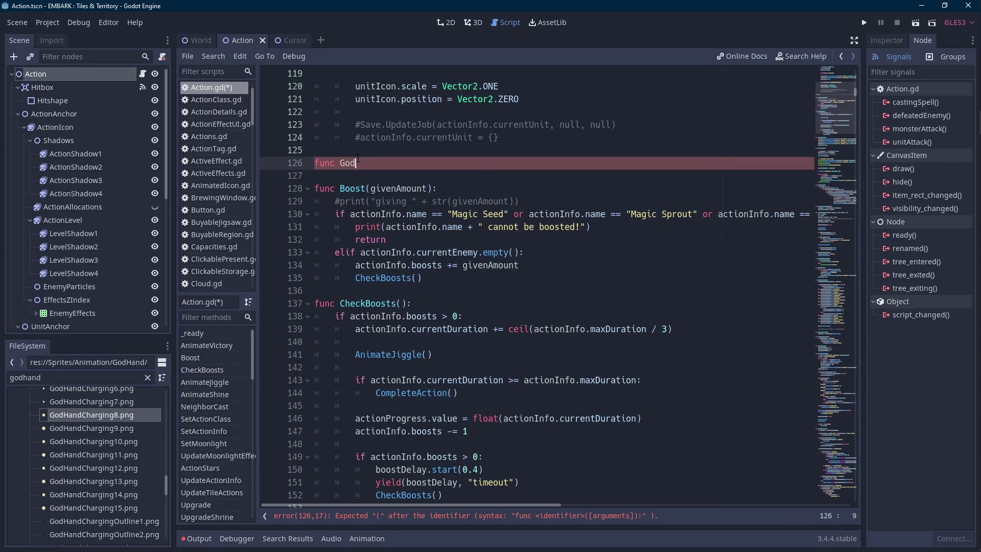
{"action": "type", "text": "HandAction()"}
{"action": "type", "text": ":"}
{"action": "key", "text": "Return"}
- Give GodHandAction a pass body, then cut the commented God Hand reset lines from Cursor.gd
{"action": "type", "text": "pass"}
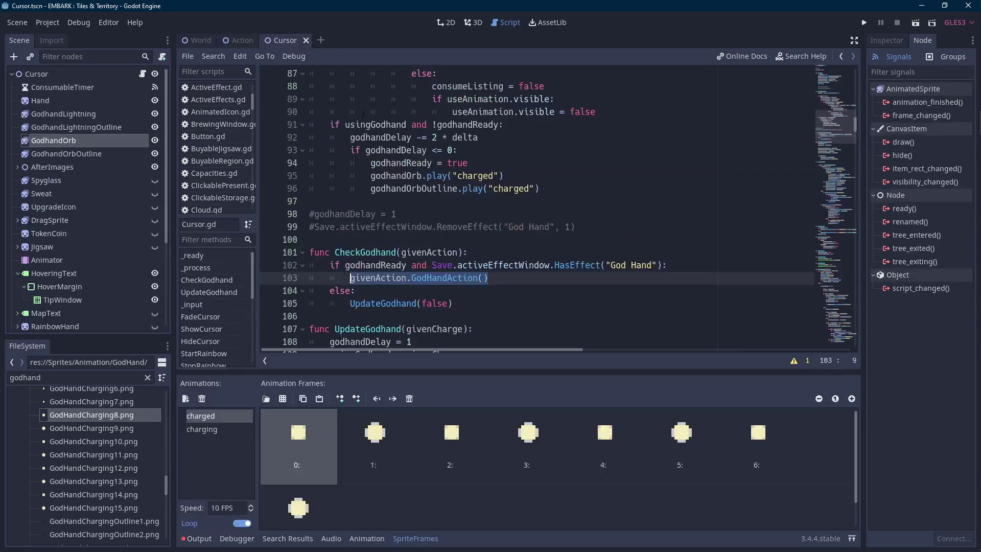
{"action": "left_click", "coordinate": [286, 40]}
{"action": "left_click_drag", "start_coordinate": [575, 226], "coordinate": [310, 214]}
{"action": "key", "text": "ctrl+c"}
{"action": "key", "text": "BackSpace"}
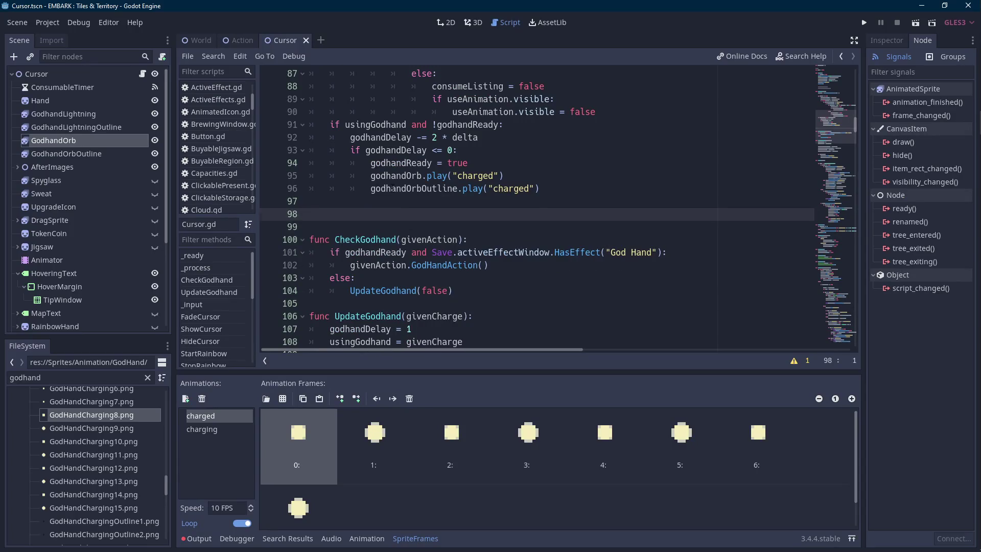
{"action": "key", "text": "BackSpace"}
{"action": "key", "text": "BackSpace"}
- Paste the reset lines over pass in GodHandAction and uncomment the RemoveEffect line
{"action": "left_click", "coordinate": [240, 41]}
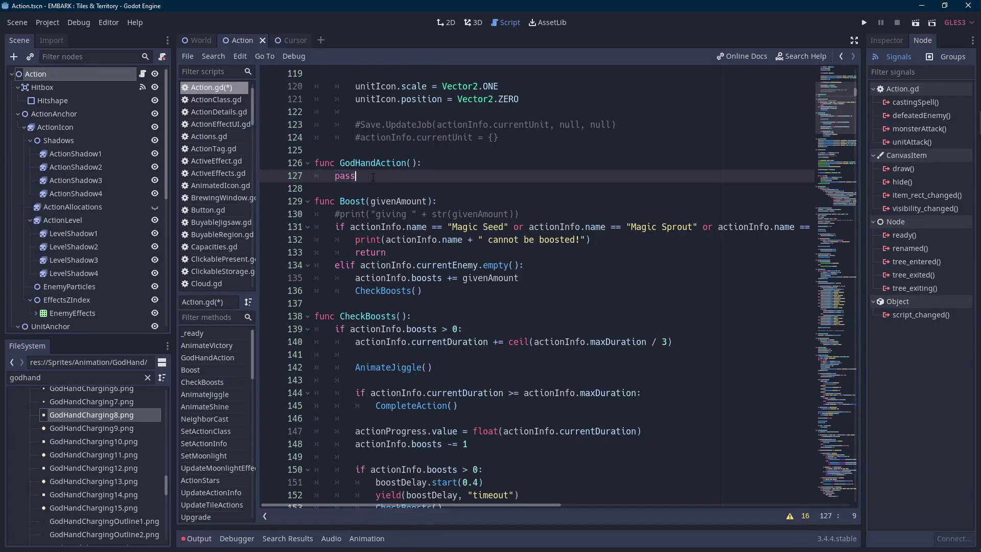
{"action": "key", "text": "shift+Home"}
{"action": "key", "text": "ctrl+v"}
{"action": "key", "text": "Up"}
{"action": "key", "text": "Home"}
{"action": "key", "text": "Delete"}
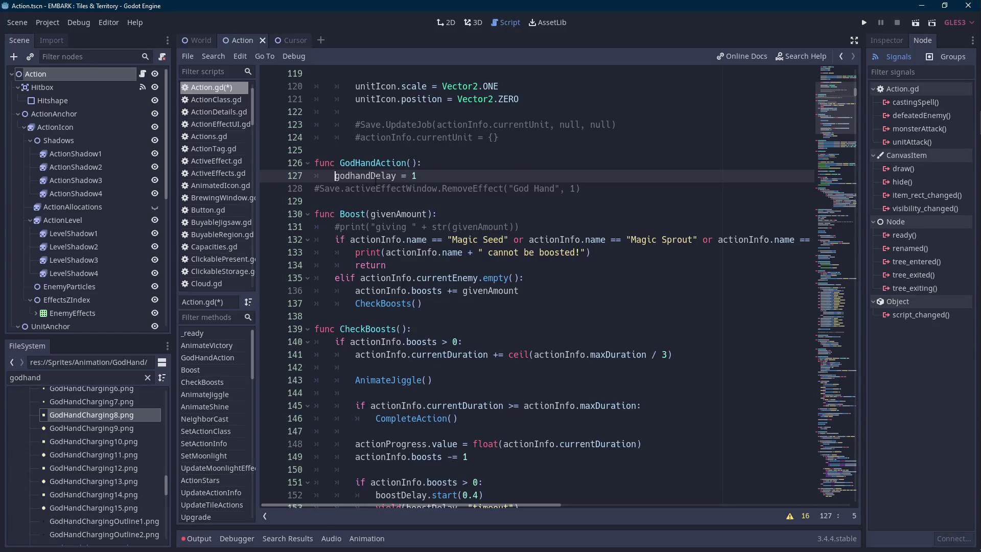
{"action": "key", "text": "Down"}
{"action": "key", "text": "Left"}
{"action": "key", "text": "Left"}
{"action": "key", "text": "BackSpace"}
{"action": "key", "text": "Tab"}
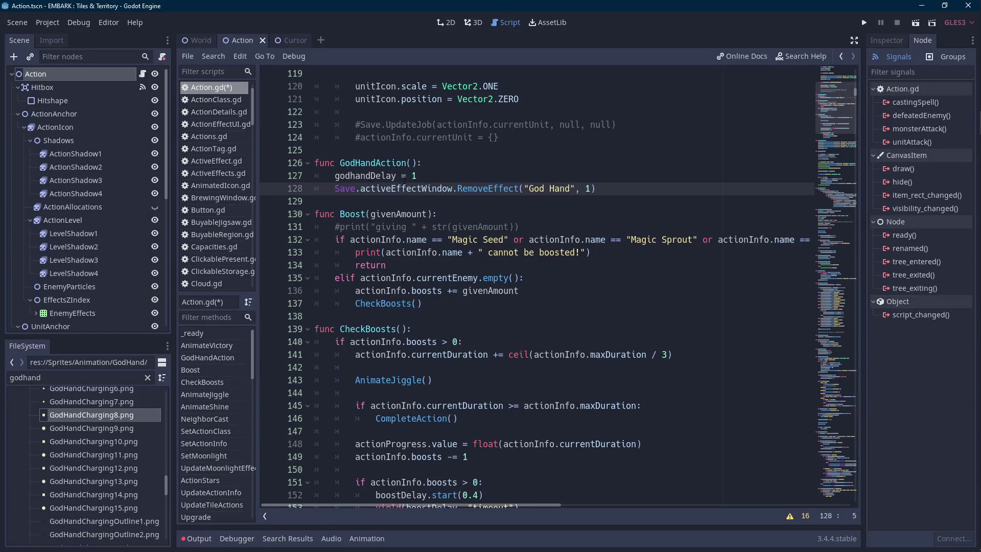
- Delete the undeclared godhandDelay line and save Action.gd
{"action": "left_click", "coordinate": [424, 175]}
{"action": "left_click", "coordinate": [452, 162], "text": "shift"}
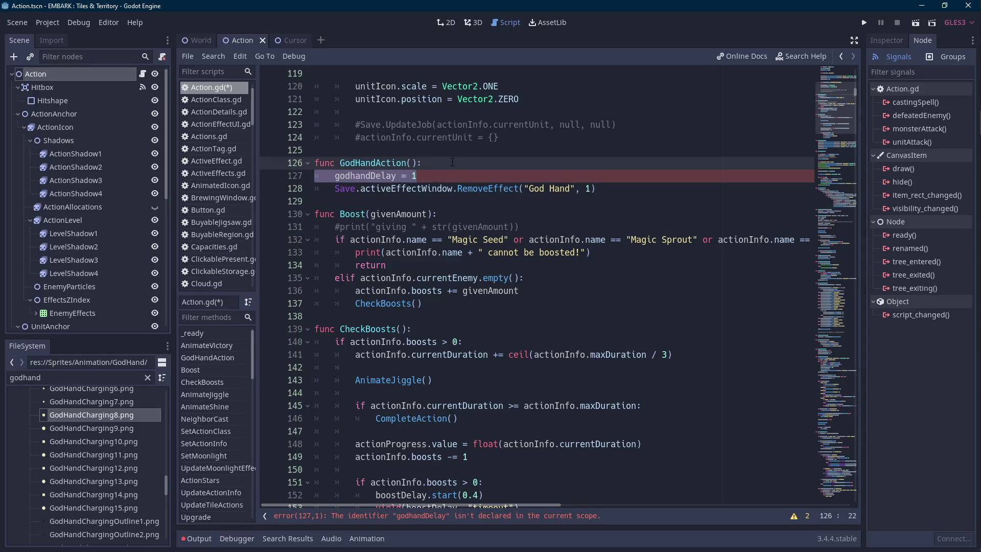
{"action": "key", "text": "BackSpace"}
{"action": "scroll", "coordinate": [470, 206], "scroll_direction": "up", "scroll_amount": 1}
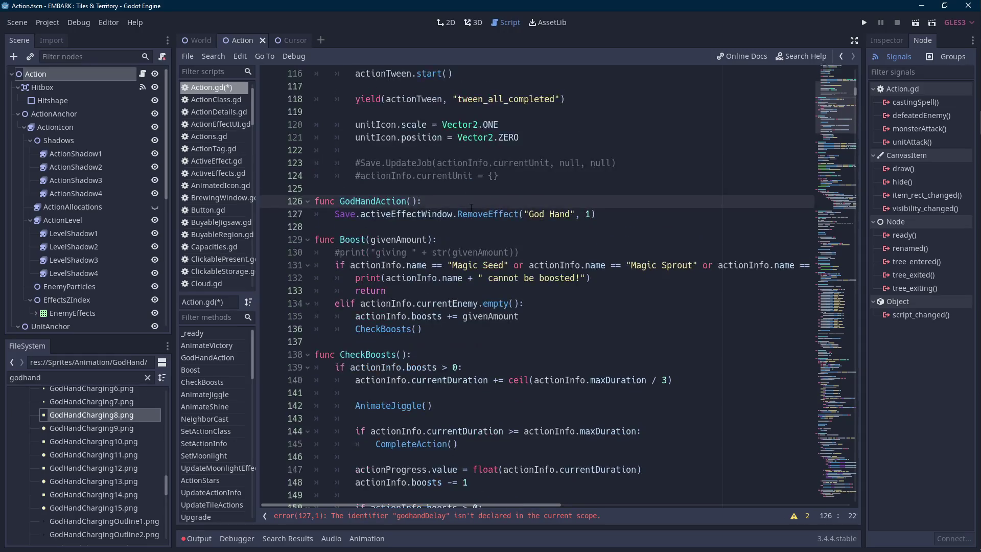
{"action": "key", "text": "ctrl+s"}
{"action": "mouse_move", "coordinate": [965, 146]}
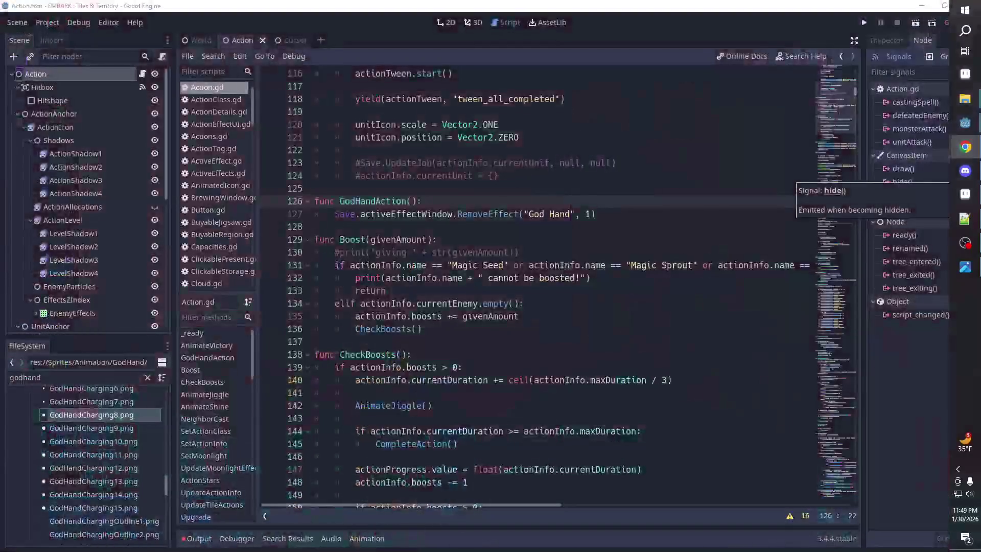
- Search Chrome for 'godhand', choosing the God Hand video game suggestion
{"action": "left_click", "coordinate": [965, 146]}
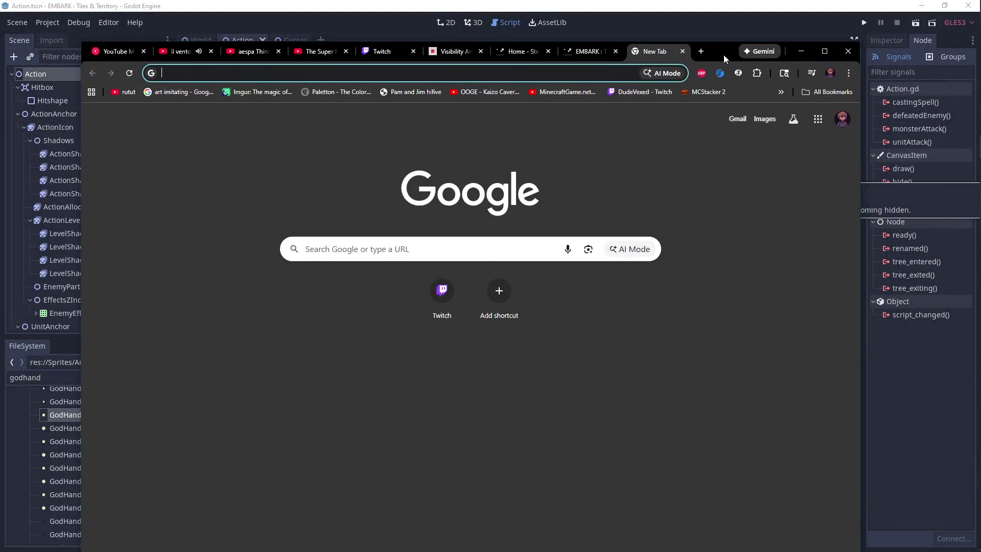
{"action": "type", "text": "godhand"}
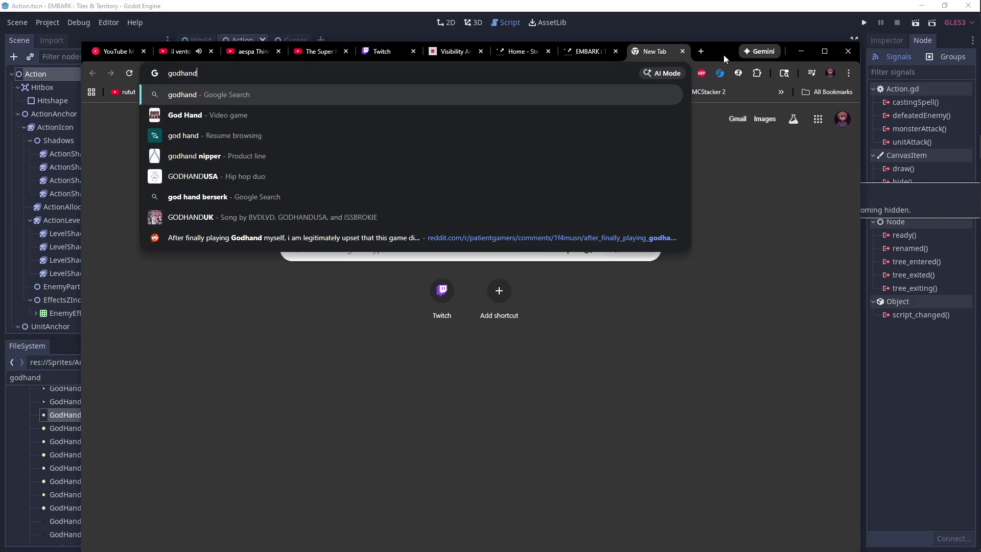
{"action": "key", "text": "Down"}
{"action": "key", "text": "Return"}
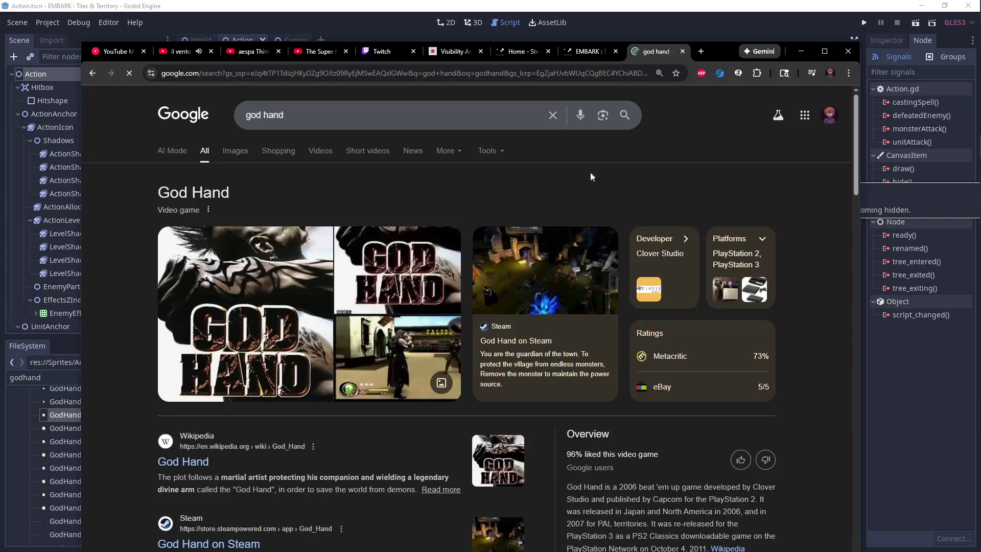
- Skim the God Hand search results, then minimize Chrome to return to Godot
{"action": "scroll", "coordinate": [571, 205], "scroll_direction": "down", "scroll_amount": 3}
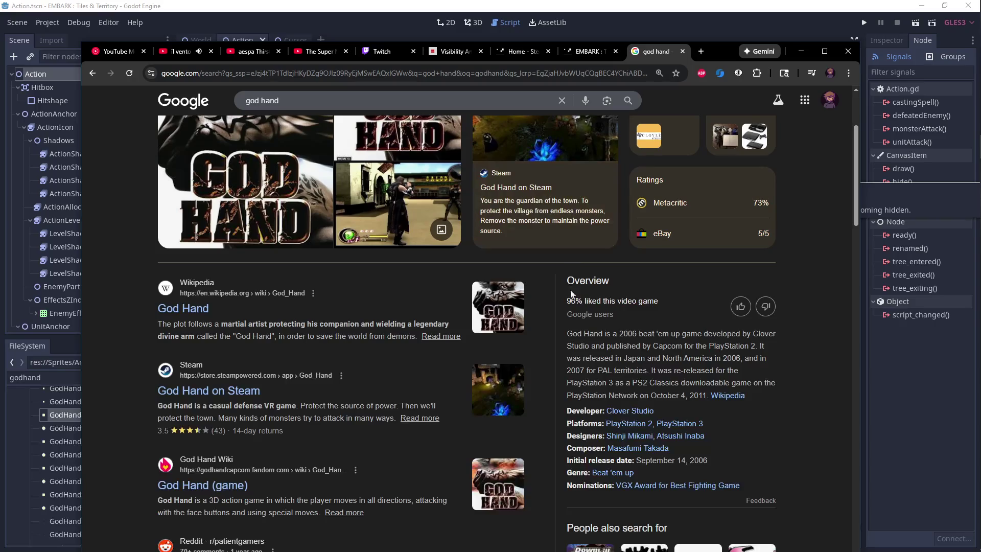
{"action": "left_click_drag", "start_coordinate": [565, 303], "coordinate": [611, 302]}
{"action": "left_click", "coordinate": [611, 301]}
{"action": "scroll", "coordinate": [611, 300], "scroll_direction": "down", "scroll_amount": 1}
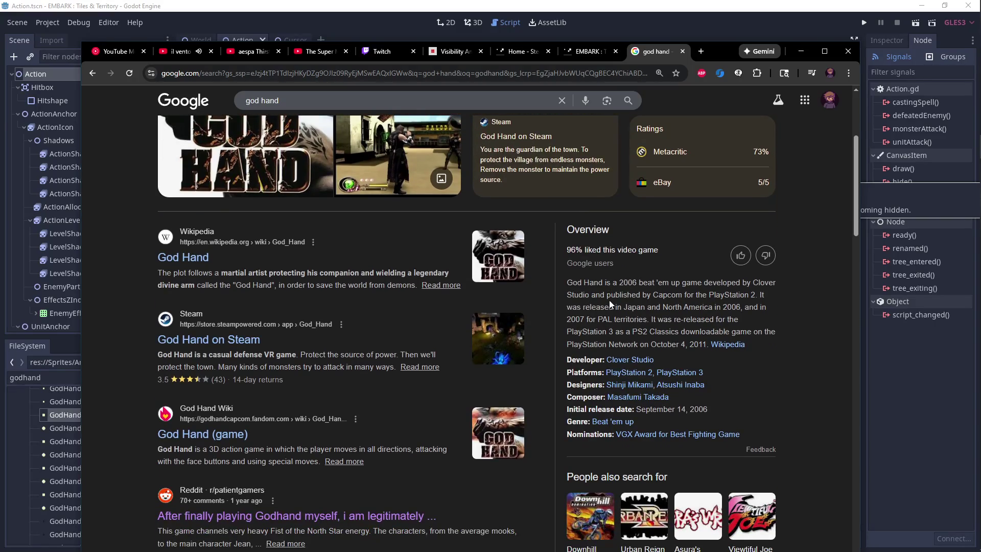
{"action": "scroll", "coordinate": [610, 304], "scroll_direction": "down", "scroll_amount": 3}
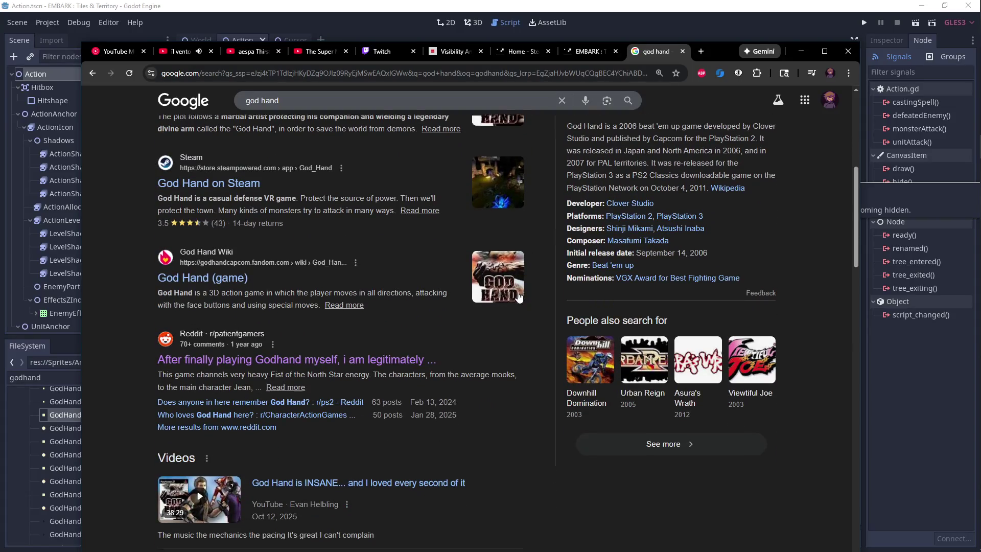
{"action": "scroll", "coordinate": [322, 268], "scroll_direction": "down", "scroll_amount": 2}
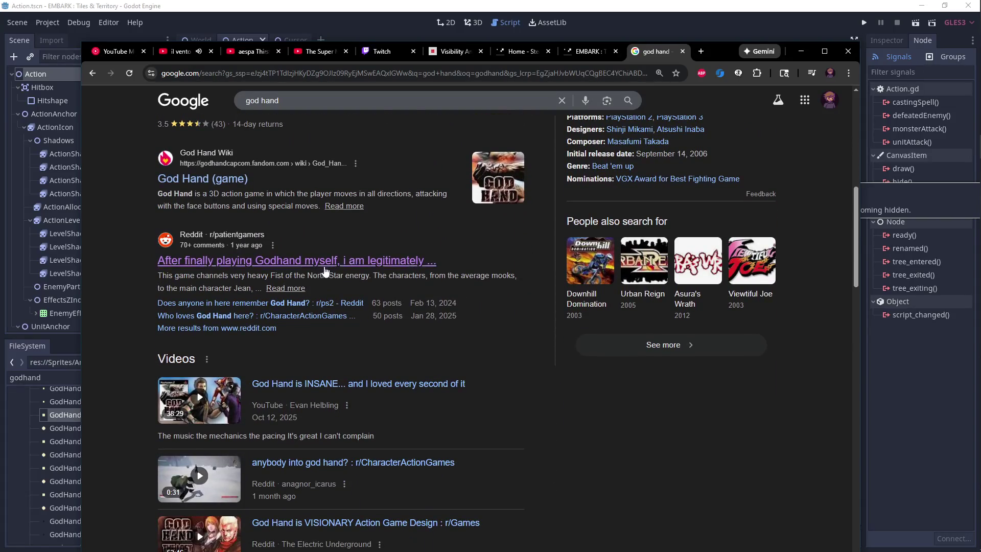
{"action": "scroll", "coordinate": [322, 268], "scroll_direction": "down", "scroll_amount": 3}
{"action": "left_click_drag", "start_coordinate": [724, 60], "coordinate": [570, 103]}
{"action": "left_click", "coordinate": [647, 94]}
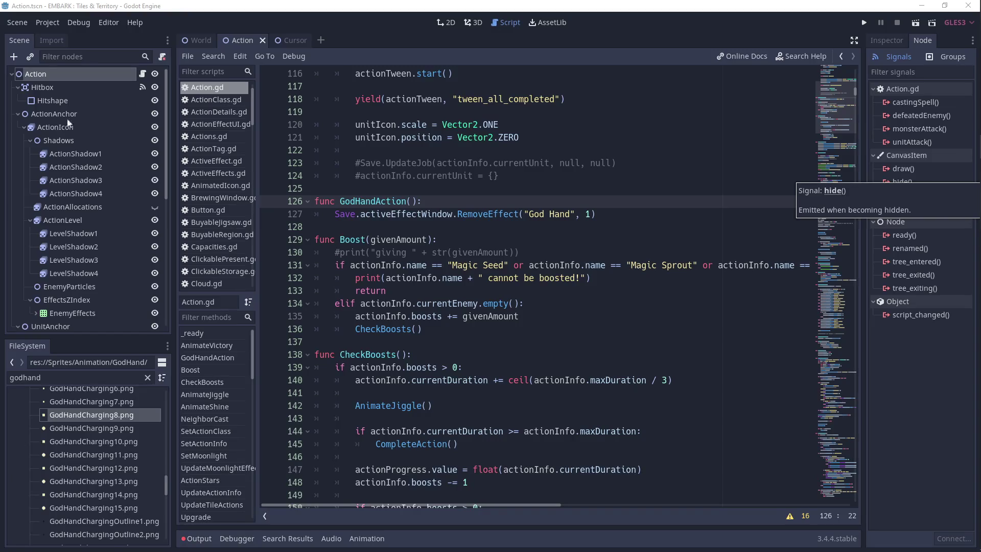
- Below the RemoveEffect line, add var newSmite = Save.PARTICLE.instance() in GodHandAction
{"action": "left_click", "coordinate": [538, 215]}
{"action": "left_click", "coordinate": [616, 214]}
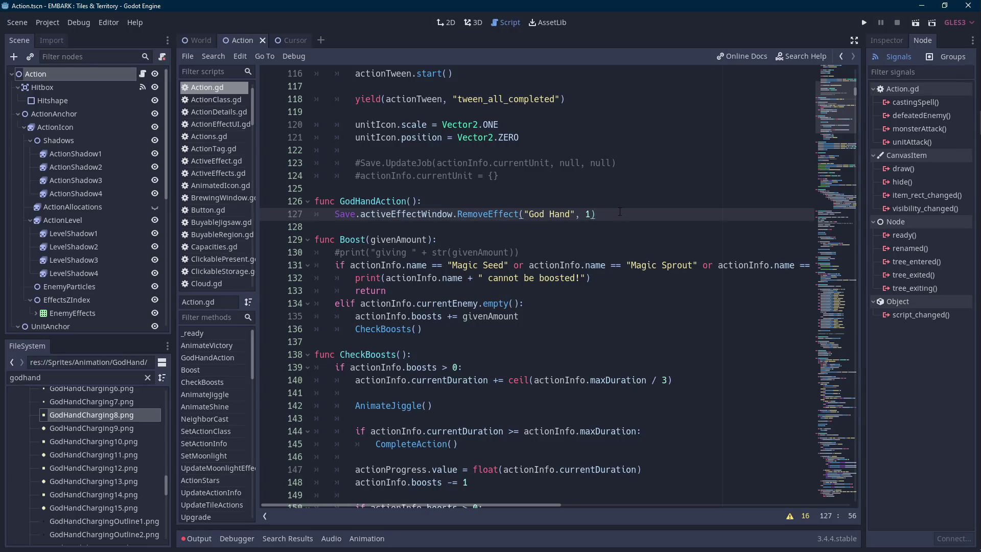
{"action": "key", "text": "Return"}
{"action": "type", "text": "Save.par"}
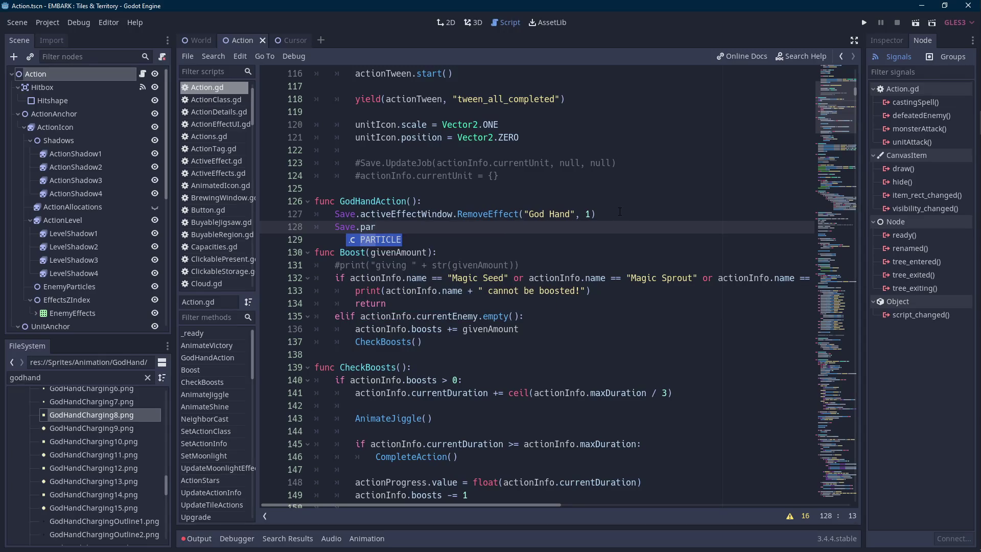
{"action": "key", "text": "Return"}
{"action": "type", "text": ".inst"}
{"action": "key", "text": "Return"}
{"action": "type", "text": ")"}
{"action": "type", "text": "var newSmite ="}
{"action": "key", "text": "End"}
- Add newSmite.SetParticle("") with an empty particle name
{"action": "key", "text": "Return"}
{"action": "type", "text": "newSmite"}
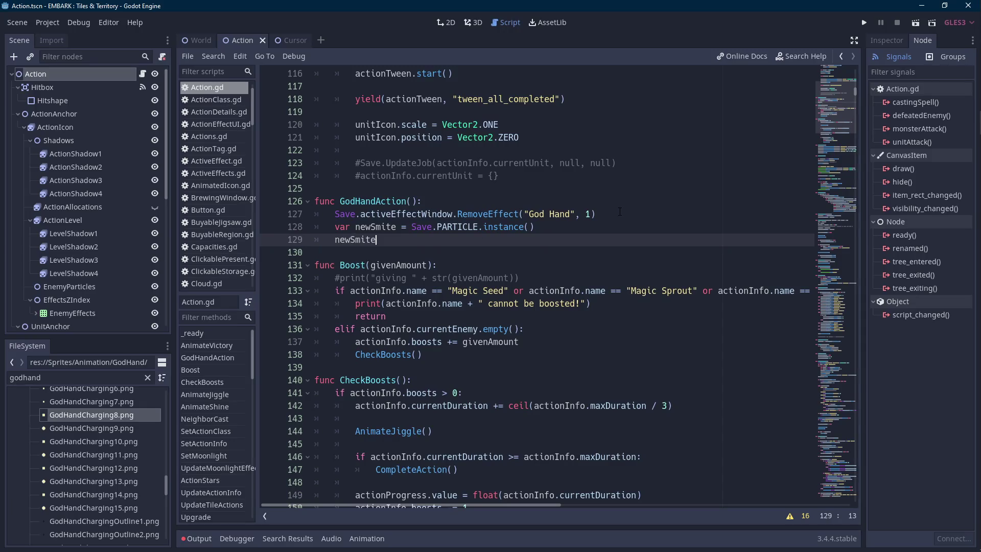
{"action": "type", "text": ".SetParticle(0"}
{"action": "key", "text": "BackSpace"}
{"action": "type", "text": "\":\")"}
{"action": "key", "text": "Left"}
{"action": "key", "text": "BackSpace"}
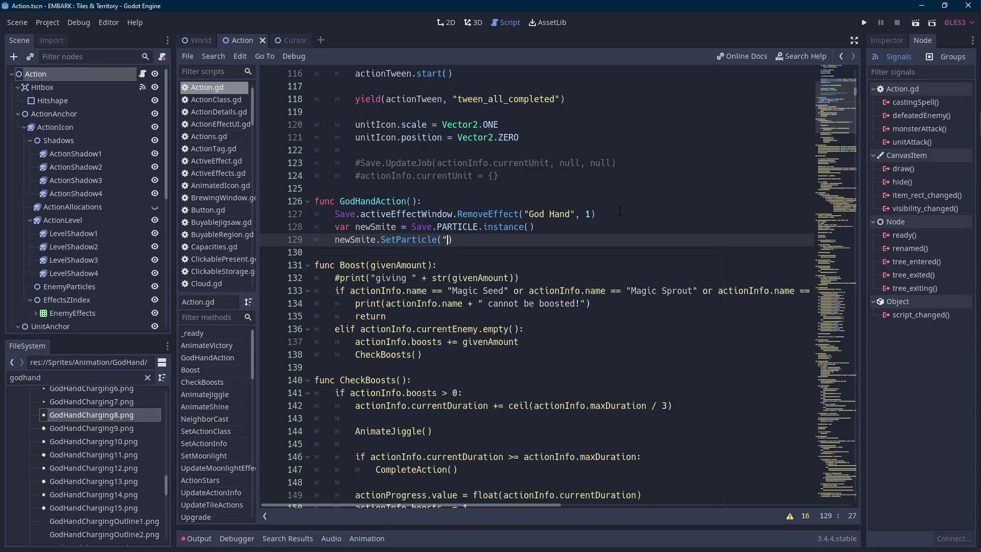
- Filter the FileSystem panel by 'particle' to list the project's particle files
{"action": "key", "text": "alt+Tab"}
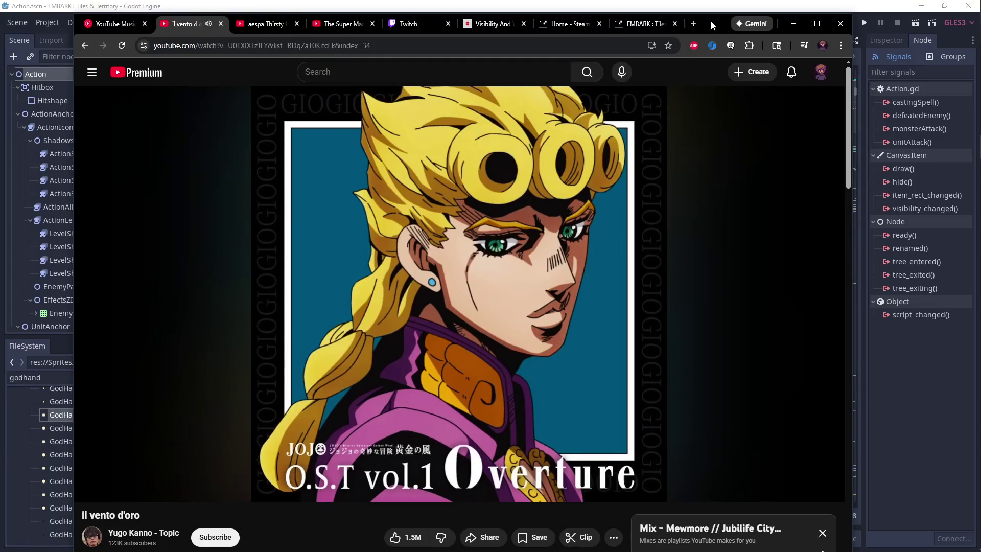
{"action": "key", "text": "alt+Tab"}
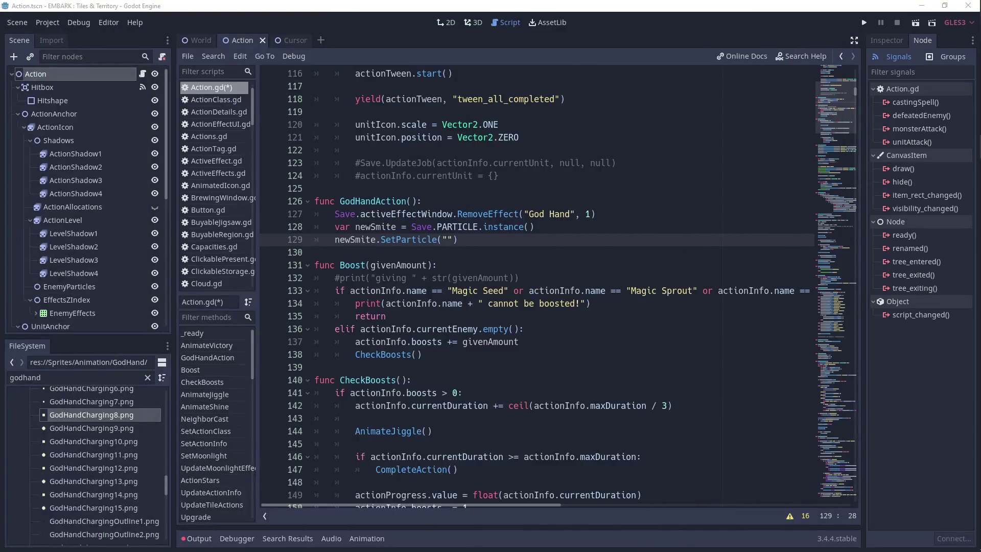
{"action": "left_click", "coordinate": [534, 238]}
{"action": "double_click", "coordinate": [25, 377]}
{"action": "left_click_drag", "start_coordinate": [175, 322], "coordinate": [157, 321]}
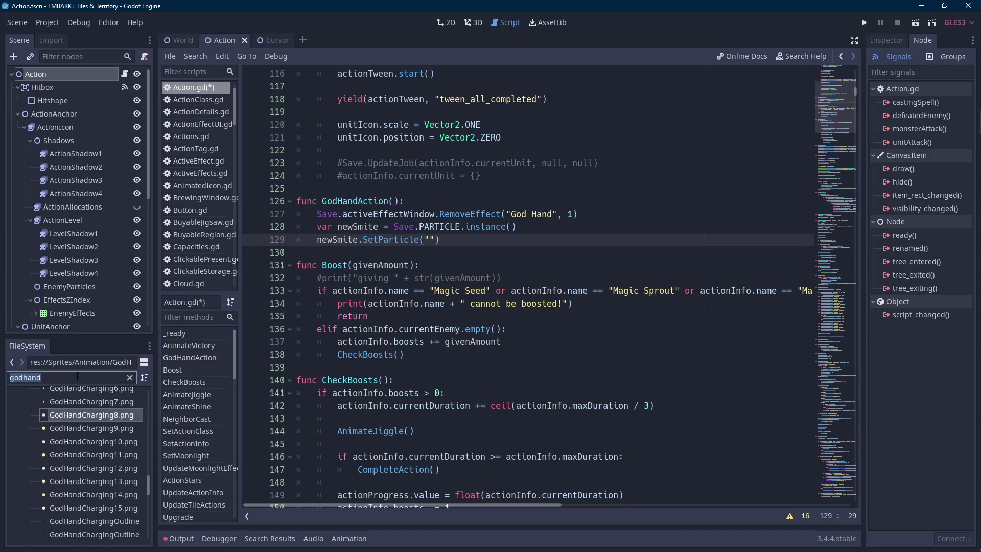
{"action": "type", "text": "particle"}
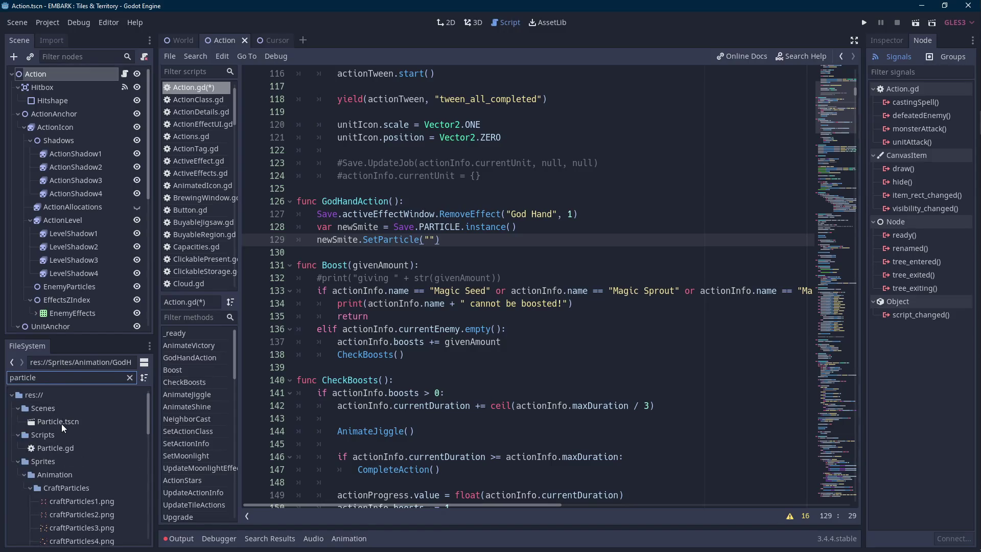
- Open Particle.tscn and select its Particle sprite node to show its properties
{"action": "double_click", "coordinate": [58, 421]}
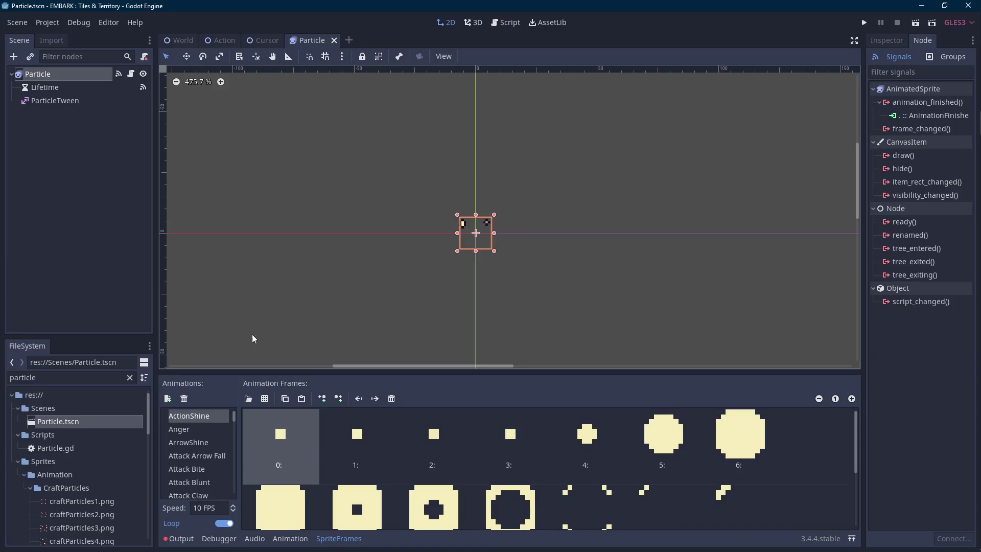
{"action": "left_click", "coordinate": [72, 88]}
{"action": "left_click", "coordinate": [46, 75]}
{"action": "left_click", "coordinate": [874, 42]}
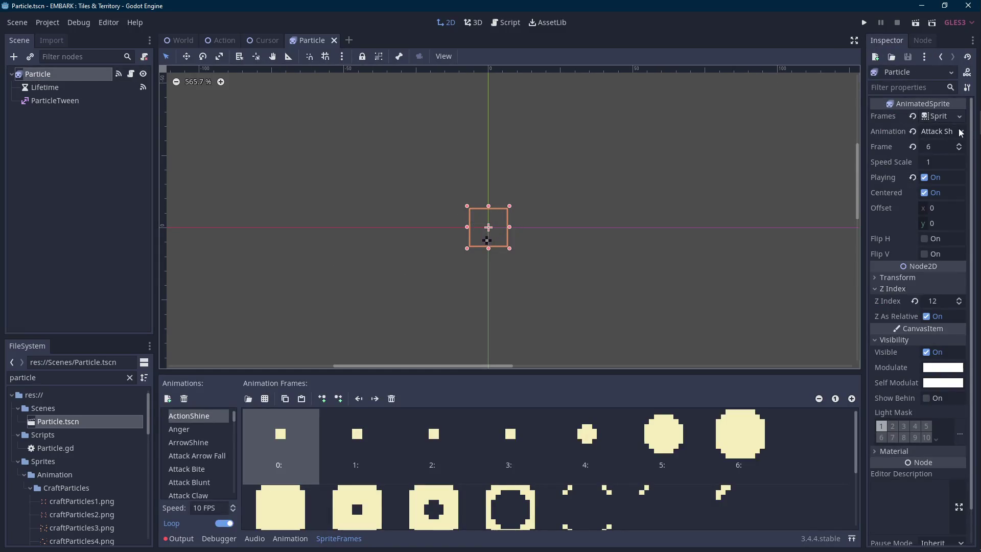
- Add a new SpriteFrames animation and drag the GodHandSmite images in as its frames
{"action": "left_click", "coordinate": [168, 398]}
{"action": "left_click", "coordinate": [72, 376]}
{"action": "type", "text": "godhand"}
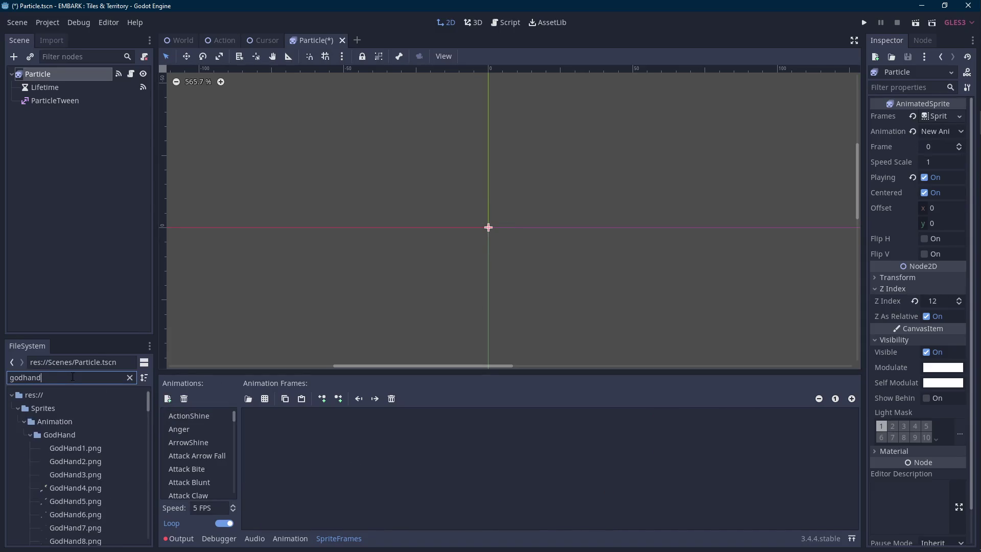
{"action": "scroll", "coordinate": [113, 459], "scroll_direction": "down", "scroll_amount": 15}
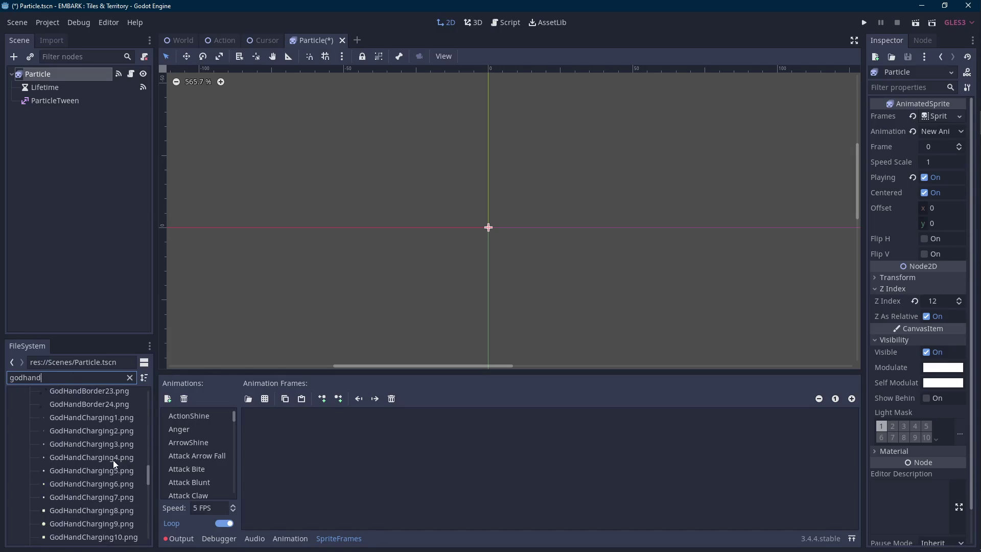
{"action": "scroll", "coordinate": [112, 459], "scroll_direction": "down", "scroll_amount": 10}
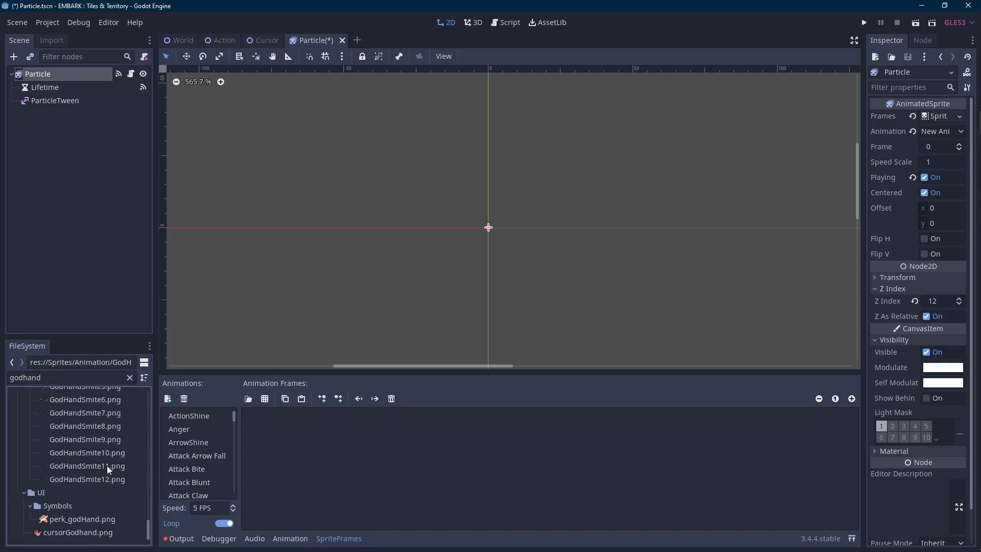
{"action": "left_click", "coordinate": [108, 482], "text": "shift"}
{"action": "left_click_drag", "start_coordinate": [108, 483], "coordinate": [406, 483]}
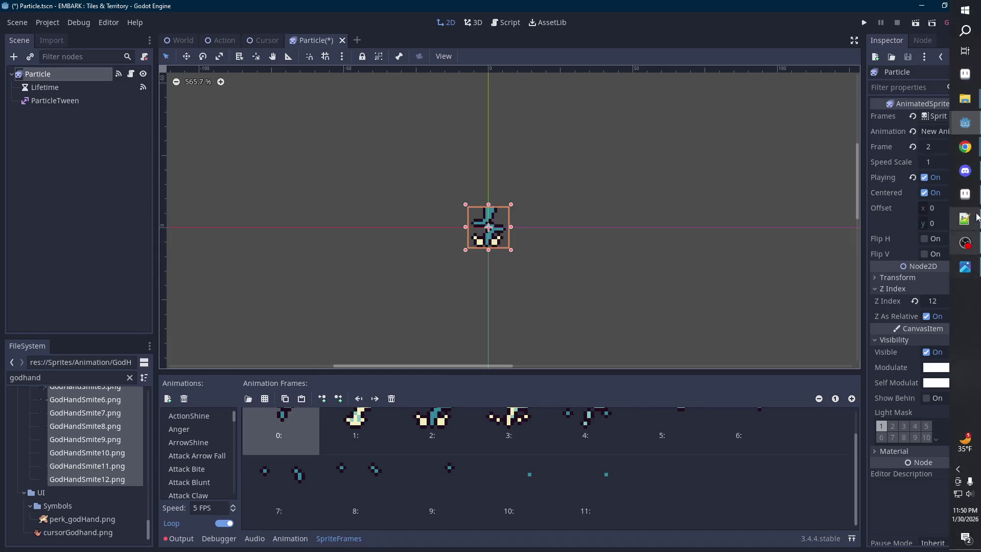
{"action": "left_click", "coordinate": [965, 194]}
- Look through the God Hand sprites in Aseprite and play the GodHandSmite1 animation
{"action": "left_click", "coordinate": [511, 31]}
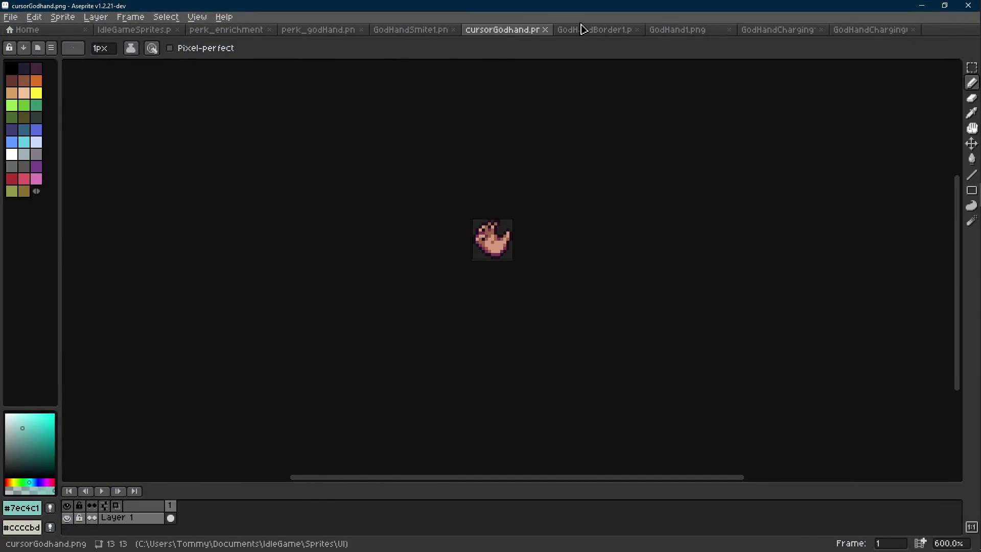
{"action": "left_click", "coordinate": [584, 32]}
{"action": "left_click", "coordinate": [697, 33]}
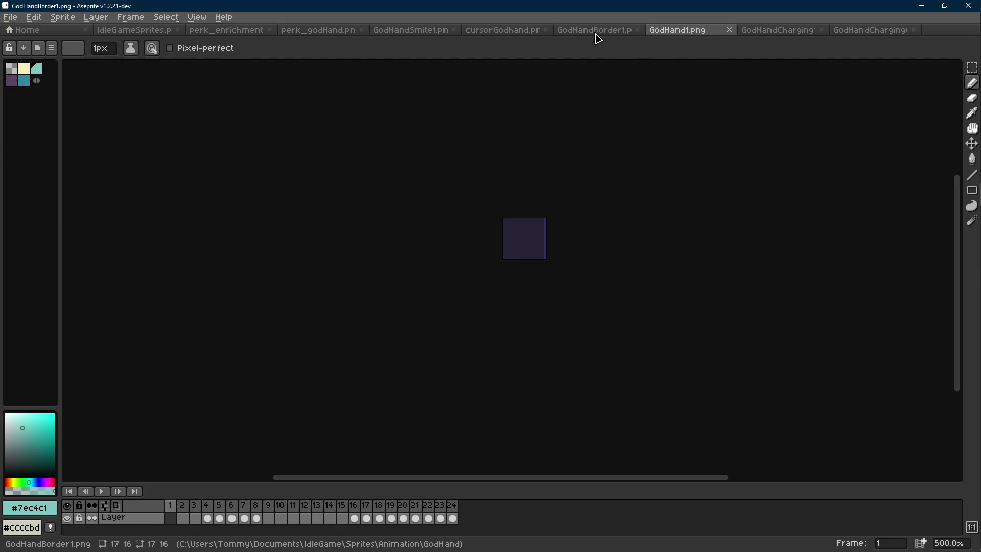
{"action": "left_click", "coordinate": [597, 34]}
{"action": "left_click", "coordinate": [403, 32]}
{"action": "left_click", "coordinate": [332, 30]}
{"action": "left_click", "coordinate": [404, 31]}
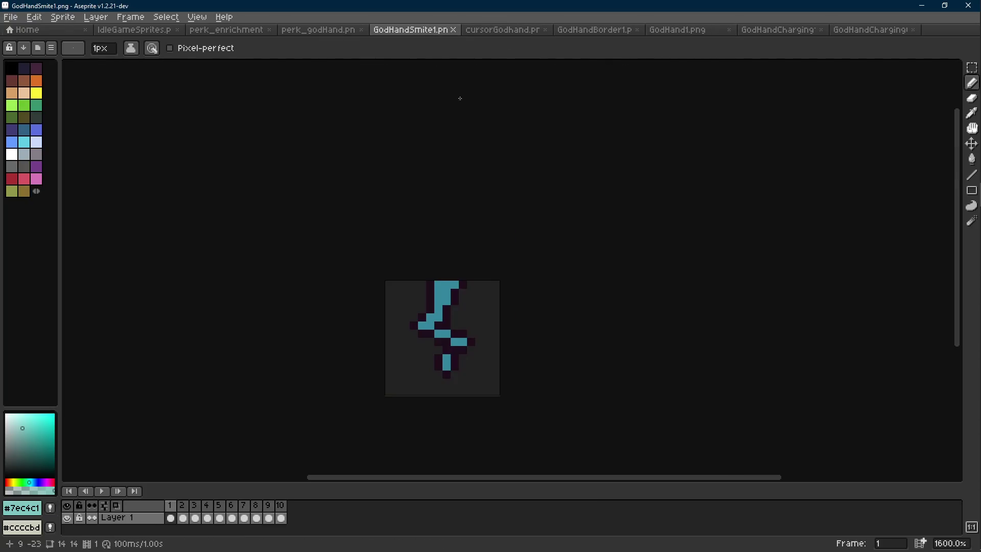
{"action": "key", "text": "r"}
{"action": "key", "text": "Return"}
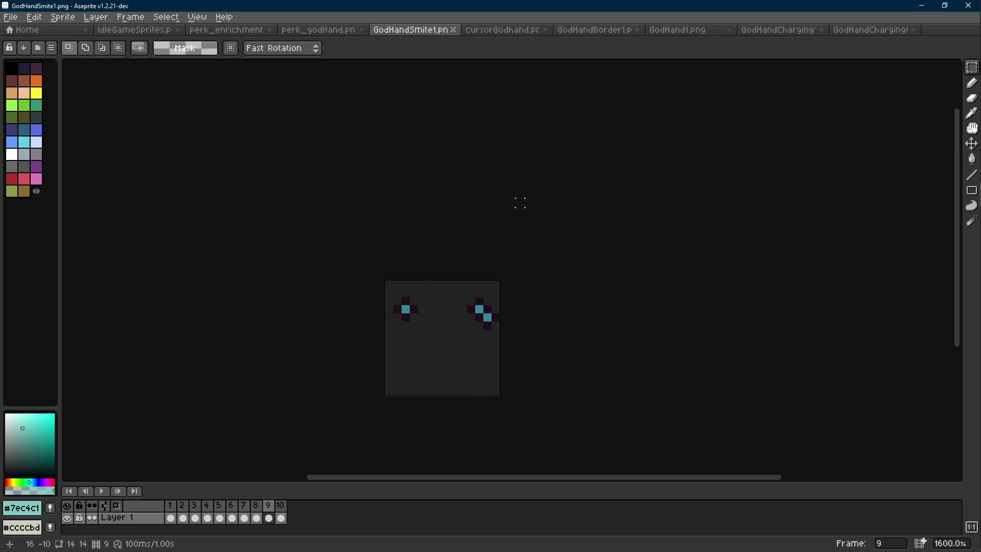
- Minimise Aseprite and select GodHandSmite11 and GodHandSmite12 in Godot's FileSystem
{"action": "left_click", "coordinate": [921, 6]}
{"action": "left_click", "coordinate": [132, 466]}
{"action": "left_click", "coordinate": [117, 481], "text": "shift"}
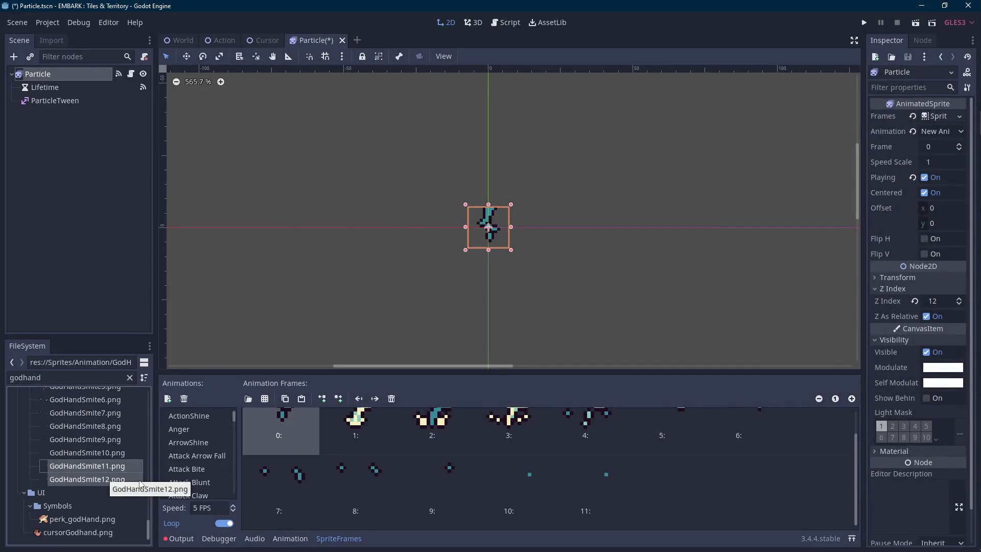
- Remove the two extra GodHandSmite11 and GodHandSmite12 frames from the animation
{"action": "left_click", "coordinate": [517, 485]}
{"action": "key", "text": "Delete"}
{"action": "left_click", "coordinate": [519, 502]}
{"action": "left_click", "coordinate": [391, 399]}
- Delete the GodHandSmite11 and GodHandSmite12 image files from the project
{"action": "right_click", "coordinate": [112, 471]}
{"action": "key", "text": "Escape"}
{"action": "left_click", "coordinate": [97, 479], "text": "shift"}
{"action": "right_click", "coordinate": [107, 469]}
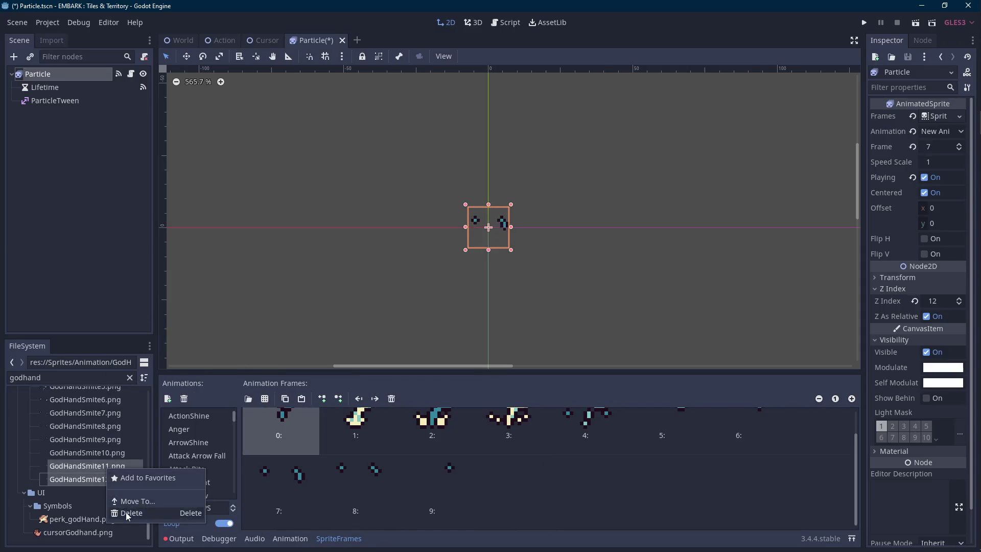
{"action": "left_click", "coordinate": [127, 513]}
{"action": "left_click", "coordinate": [425, 294]}
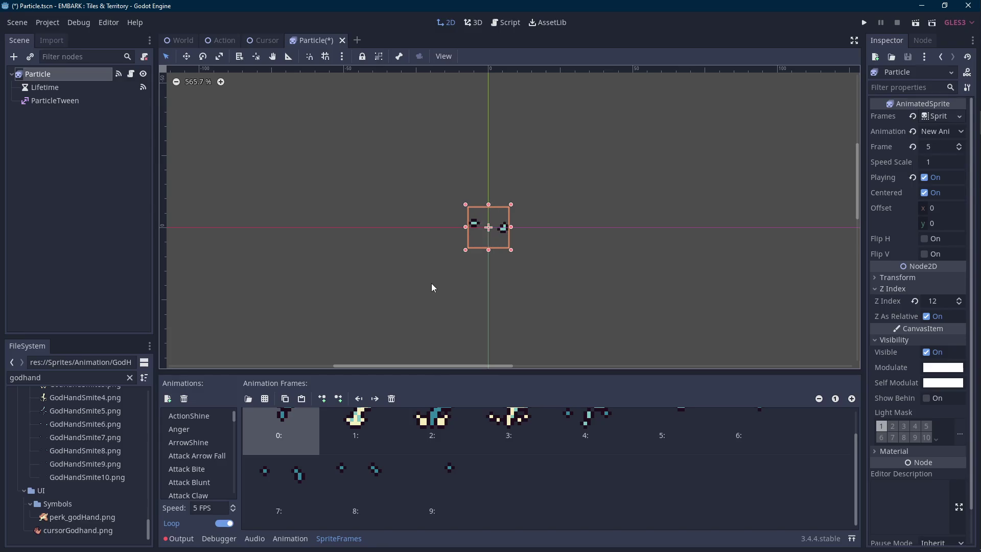
- Set the animation speed to 12 FPS
{"action": "scroll", "coordinate": [526, 255], "scroll_direction": "right", "scroll_amount": 1}
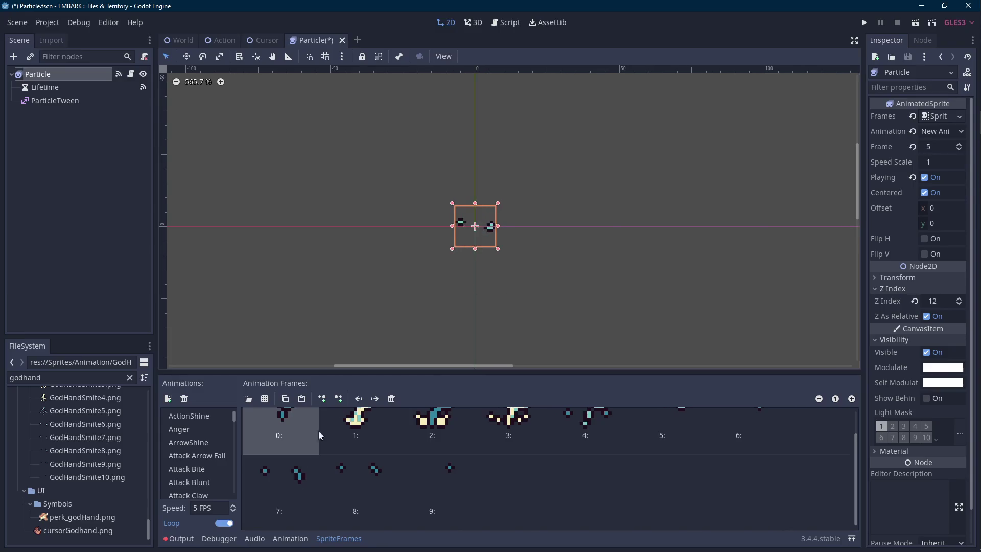
{"action": "double_click", "coordinate": [226, 508]}
{"action": "type", "text": "12"}
{"action": "key", "text": "Return"}
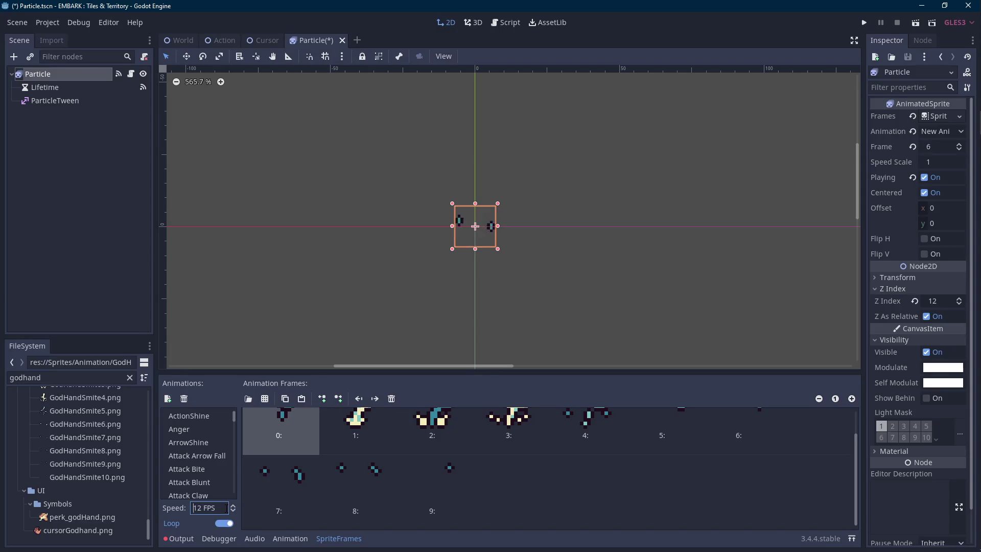
{"action": "left_click", "coordinate": [309, 416]}
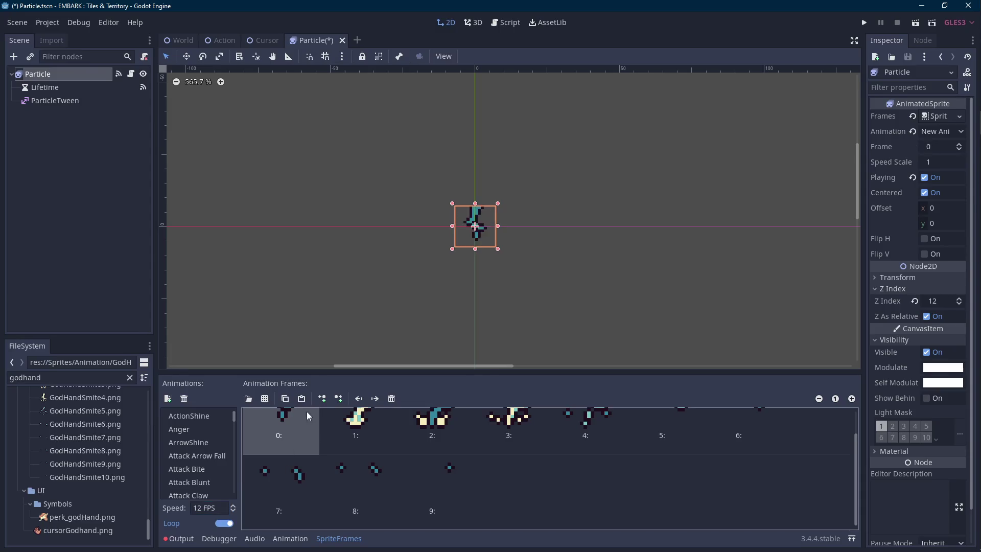
- Double the GodHandSmite2 frame by placing a copy right after frame 1
{"action": "scroll", "coordinate": [308, 417], "scroll_direction": "up", "scroll_amount": 1}
{"action": "left_click", "coordinate": [323, 433]}
{"action": "left_click", "coordinate": [285, 399]}
{"action": "left_click", "coordinate": [301, 399]}
{"action": "left_click", "coordinate": [490, 490]}
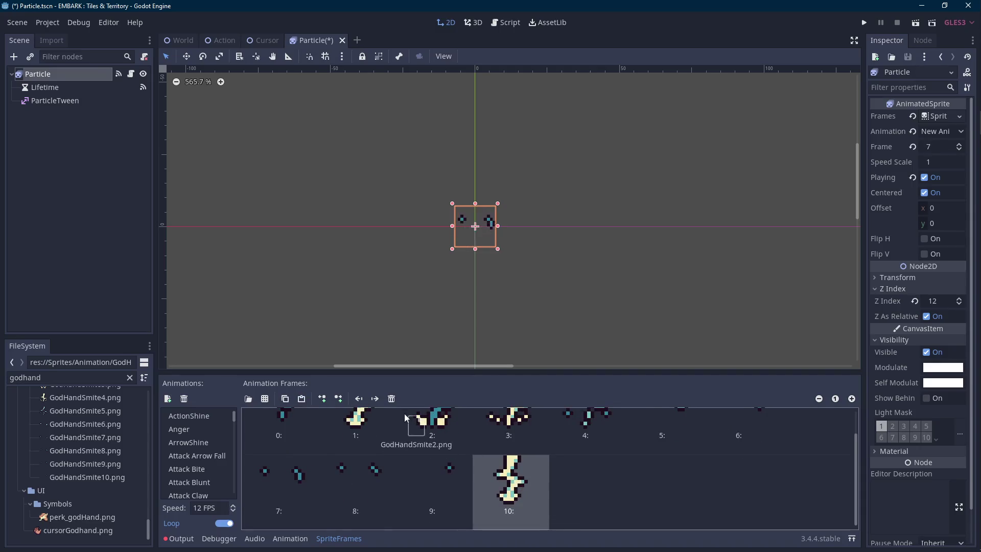
{"action": "left_click_drag", "start_coordinate": [403, 413], "coordinate": [405, 414]}
- Double the GodHandSmite4 frame by placing a copy right after frame 4
{"action": "left_click_drag", "start_coordinate": [516, 376], "coordinate": [517, 338]}
{"action": "scroll", "coordinate": [496, 274], "scroll_direction": "down", "scroll_amount": 2}
{"action": "scroll", "coordinate": [495, 274], "scroll_direction": "down", "scroll_amount": 1}
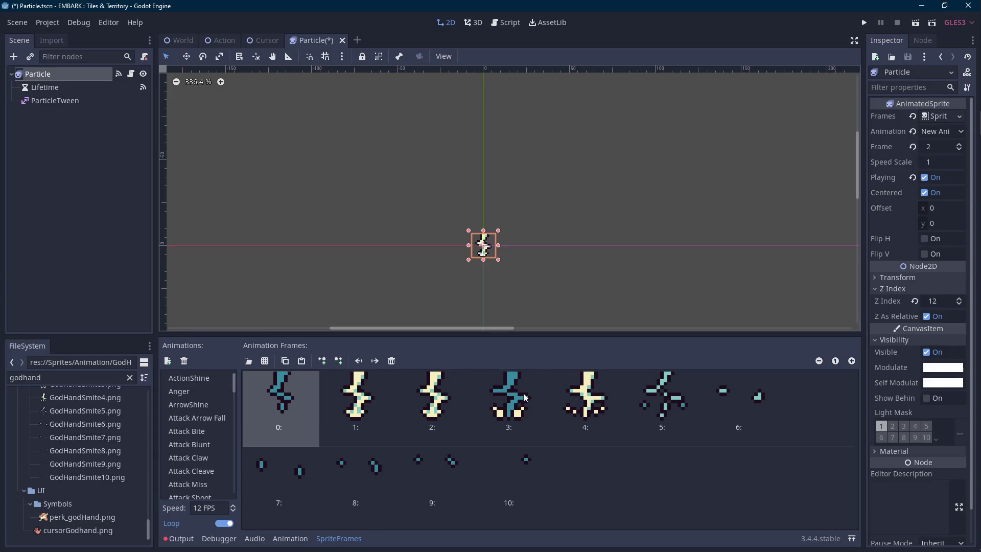
{"action": "left_click", "coordinate": [588, 396]}
{"action": "left_click", "coordinate": [285, 360]}
{"action": "left_click", "coordinate": [301, 361]}
{"action": "left_click_drag", "start_coordinate": [587, 486], "coordinate": [567, 407]}
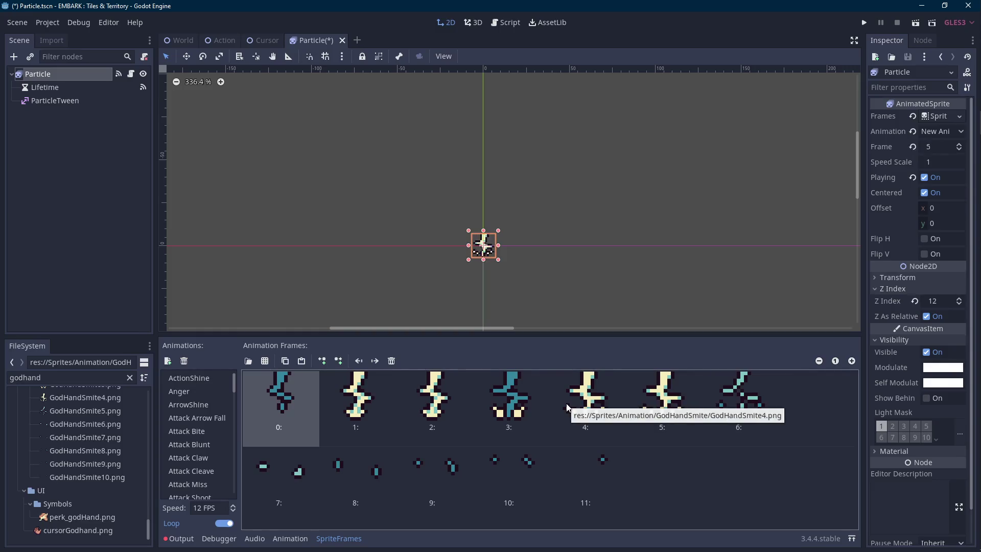
- Preview the Particle animation in the viewport and save the scene
{"action": "left_click", "coordinate": [571, 280]}
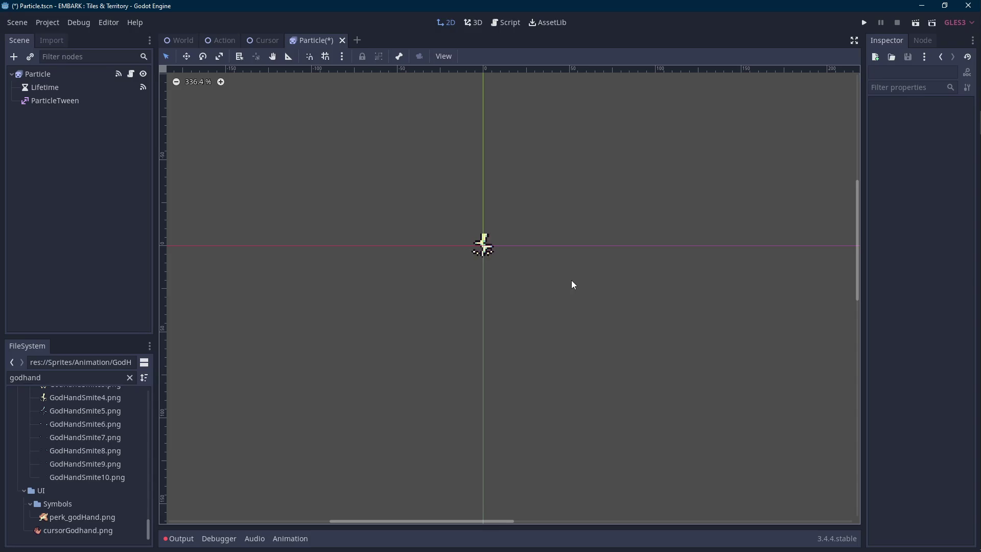
{"action": "left_click", "coordinate": [80, 87]}
{"action": "left_click", "coordinate": [483, 245]}
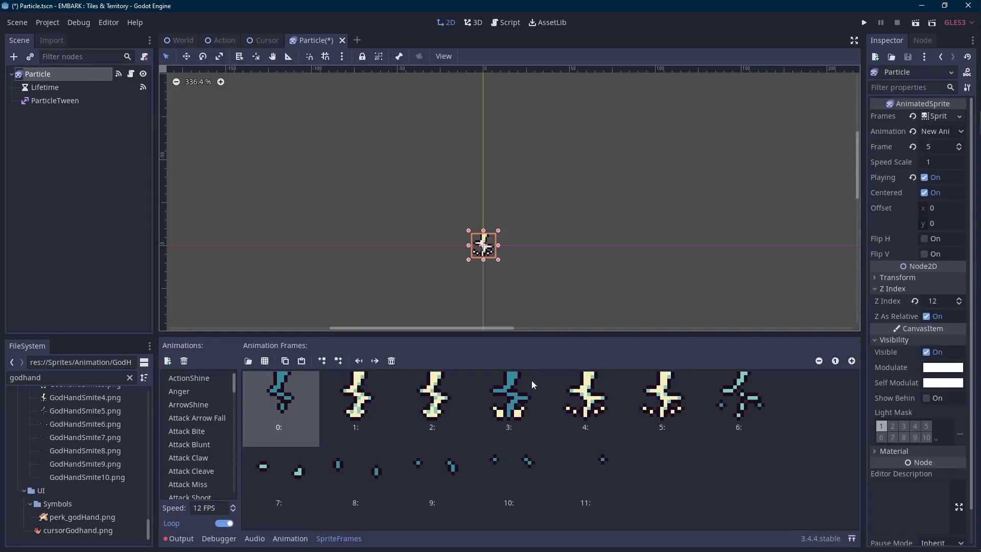
{"action": "left_click", "coordinate": [445, 309]}
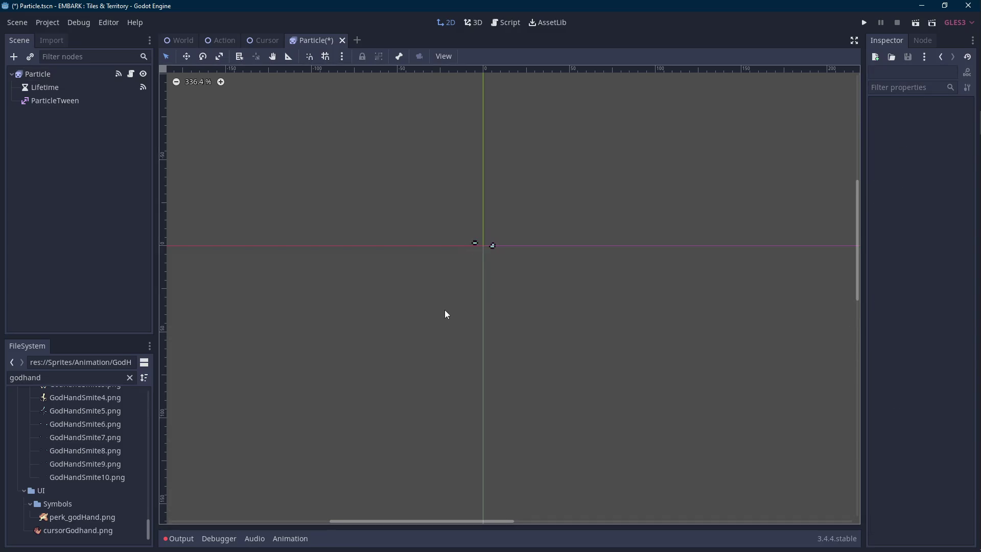
{"action": "scroll", "coordinate": [445, 310], "scroll_direction": "down", "scroll_amount": 3}
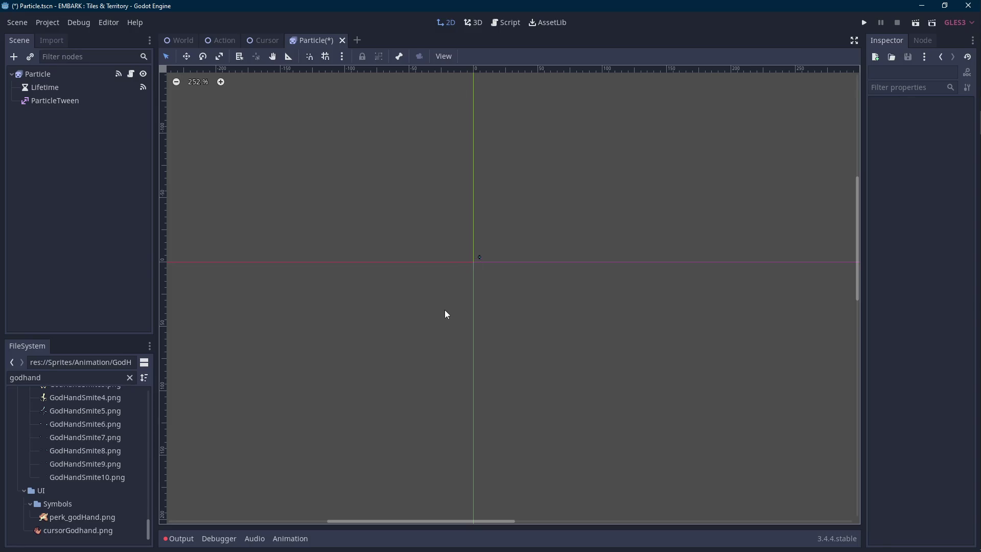
{"action": "scroll", "coordinate": [445, 309], "scroll_direction": "up", "scroll_amount": 2}
{"action": "scroll", "coordinate": [461, 309], "scroll_direction": "up", "scroll_amount": 1}
{"action": "key", "text": "ctrl+s"}
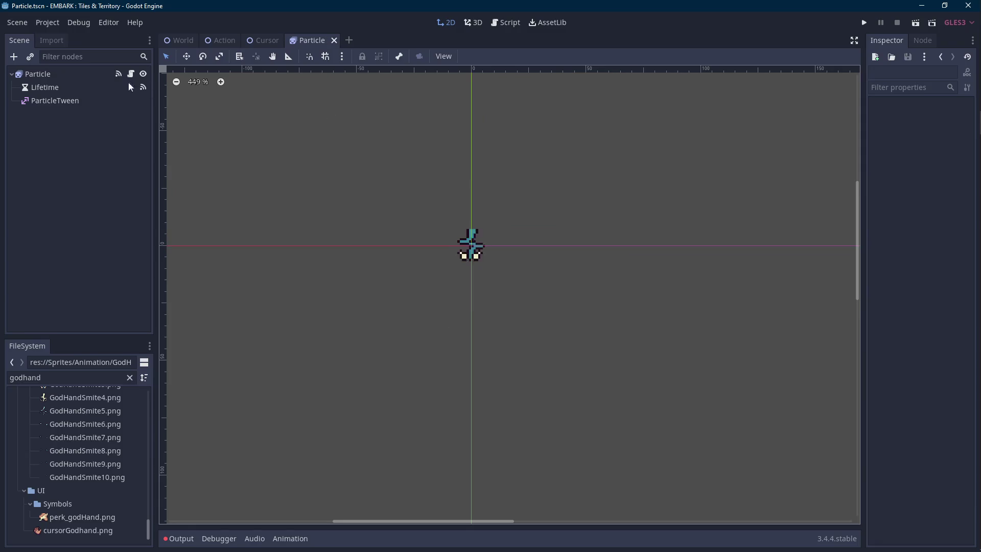
- Check the Particle node's animation choice, leaving it unchanged
{"action": "left_click", "coordinate": [38, 74]}
{"action": "left_click", "coordinate": [933, 131]}
{"action": "left_click", "coordinate": [932, 130]}
{"action": "left_click", "coordinate": [932, 131]}
{"action": "left_click", "coordinate": [936, 131]}
{"action": "scroll", "coordinate": [211, 406], "scroll_direction": "down", "scroll_amount": 5}
{"action": "scroll", "coordinate": [212, 406], "scroll_direction": "down", "scroll_amount": 5}
- Rename the New Anim animation to 'God Hand Smite' and save the scene
{"action": "double_click", "coordinate": [212, 411]}
{"action": "type", "text": "God Hand Smite"}
{"action": "key", "text": "Return"}
{"action": "key", "text": "ctrl+s"}
{"action": "left_click", "coordinate": [217, 42]}
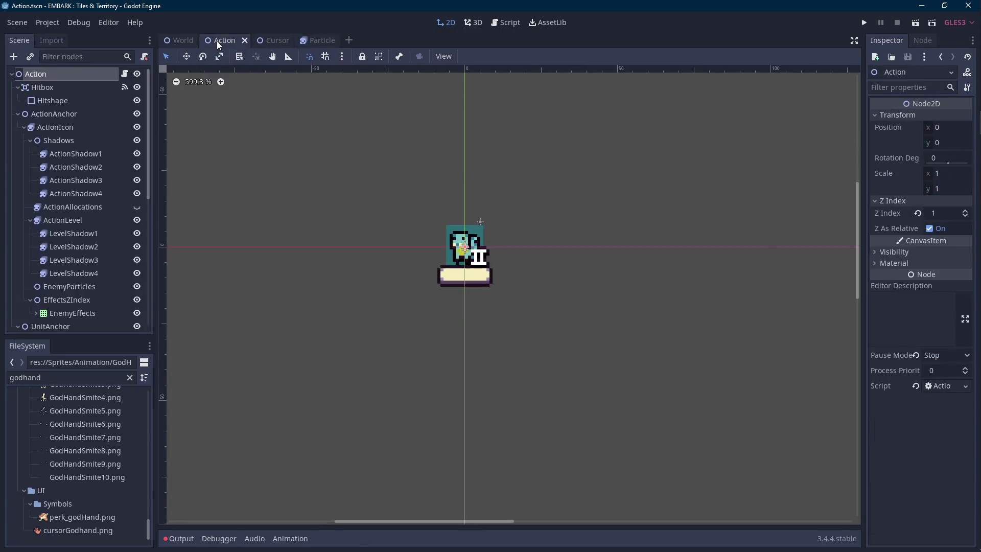
- Set the particle name to 'God Hand' and add enemyParticles.add_child(newSmite)
{"action": "left_click", "coordinate": [124, 74]}
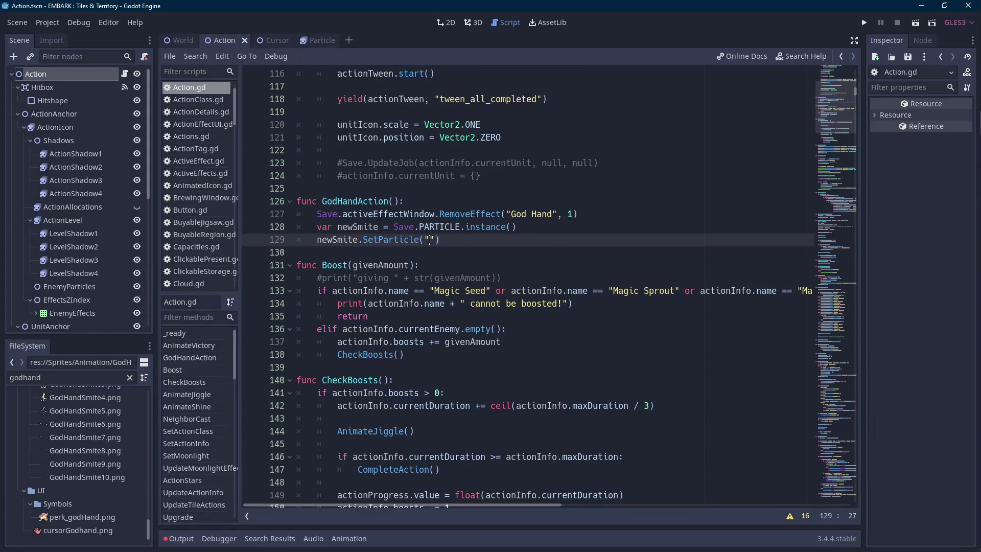
{"action": "type", "text": "Hand"}
{"action": "key", "text": "Return"}
{"action": "key", "text": "BackSpace"}
{"action": "key", "text": "BackSpace"}
{"action": "key", "text": "BackSpace"}
{"action": "type", "text": "enem"}
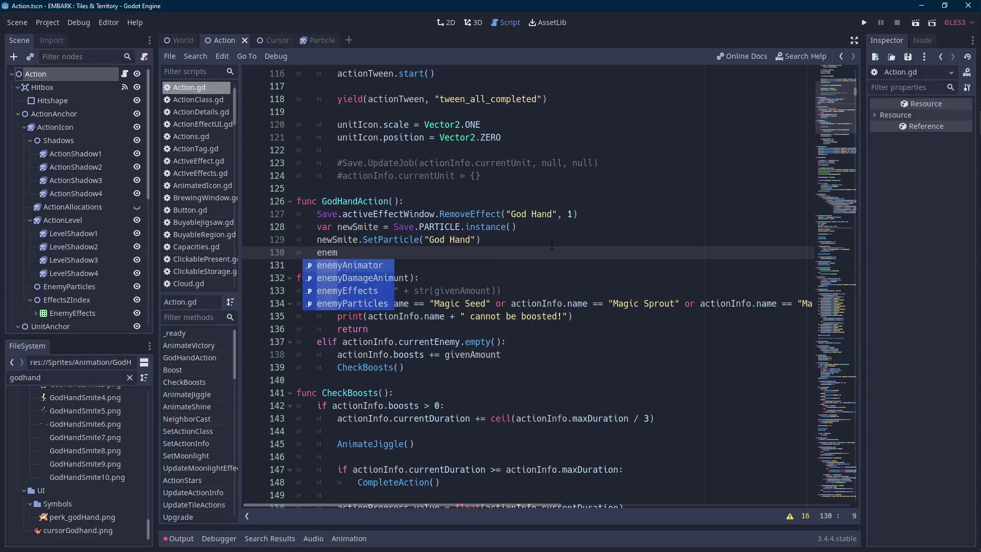
{"action": "key", "text": "Down"}
{"action": "key", "text": "Down"}
{"action": "key", "text": "Down"}
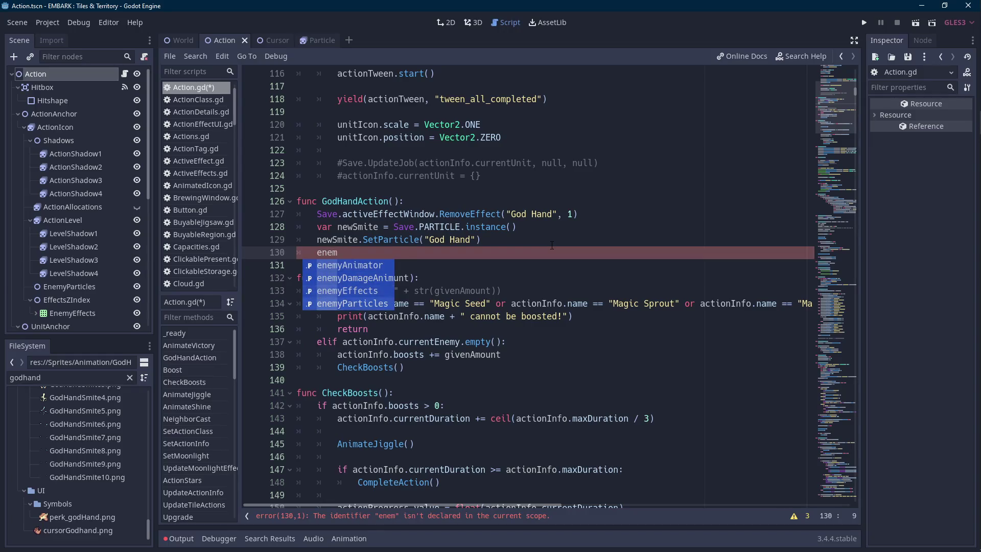
{"action": "key", "text": "Return"}
{"action": "type", "text": ".add"}
{"action": "key", "text": "Return"}
{"action": "type", "text": "new"}
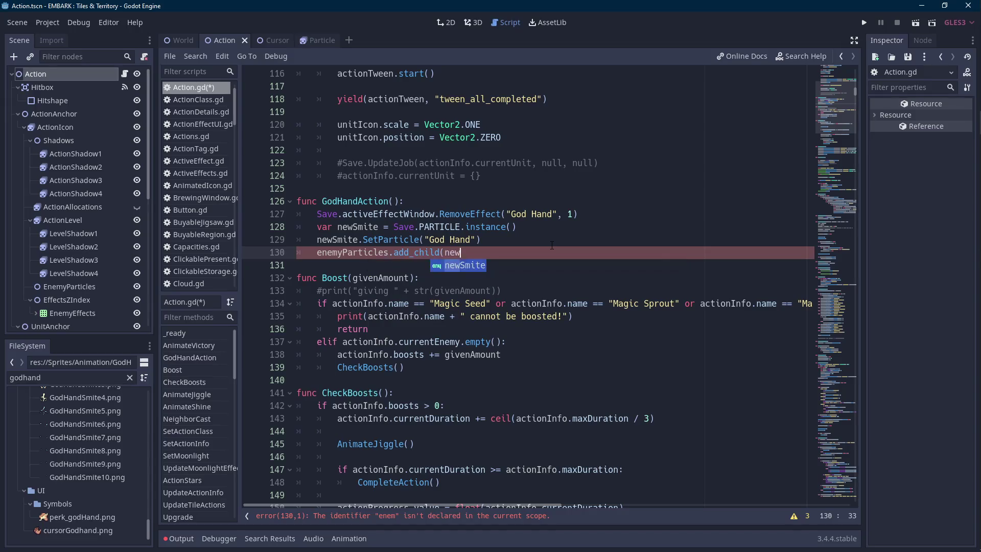
{"action": "key", "text": "Return"}
{"action": "type", "text": ")"}
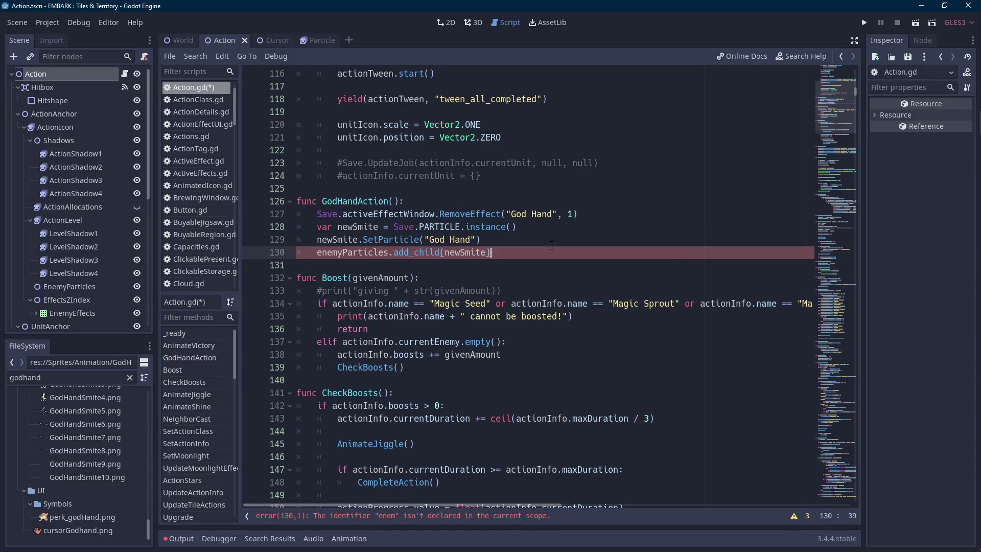
{"action": "key", "text": "Return"}
{"action": "key", "text": "Return"}
- Add newSmite.position = Vector2(0, -4) above the add_child line and save
{"action": "type", "text": ".position = Vector2("}
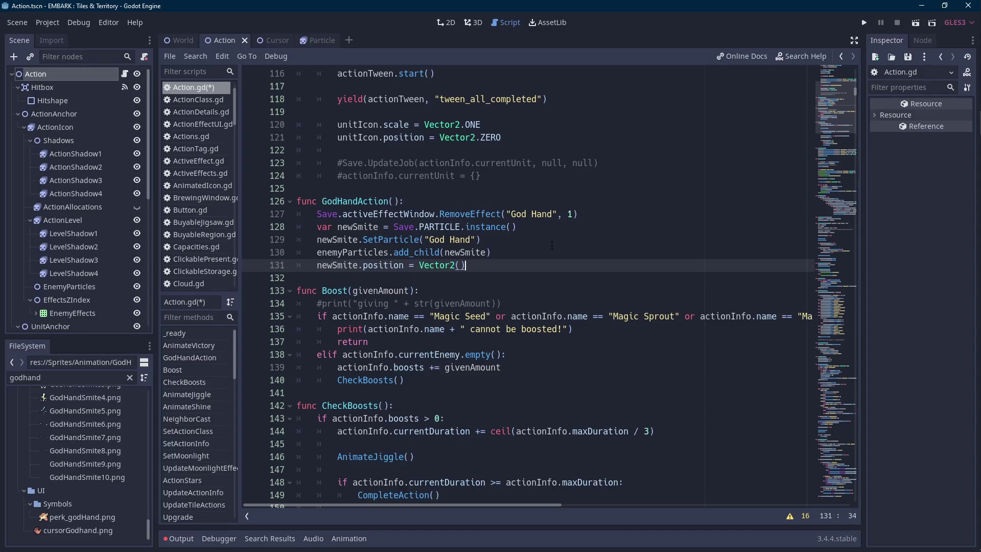
{"action": "key", "text": "Return"}
{"action": "key", "text": "Up"}
{"action": "key", "text": "alt+Up"}
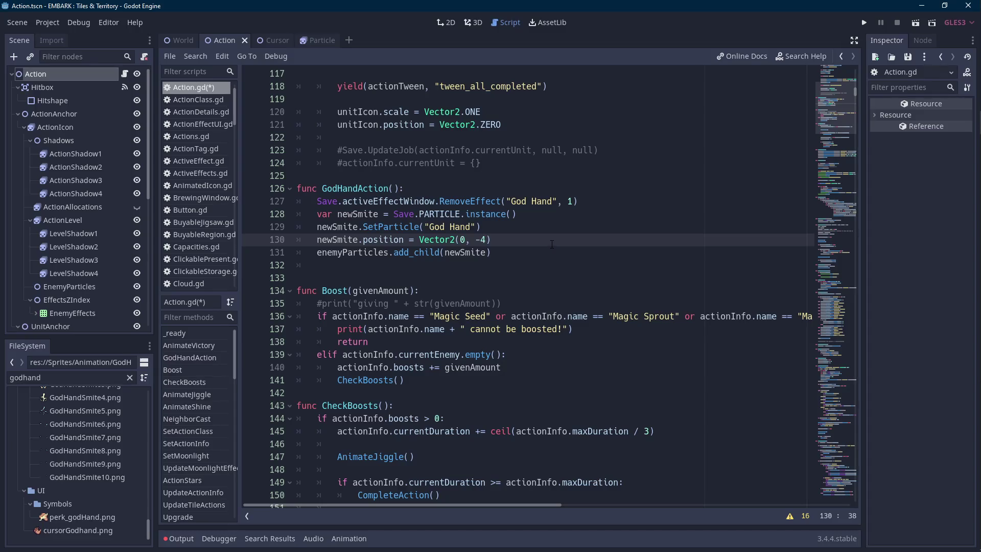
{"action": "key", "text": "ctrl+s"}
- Add a TakeDamage() call at the end of GodHandAction
{"action": "left_click", "coordinate": [366, 261]}
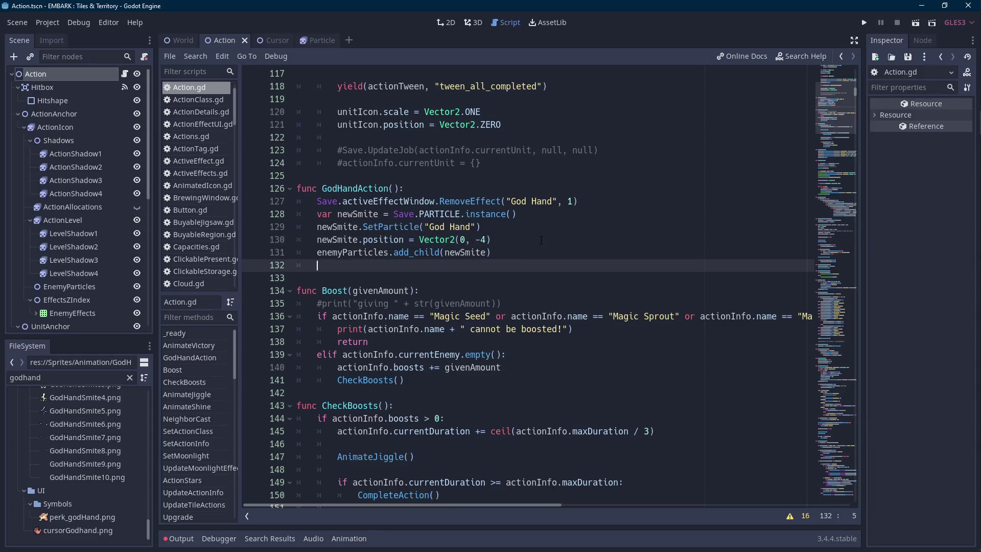
{"action": "key", "text": "Return"}
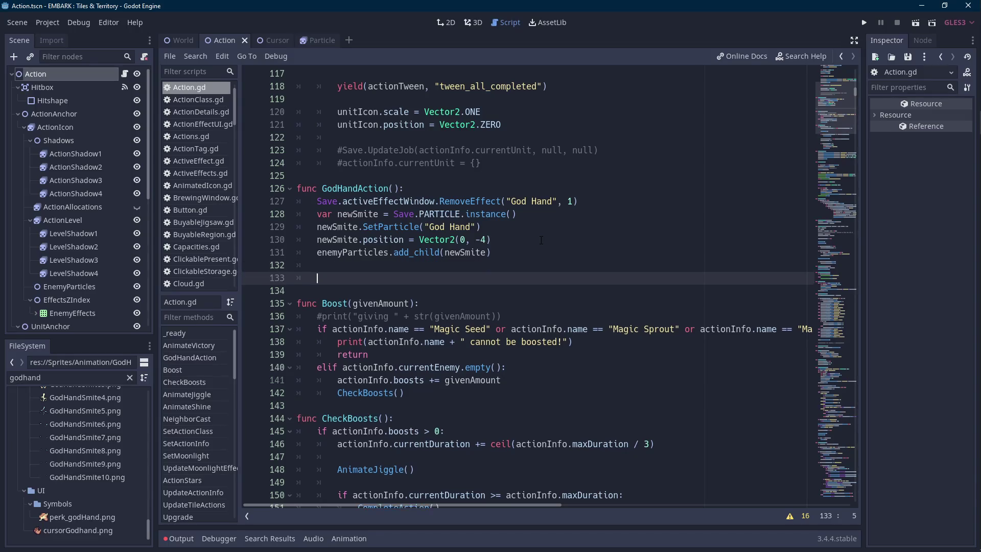
{"action": "type", "text": "Takeda"}
{"action": "key", "text": "Return"}
{"action": "key", "text": "shift+Home"}
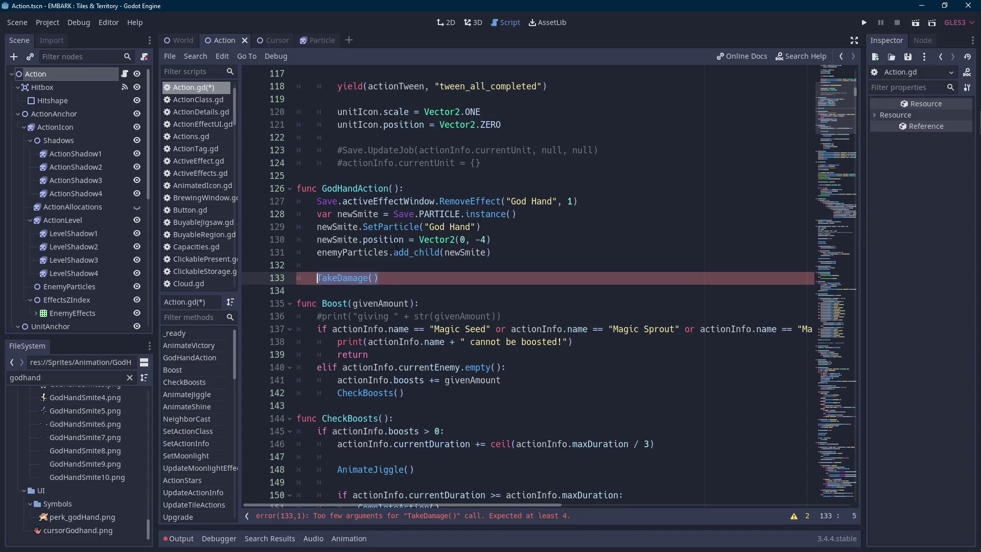
- Start an if line checking actionInfo.currentE… at the top of GodHandAction
{"action": "left_click", "coordinate": [437, 189]}
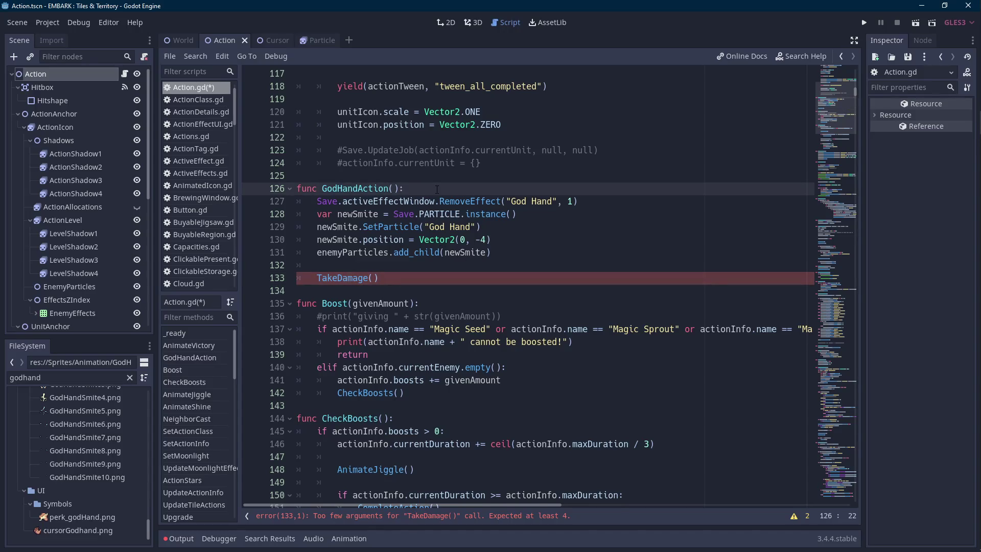
{"action": "key", "text": "Return"}
{"action": "type", "text": "if"}
{"action": "key", "text": "BackSpace"}
{"action": "type", "text": "actione"}
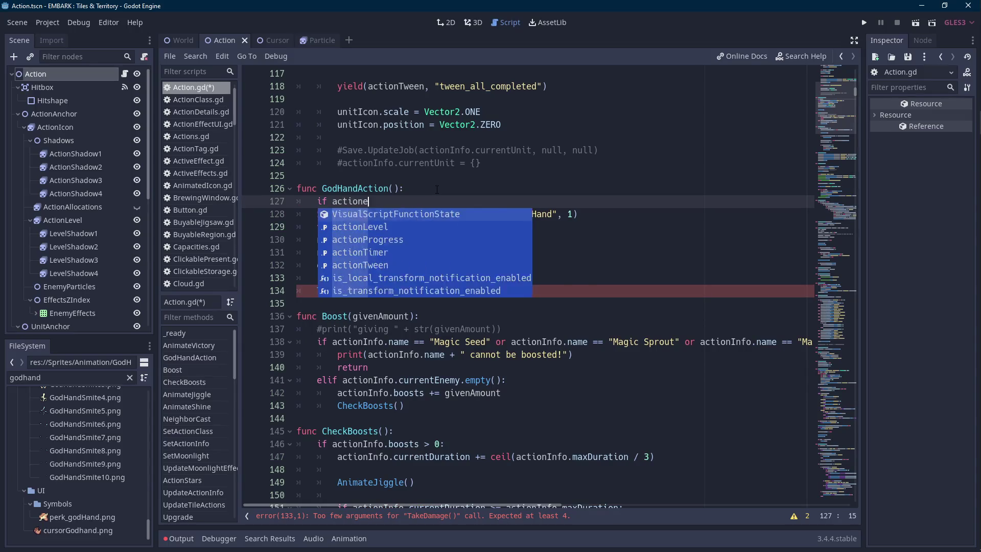
{"action": "key", "text": "Return"}
{"action": "type", "text": "."}
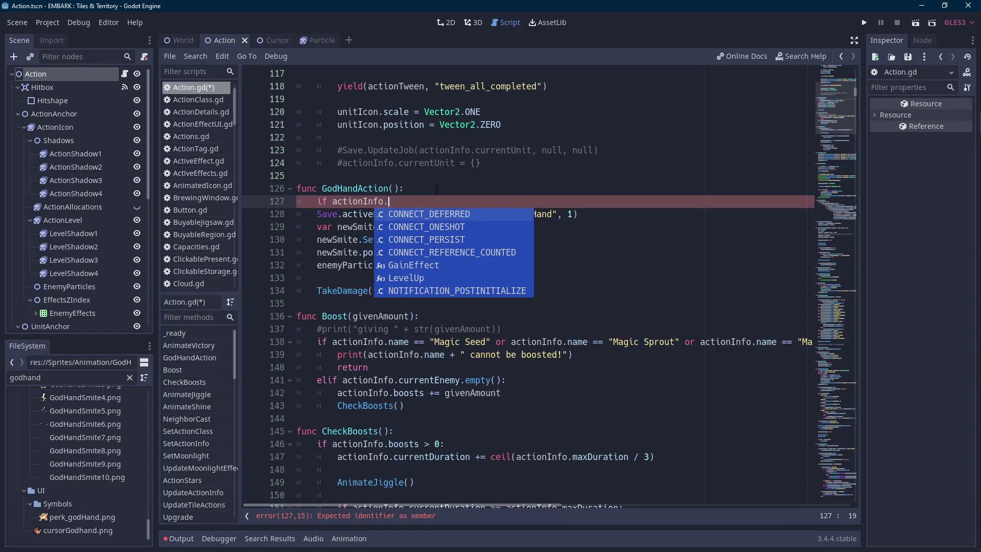
{"action": "type", "text": "currentE"}
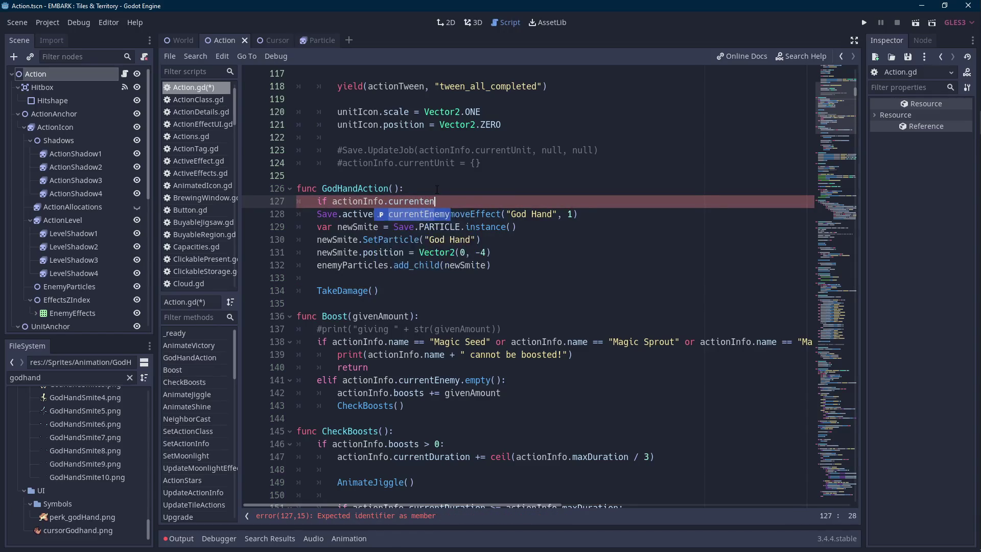
- Add the condition if !actionInfo.currentEnemy.empty(): and indent the GodHandAction body under it
{"action": "key", "text": "Return"}
{"action": "type", "text": ".empty():"}
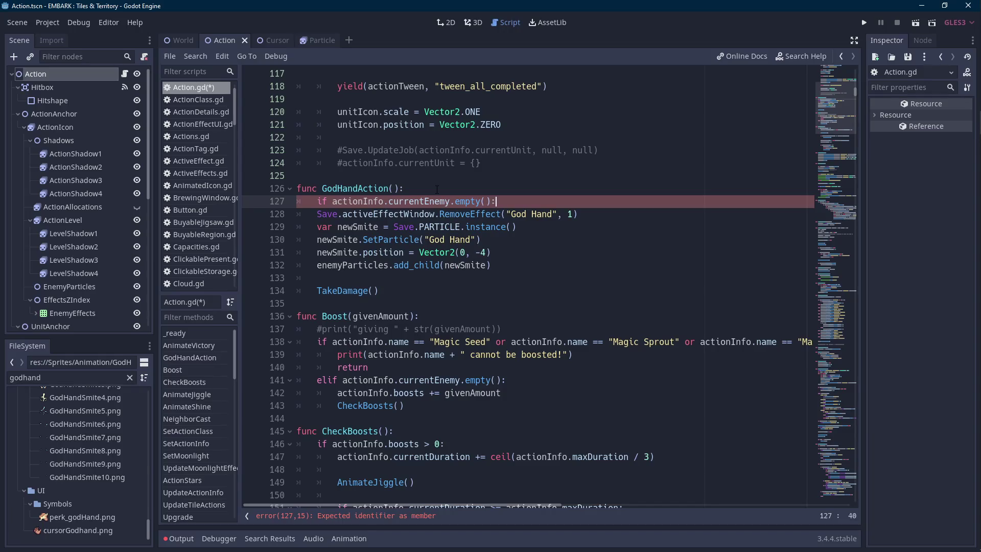
{"action": "key", "text": "Right"}
{"action": "key", "text": "Right"}
{"action": "type", "text": "!"}
{"action": "left_click_drag", "start_coordinate": [381, 291], "coordinate": [317, 213]}
{"action": "key", "text": "Tab"}
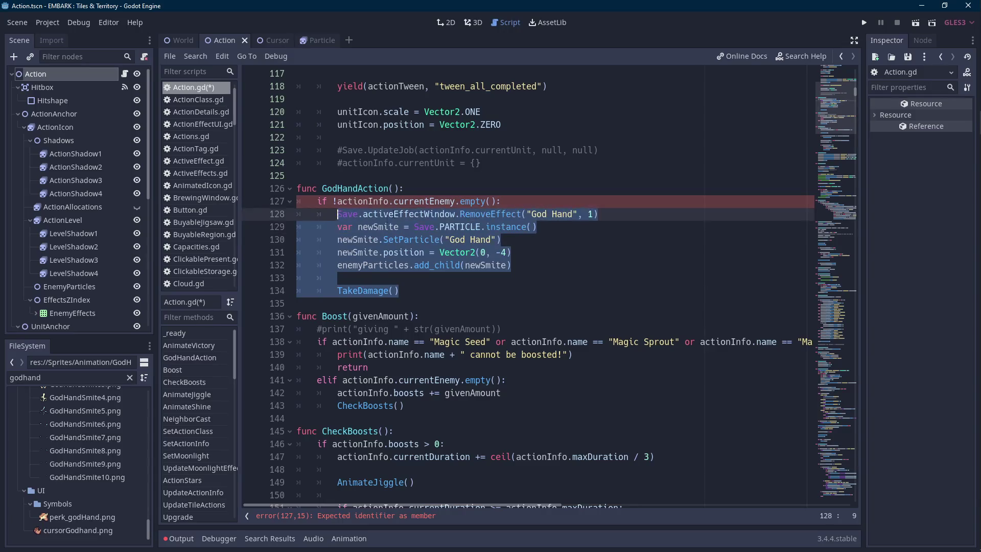
- Paste actionInfo.currentEnemy as the TakeDamage target, checking another TakeDamage usage for reference
{"action": "left_click", "coordinate": [455, 201]}
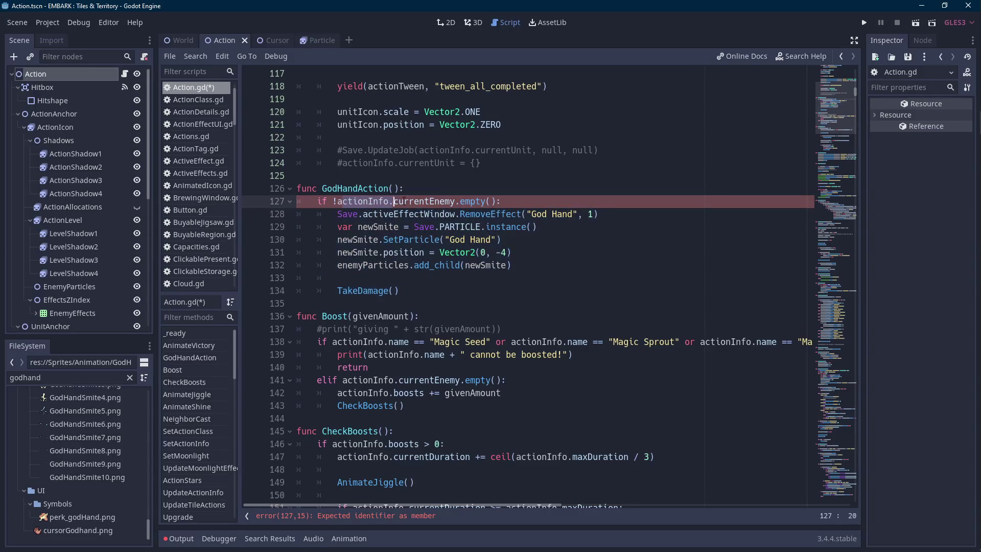
{"action": "left_click", "coordinate": [396, 290]}
{"action": "type", "text": "ctionInfo.currentEnemy"}
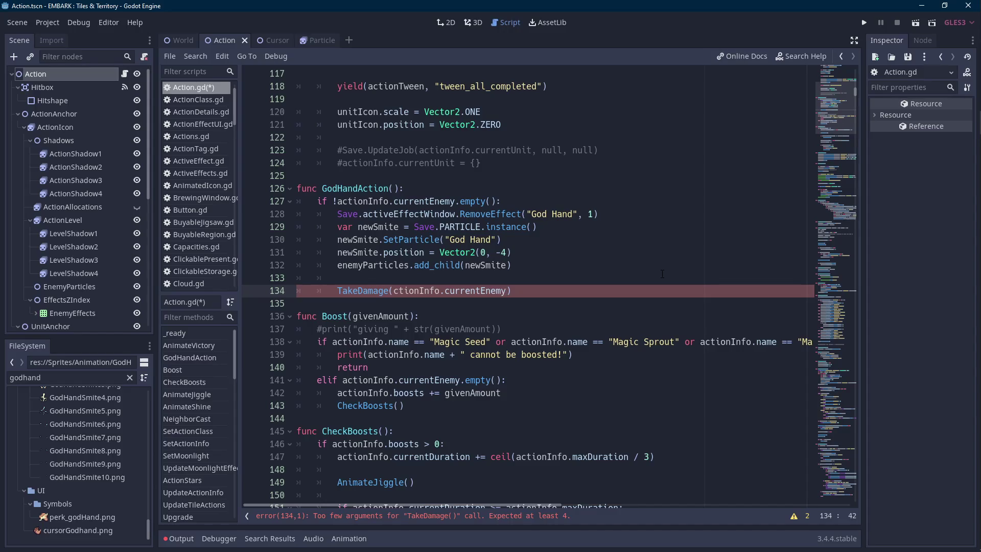
{"action": "type", "text": ","}
{"action": "left_click", "coordinate": [357, 292]}
{"action": "double_click", "coordinate": [354, 293]}
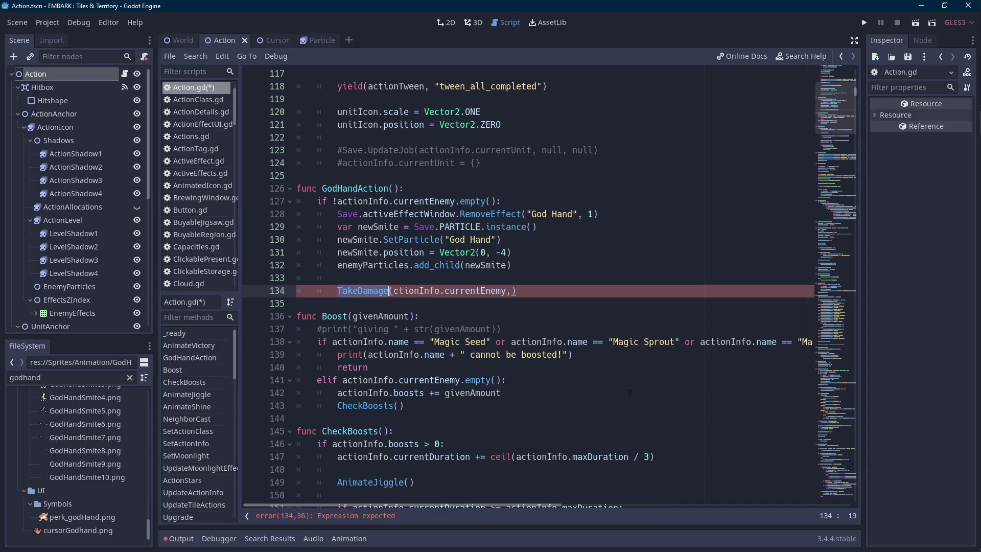
{"action": "key", "text": "ctrl+f"}
{"action": "left_click", "coordinate": [725, 501]}
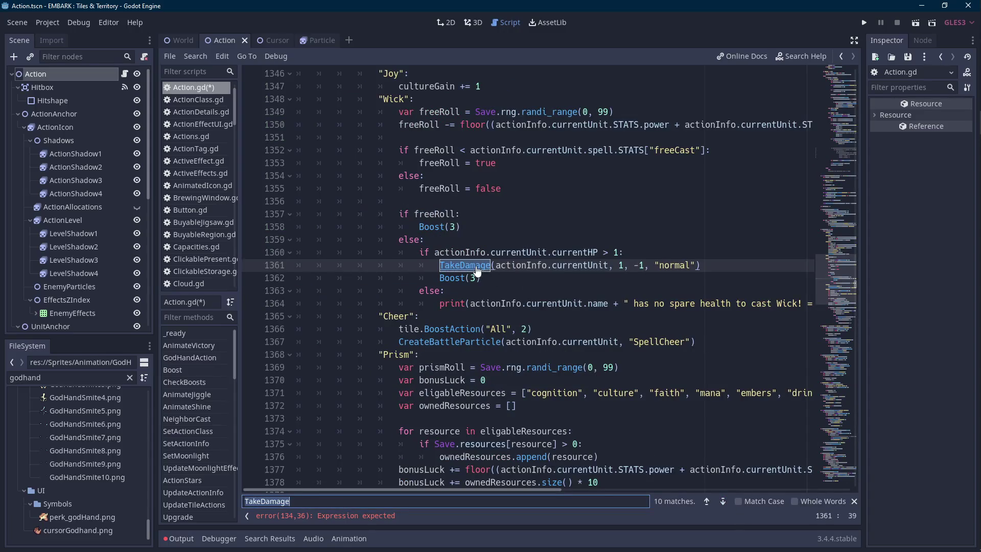
{"action": "left_click", "coordinate": [707, 502]}
- Complete the TakeDamage arguments as 1, -1, "critical"
{"action": "left_click", "coordinate": [511, 266]}
{"action": "type", "text": "1, -1, \"\""}
{"action": "left_click", "coordinate": [604, 248]}
{"action": "type", "text": "c"}
{"action": "key", "text": "BackSpace"}
{"action": "left_click", "coordinate": [558, 262]}
{"action": "type", "text": "critical"}
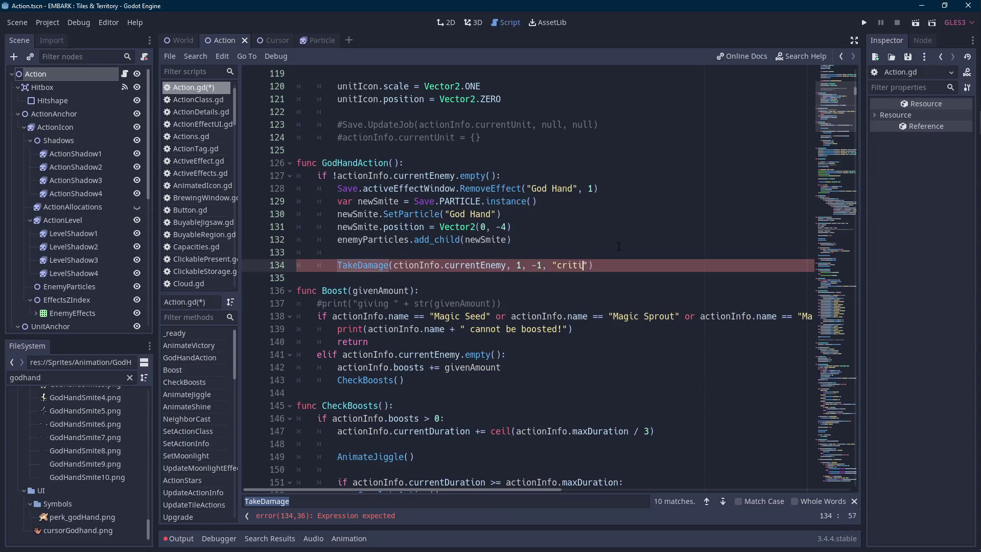
- Correct the misspelled ctionInfo to actionInfo and search the script for TakeDamage( calls
{"action": "key", "text": "ctrl+f"}
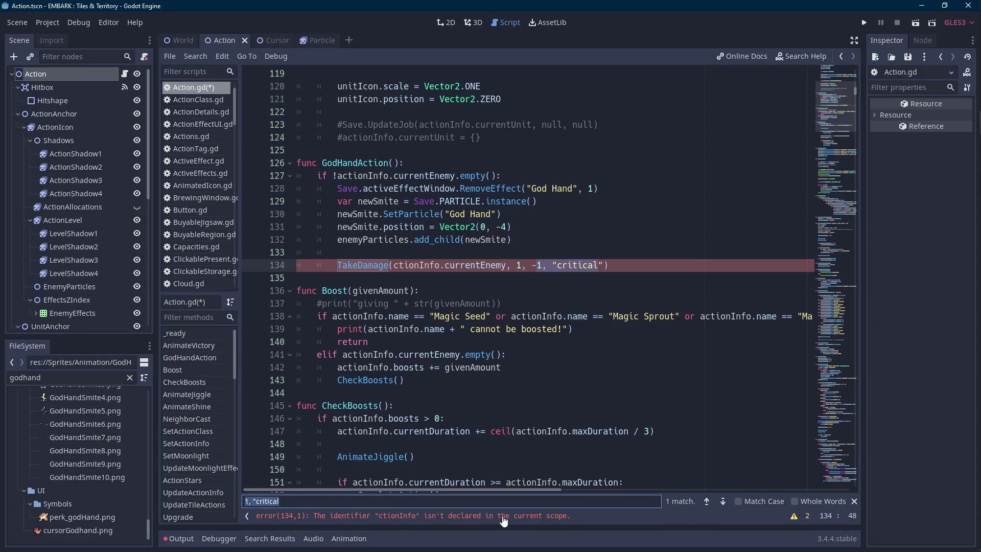
{"action": "double_click", "coordinate": [408, 265]}
{"action": "type", "text": "actionInfo"}
{"action": "key", "text": "Escape"}
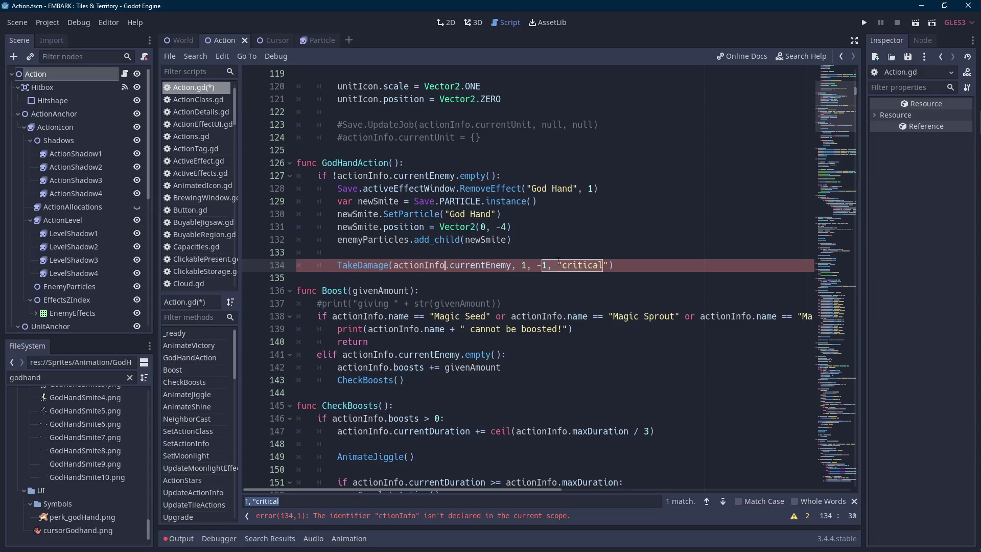
{"action": "left_click", "coordinate": [558, 265]}
{"action": "left_click", "coordinate": [609, 266]}
{"action": "left_click_drag", "start_coordinate": [342, 265], "coordinate": [393, 265]}
{"action": "key", "text": "ctrl+f"}
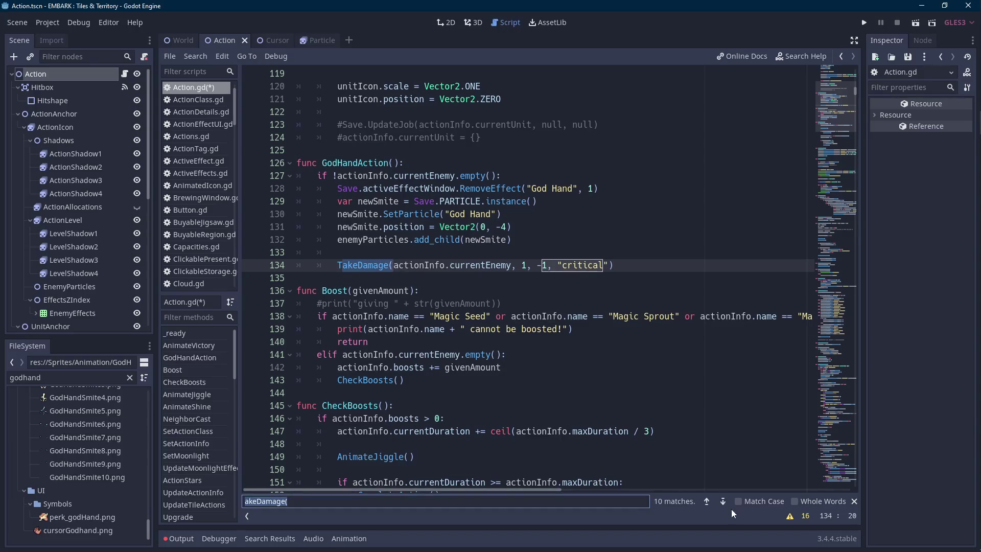
- Step through the script's TakeDamage( calls with a case-sensitive search
{"action": "left_click", "coordinate": [732, 501]}
{"action": "left_click", "coordinate": [728, 501]}
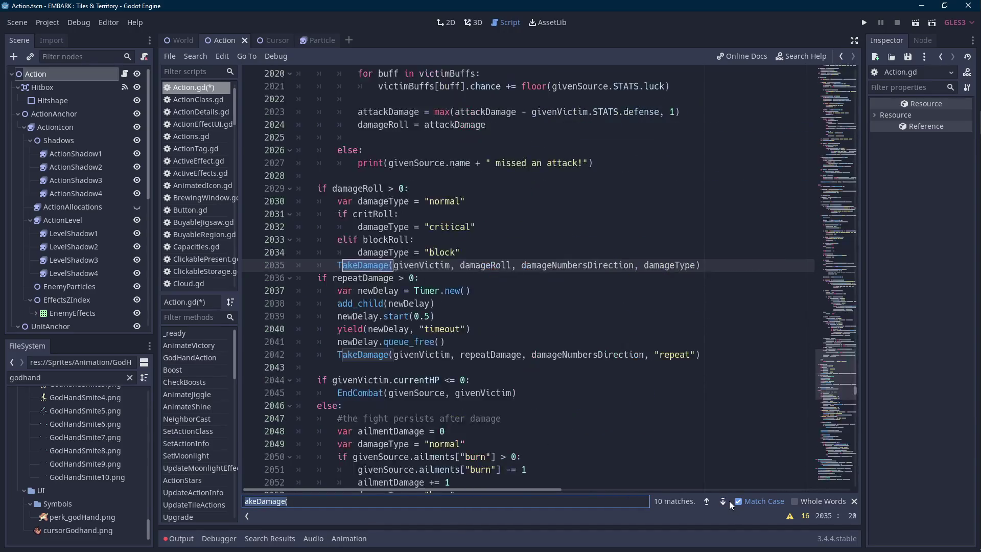
{"action": "left_click", "coordinate": [728, 500]}
{"action": "left_click", "coordinate": [728, 500]}
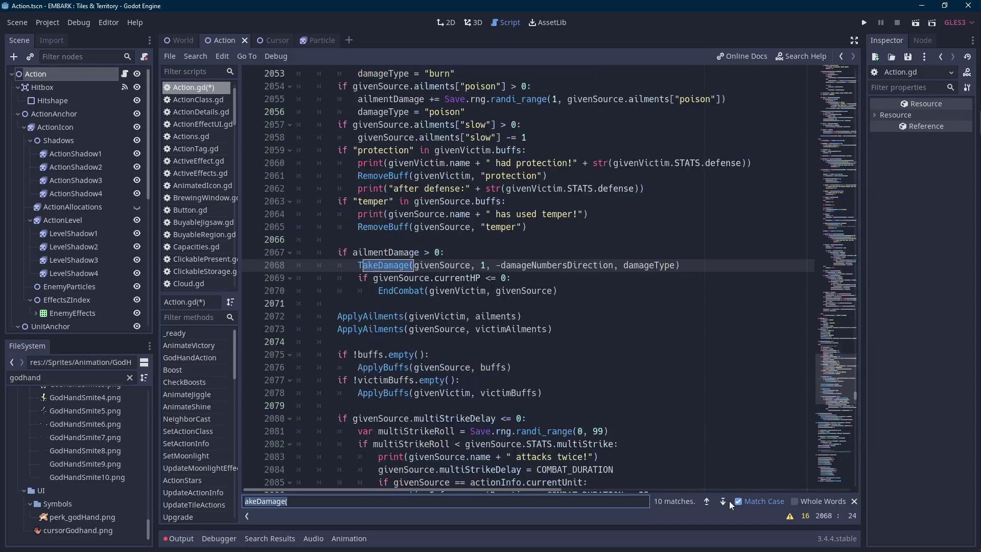
{"action": "left_click", "coordinate": [728, 500]}
- Look up the repeat damage type in the DamageNumbers script and find its tiny_rep icon
{"action": "double_click", "coordinate": [78, 378]}
{"action": "type", "text": "damag"}
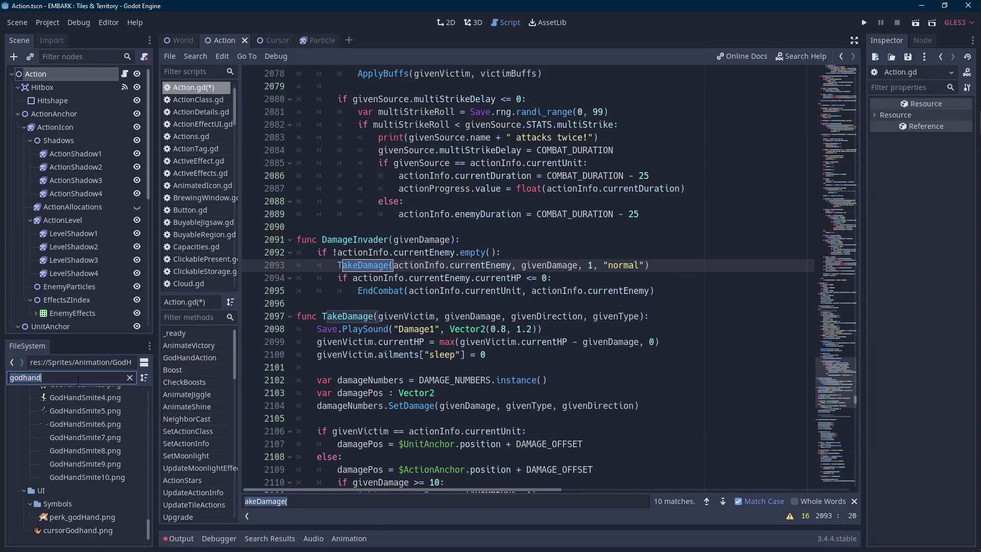
{"action": "type", "text": "e"}
{"action": "scroll", "coordinate": [96, 457], "scroll_direction": "up", "scroll_amount": 3}
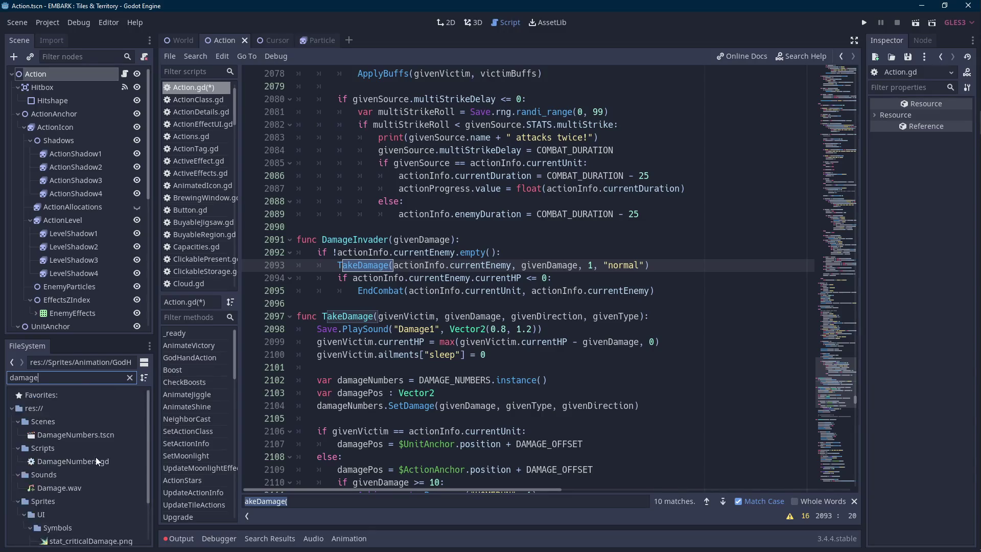
{"action": "double_click", "coordinate": [97, 434]}
{"action": "left_click", "coordinate": [131, 73]}
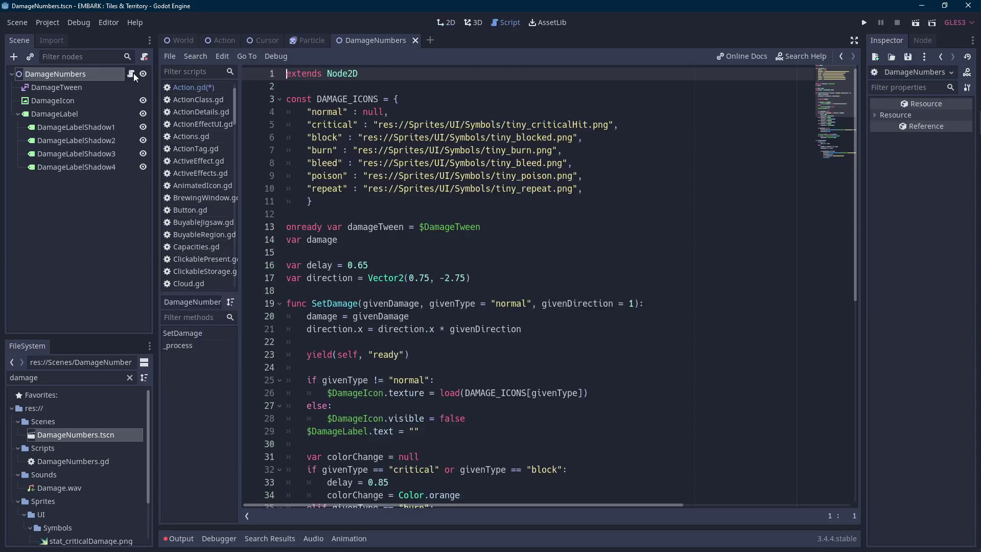
{"action": "double_click", "coordinate": [327, 188]}
{"action": "double_click", "coordinate": [105, 377]}
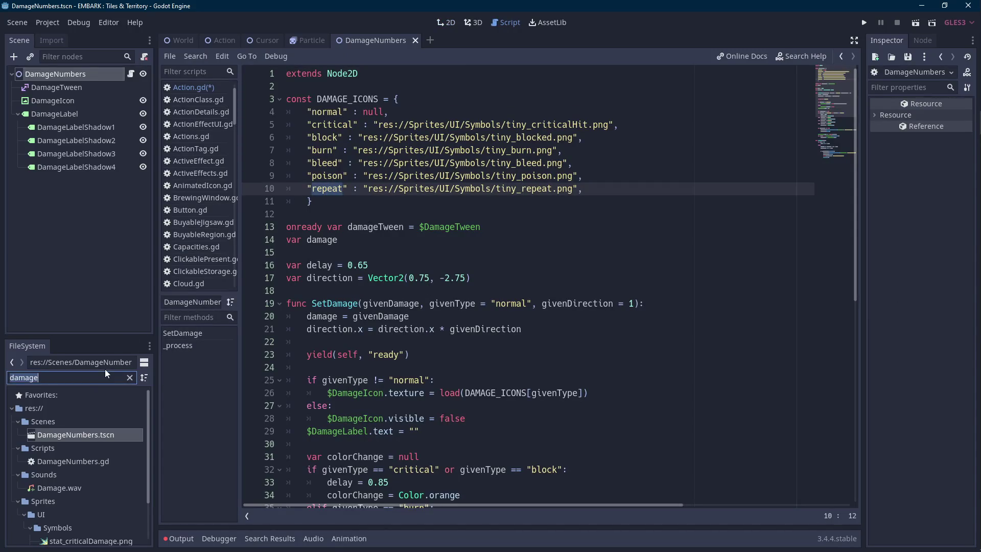
{"action": "type", "text": "tiny_rep"}
{"action": "key", "text": "BackSpace"}
{"action": "key", "text": "BackSpace"}
{"action": "key", "text": "BackSpace"}
{"action": "type", "text": "_rep"}
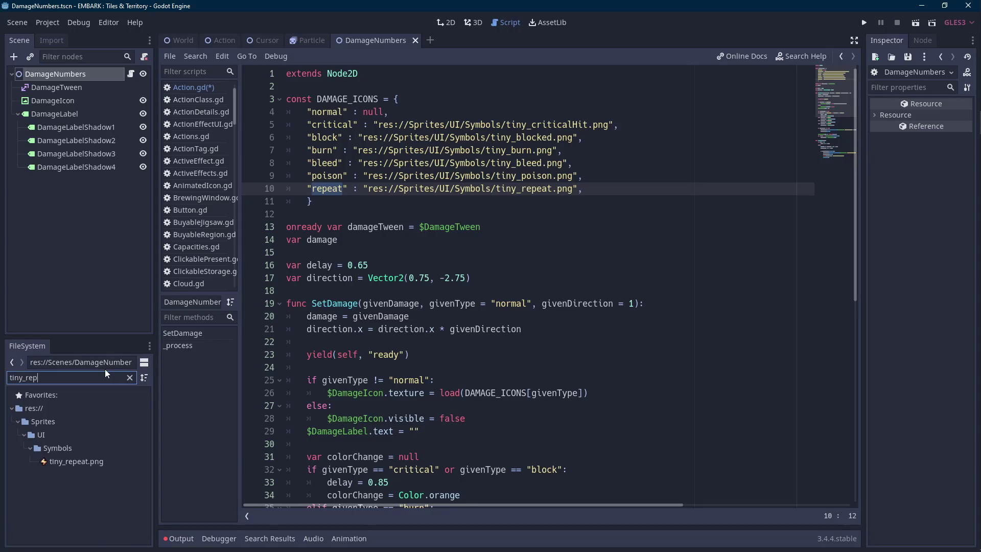
{"action": "mouse_move", "coordinate": [105, 369]}
{"action": "left_mouse_down"}
{"action": "mouse_move", "coordinate": [210, 35]}
{"action": "mouse_move", "coordinate": [179, 38]}
{"action": "mouse_move", "coordinate": [236, 34]}
{"action": "mouse_move", "coordinate": [401, 227]}
{"action": "left_mouse_up"}
- Change GodHandAction's damage type from "critical" to "repeat", save Action.gd, and run the game
{"action": "left_click", "coordinate": [639, 265]}
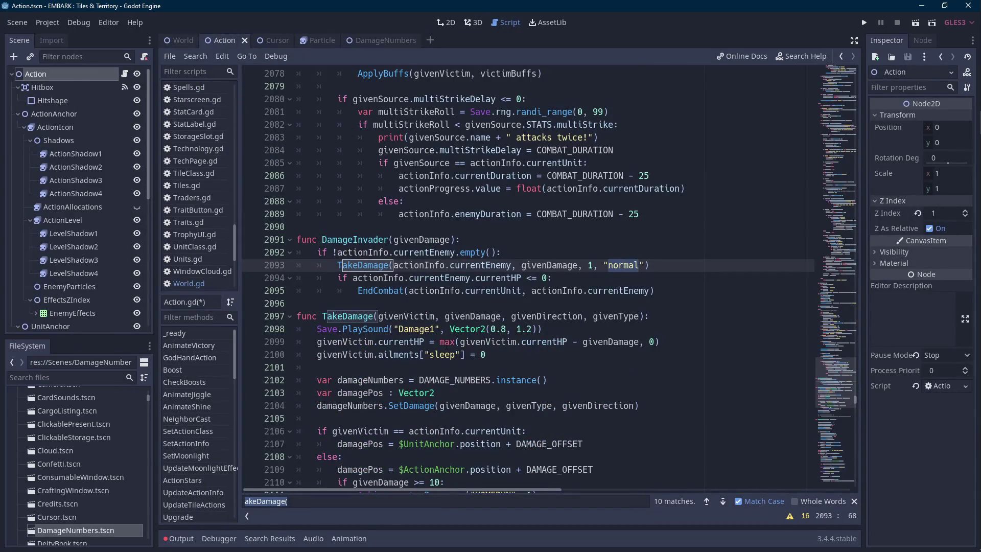
{"action": "left_click", "coordinate": [188, 357]}
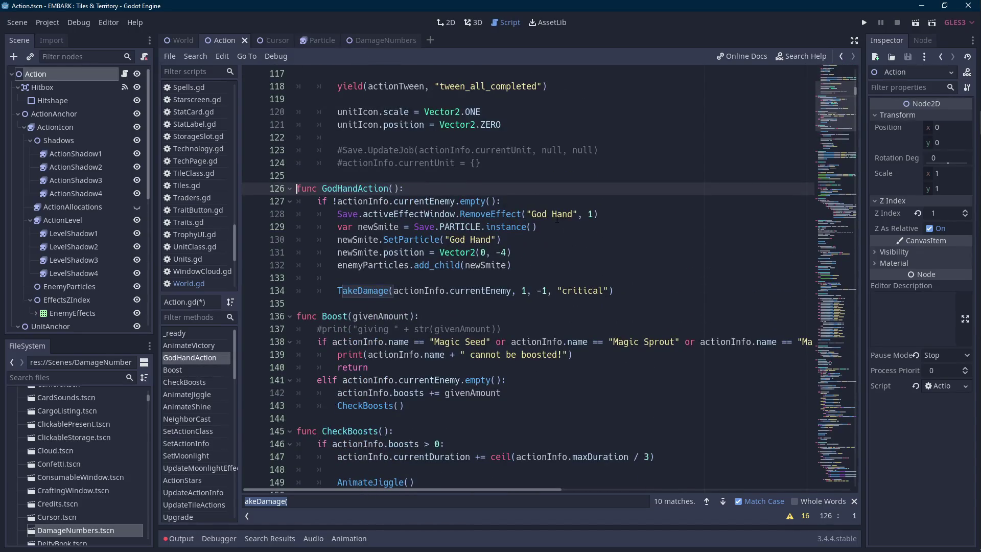
{"action": "double_click", "coordinate": [582, 291]}
{"action": "type", "text": "repeat"}
{"action": "left_click", "coordinate": [659, 296]}
{"action": "key", "text": "ctrl+s"}
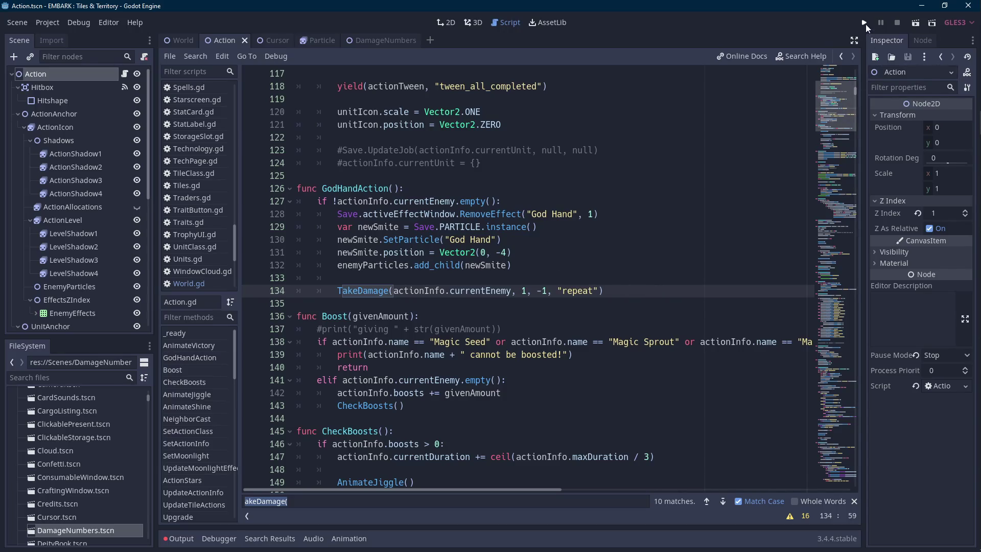
{"action": "left_click", "coordinate": [864, 22]}
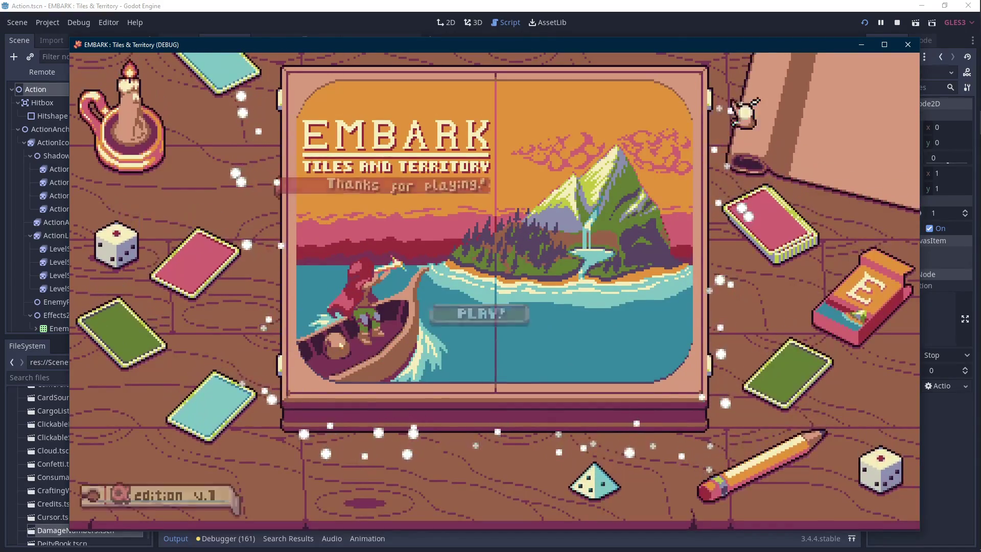
- Go from the title screen to save-file selection, then stop the game and collapse the output log
{"action": "left_click", "coordinate": [477, 314]}
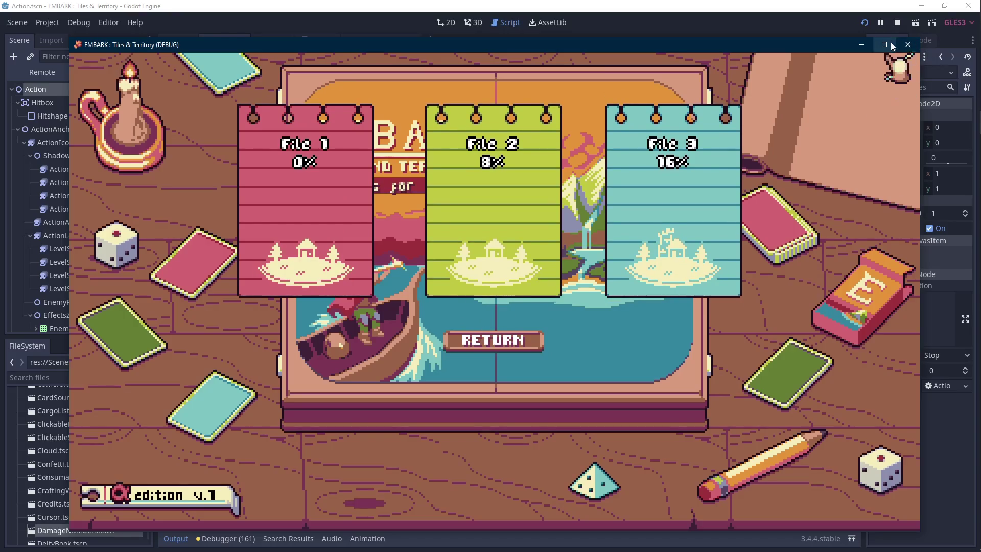
{"action": "left_click", "coordinate": [897, 23]}
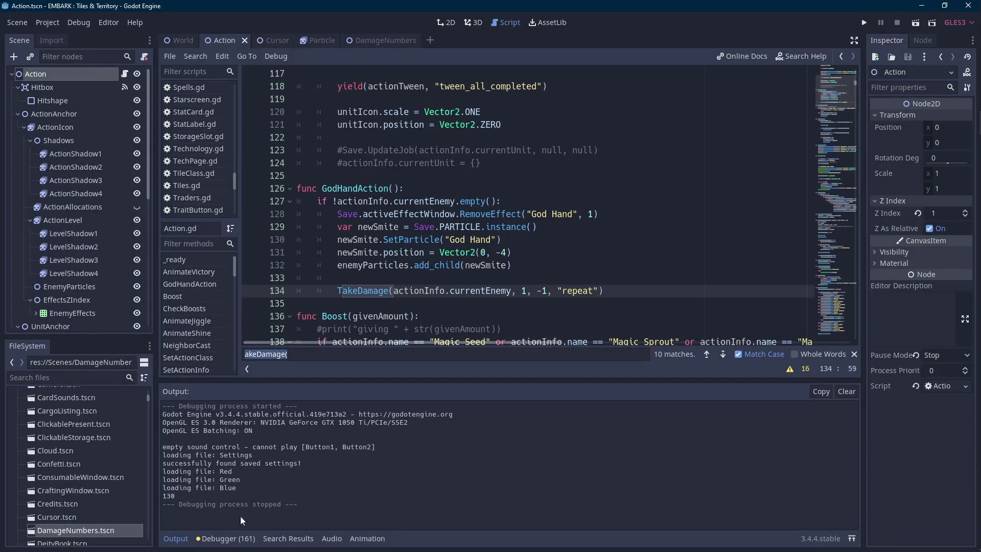
{"action": "left_click", "coordinate": [173, 539]}
- Add an UpdateGodhand(false) call to _ready in the Cursor script
{"action": "left_click", "coordinate": [265, 41]}
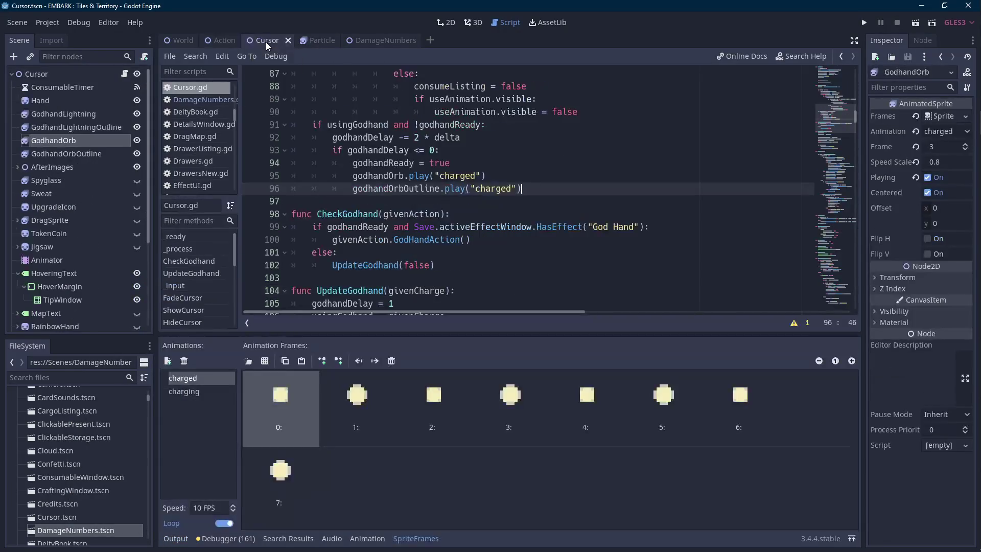
{"action": "left_click", "coordinate": [411, 538]}
{"action": "left_click", "coordinate": [137, 114]}
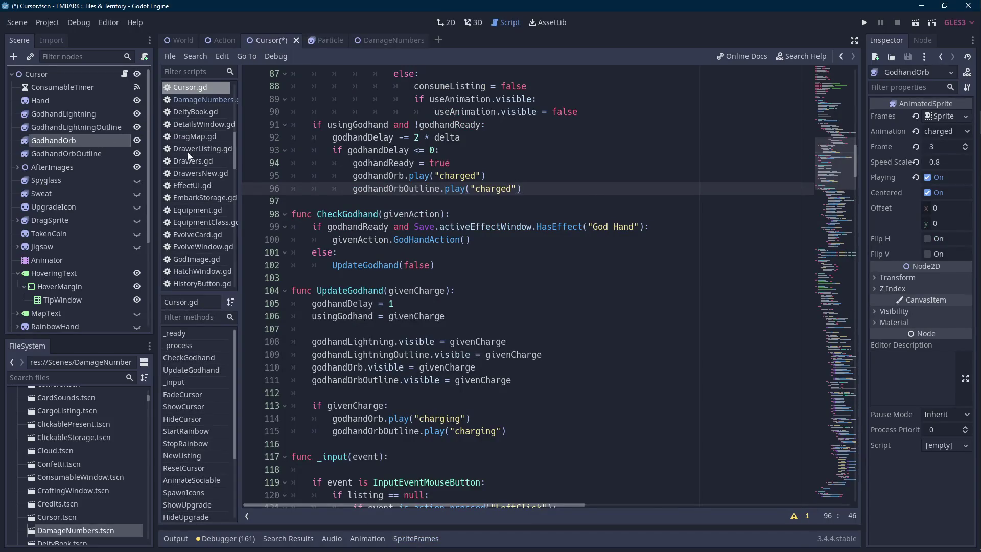
{"action": "double_click", "coordinate": [368, 290]}
{"action": "key", "text": "ctrl+c"}
{"action": "scroll", "coordinate": [368, 290], "scroll_direction": "up", "scroll_amount": 10}
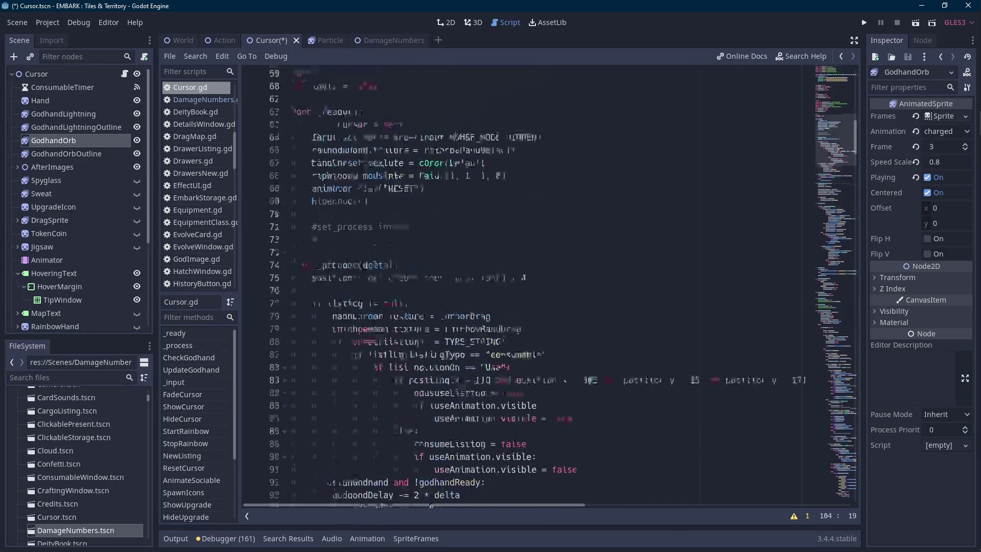
{"action": "left_click", "coordinate": [459, 268]}
{"action": "key", "text": "ctrl+v"}
{"action": "type", "text": "(false"}
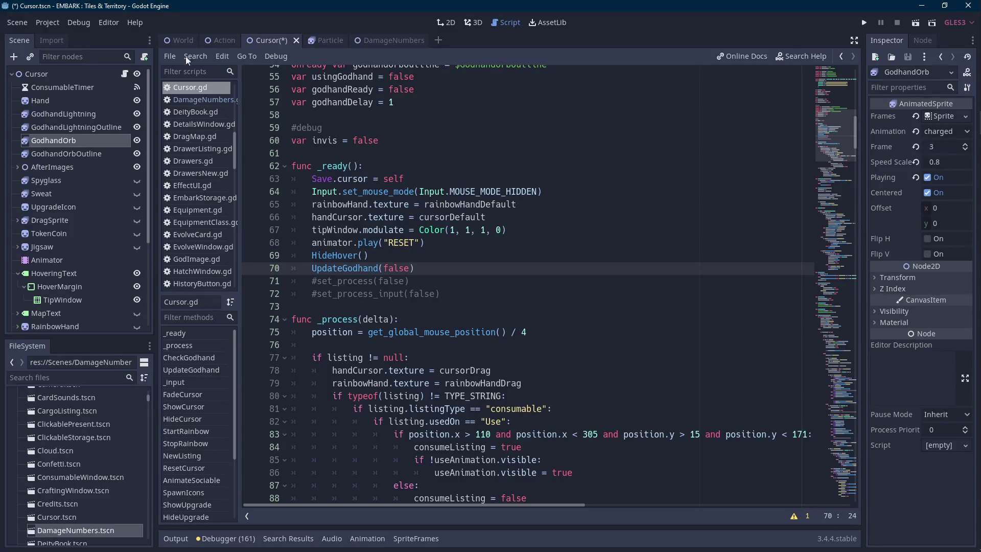
{"action": "key", "text": "F5"}
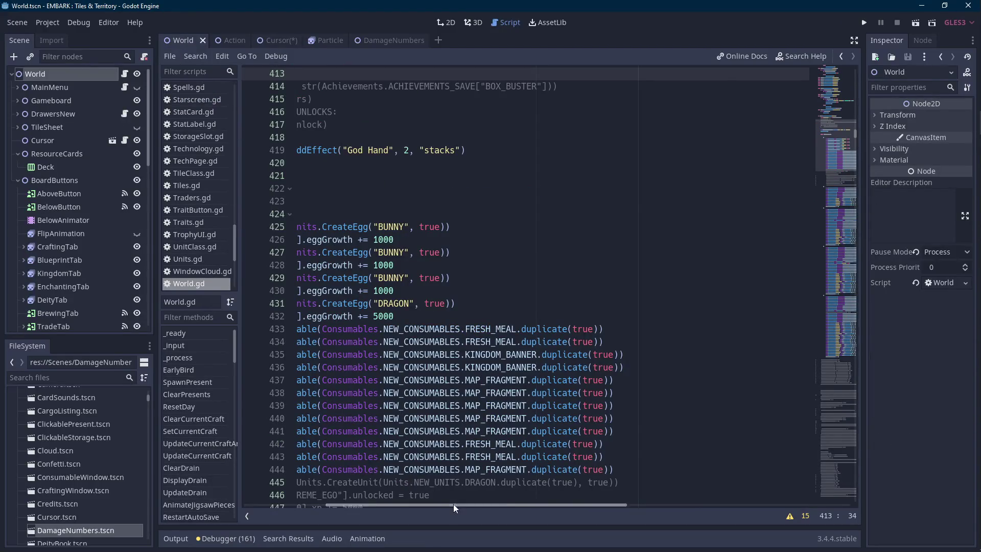
- Add Perks.PERKS["GOD_HAND"].unlocked = true to World.gd's debug block
{"action": "left_click", "coordinate": [491, 291]}
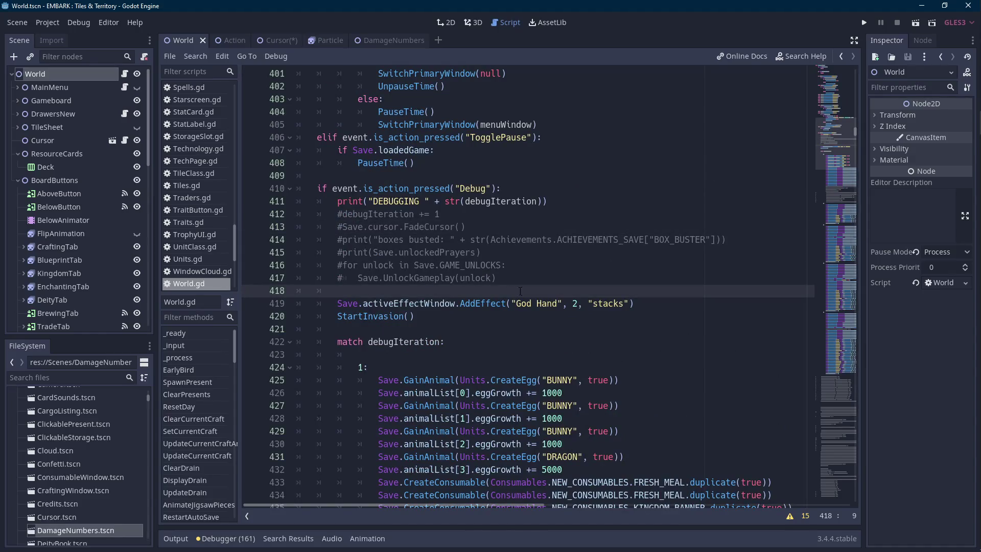
{"action": "key", "text": "Return"}
{"action": "type", "text": "Save."}
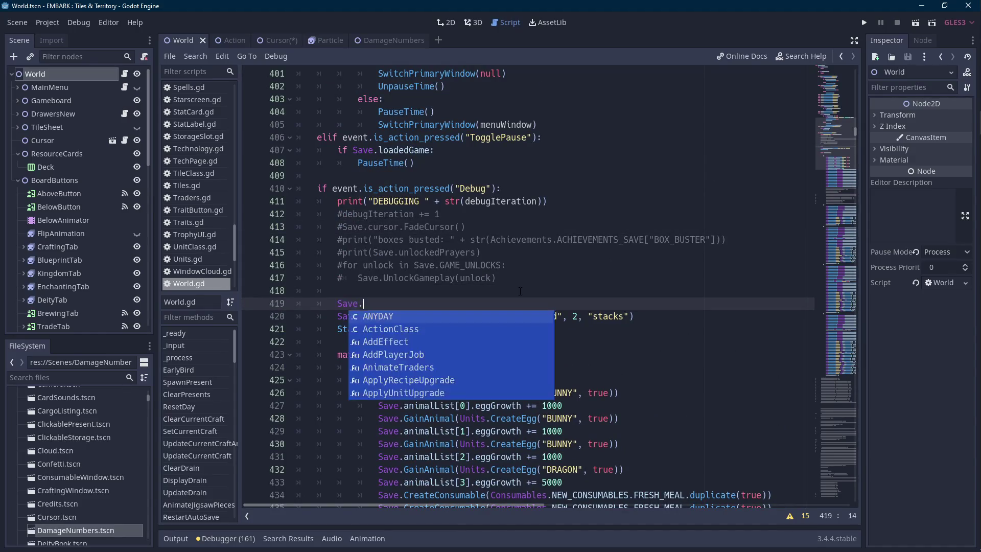
{"action": "type", "text": "p"}
{"action": "key", "text": "BackSpace"}
{"action": "key", "text": "BackSpace"}
{"action": "key", "text": "BackSpace"}
{"action": "type", "text": "Perks.PERKS[\""}
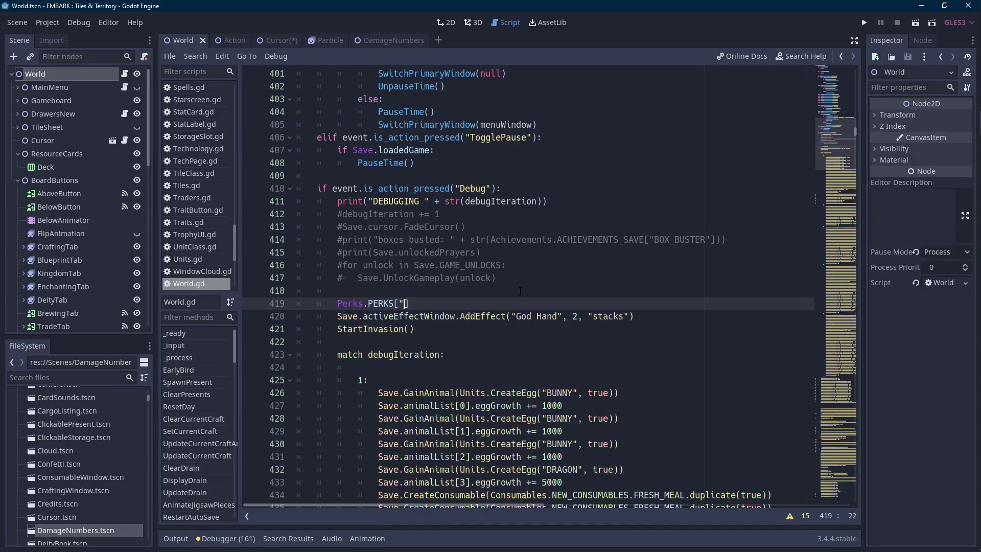
{"action": "type", "text": "GOD_HAND\"]"}
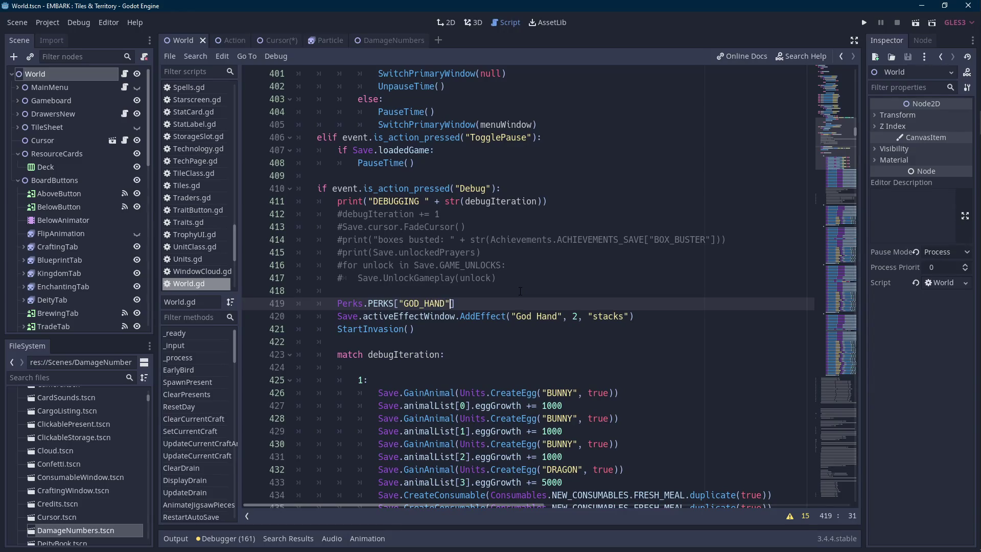
{"action": "type", "text": ".unlocked = true"}
- Search World.gd for other .unlocked = true statements
{"action": "key", "text": "ctrl+shift+Left"}
{"action": "key", "text": "ctrl+shift+Left"}
{"action": "key", "text": "ctrl+shift+Left"}
{"action": "key", "text": "ctrl+f"}
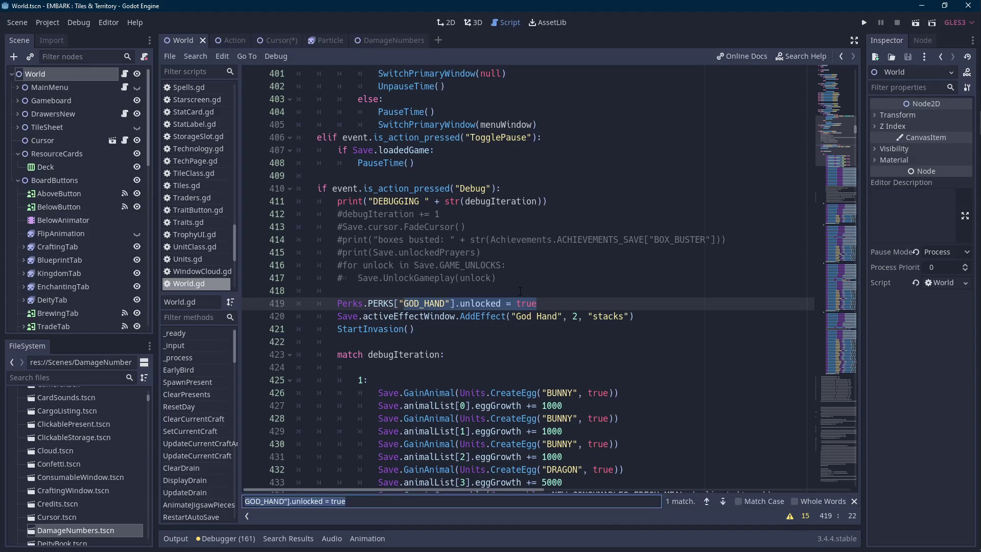
{"action": "left_click_drag", "start_coordinate": [537, 303], "coordinate": [456, 303]}
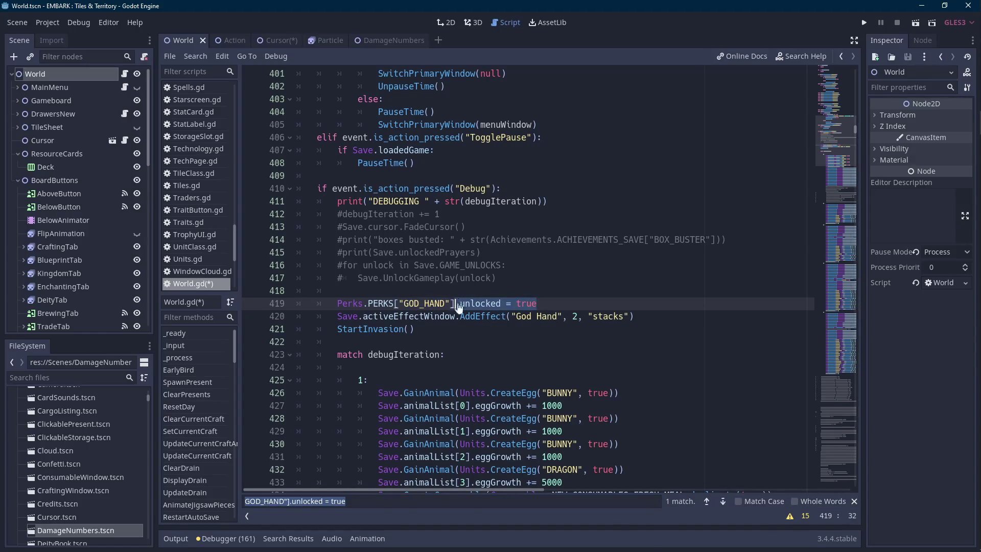
{"action": "key", "text": "ctrl+f"}
{"action": "left_click", "coordinate": [722, 501]}
{"action": "left_click", "coordinate": [723, 501]}
- Put a commented SUPREME_EGO unlock line below the GOD_HAND unlock, save World.gd, and select the stack count
{"action": "left_click_drag", "start_coordinate": [598, 265], "coordinate": [378, 265]}
{"action": "left_click", "coordinate": [706, 501]}
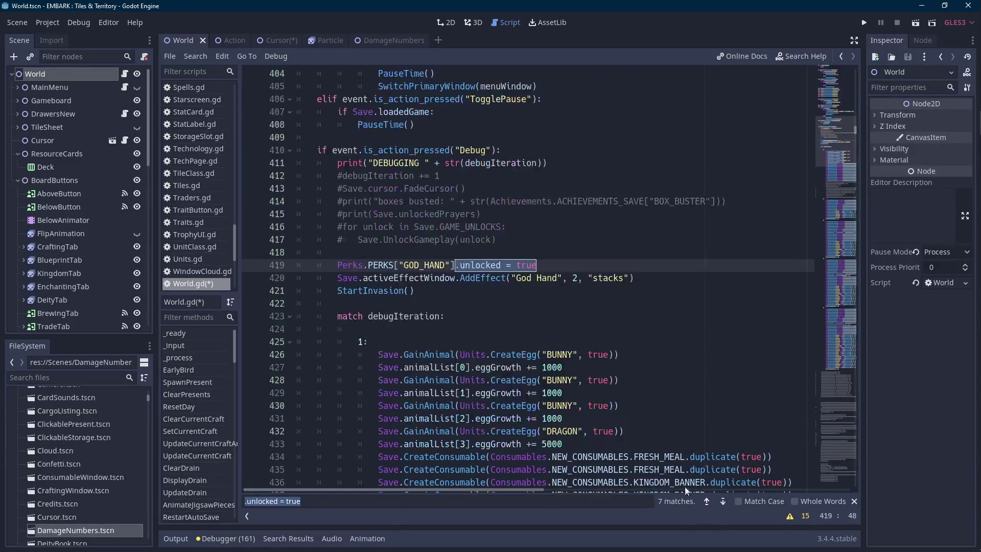
{"action": "key", "text": "Return"}
{"action": "type", "text": "##Perks.PERKS[\"SUPREME_EGO\"].unlocked = true"}
{"action": "left_click", "coordinate": [343, 278]}
{"action": "key", "text": "BackSpace"}
{"action": "left_click", "coordinate": [552, 264]}
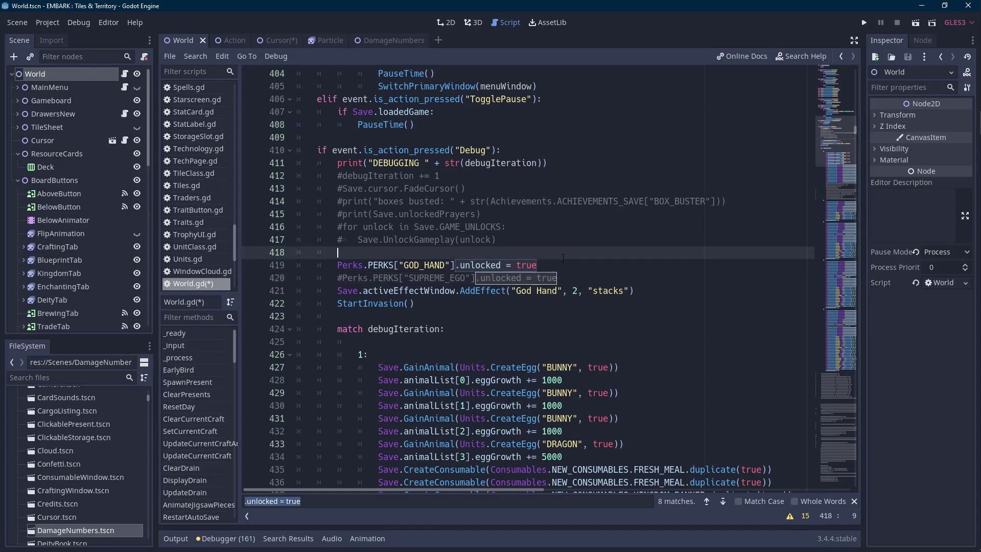
{"action": "key", "text": "ctrl+s"}
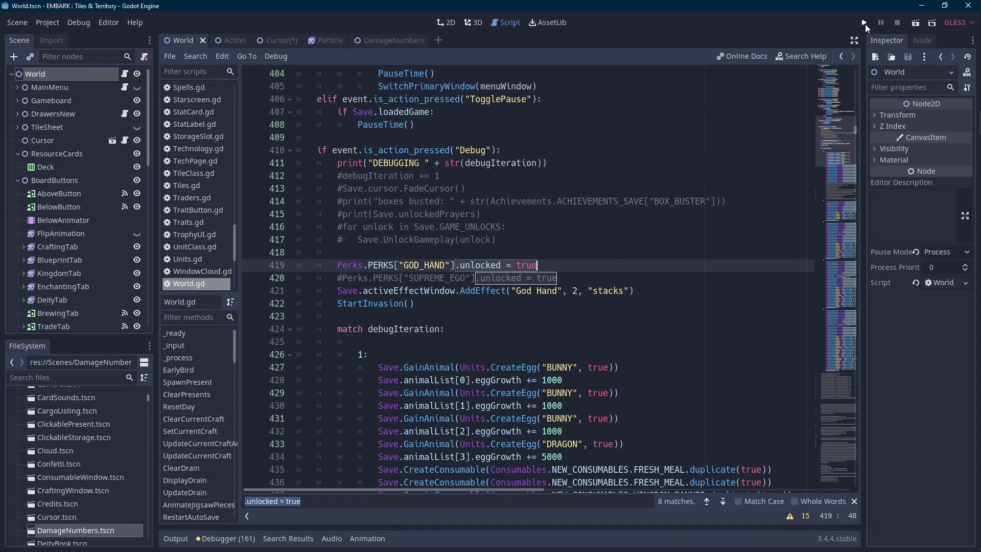
{"action": "double_click", "coordinate": [576, 291]}
- Change the God Hand stacks from 2 to 5 and run the game to its title screen
{"action": "type", "text": "5"}
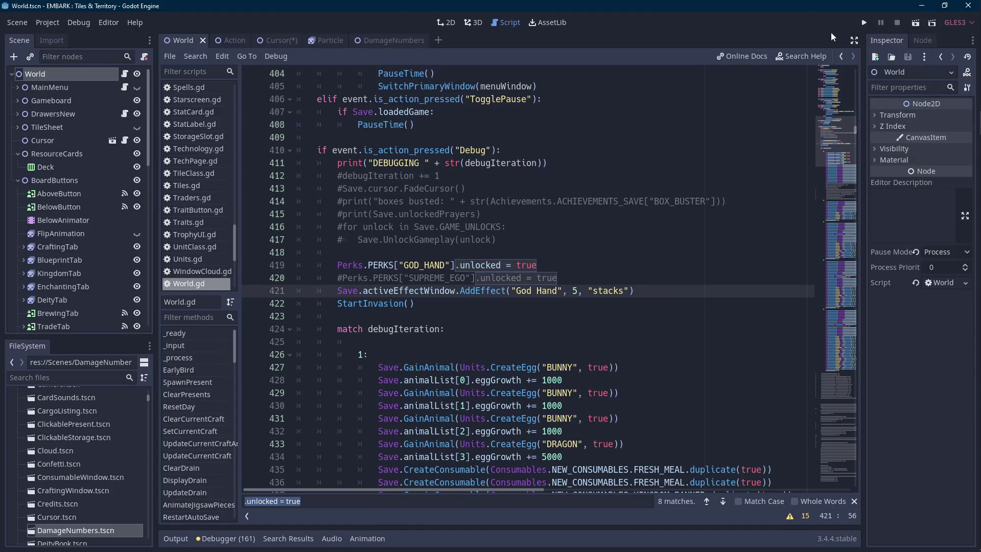
{"action": "key", "text": "F5"}
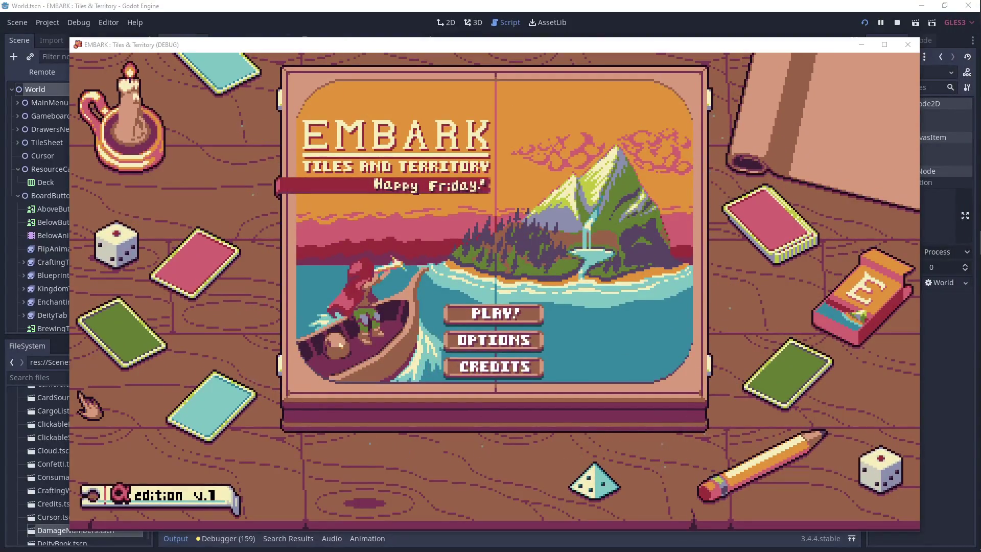
{"action": "mouse_move", "coordinate": [979, 187]}
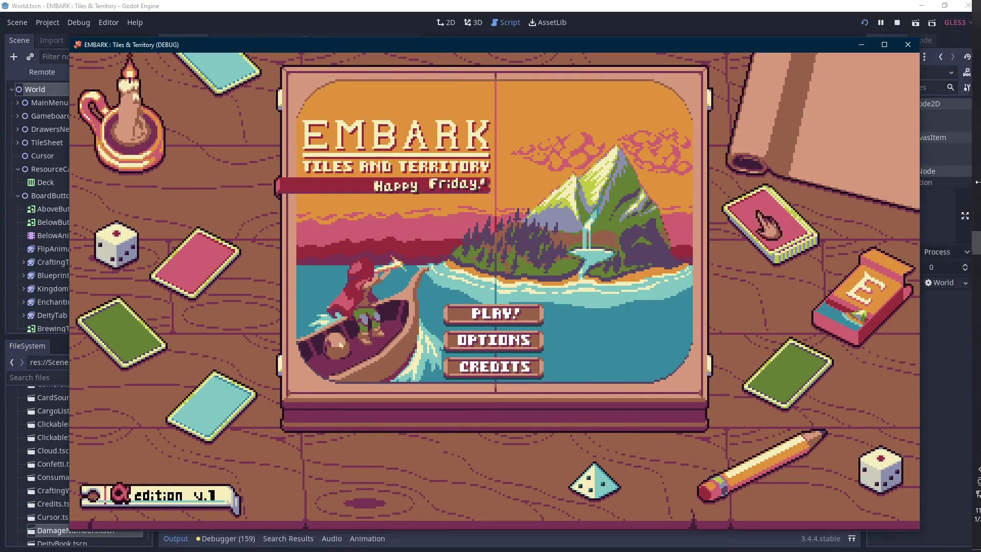
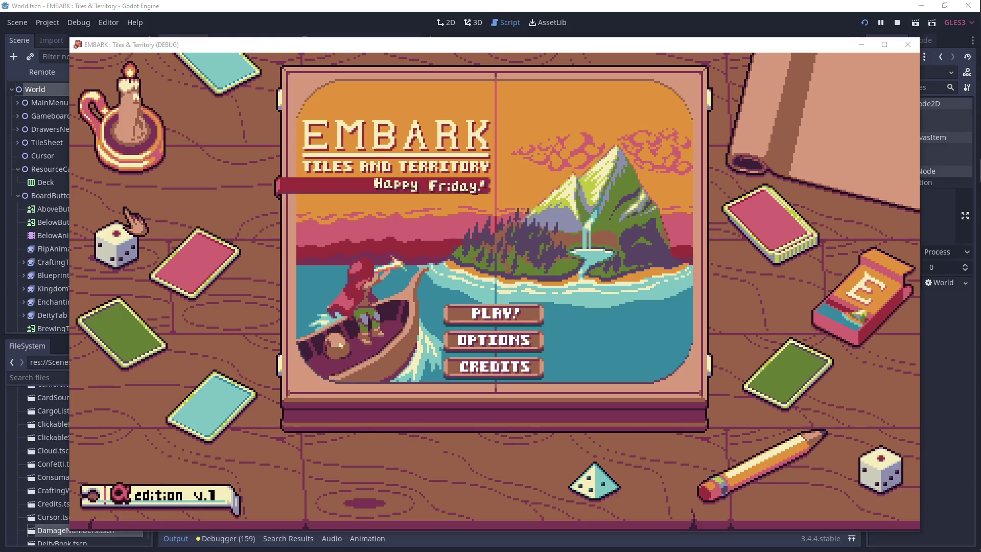
- Delete the File 1 save and start a fresh Begin Embark game from the title screen
{"action": "left_click", "coordinate": [493, 313]}
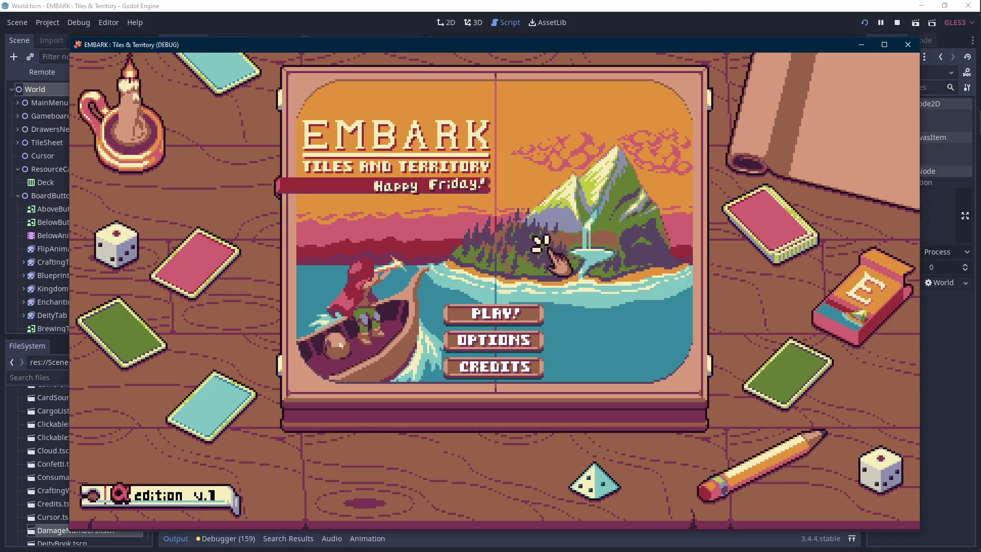
{"action": "left_click", "coordinate": [327, 143]}
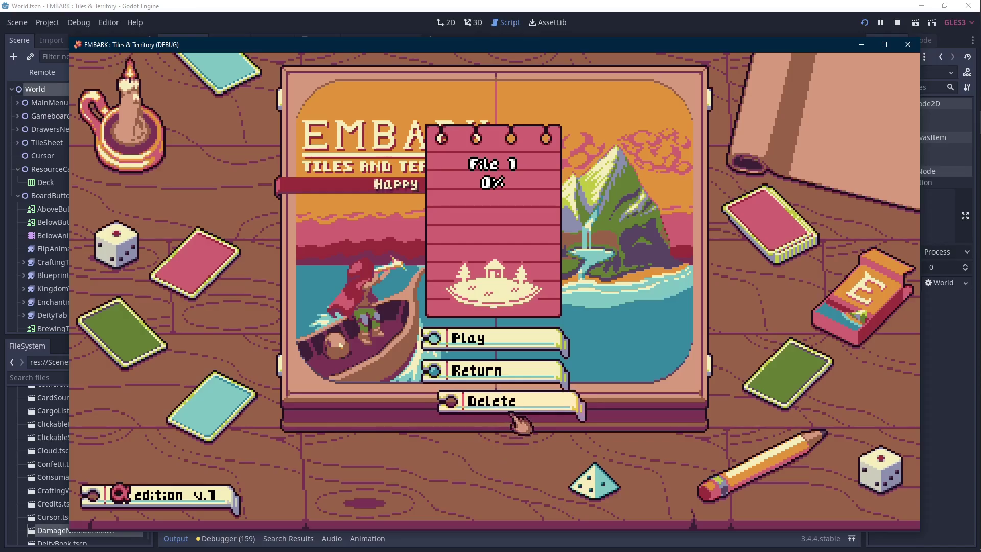
{"action": "left_click", "coordinate": [508, 403]}
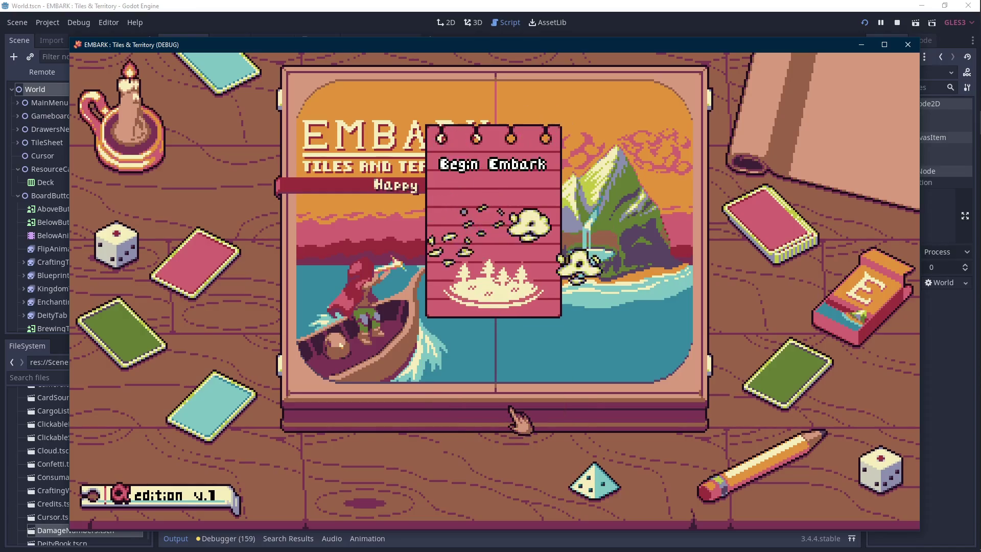
{"action": "left_click", "coordinate": [340, 258]}
{"action": "left_click", "coordinate": [503, 335]}
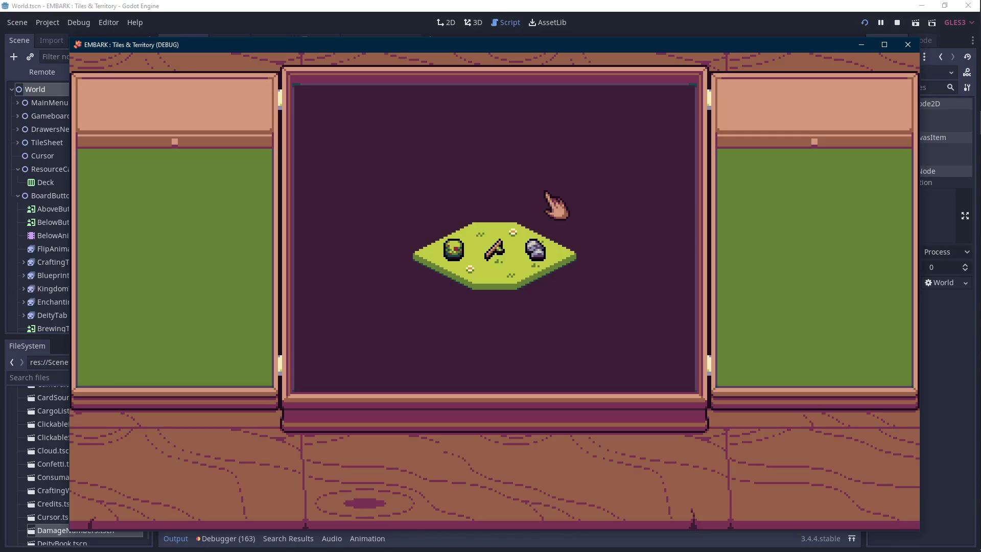
- Strike the slime four times with the God Hand, then stop the running game
{"action": "mouse_move", "coordinate": [314, 108]}
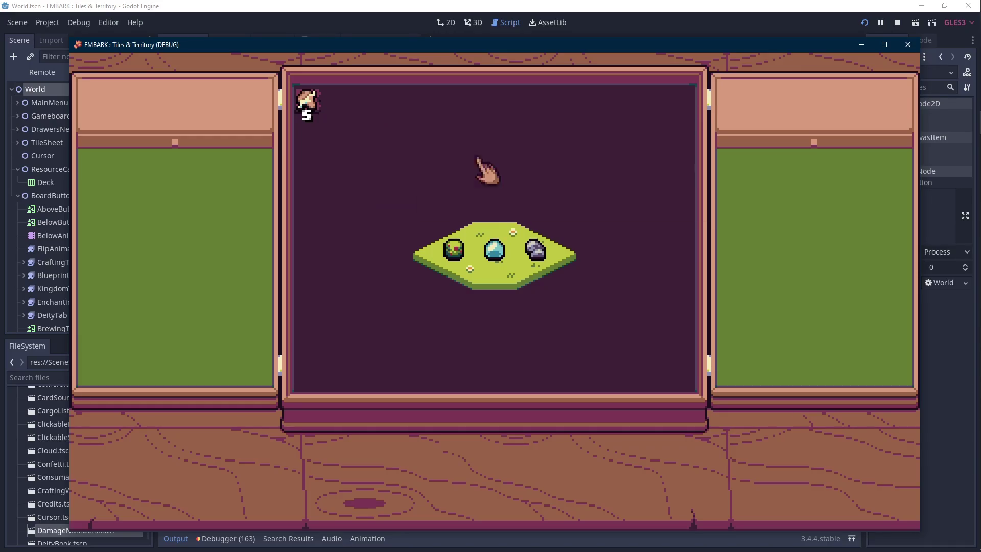
{"action": "left_click", "coordinate": [506, 251]}
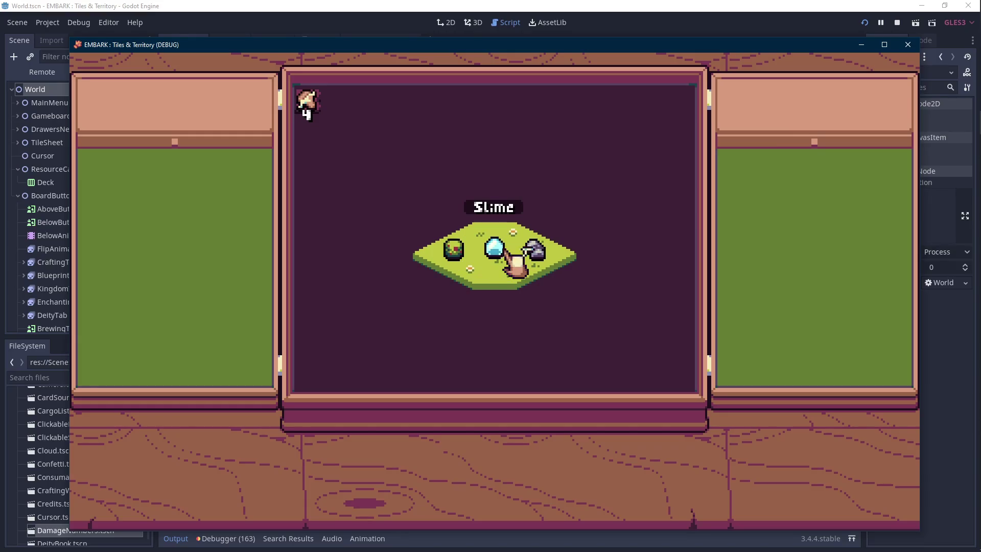
{"action": "left_click", "coordinate": [506, 255]}
{"action": "left_click", "coordinate": [505, 253]}
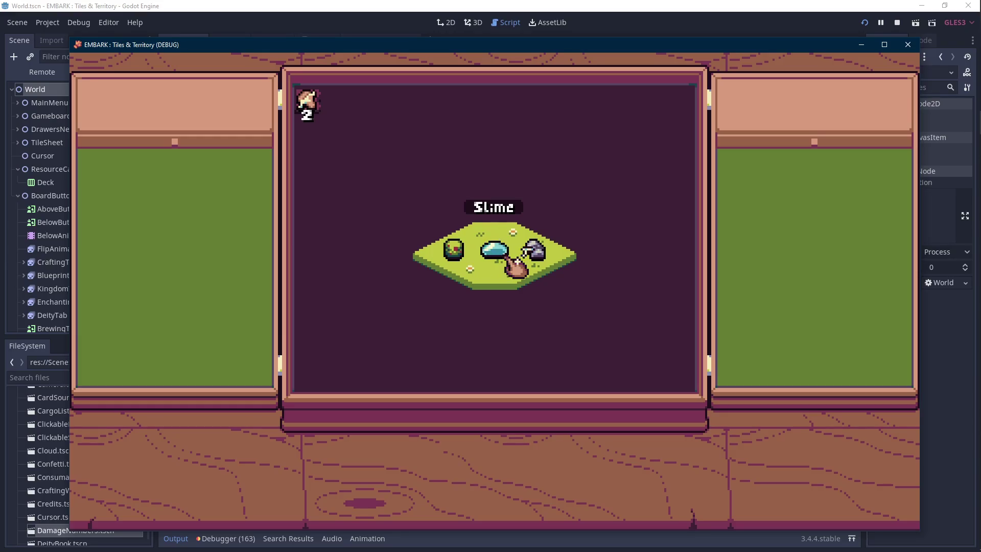
{"action": "left_click", "coordinate": [505, 254]}
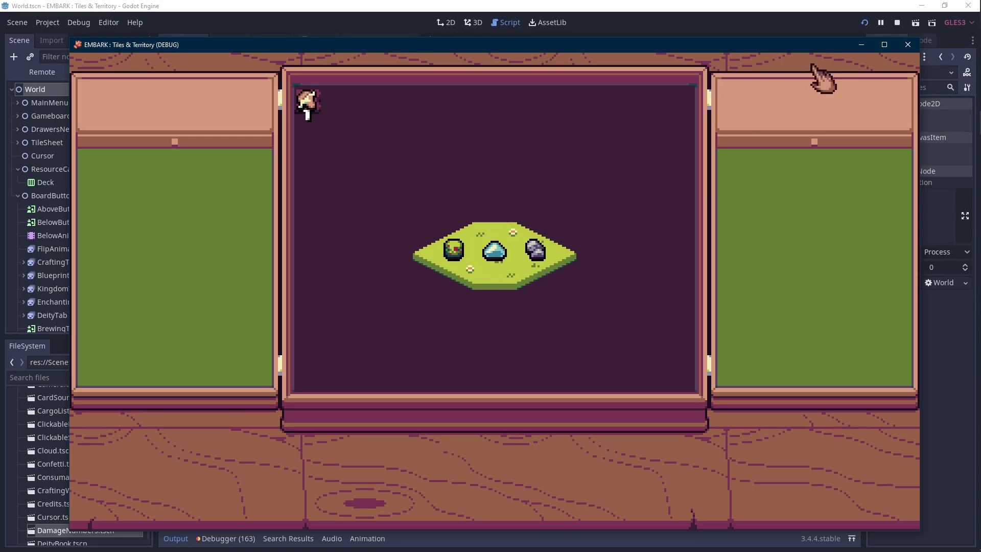
{"action": "left_click", "coordinate": [897, 23]}
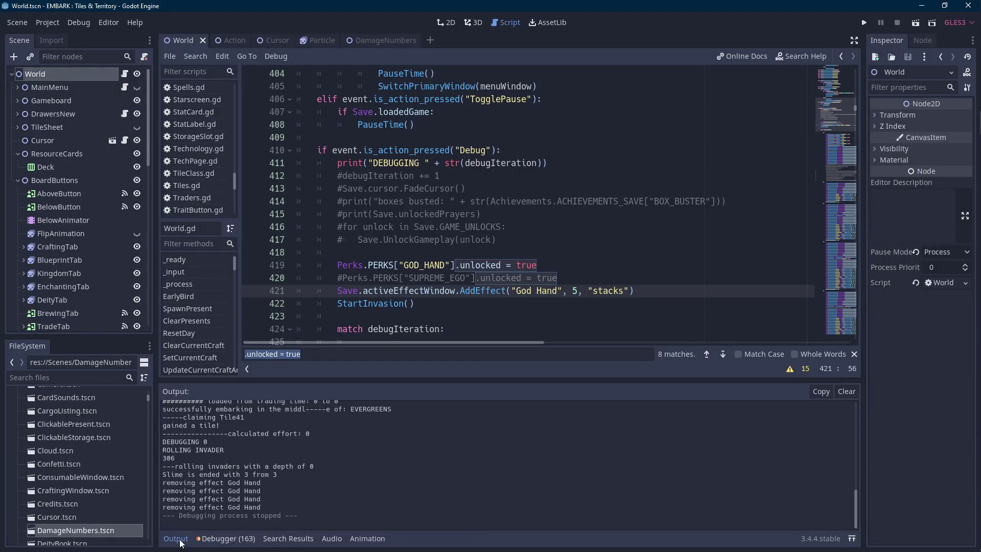
- Open the Cursor scene and its Cursor.gd script, collapsing the output and sprite frames panels
{"action": "left_click", "coordinate": [176, 540]}
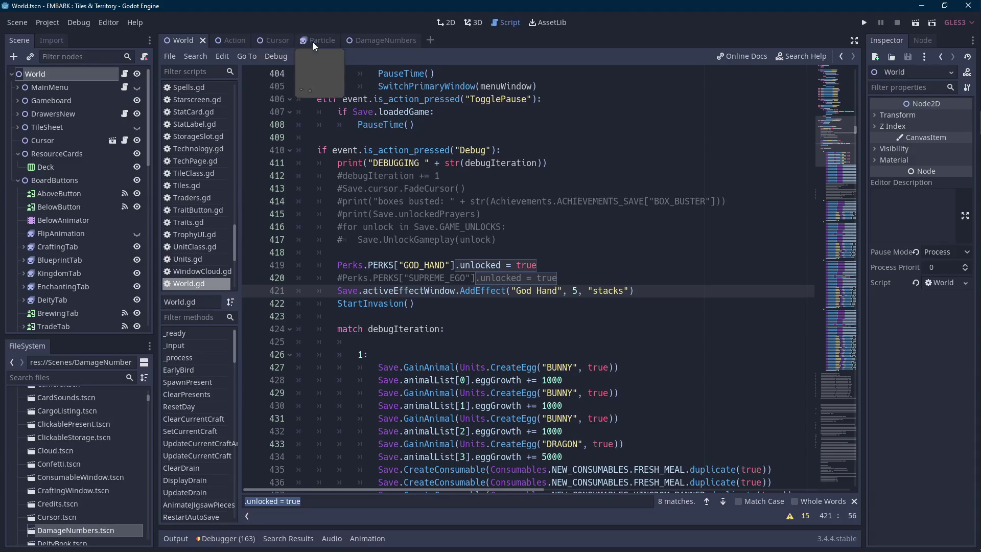
{"action": "left_click", "coordinate": [269, 40]}
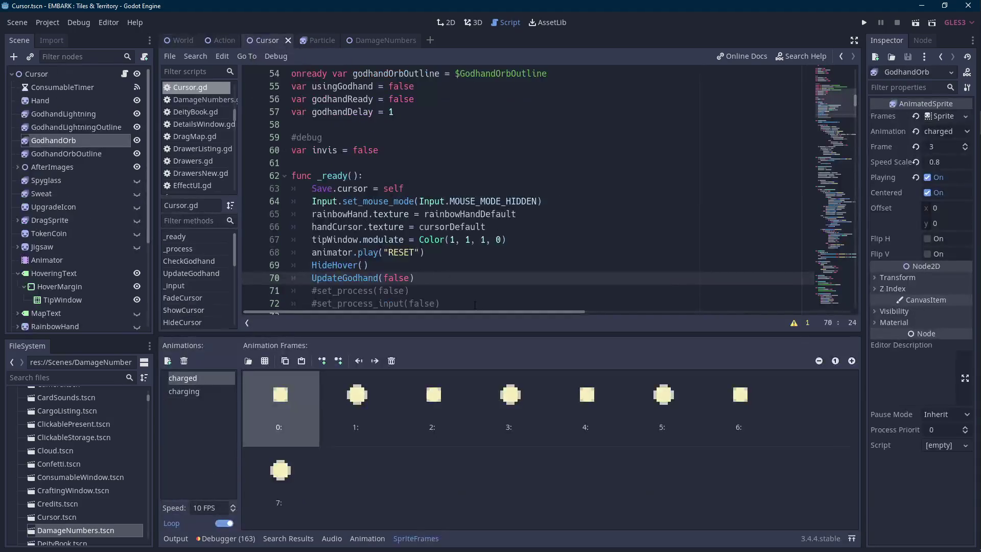
{"action": "left_click", "coordinate": [409, 538]}
{"action": "left_click", "coordinate": [93, 74]}
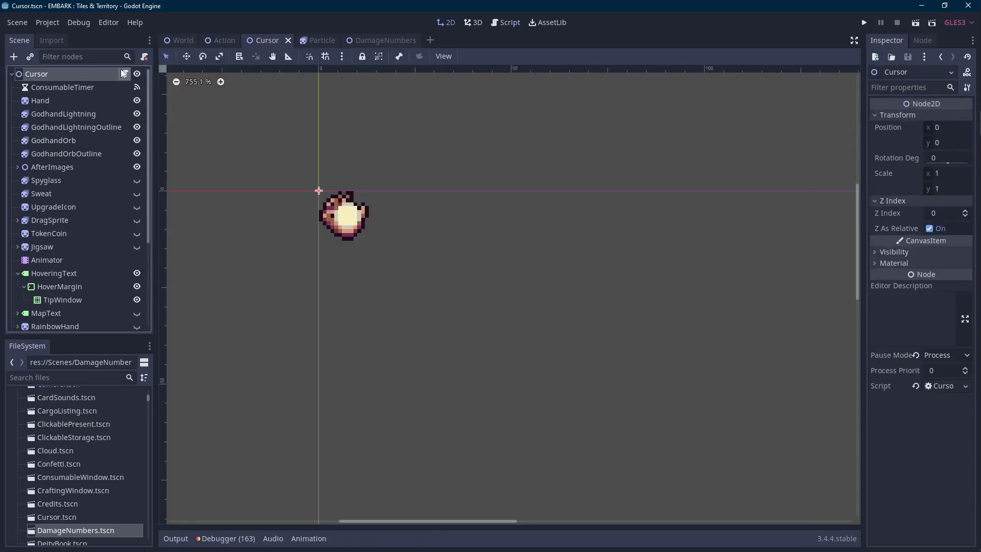
{"action": "left_click", "coordinate": [125, 74]}
{"action": "scroll", "coordinate": [593, 319], "scroll_direction": "down", "scroll_amount": 3}
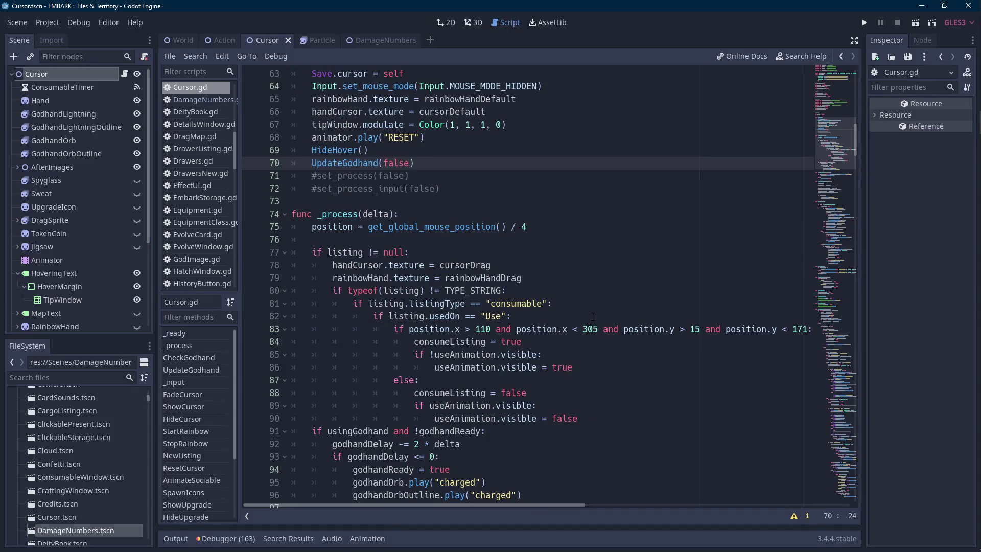
{"action": "scroll", "coordinate": [594, 308], "scroll_direction": "down", "scroll_amount": 7}
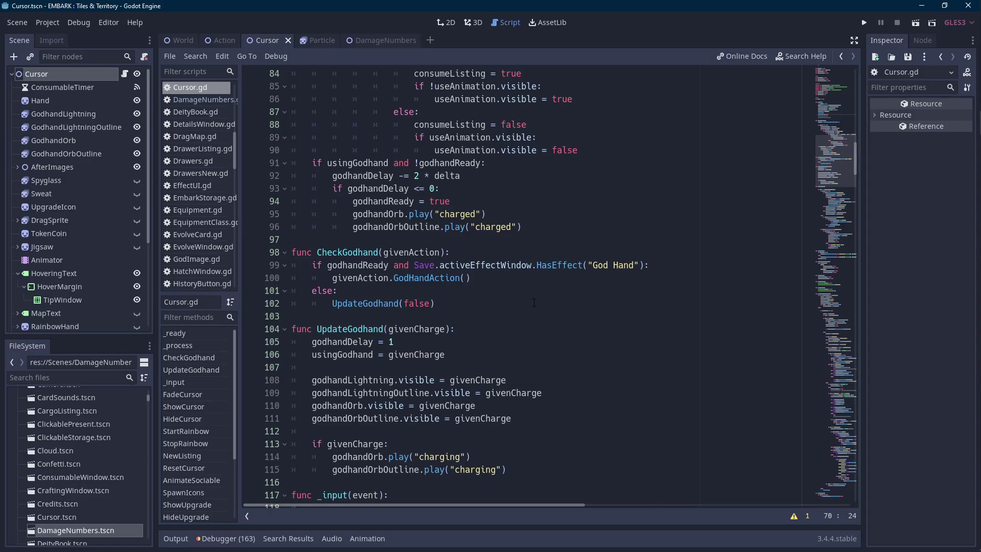
- Insert UpdateGodhand(false) on a new line after givenAction.GodHandAction() in CheckGodhand
{"action": "left_click", "coordinate": [372, 162]}
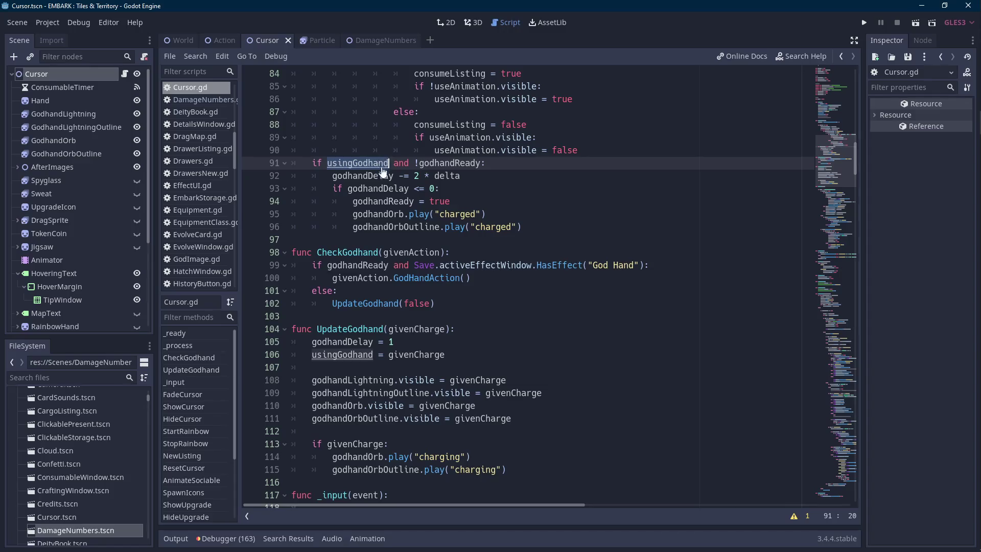
{"action": "scroll", "coordinate": [432, 295], "scroll_direction": "down", "scroll_amount": 3}
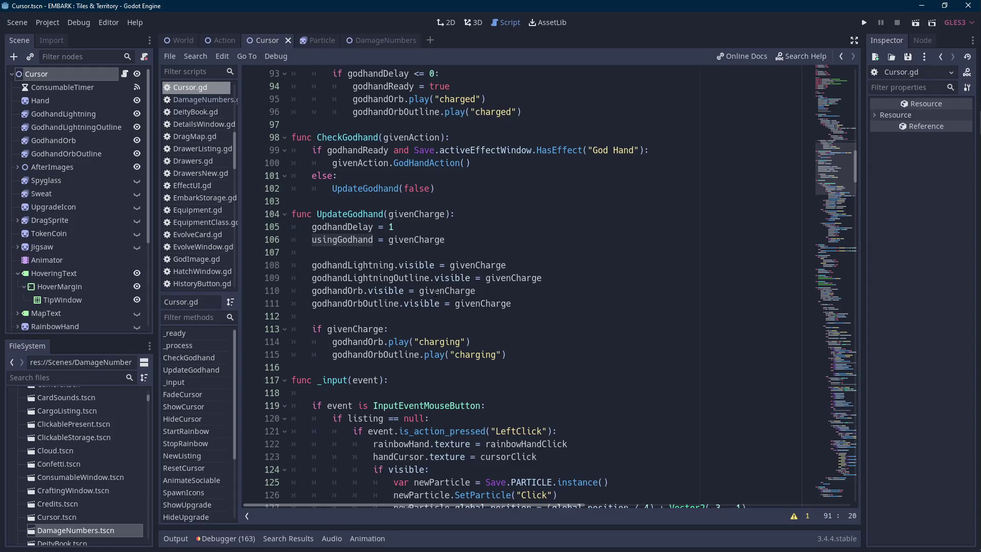
{"action": "scroll", "coordinate": [436, 292], "scroll_direction": "up", "scroll_amount": 2}
{"action": "mouse_move", "coordinate": [443, 261]}
{"action": "left_mouse_down"}
{"action": "mouse_move", "coordinate": [296, 265]}
{"action": "mouse_move", "coordinate": [394, 264]}
{"action": "left_mouse_up"}
{"action": "left_click", "coordinate": [537, 240]}
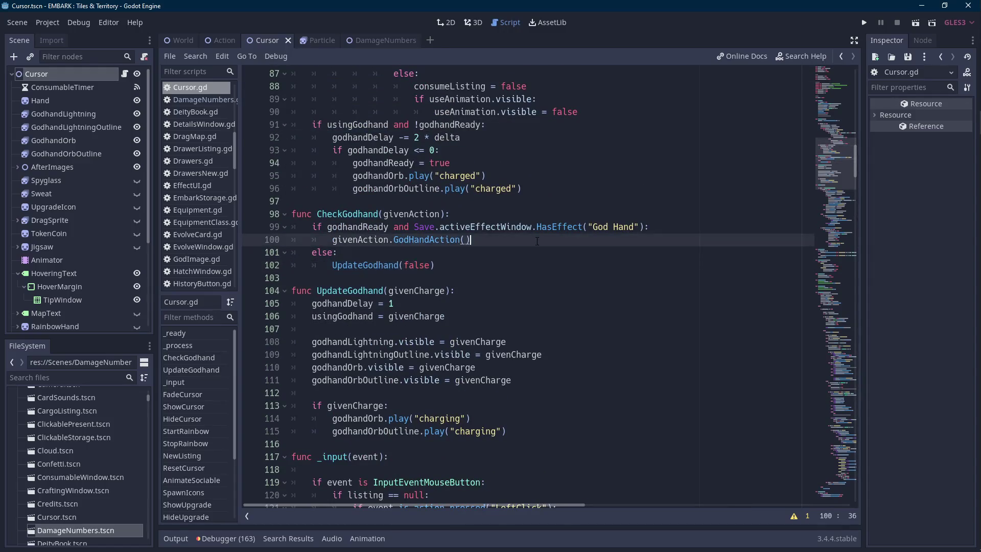
{"action": "key", "text": "Return"}
{"action": "type", "text": "UpdateGodhand(false)"}
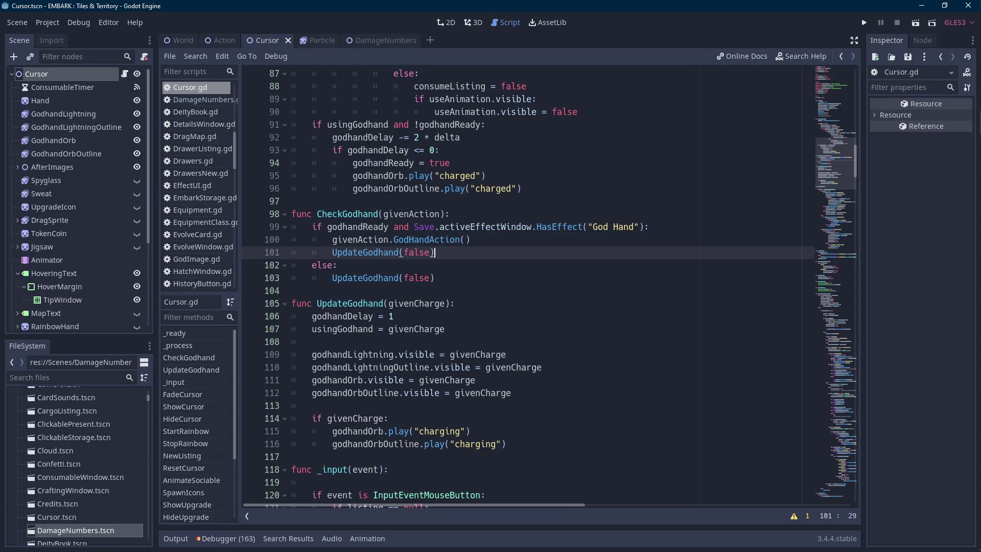
{"action": "left_click", "coordinate": [389, 124]}
{"action": "scroll", "coordinate": [471, 258], "scroll_direction": "down", "scroll_amount": 8}
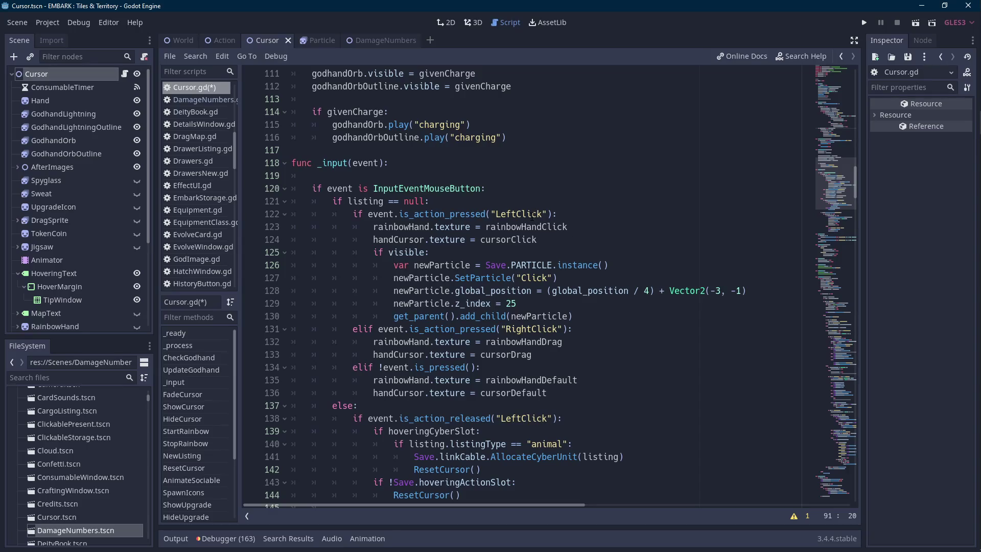
{"action": "double_click", "coordinate": [403, 226]}
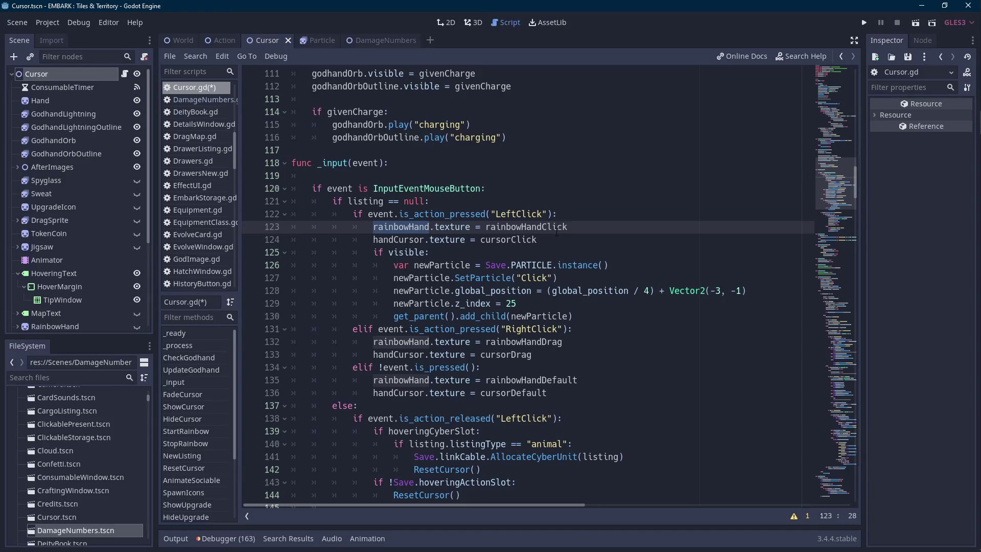
{"action": "scroll", "coordinate": [557, 231], "scroll_direction": "down", "scroll_amount": 3}
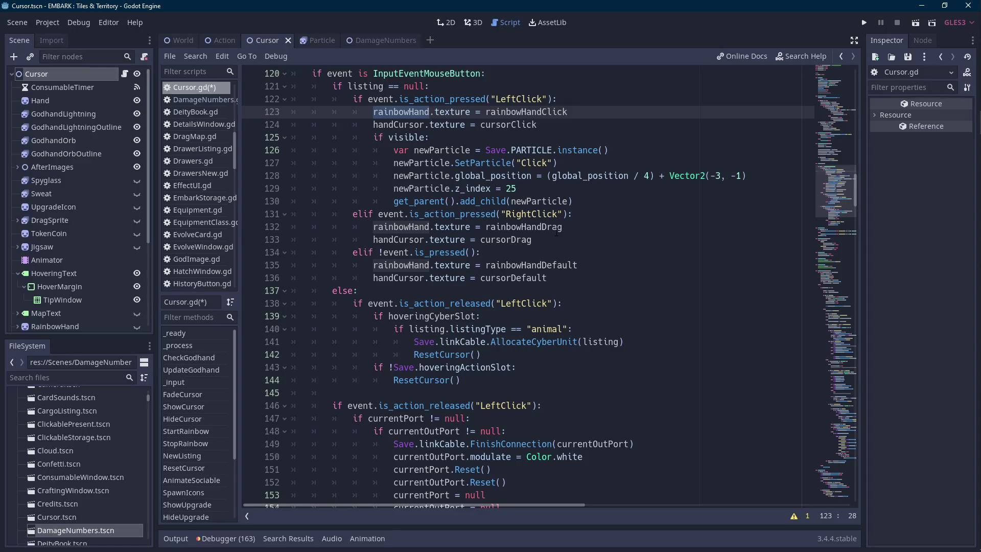
{"action": "scroll", "coordinate": [557, 231], "scroll_direction": "up", "scroll_amount": 2}
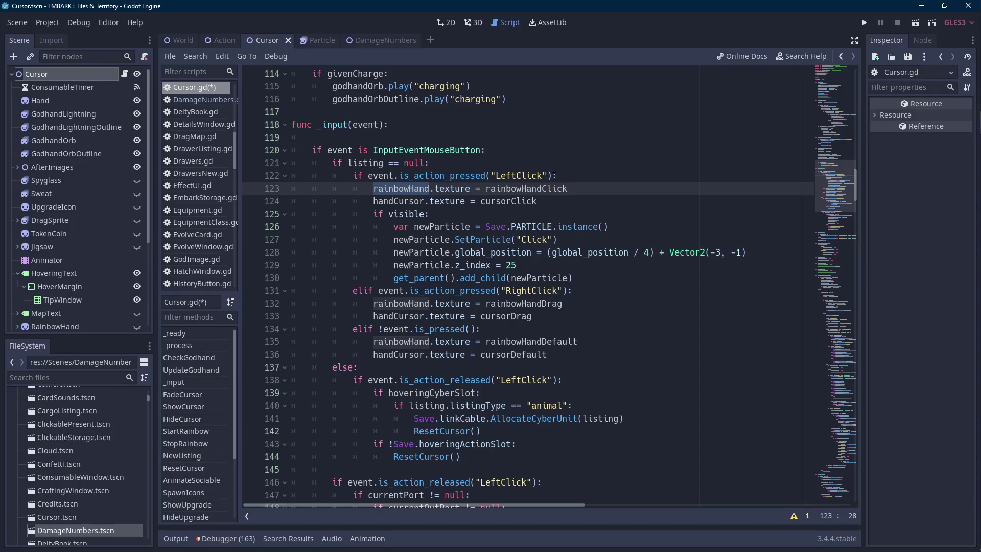
- Extend the LeftClick condition with 'and usingGodhand', adding a pass line and an elif branch
{"action": "left_click", "coordinate": [554, 175]}
{"action": "type", "text": "and "}
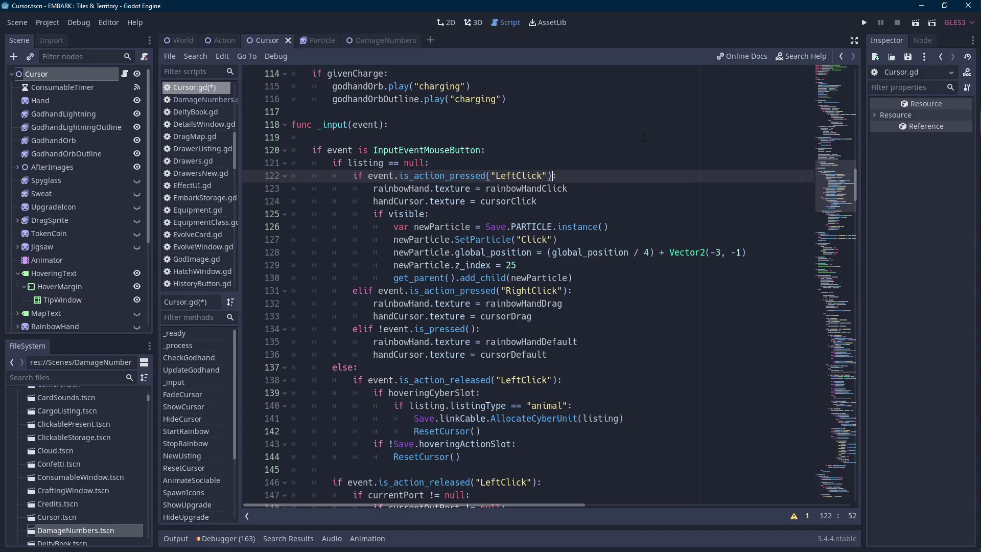
{"action": "type", "text": "usingGodhand"}
{"action": "key", "text": "End"}
{"action": "key", "text": "Return"}
{"action": "type", "text": "pass"}
{"action": "key", "text": "Return"}
{"action": "type", "text": "else:"}
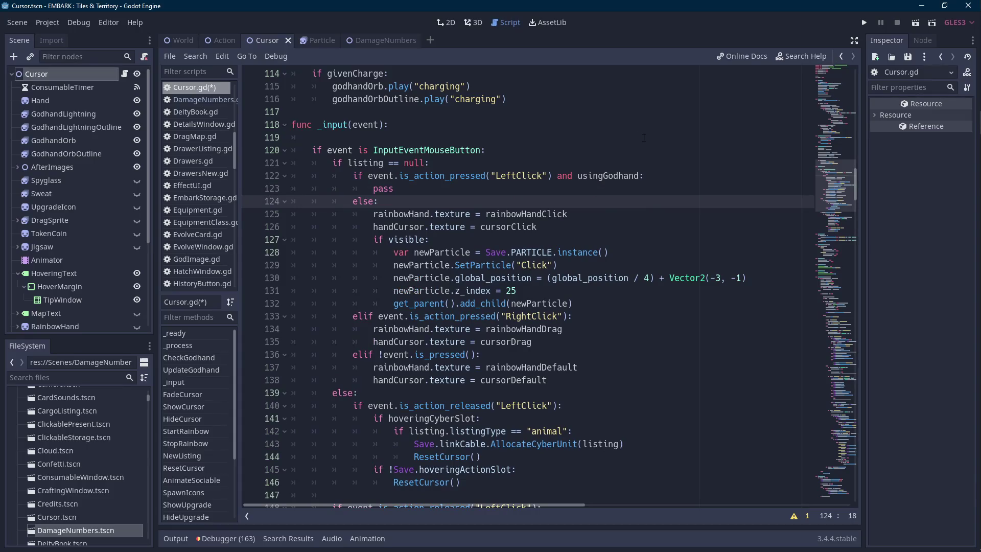
{"action": "key", "text": "Left"}
{"action": "key", "text": "ctrl+shift+Left"}
{"action": "type", "text": "elif"}
- Undo the elif line and strip usingGodhand and the pass from the LeftClick condition
{"action": "key", "text": "Up"}
{"action": "key", "text": "Up"}
{"action": "key", "text": "ctrl+Left"}
{"action": "key", "text": "ctrl+shift+Right"}
{"action": "key", "text": "ctrl+shift+Right"}
{"action": "key", "text": "ctrl+shift+Right"}
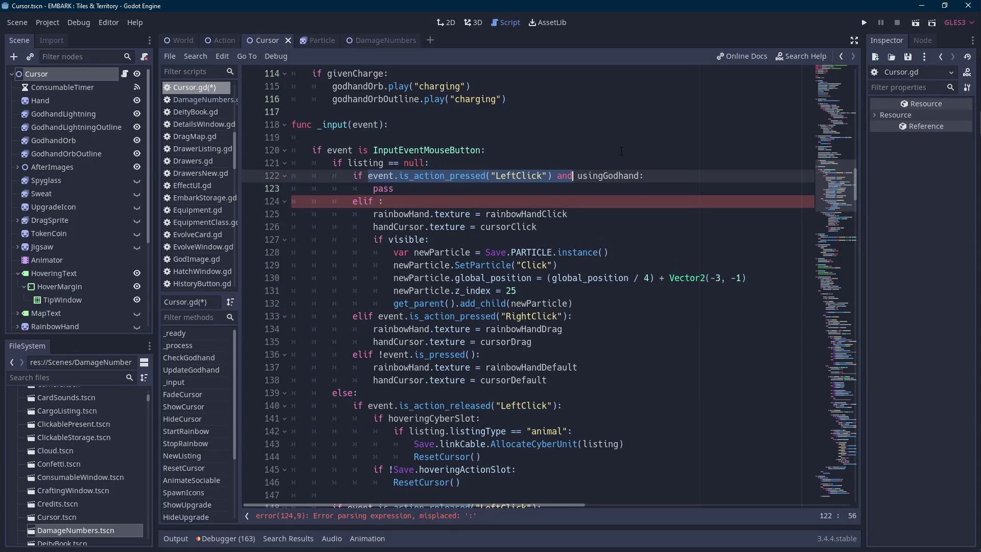
{"action": "key", "text": "ctrl+z"}
{"action": "key", "text": "ctrl+z"}
{"action": "key", "text": "ctrl+z"}
{"action": "double_click", "coordinate": [620, 176]}
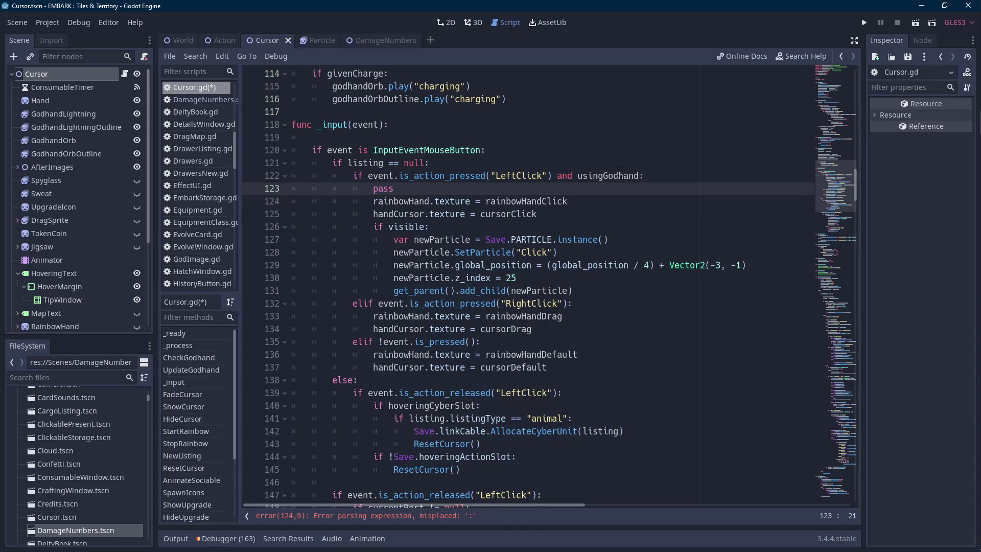
{"action": "key", "text": "BackSpace"}
{"action": "key", "text": "BackSpace"}
{"action": "key", "text": "BackSpace"}
{"action": "key", "text": "BackSpace"}
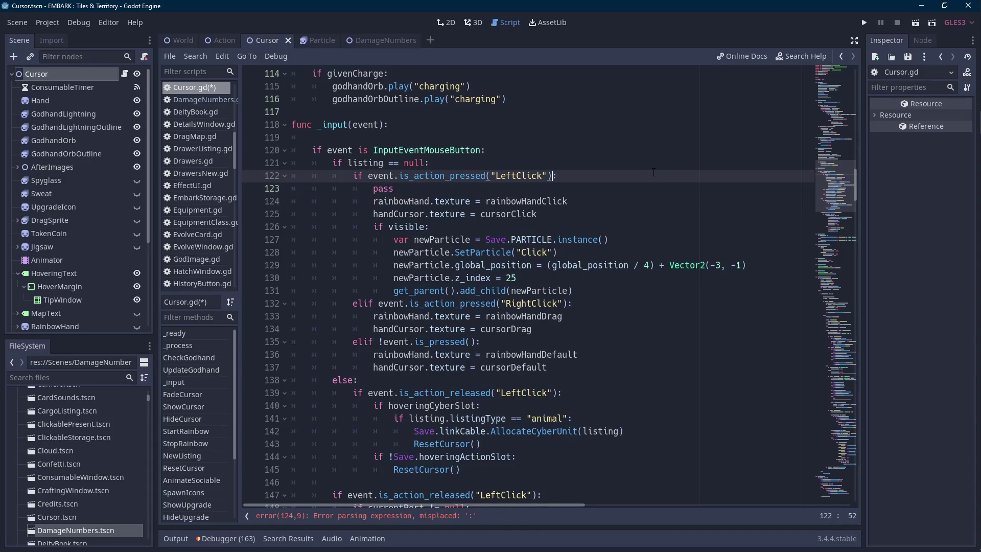
{"action": "key", "text": "Down"}
{"action": "key", "text": "ctrl+shift+Left"}
{"action": "key", "text": "BackSpace"}
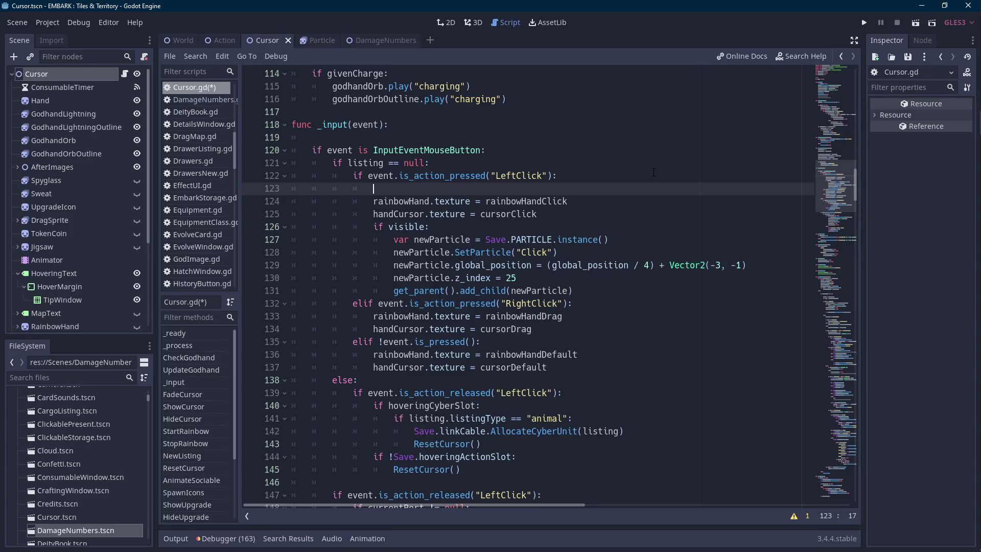
- Nest an 'if usingGodhand: pass / else:' block, indenting the click-handling lines under else
{"action": "type", "text": "if usingGodhand:"}
{"action": "key", "text": "Return"}
{"action": "type", "text": "pas"}
{"action": "key", "text": "Return"}
{"action": "key", "text": "Return"}
{"action": "type", "text": "else:"}
{"action": "mouse_move", "coordinate": [365, 229]}
{"action": "left_mouse_down"}
{"action": "mouse_move", "coordinate": [511, 302]}
{"action": "mouse_move", "coordinate": [575, 317]}
{"action": "left_mouse_up"}
{"action": "key", "text": "Tab"}
{"action": "left_click", "coordinate": [582, 327]}
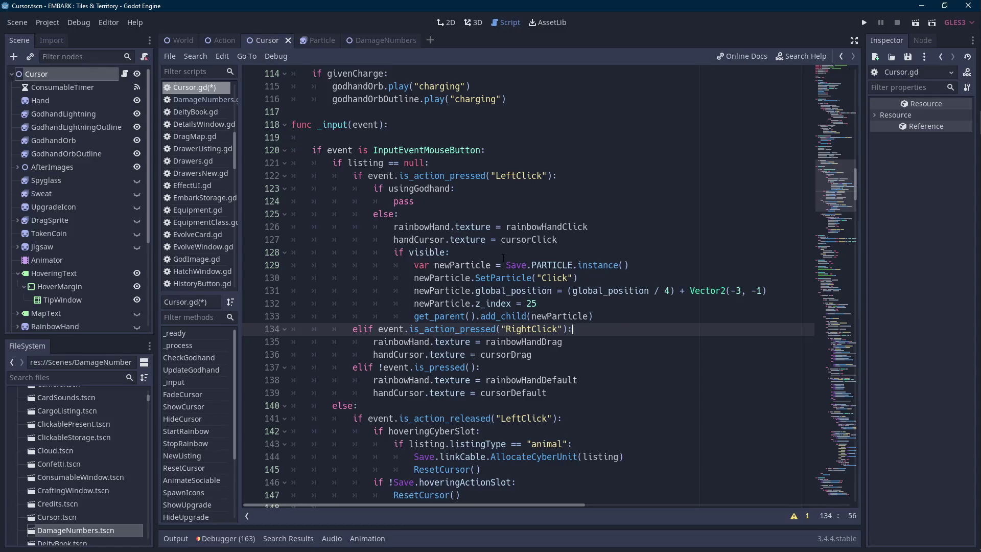
- Replace the pass on line 124 with 'handCursor.texture = godhand'
{"action": "scroll", "coordinate": [503, 258], "scroll_direction": "up", "scroll_amount": 4}
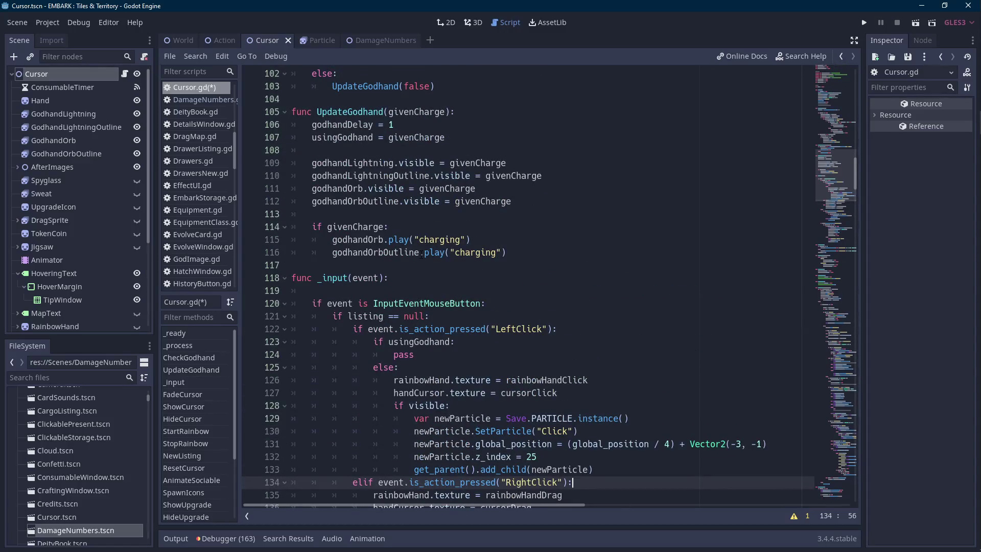
{"action": "scroll", "coordinate": [421, 254], "scroll_direction": "down", "scroll_amount": 2}
{"action": "double_click", "coordinate": [444, 317]}
{"action": "key", "text": "ctrl+c"}
{"action": "double_click", "coordinate": [403, 277]}
{"action": "key", "text": "ctrl+v"}
{"action": "type", "text": "/"}
{"action": "key", "text": "BackSpace"}
{"action": "type", "text": "..texture = godhand"}
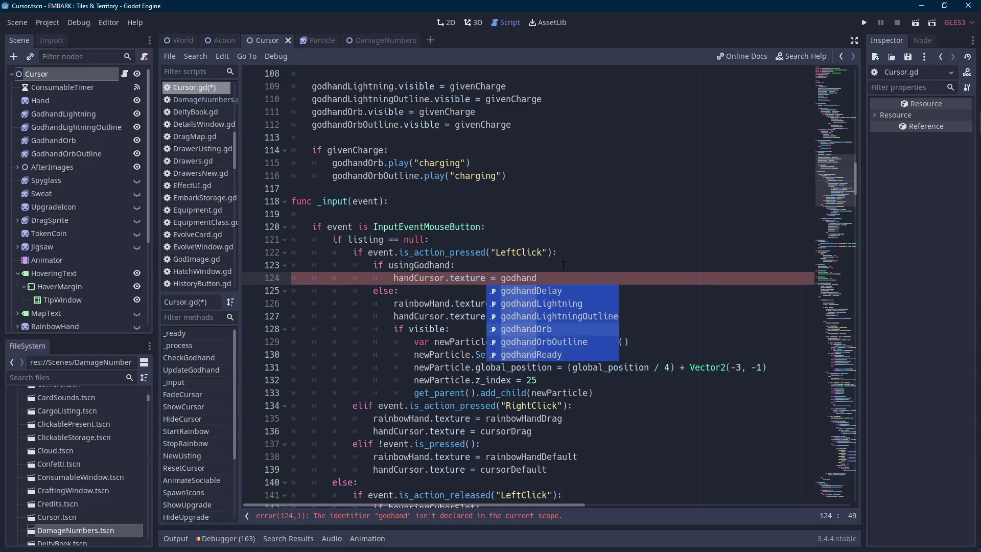
- Fix the undeclared godhand on line 124 by changing it to cursorGodhand
{"action": "left_click", "coordinate": [563, 265]}
{"action": "scroll", "coordinate": [563, 265], "scroll_direction": "up", "scroll_amount": 20}
{"action": "scroll", "coordinate": [584, 297], "scroll_direction": "up", "scroll_amount": 10}
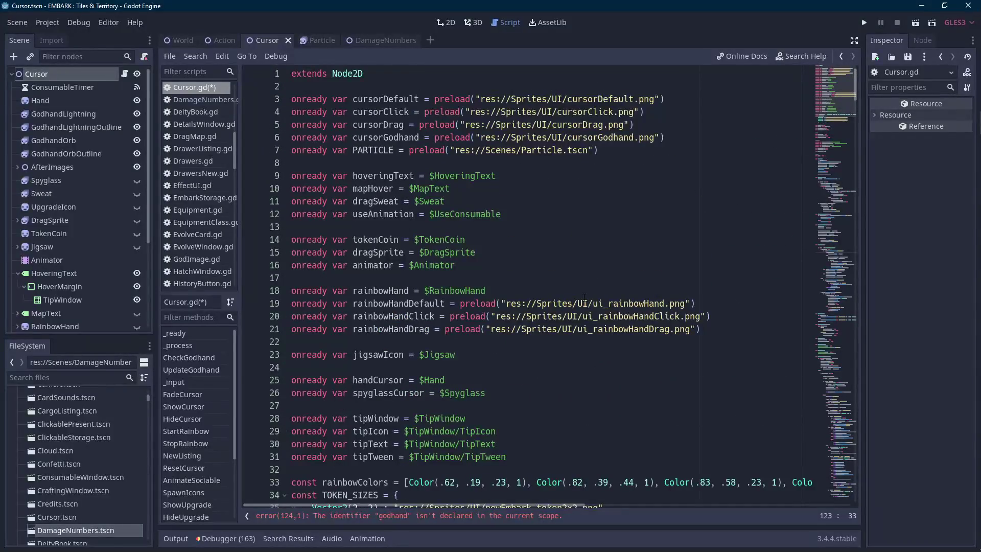
{"action": "left_click", "coordinate": [455, 517]}
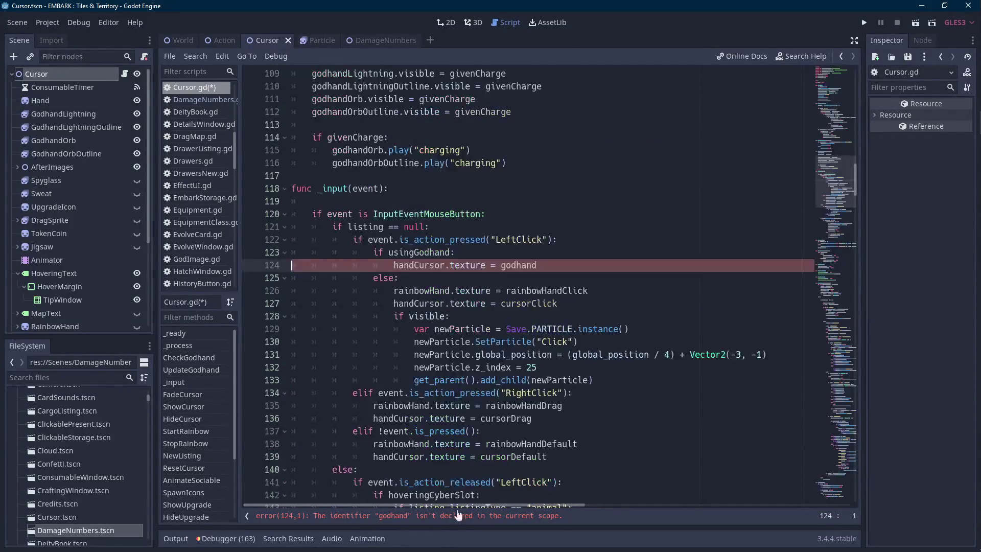
{"action": "double_click", "coordinate": [550, 266]}
{"action": "type", "text": "cursor"}
{"action": "key", "text": "Return"}
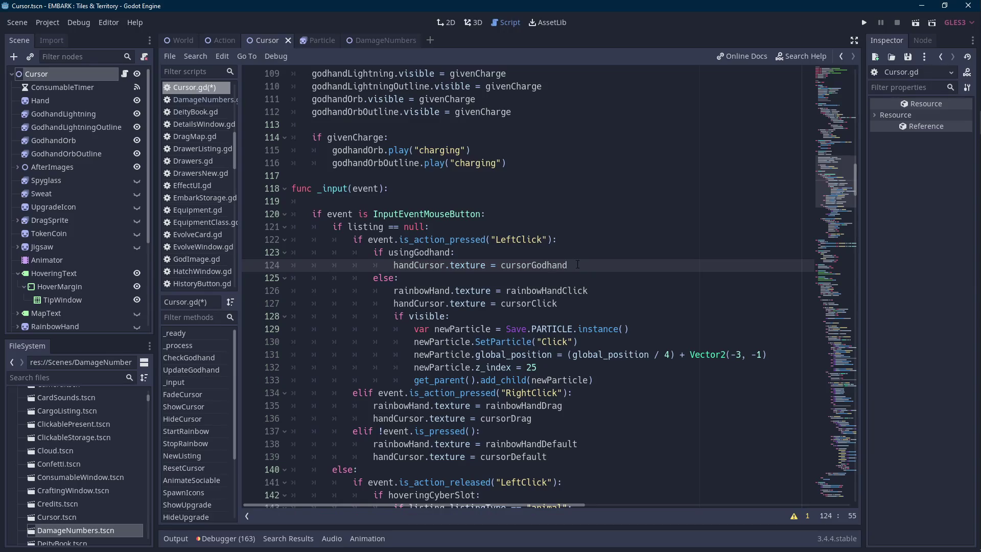
{"action": "left_click_drag", "start_coordinate": [578, 265], "coordinate": [390, 262]}
{"action": "left_click", "coordinate": [573, 291]}
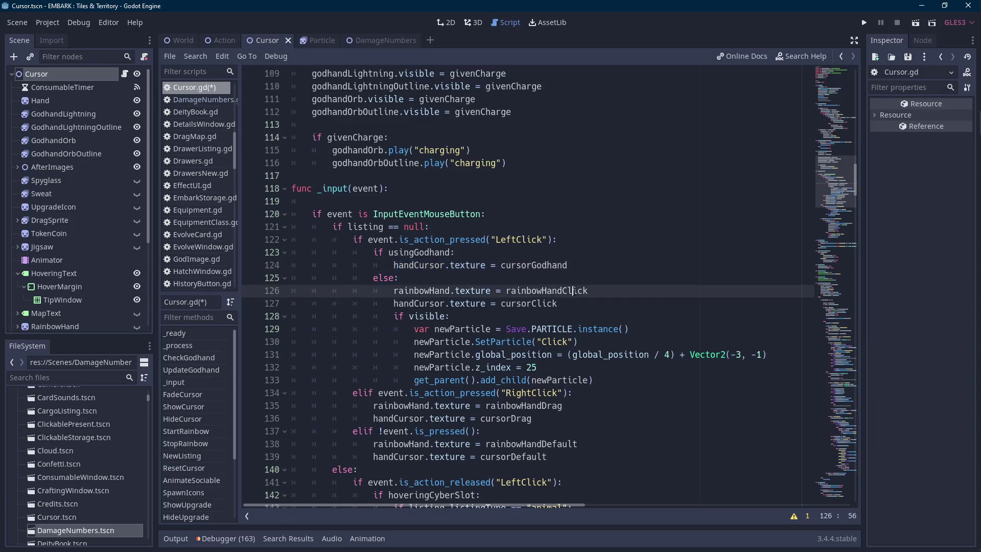
- Look up the cursorDefault reset line in ResetCursor and review the UpdateGodhand calls
{"action": "scroll", "coordinate": [558, 306], "scroll_direction": "down", "scroll_amount": 7}
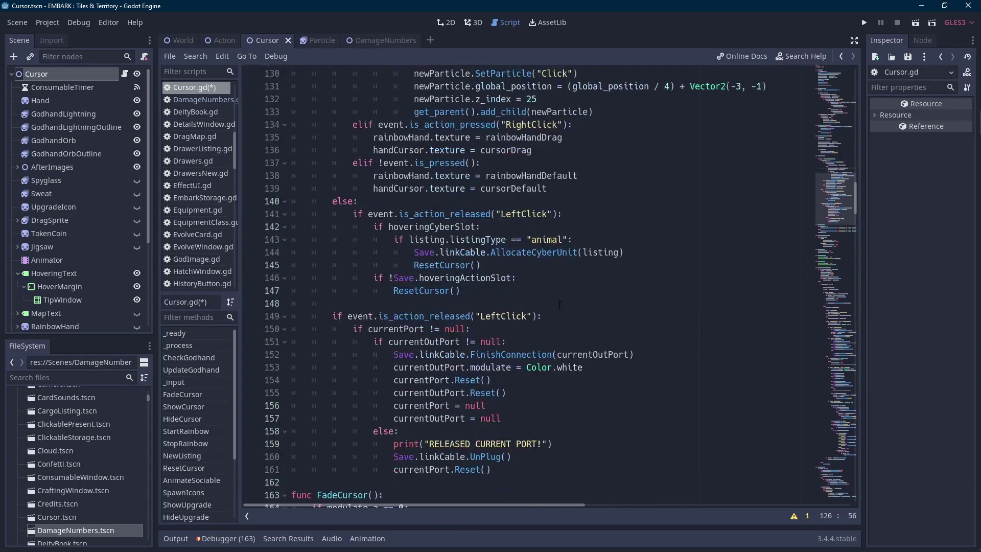
{"action": "left_click", "coordinate": [437, 291], "text": "ctrl"}
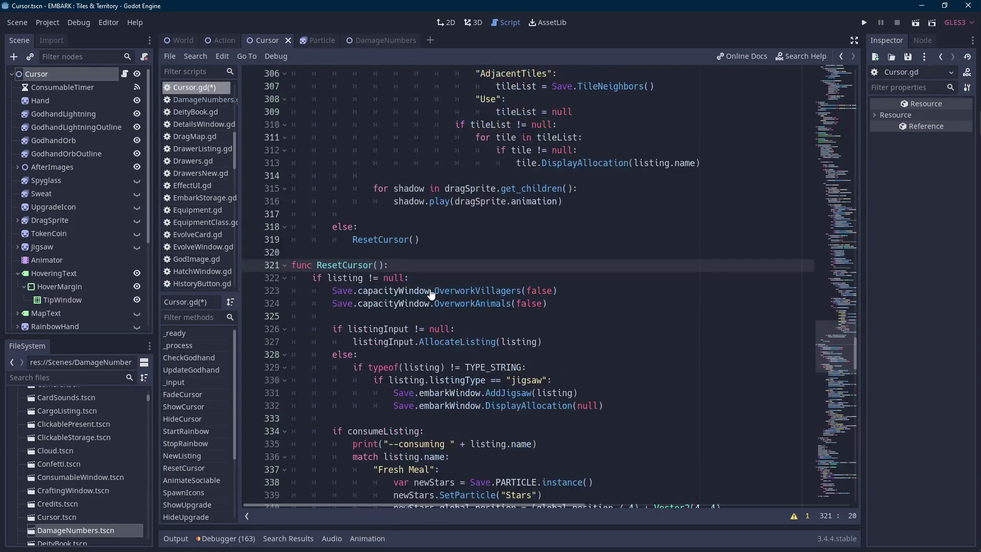
{"action": "scroll", "coordinate": [431, 294], "scroll_direction": "down", "scroll_amount": 4}
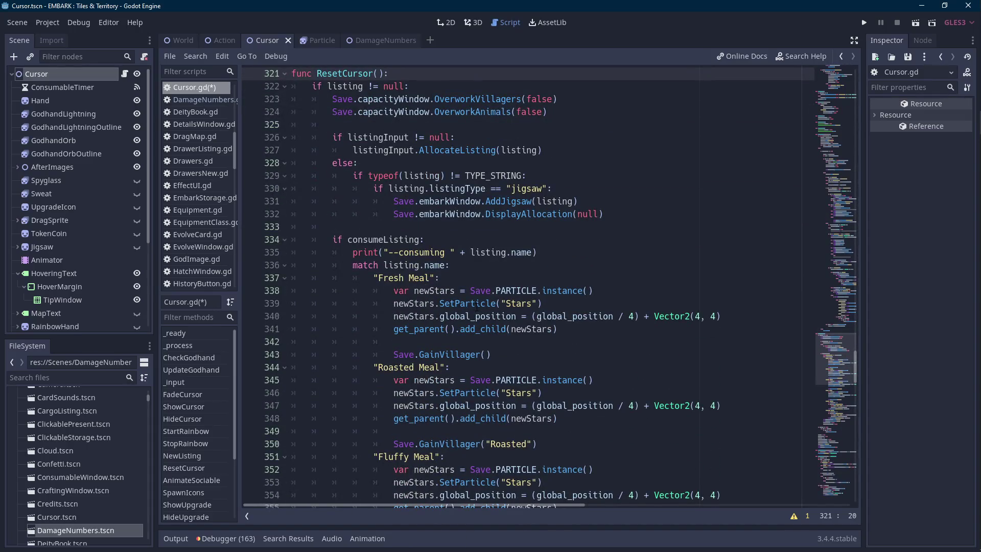
{"action": "scroll", "coordinate": [476, 307], "scroll_direction": "down", "scroll_amount": 14}
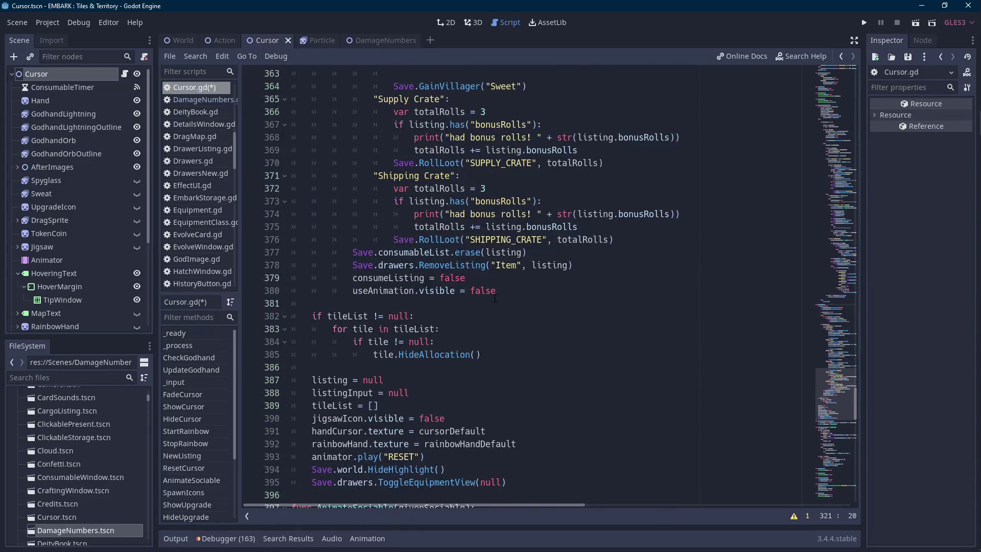
{"action": "scroll", "coordinate": [495, 298], "scroll_direction": "down", "scroll_amount": 3}
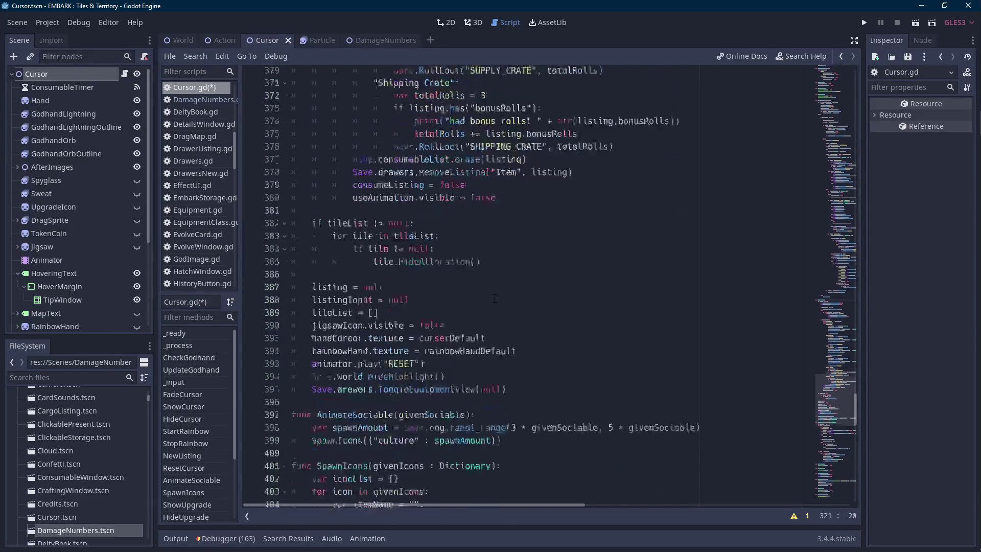
{"action": "left_click_drag", "start_coordinate": [558, 317], "coordinate": [311, 317]}
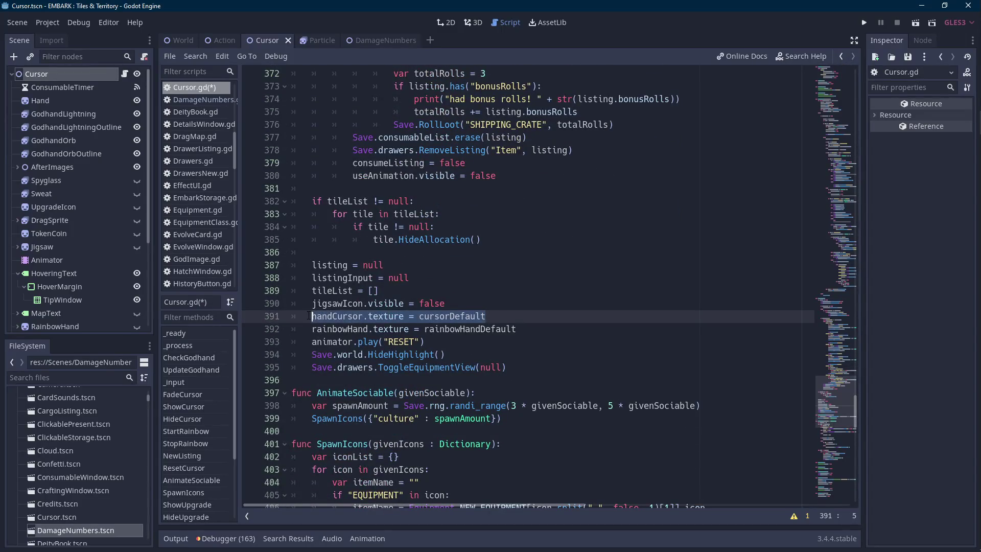
{"action": "mouse_move", "coordinate": [859, 412]}
{"action": "left_mouse_down"}
{"action": "mouse_move", "coordinate": [844, 126]}
{"action": "mouse_move", "coordinate": [844, 158]}
{"action": "left_mouse_up"}
{"action": "double_click", "coordinate": [360, 201]}
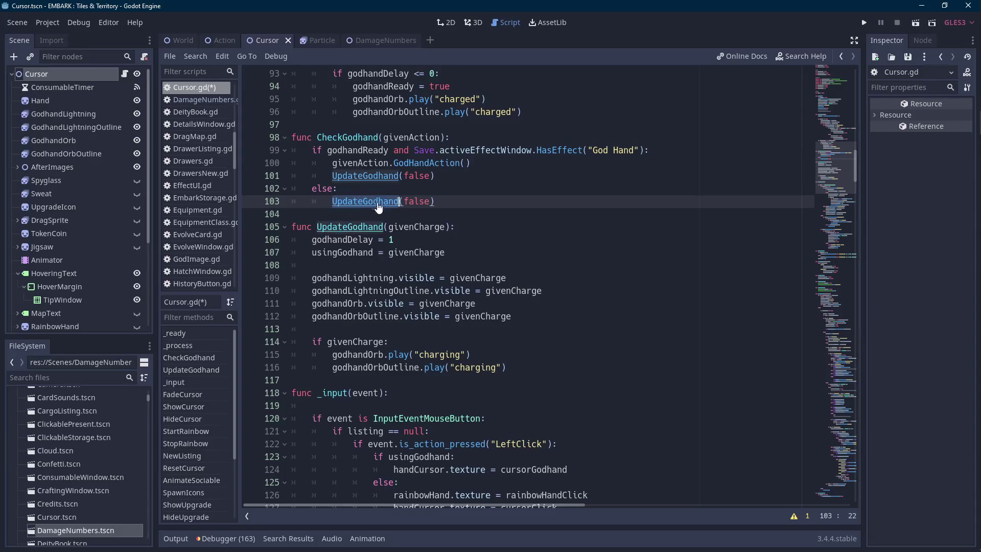
- Add an else branch setting handCursor.texture = cursorDefault after the charging block, then run with F5
{"action": "left_click", "coordinate": [541, 367]}
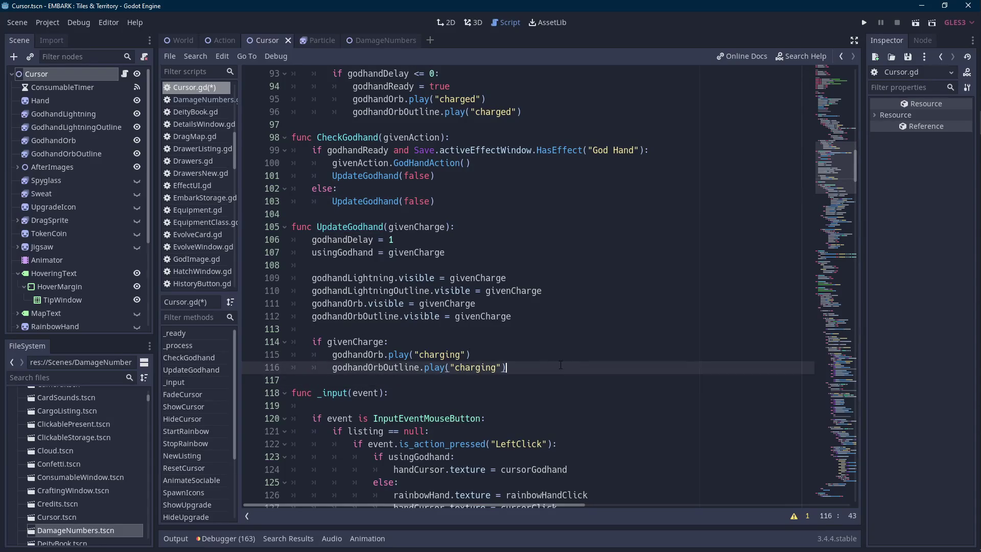
{"action": "key", "text": "Return"}
{"action": "key", "text": "BackSpace"}
{"action": "type", "text": "else:"}
{"action": "key", "text": "Return"}
{"action": "type", "text": "handCursor.texture = cursorDefault"}
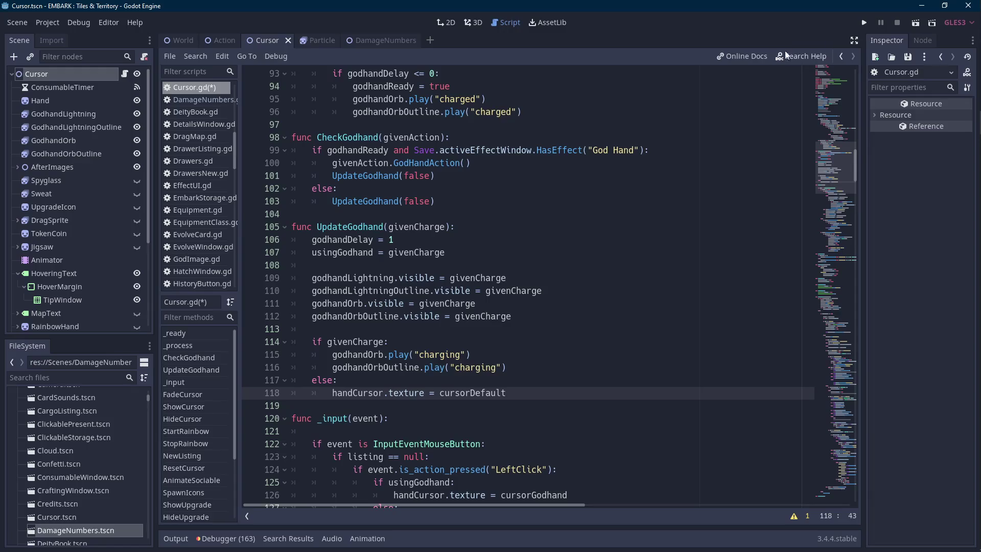
{"action": "key", "text": "F5"}
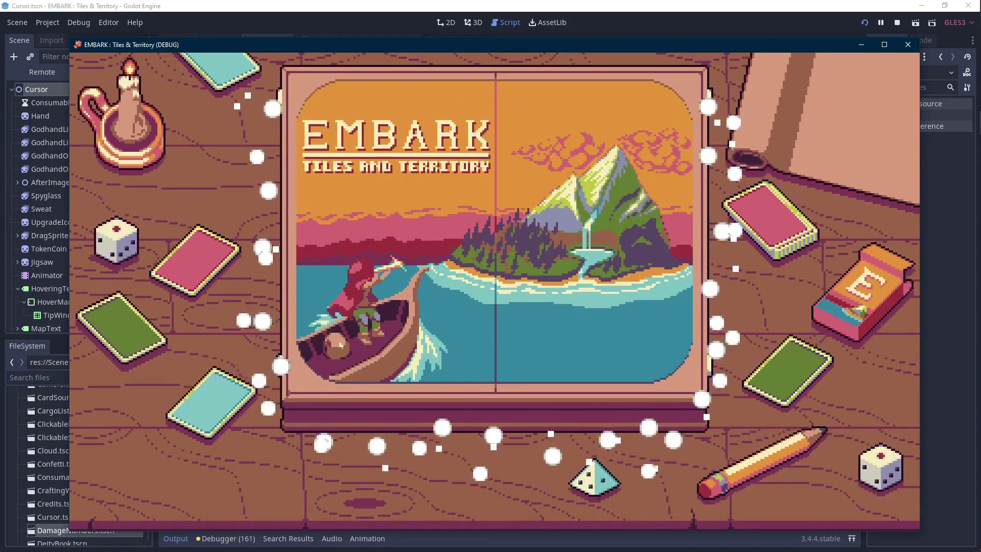
- Load the File 1 save in the EMBARK test run, then stop it with F8 and collapse the output panel
{"action": "left_click", "coordinate": [505, 309]}
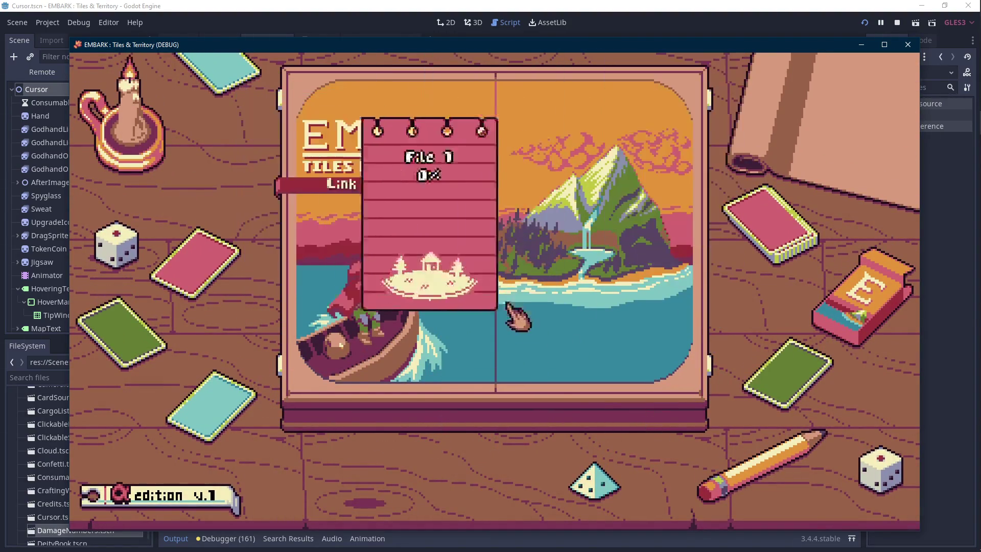
{"action": "left_click", "coordinate": [513, 337]}
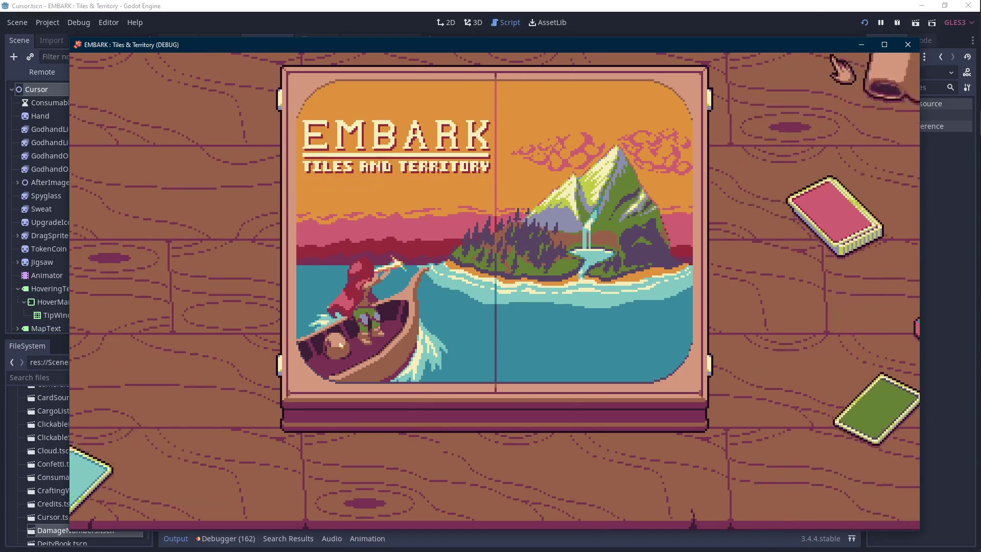
{"action": "key", "text": "F8"}
{"action": "left_click", "coordinate": [184, 541]}
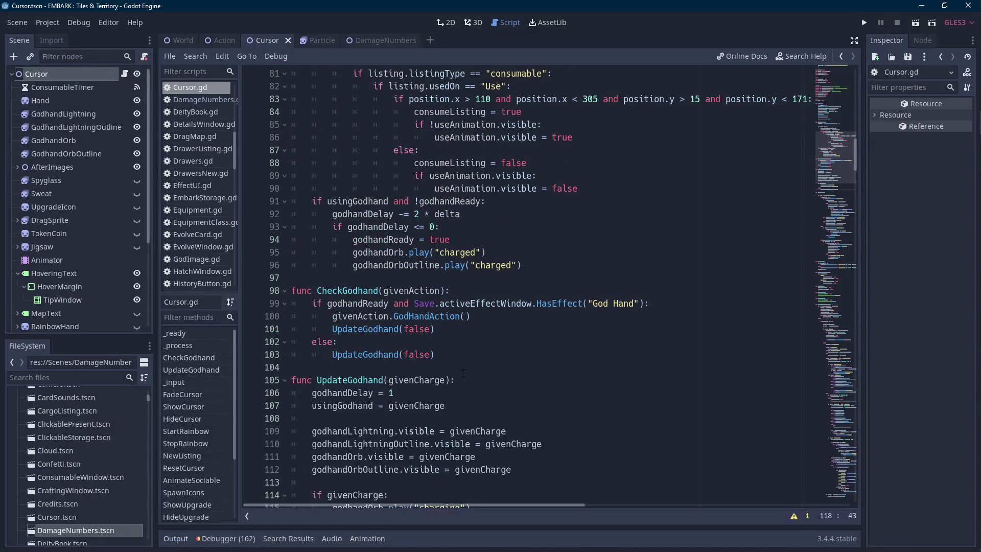
- Change line 92 to godhandDelay -= 1 * delta and relaunch the game
{"action": "left_click", "coordinate": [415, 214]}
{"action": "key", "text": "shift+Right"}
{"action": "type", "text": "1"}
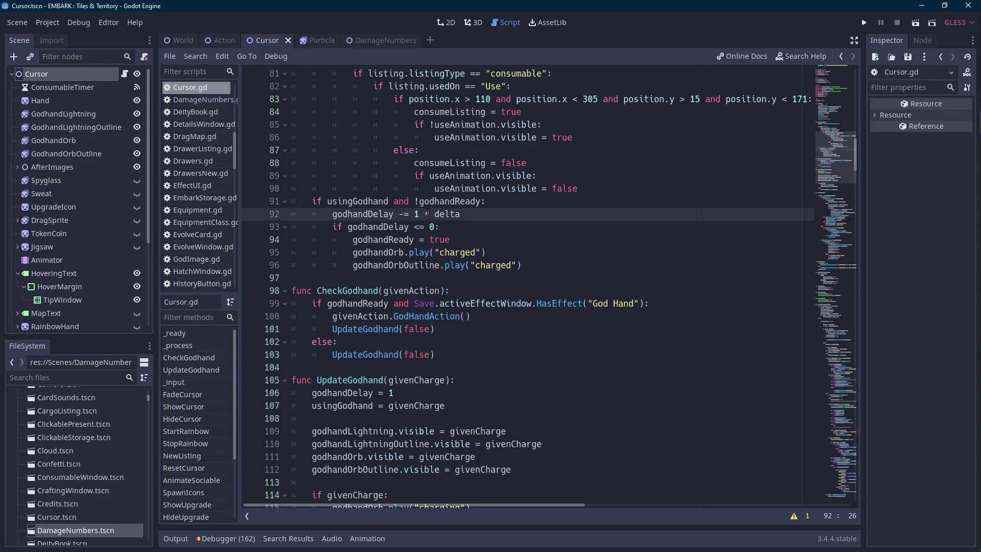
{"action": "left_click", "coordinate": [496, 228]}
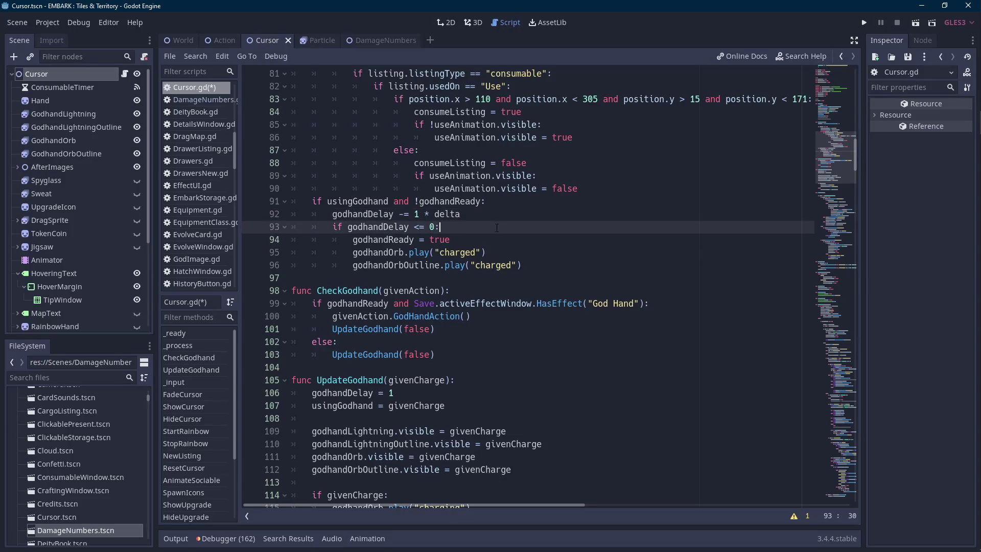
{"action": "left_click", "coordinate": [864, 25]}
- Bring the game window forward and start playing the File 1 save
{"action": "mouse_move", "coordinate": [964, 123]}
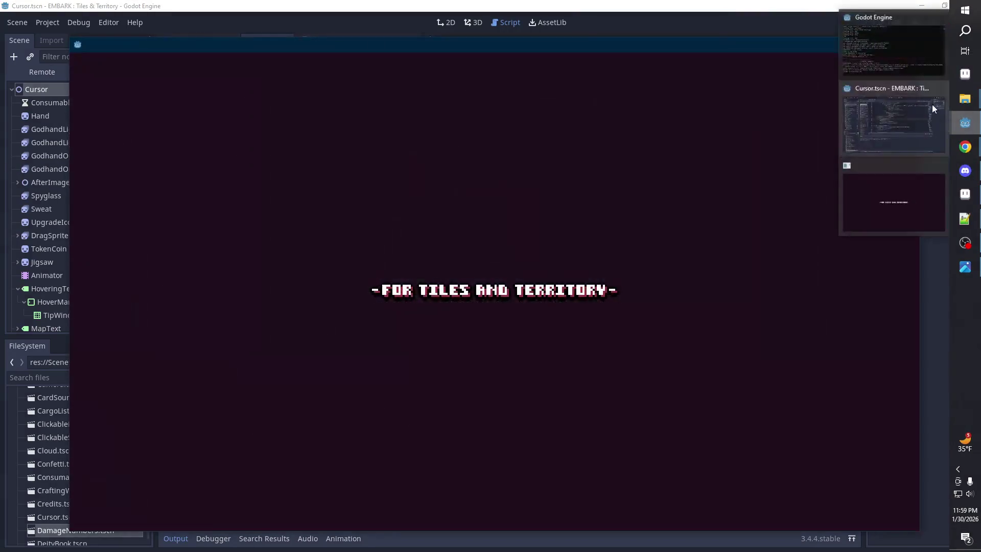
{"action": "left_click", "coordinate": [876, 68]}
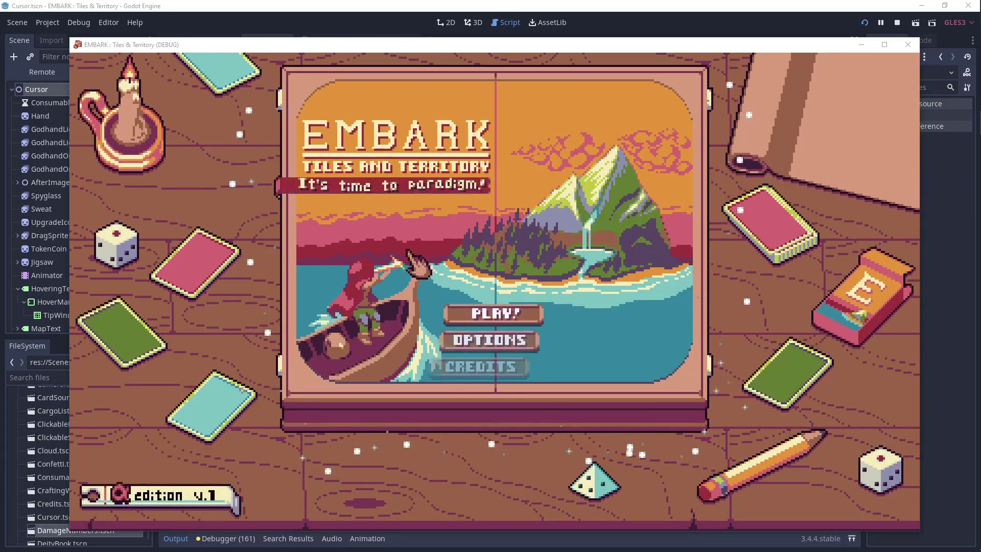
{"action": "left_click", "coordinate": [490, 313]}
{"action": "left_click", "coordinate": [324, 215]}
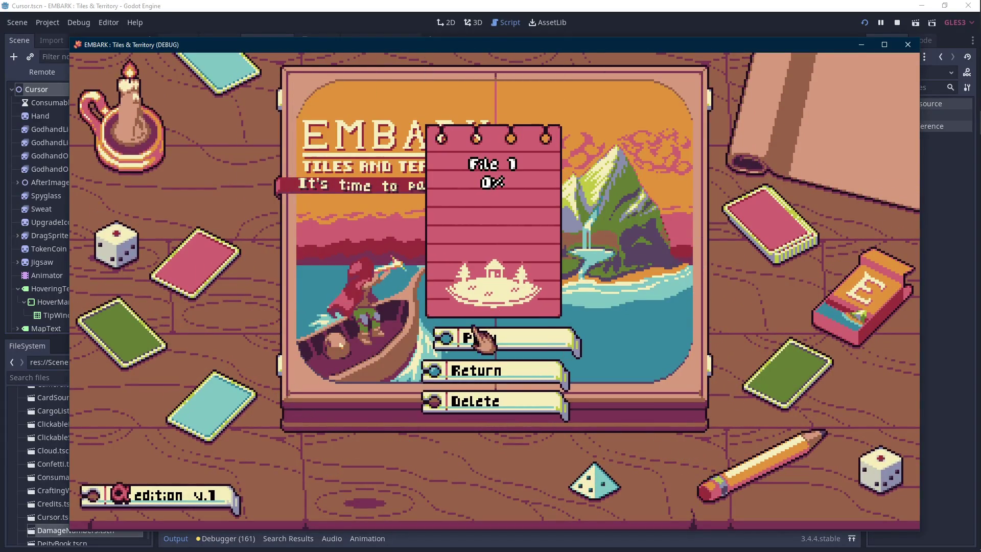
{"action": "left_click", "coordinate": [472, 332]}
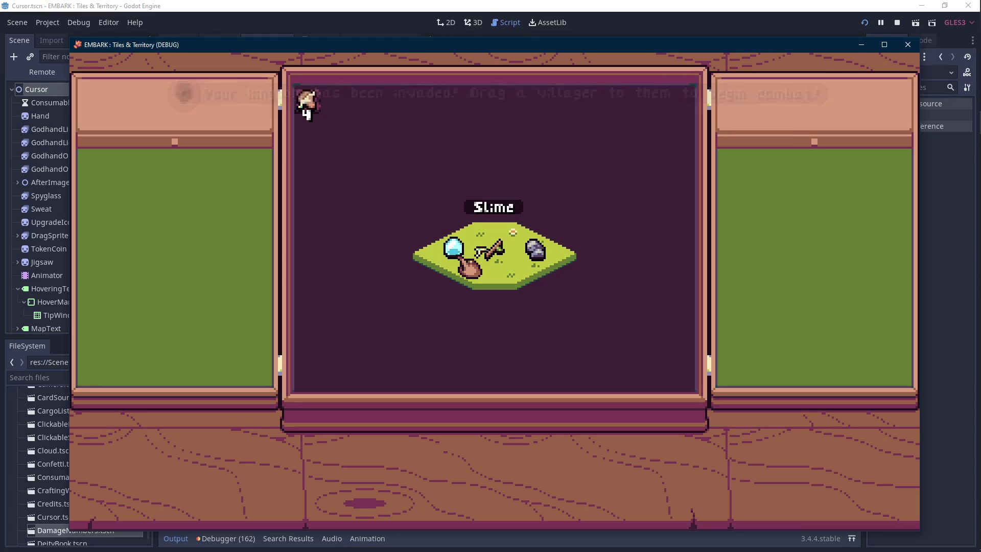
- Strike the Slime tile twice with the God Hand, then close the game window
{"action": "left_click", "coordinate": [462, 259]}
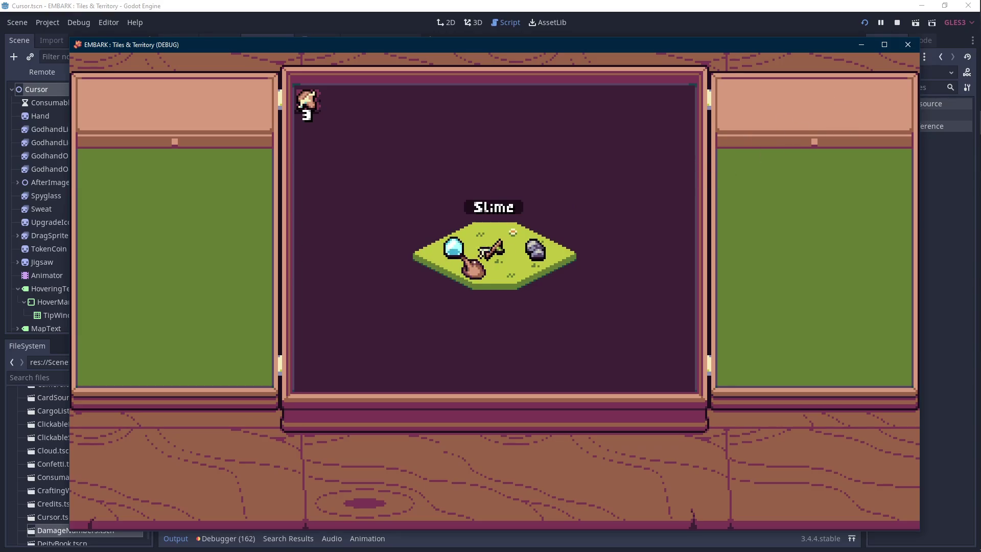
{"action": "left_click", "coordinate": [450, 248]}
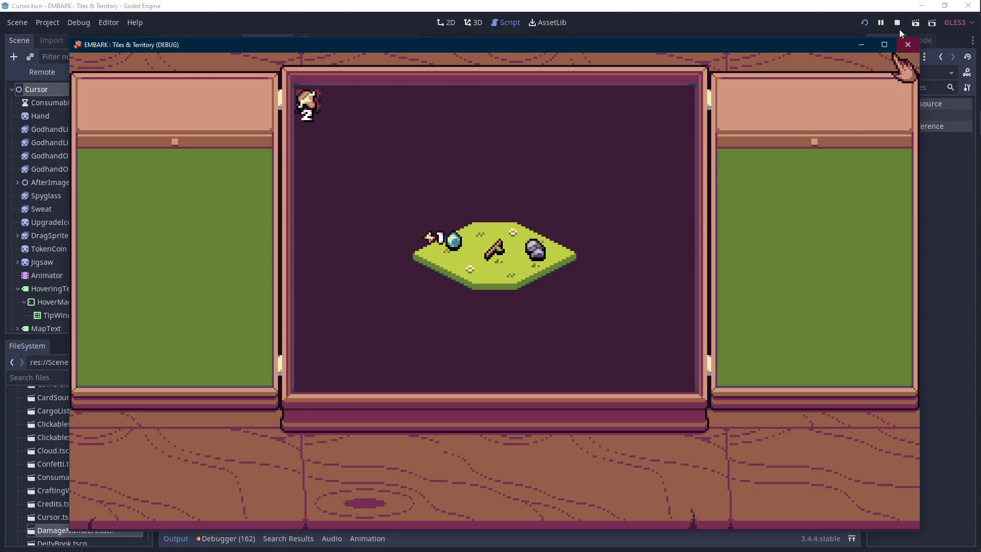
{"action": "left_click", "coordinate": [907, 45]}
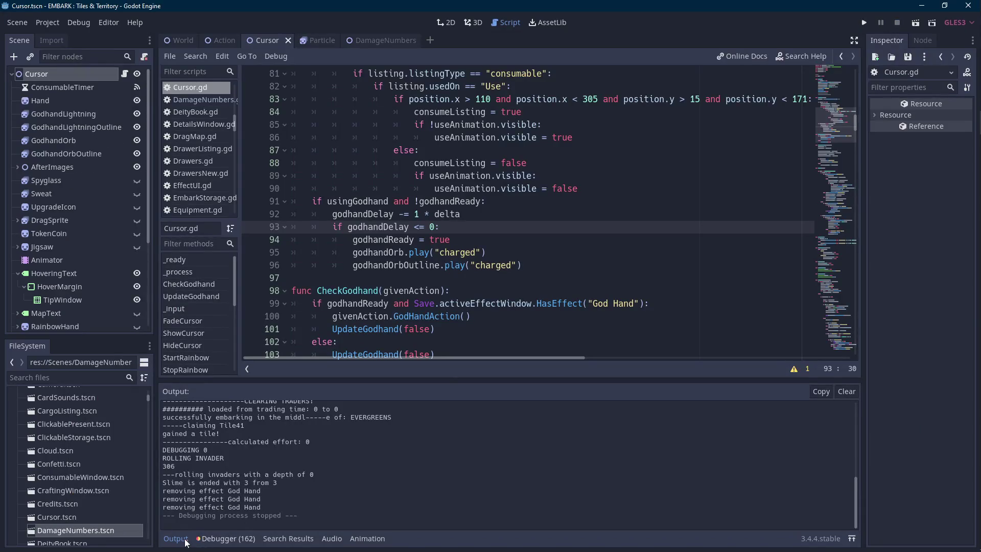
- Move the two charged animation lines above godhandReady and delete the blank line before CheckGodhand
{"action": "left_click", "coordinate": [185, 539]}
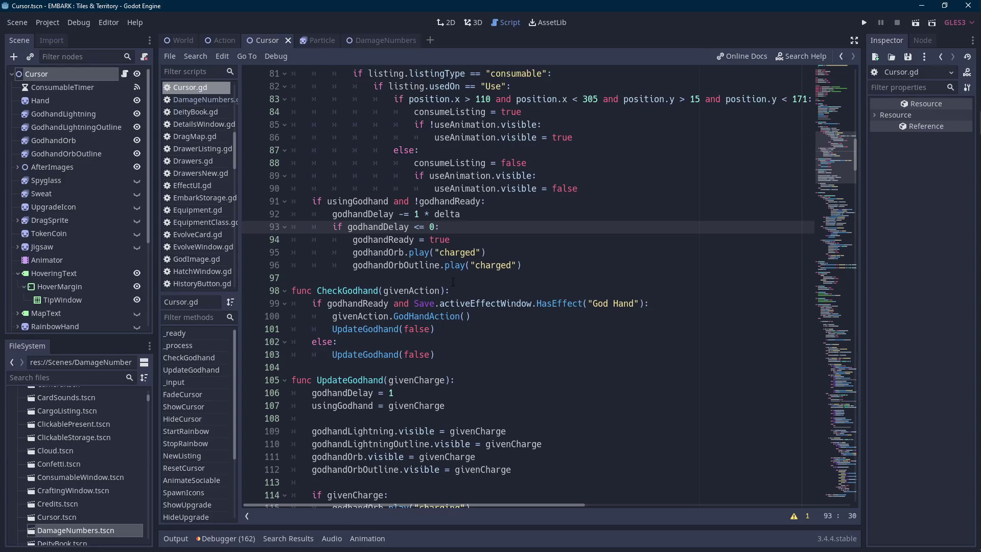
{"action": "double_click", "coordinate": [396, 239]}
{"action": "left_click_drag", "start_coordinate": [522, 265], "coordinate": [353, 252]}
{"action": "key", "text": "ctrl+c"}
{"action": "key", "text": "BackSpace"}
{"action": "key", "text": "Up"}
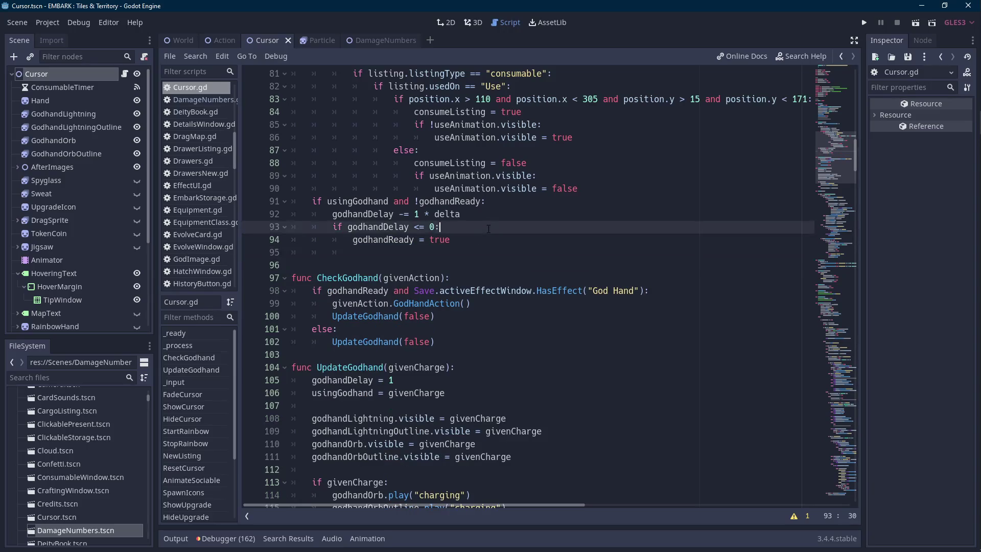
{"action": "key", "text": "Return"}
{"action": "key", "text": "Up"}
{"action": "key", "text": "ctrl+v"}
{"action": "key", "text": "Down"}
{"action": "key", "text": "Down"}
{"action": "key", "text": "Delete"}
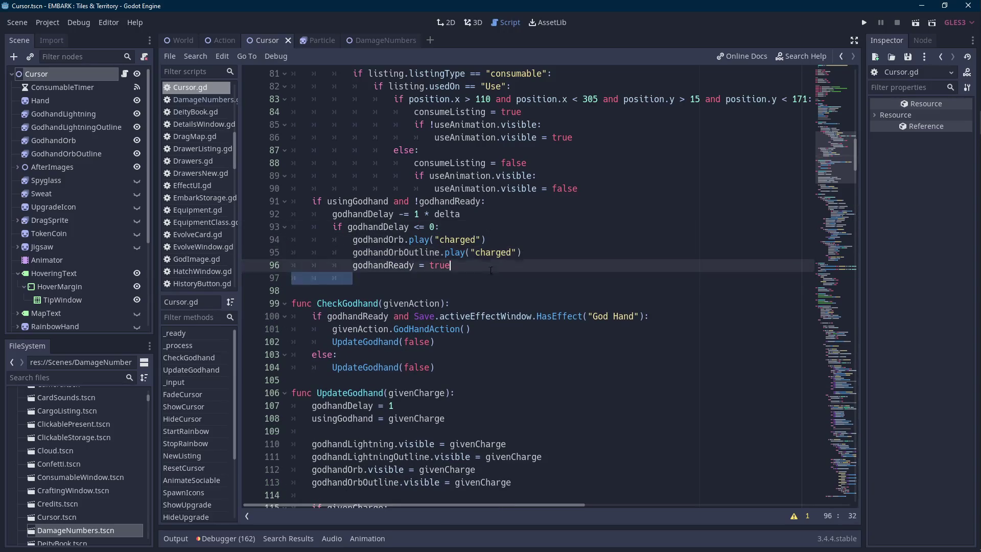
- Trace where godhandOrbOutline and godhandReady are used throughout Cursor.gd
{"action": "double_click", "coordinate": [416, 253]}
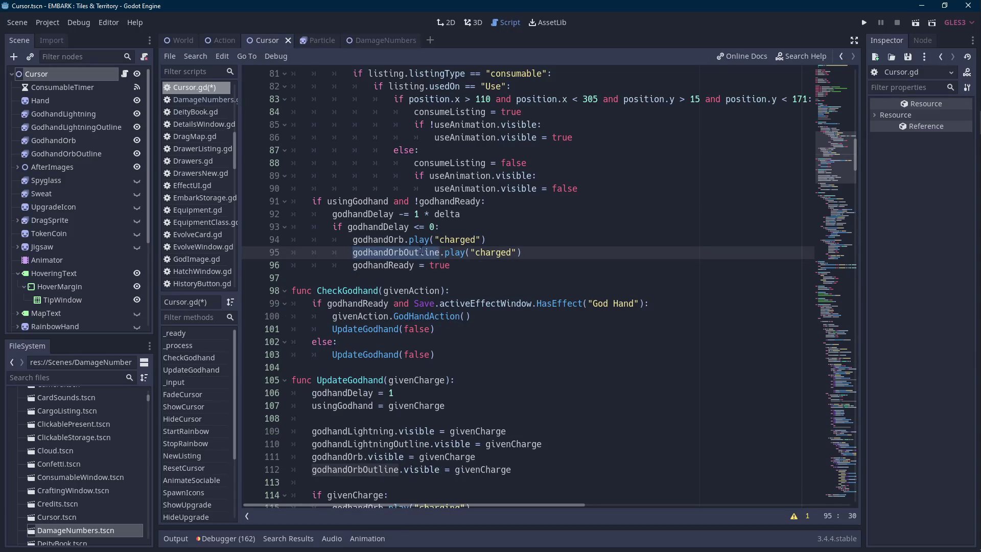
{"action": "scroll", "coordinate": [420, 251], "scroll_direction": "down", "scroll_amount": 2}
{"action": "scroll", "coordinate": [421, 251], "scroll_direction": "down", "scroll_amount": 1}
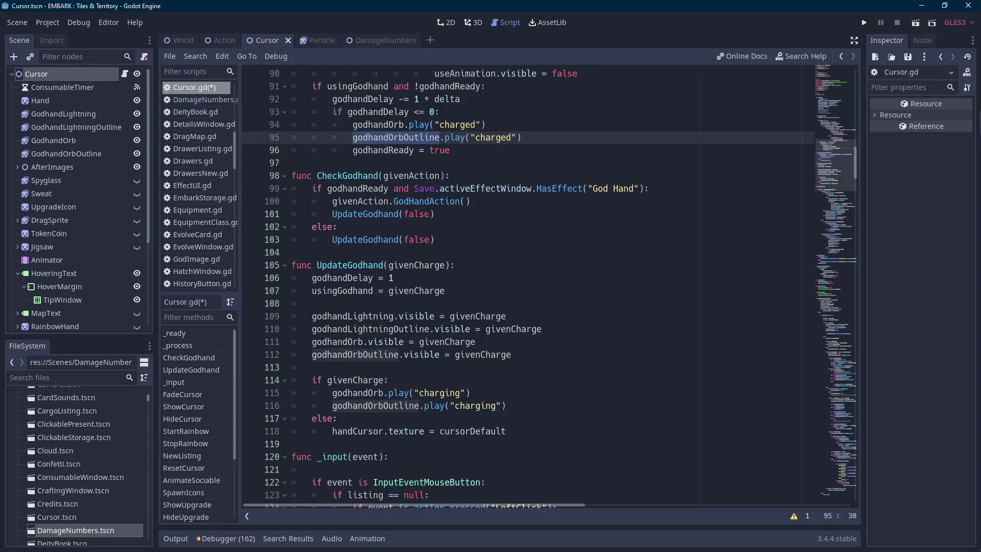
{"action": "double_click", "coordinate": [397, 151]}
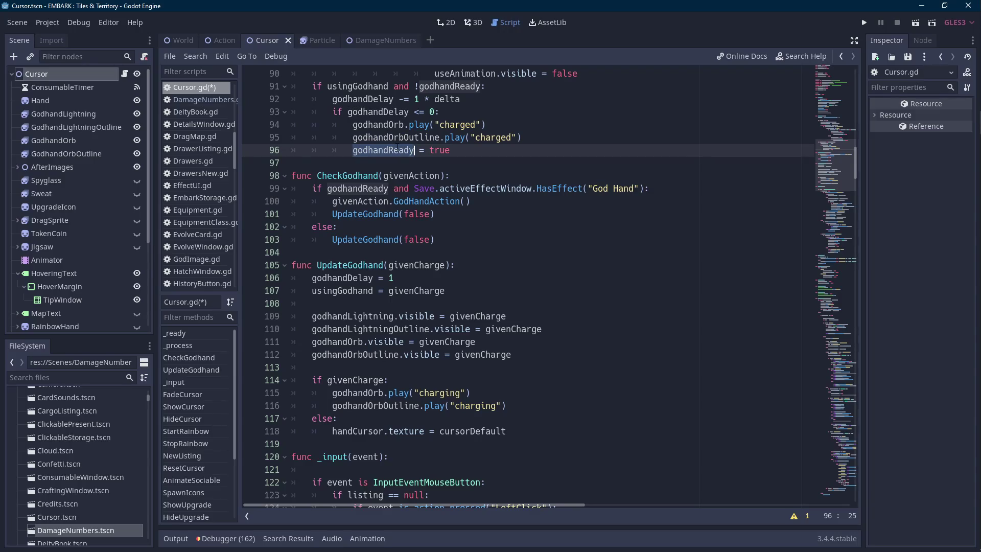
{"action": "scroll", "coordinate": [406, 159], "scroll_direction": "up", "scroll_amount": 3}
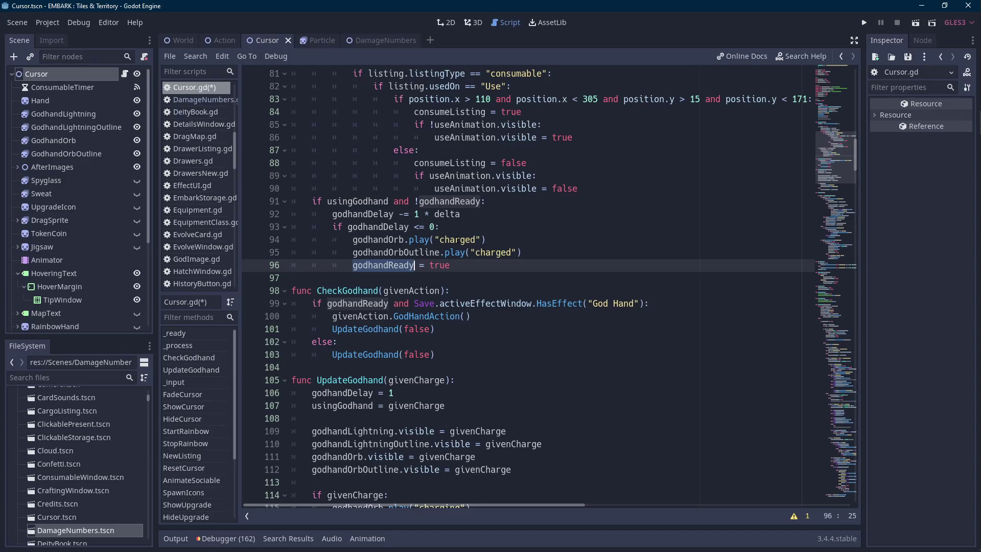
{"action": "scroll", "coordinate": [460, 224], "scroll_direction": "down", "scroll_amount": 1}
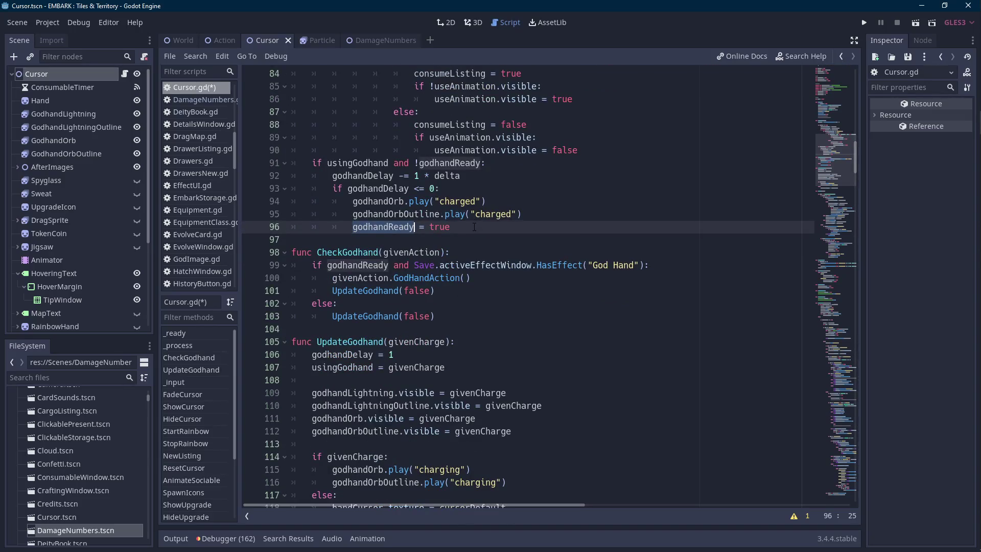
{"action": "scroll", "coordinate": [481, 236], "scroll_direction": "down", "scroll_amount": 20}
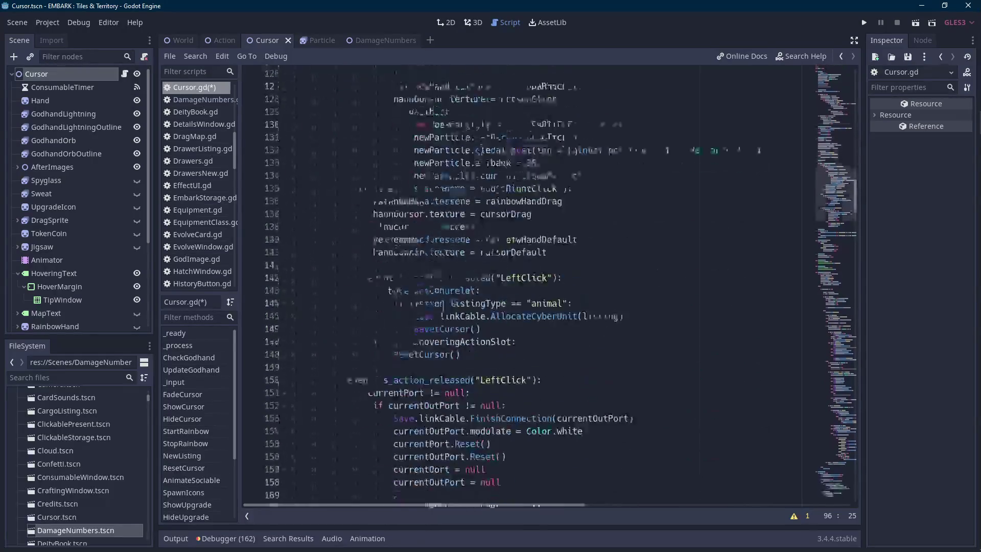
{"action": "scroll", "coordinate": [485, 237], "scroll_direction": "up", "scroll_amount": 11}
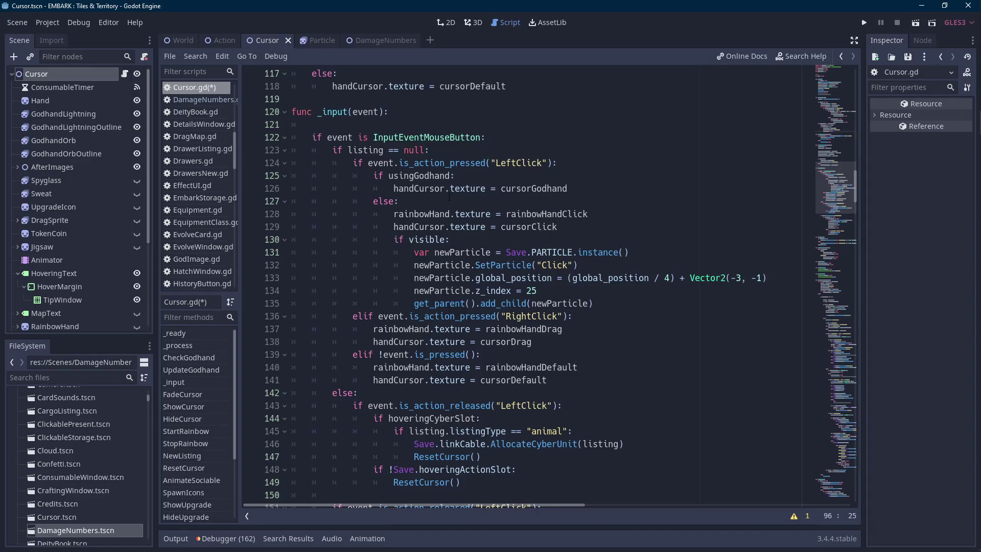
- Delete the 'if usingGodhand' cursor branch from the left-click handler in _input
{"action": "mouse_move", "coordinate": [567, 188]}
{"action": "left_mouse_down"}
{"action": "mouse_move", "coordinate": [404, 194]}
{"action": "mouse_move", "coordinate": [576, 163]}
{"action": "left_mouse_up"}
{"action": "key", "text": "BackSpace"}
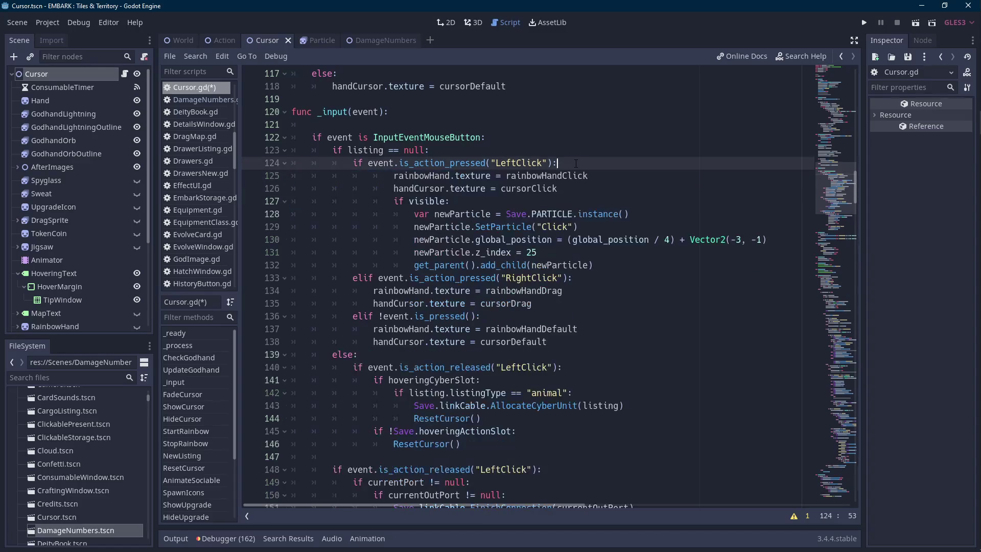
{"action": "mouse_move", "coordinate": [391, 175]}
{"action": "left_mouse_down"}
{"action": "mouse_move", "coordinate": [511, 252]}
{"action": "mouse_move", "coordinate": [484, 265]}
{"action": "left_mouse_up"}
{"action": "scroll", "coordinate": [485, 264], "scroll_direction": "up", "scroll_amount": 16}
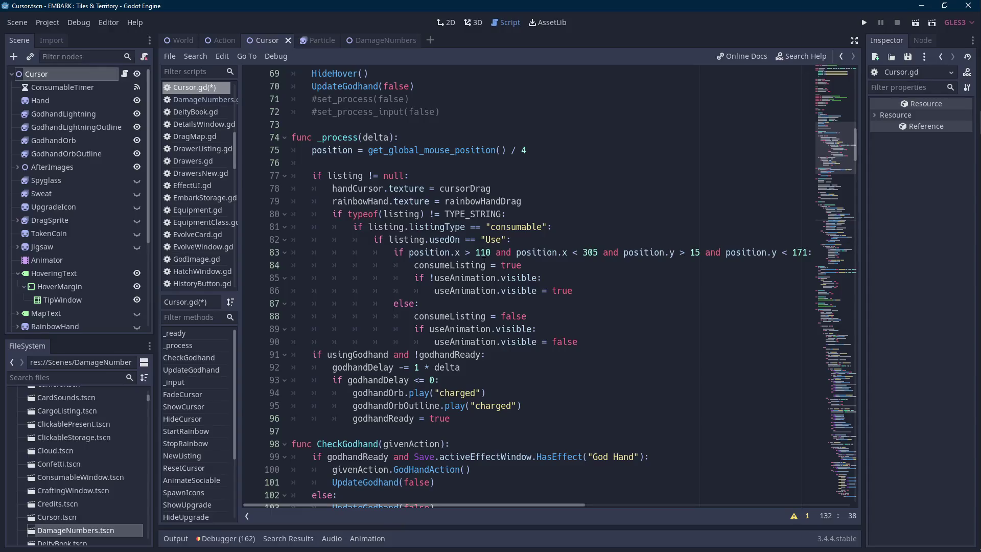
{"action": "scroll", "coordinate": [484, 265], "scroll_direction": "up", "scroll_amount": 4}
{"action": "scroll", "coordinate": [484, 264], "scroll_direction": "down", "scroll_amount": 6}
{"action": "scroll", "coordinate": [483, 261], "scroll_direction": "down", "scroll_amount": 4}
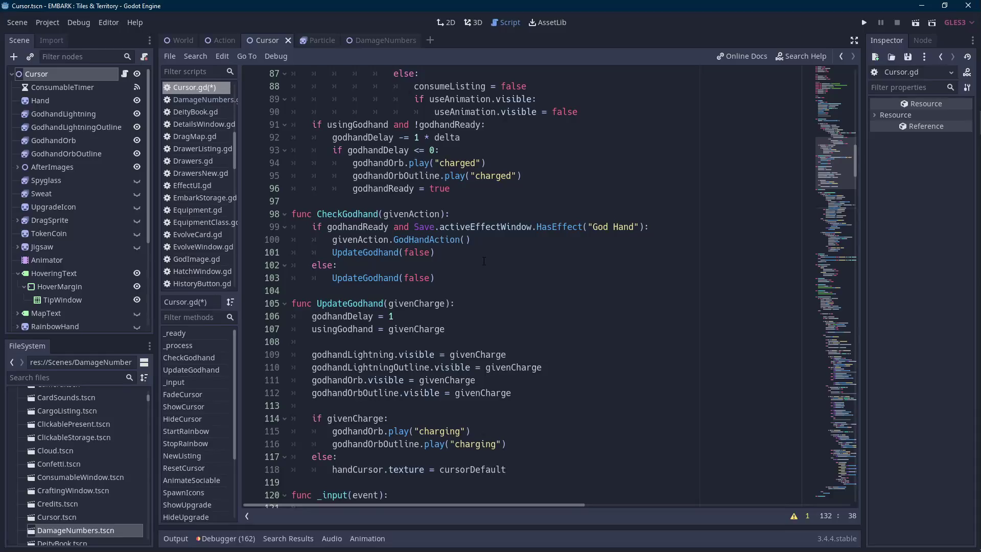
{"action": "scroll", "coordinate": [483, 261], "scroll_direction": "down", "scroll_amount": 2}
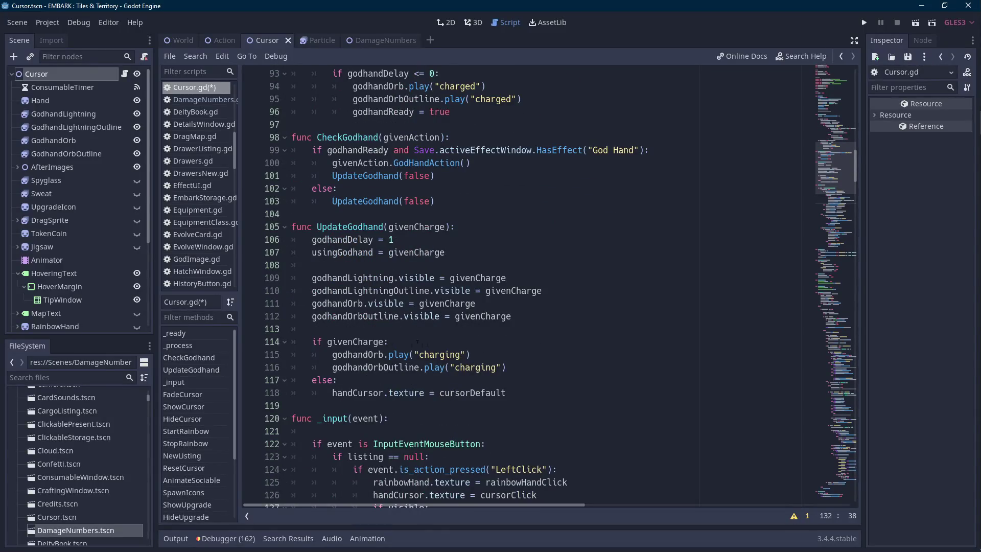
- Add handCursor.texture = cursorGodhand under 'if givenCharge:' and run the project with F5
{"action": "left_click", "coordinate": [465, 338]}
{"action": "key", "text": "Return"}
{"action": "type", "text": "handCursor.texture = cursorGodhand"}
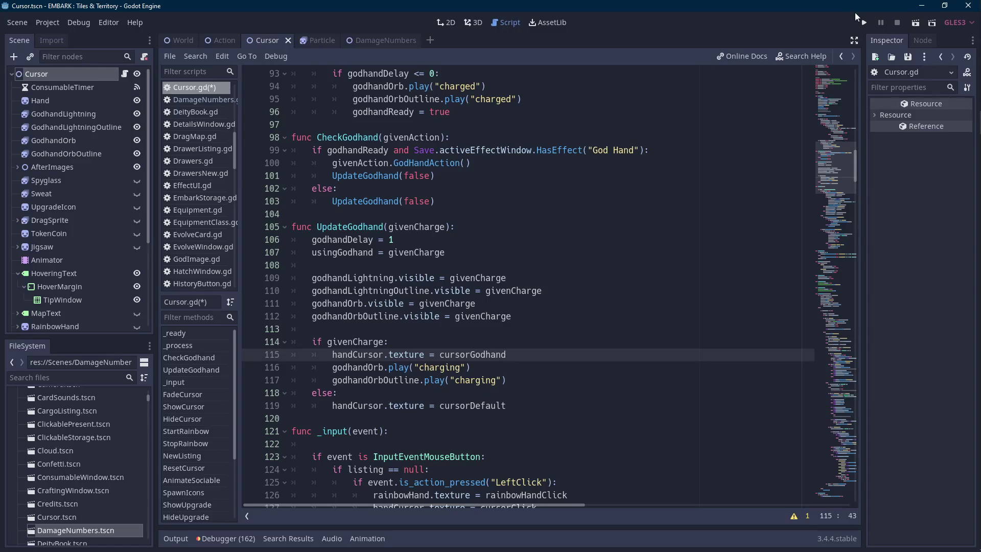
{"action": "key", "text": "F5"}
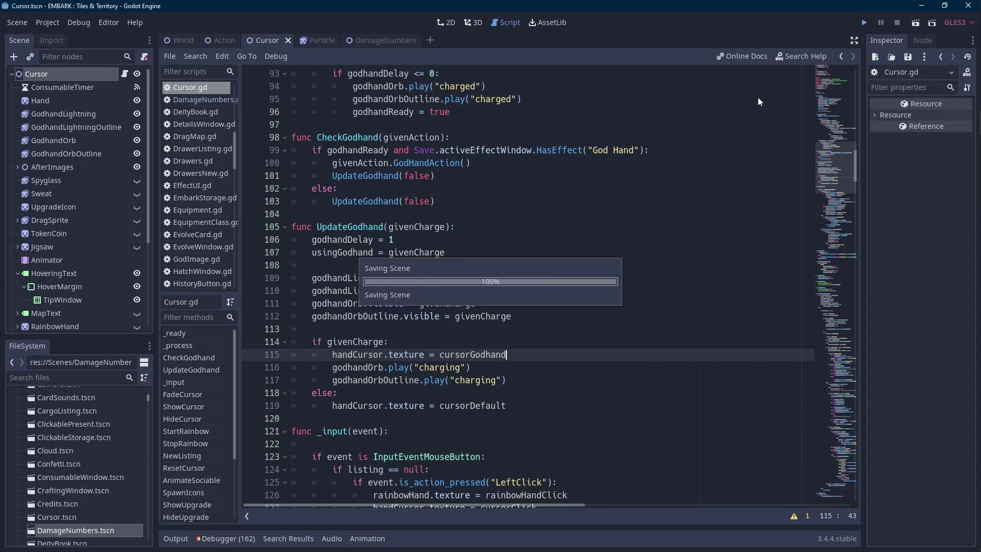
{"action": "key", "text": "alt+Tab"}
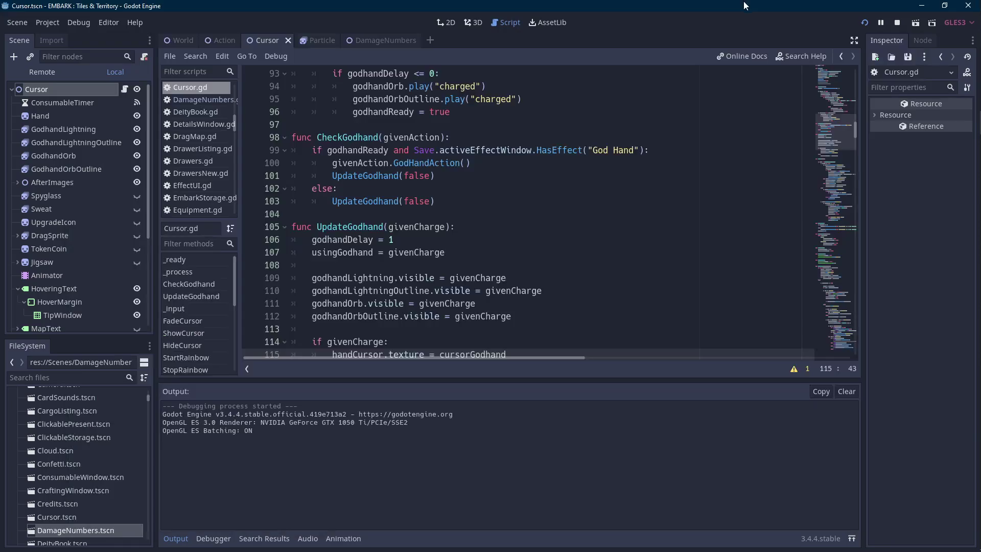
- Bring the running game forward and load the first save file from the title screen
{"action": "left_click", "coordinate": [976, 117]}
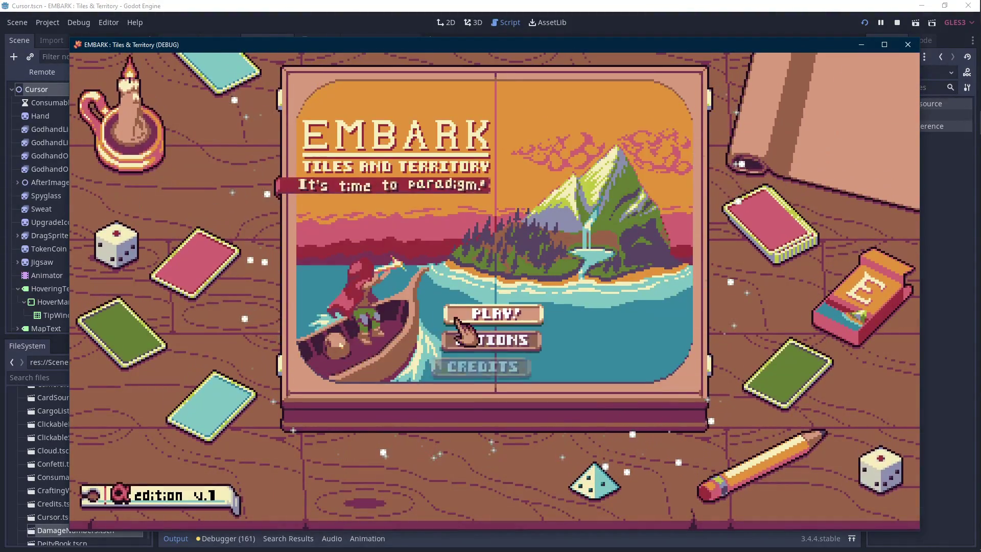
{"action": "left_click", "coordinate": [457, 319]}
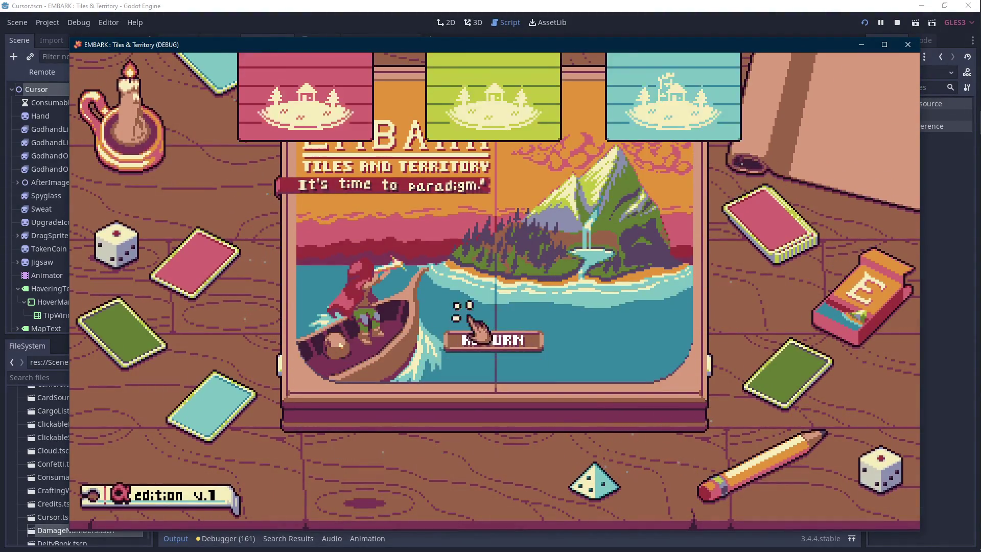
{"action": "left_click", "coordinate": [358, 230]}
{"action": "left_click", "coordinate": [493, 333]}
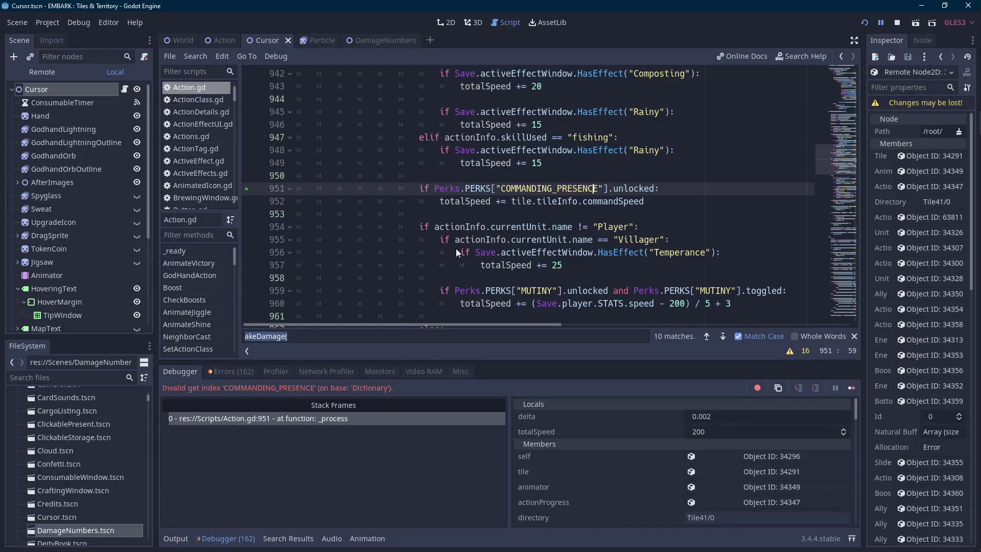
- Delete the COMMANDING_PRESENCE speed bonus lines and the leftover blank line
{"action": "double_click", "coordinate": [549, 189]}
{"action": "left_click_drag", "start_coordinate": [669, 202], "coordinate": [666, 182]}
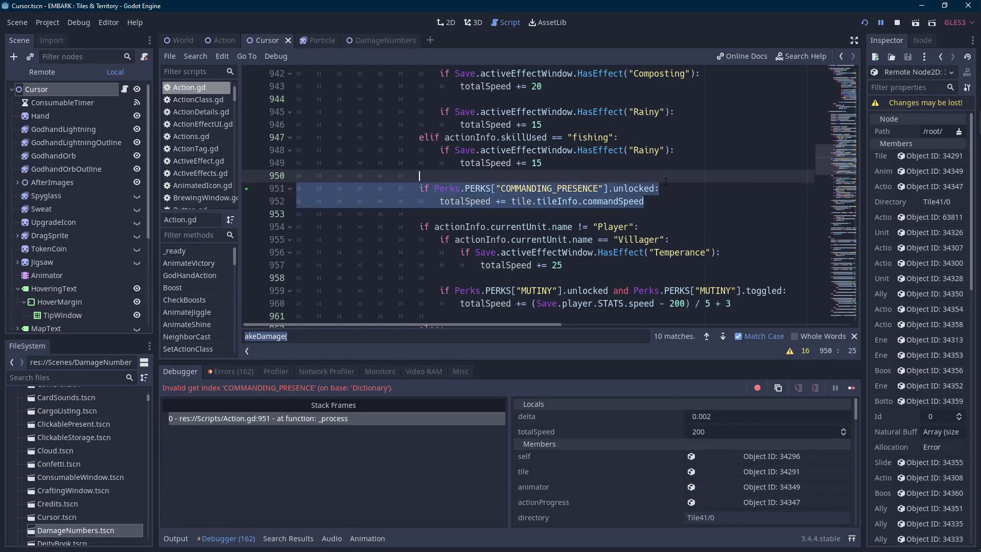
{"action": "key", "text": "BackSpace"}
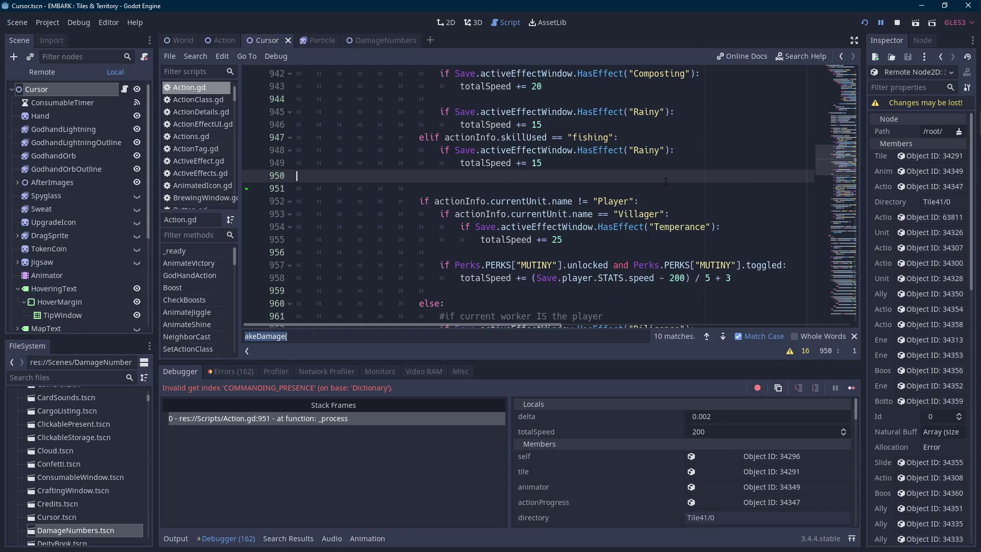
{"action": "key", "text": "BackSpace"}
- Search all project files for COMMANDING_ and remove the luck block in ActionDetails.gd line 319
{"action": "key", "text": "ctrl+shift+f"}
{"action": "type", "text": "COMMANDING_+"}
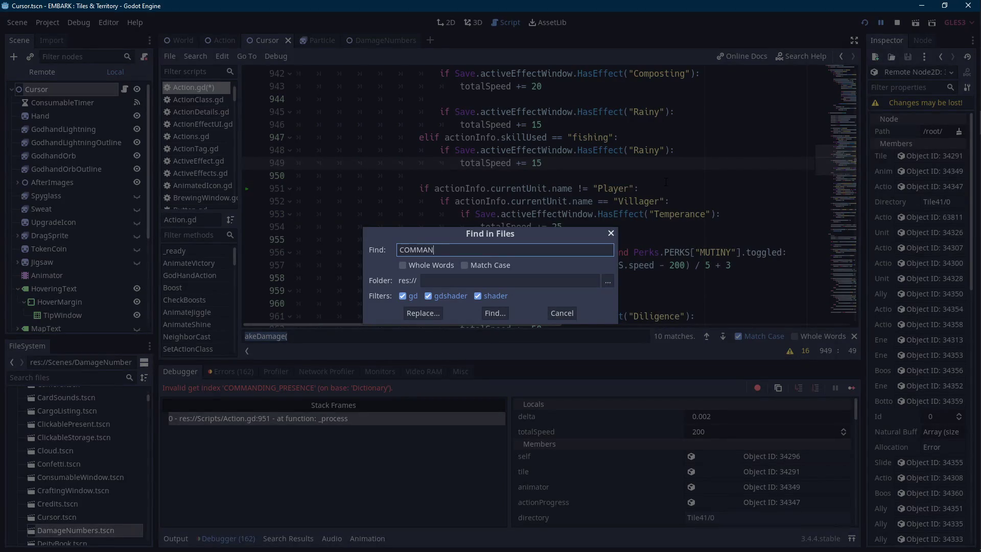
{"action": "key", "text": "BackSpace"}
{"action": "key", "text": "Return"}
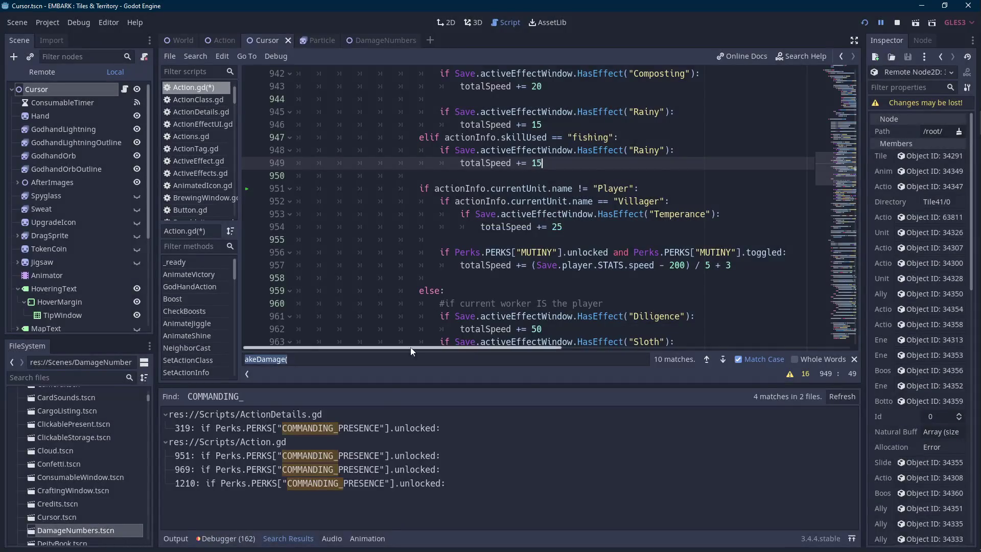
{"action": "left_click", "coordinate": [357, 428]}
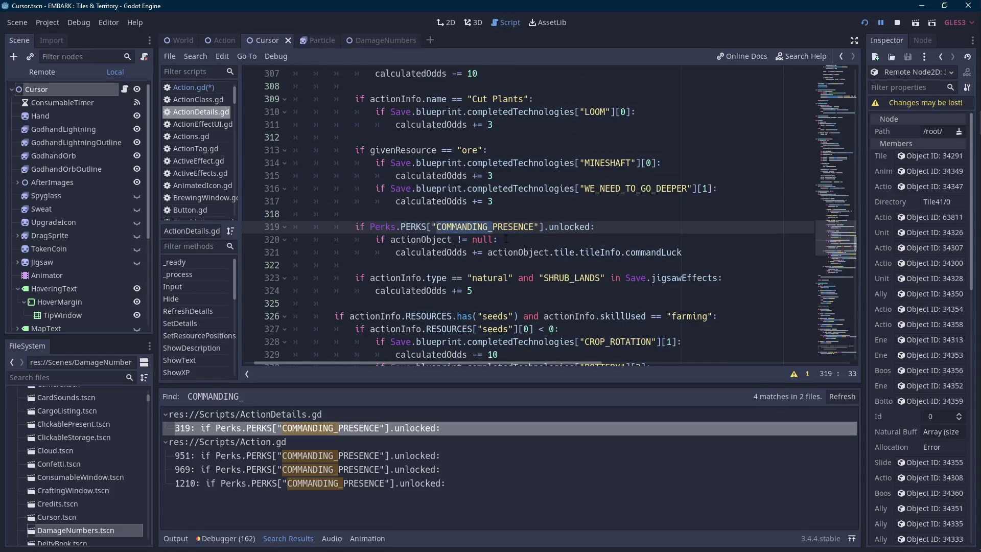
{"action": "left_click", "coordinate": [699, 258]}
{"action": "key", "text": "shift+Up"}
{"action": "key", "text": "shift+Up"}
{"action": "key", "text": "shift+Up"}
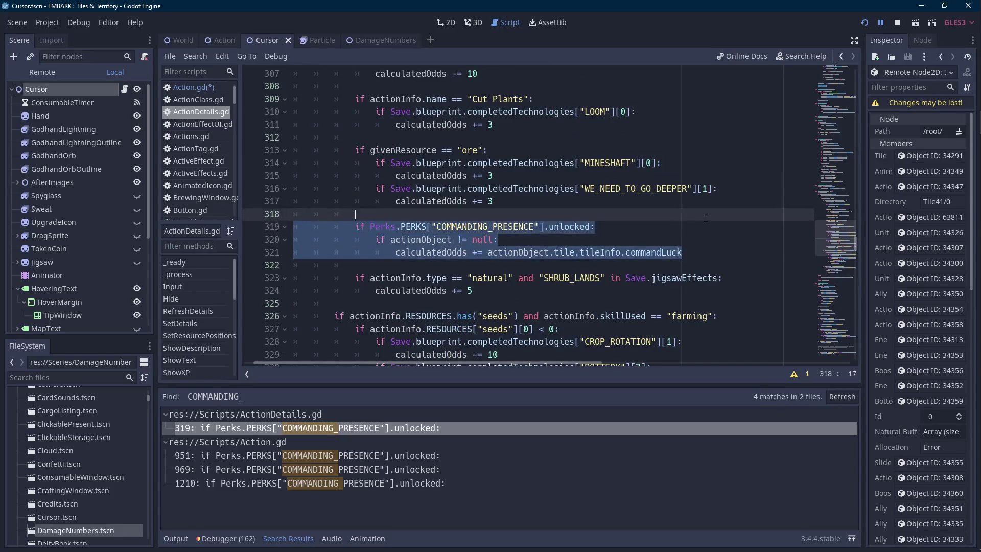
{"action": "key", "text": "BackSpace"}
- Remove the COMMANDING_PRESENCE speed lines and luck block from Action.gd at lines 969 and 1210
{"action": "left_click", "coordinate": [415, 453]}
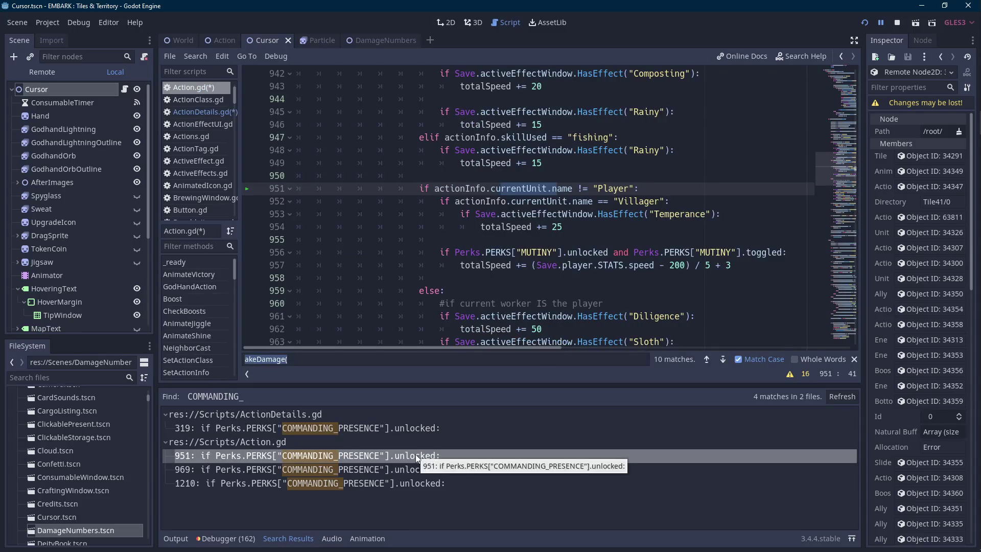
{"action": "left_click", "coordinate": [407, 468]}
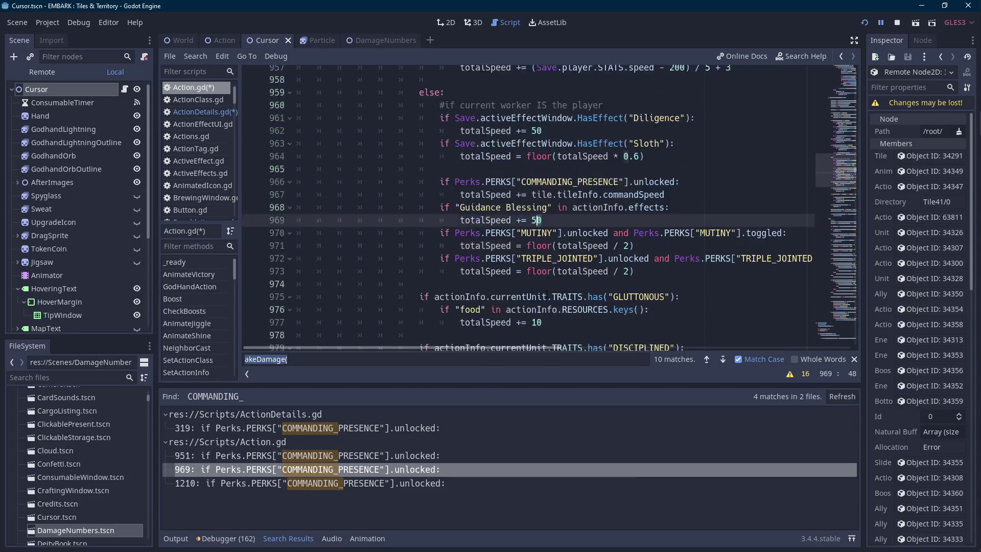
{"action": "left_click", "coordinate": [680, 197]}
{"action": "key", "text": "shift+Up"}
{"action": "key", "text": "shift+Up"}
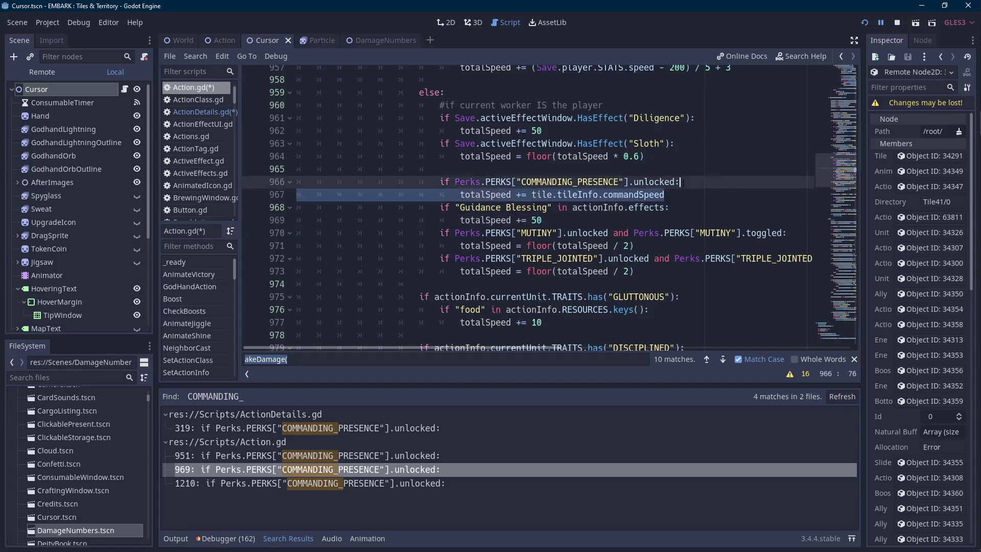
{"action": "key", "text": "BackSpace"}
{"action": "left_click", "coordinate": [391, 482]}
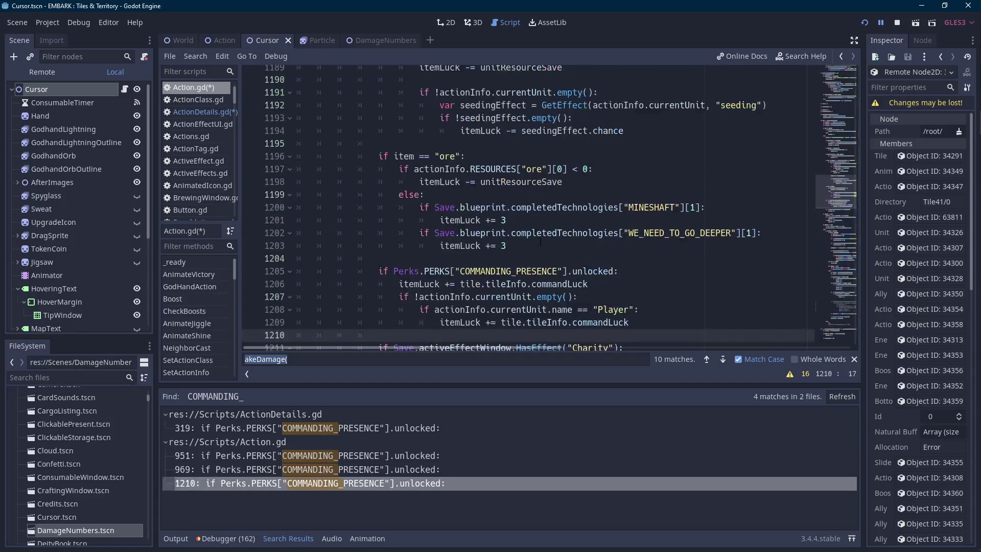
{"action": "key", "text": "shift+Up"}
{"action": "key", "text": "shift+Up"}
{"action": "key", "text": "shift+Up"}
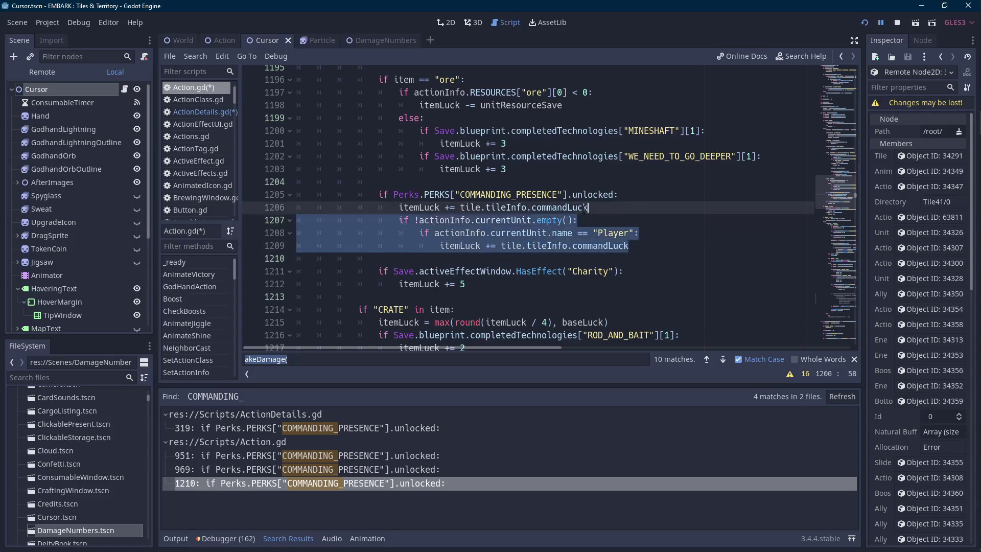
{"action": "key", "text": "BackSpace"}
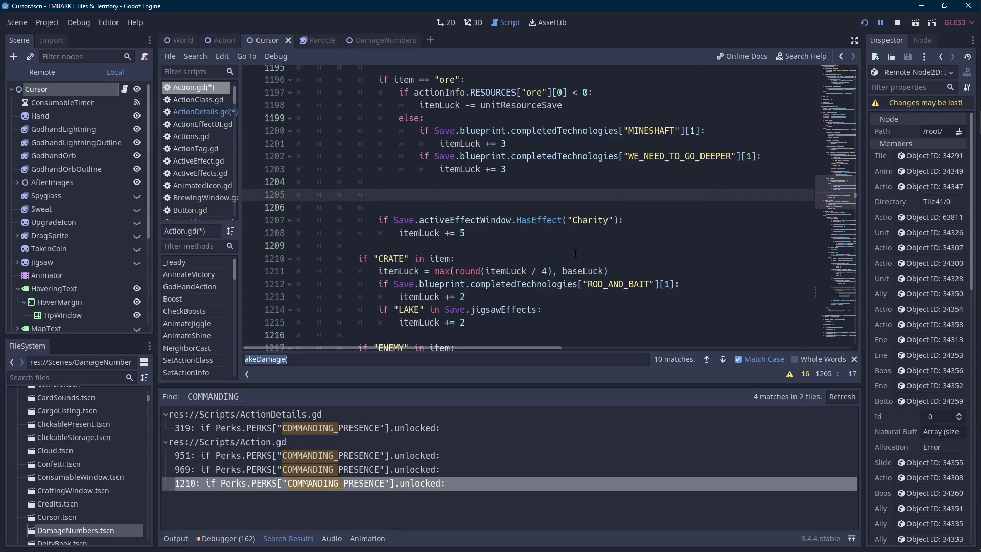
{"action": "key", "text": "BackSpace"}
{"action": "key", "text": "BackSpace"}
{"action": "key", "text": "BackSpace"}
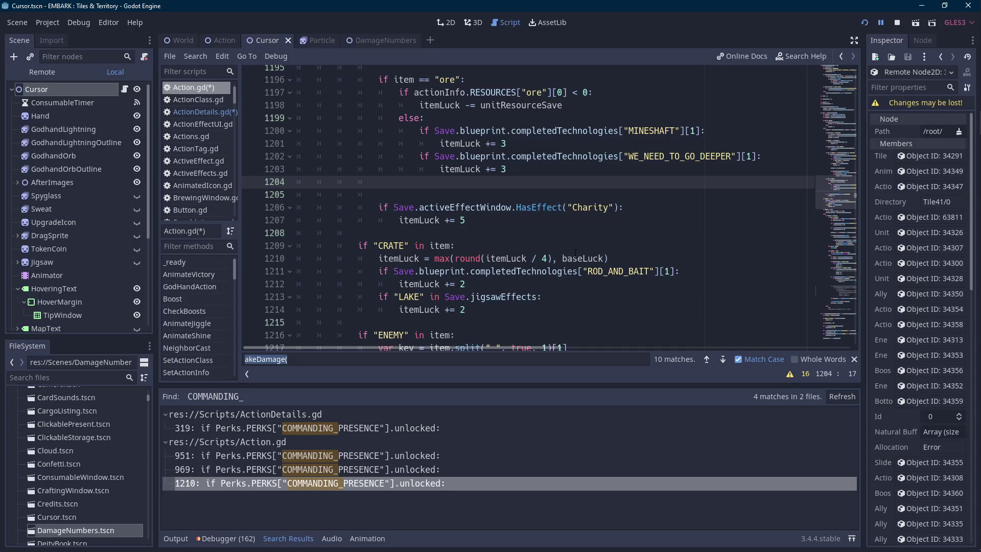
- Save the scripts, confirm a COMMANDING search finds no matches, and relaunch the game
{"action": "key", "text": "ctrl+s"}
{"action": "key", "text": "ctrl+shift+f"}
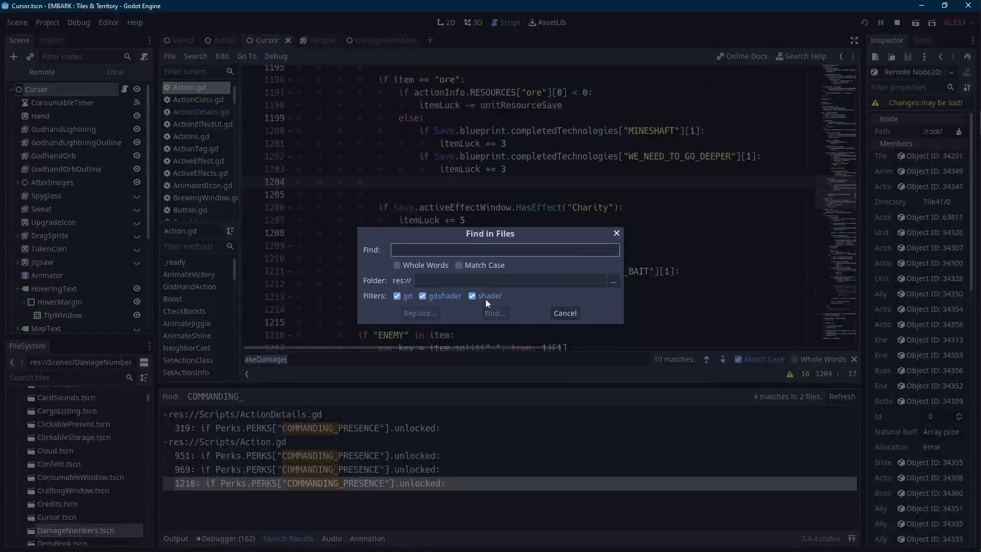
{"action": "type", "text": "COMMANDING"}
{"action": "key", "text": "Return"}
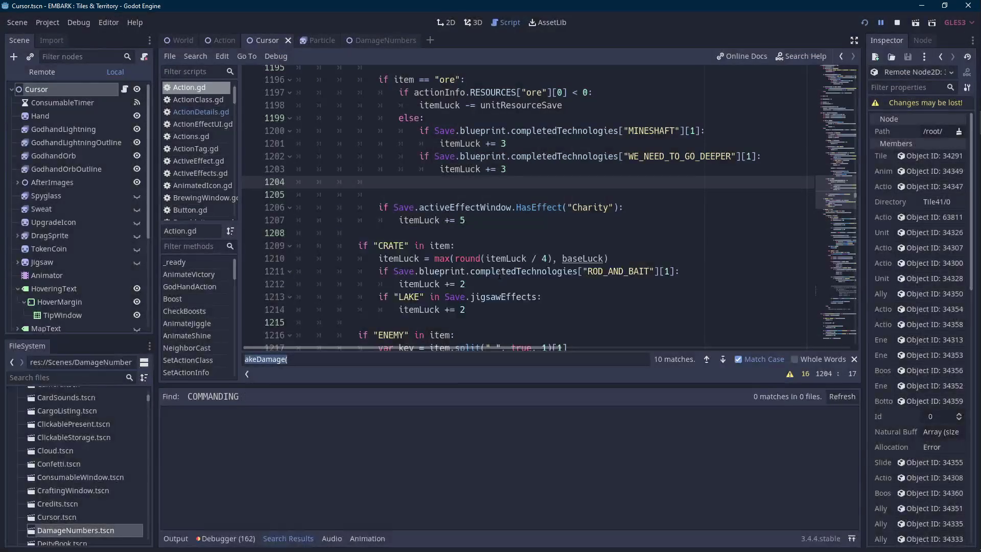
{"action": "left_click", "coordinate": [869, 22]}
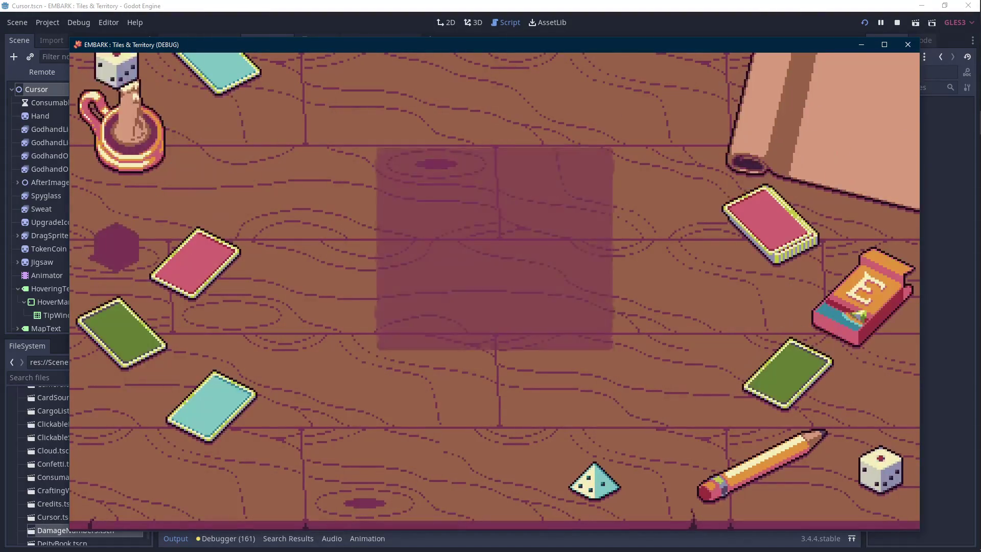
- Load the File 1 save from the game's title menu
{"action": "key", "text": "XF86AudioNext"}
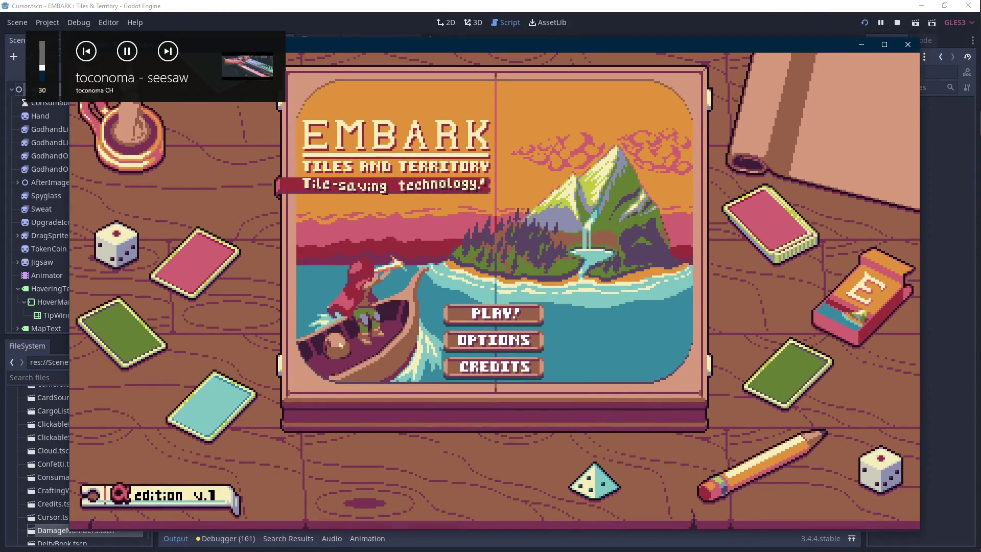
{"action": "key", "text": "XF86AudioNext"}
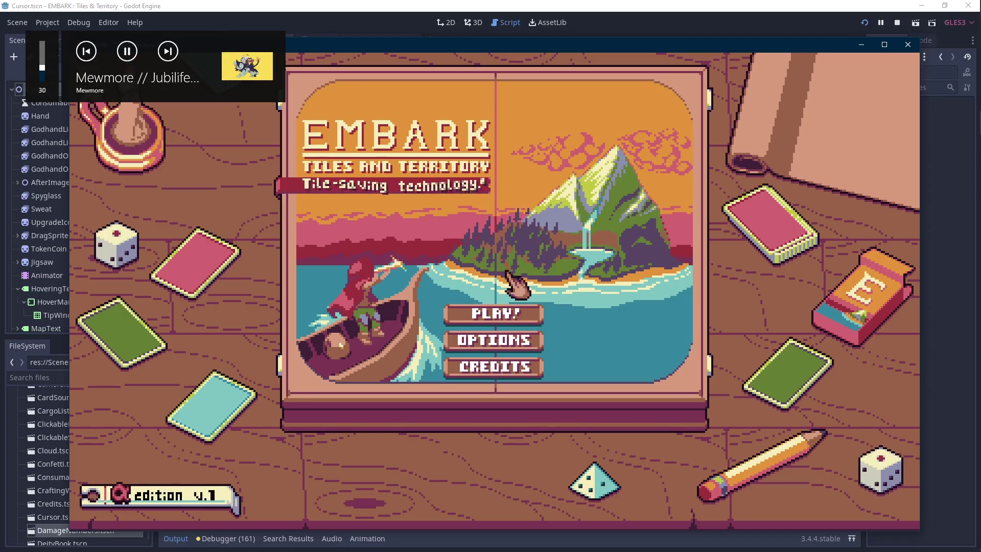
{"action": "left_click", "coordinate": [493, 313]}
{"action": "left_click", "coordinate": [325, 169]}
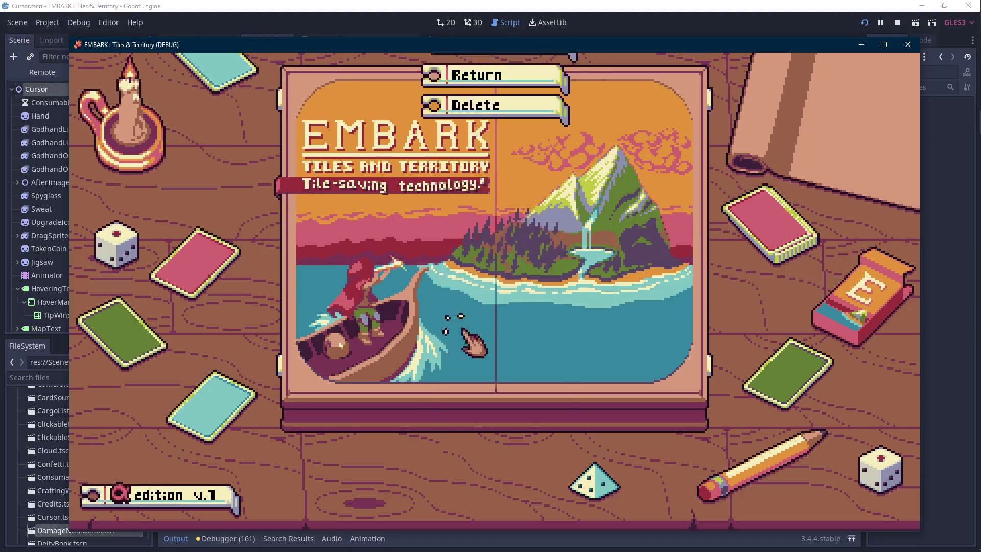
{"action": "left_click", "coordinate": [462, 331]}
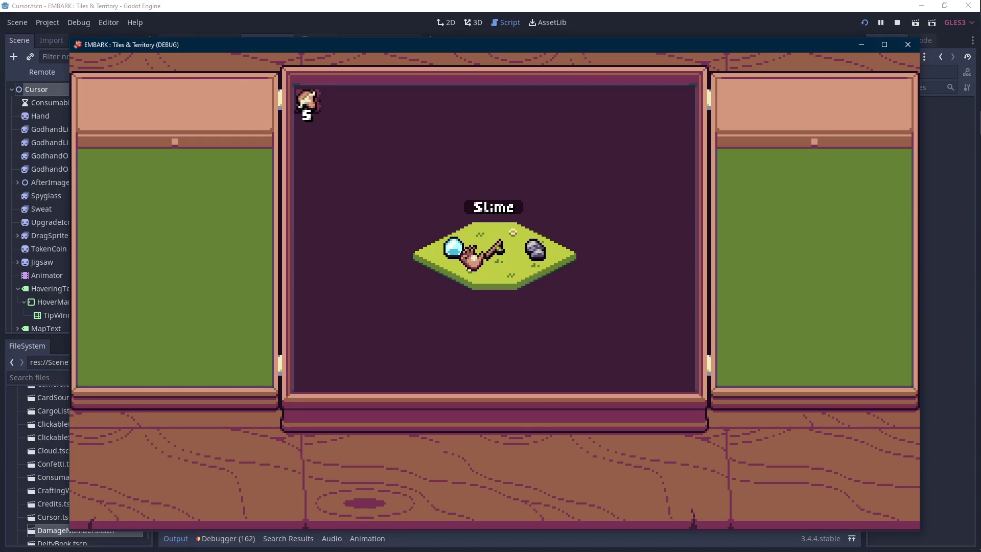
- Spend three God Hand charges on the Slime tile, then close the game
{"action": "left_click", "coordinate": [470, 258]}
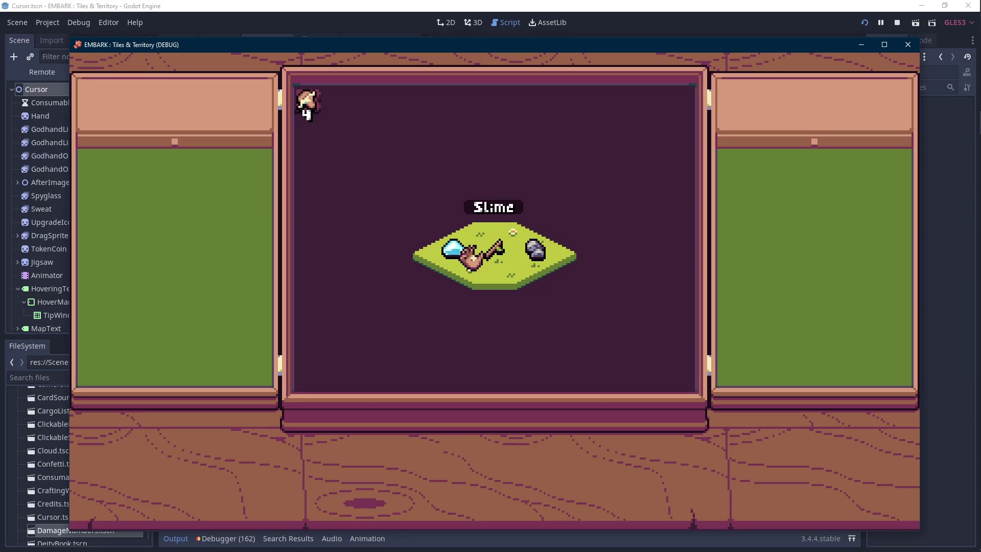
{"action": "left_click", "coordinate": [470, 258]}
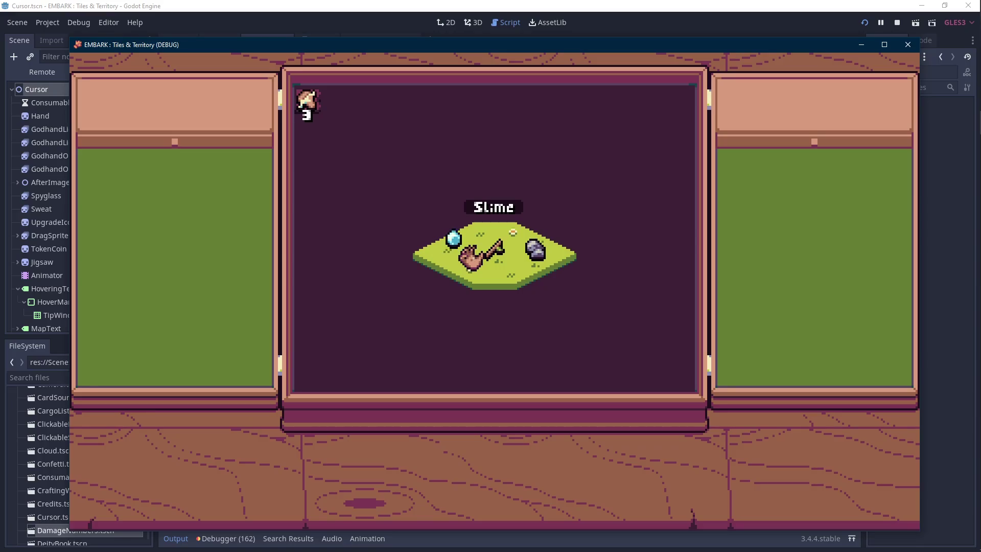
{"action": "left_click", "coordinate": [469, 259]}
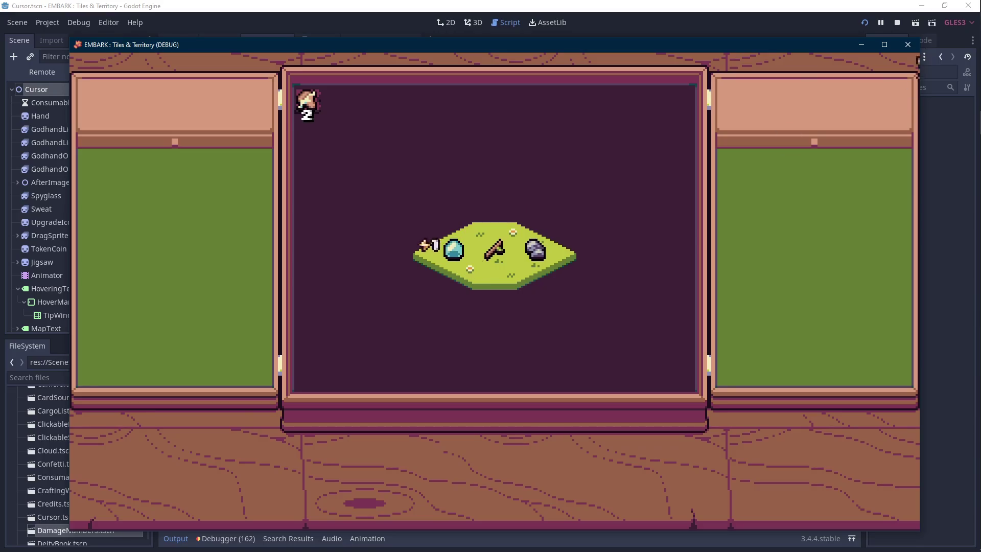
{"action": "left_click", "coordinate": [897, 22]}
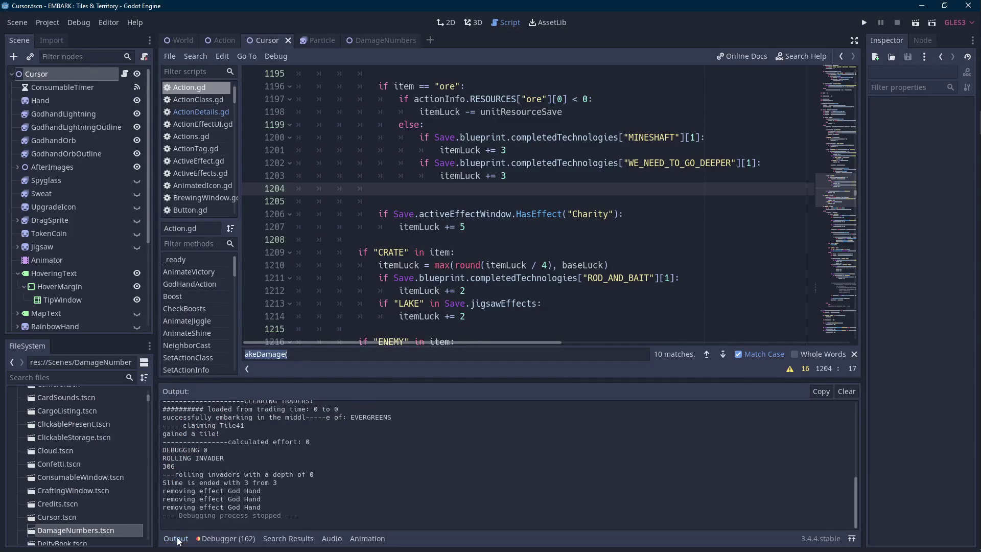
- Open Action.gd and jump to the GodHandAction function through the method list
{"action": "left_click", "coordinate": [176, 539]}
{"action": "left_click", "coordinate": [219, 40]}
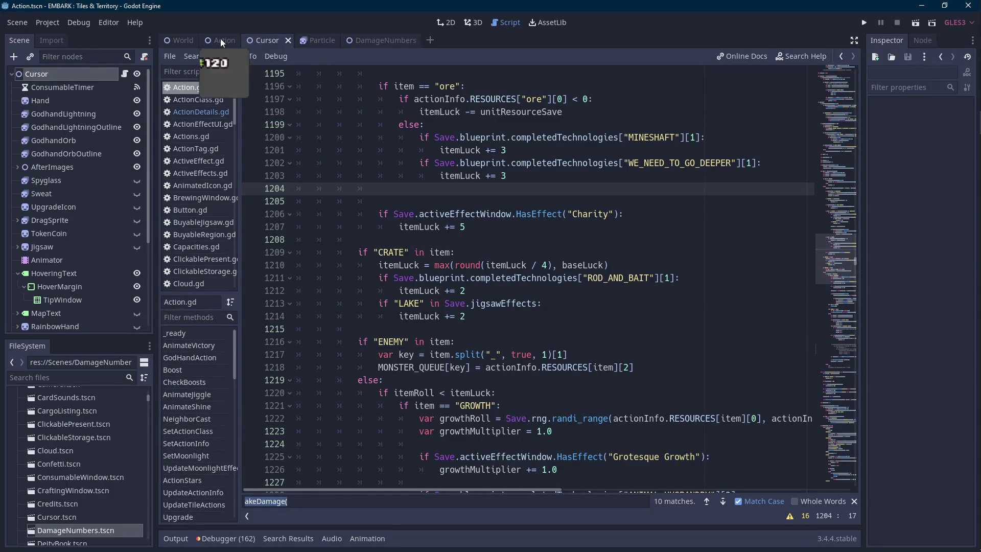
{"action": "left_click", "coordinate": [461, 214]}
{"action": "key", "text": "ctrl+f"}
{"action": "type", "text": "ne"}
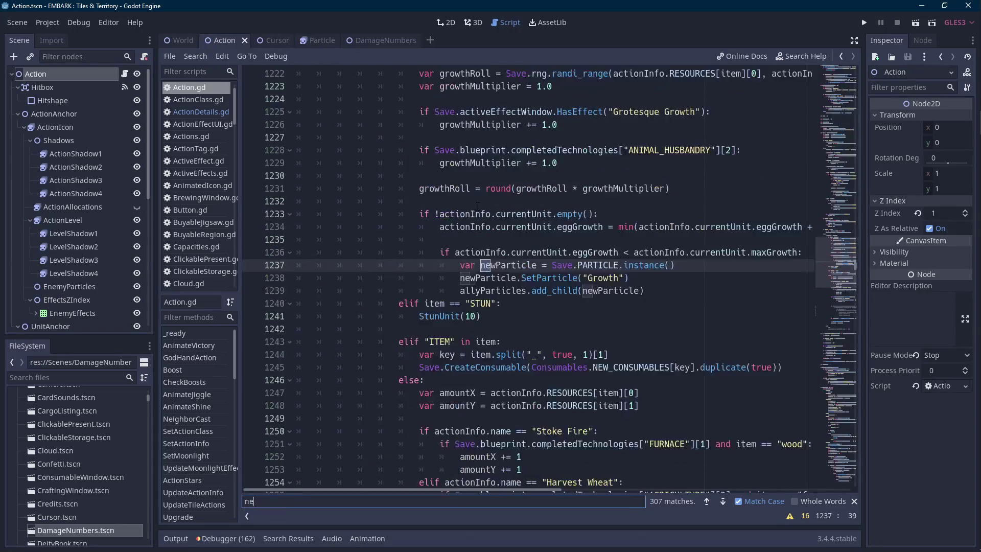
{"action": "type", "text": "wsmitesmite"}
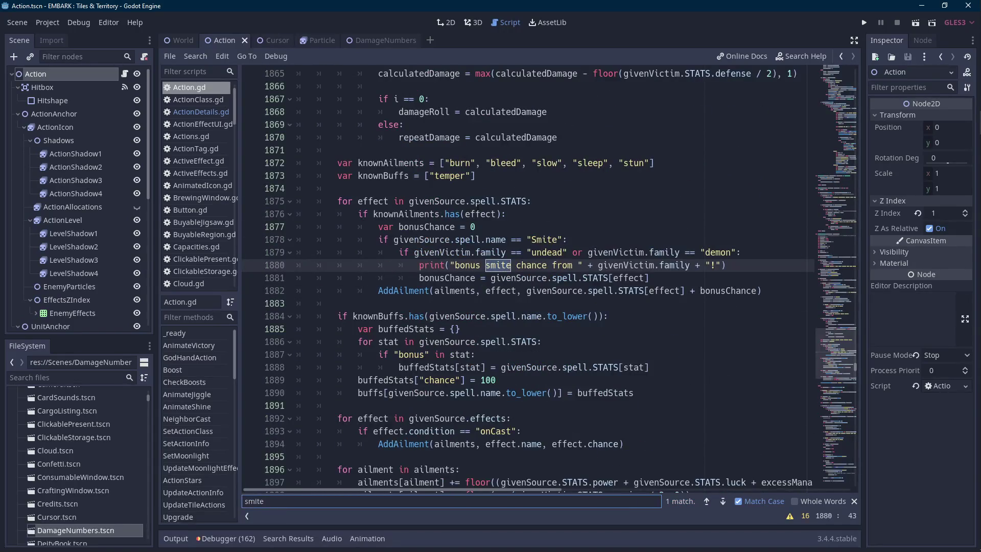
{"action": "key", "text": "ctrl+s"}
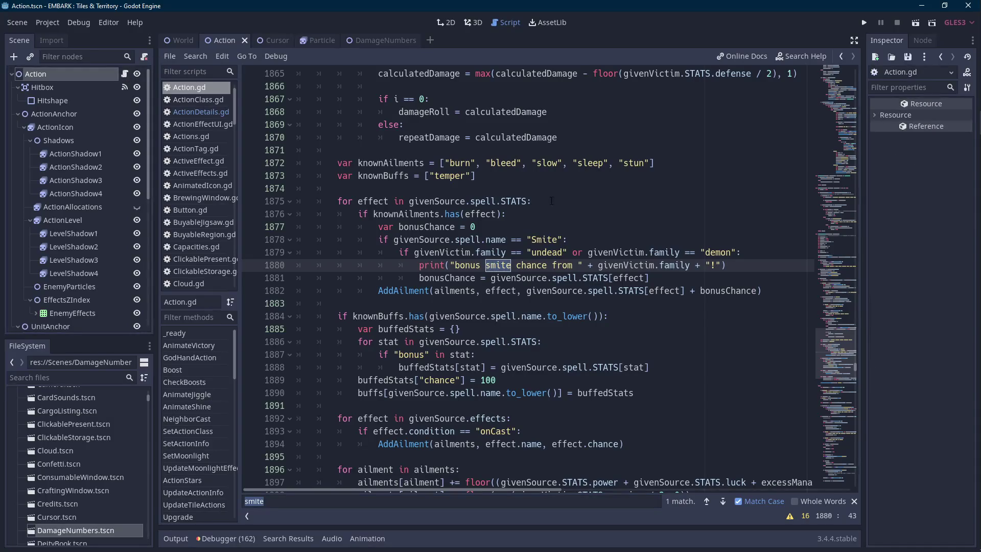
{"action": "left_click", "coordinate": [551, 201]}
{"action": "scroll", "coordinate": [551, 200], "scroll_direction": "up", "scroll_amount": 14}
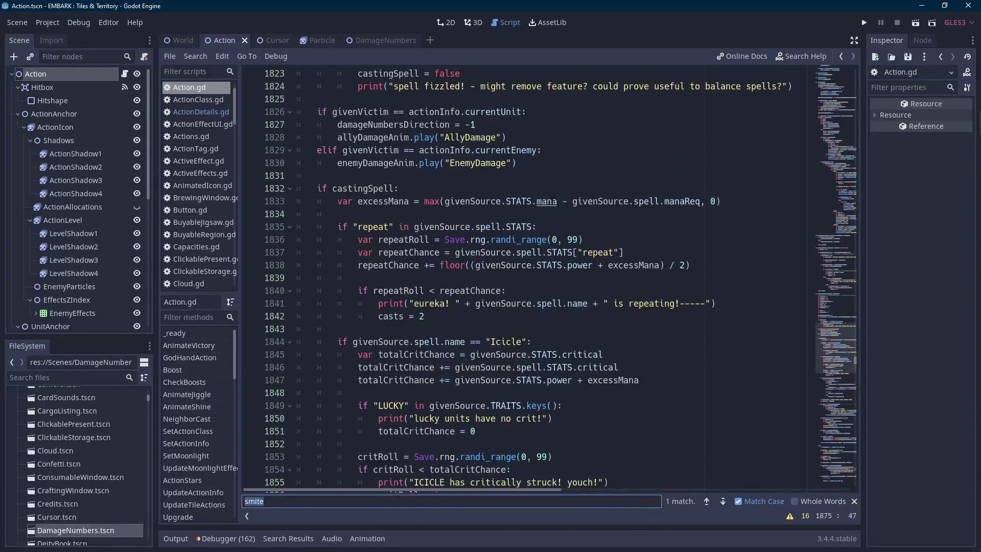
{"action": "type", "text": "newsmite"}
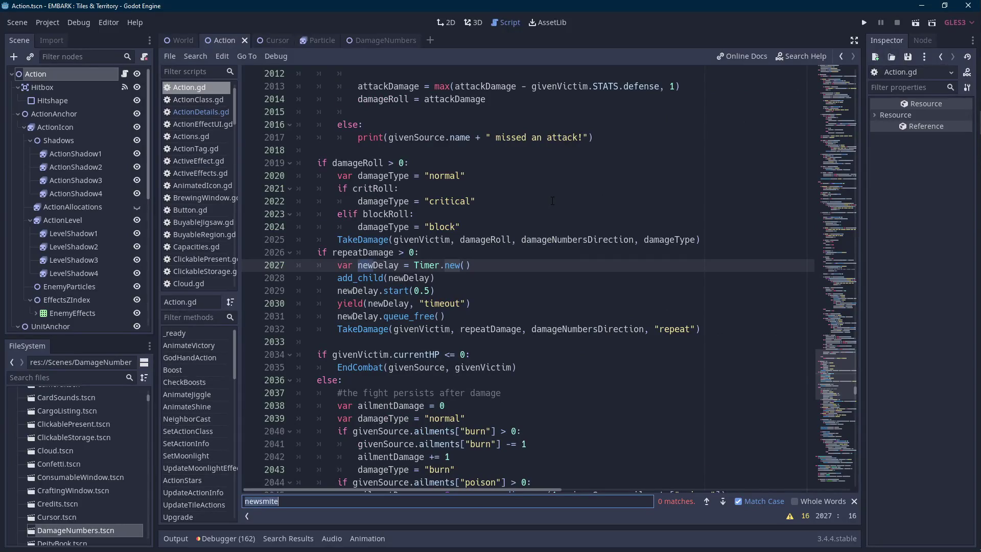
{"action": "type", "text": "godhand"}
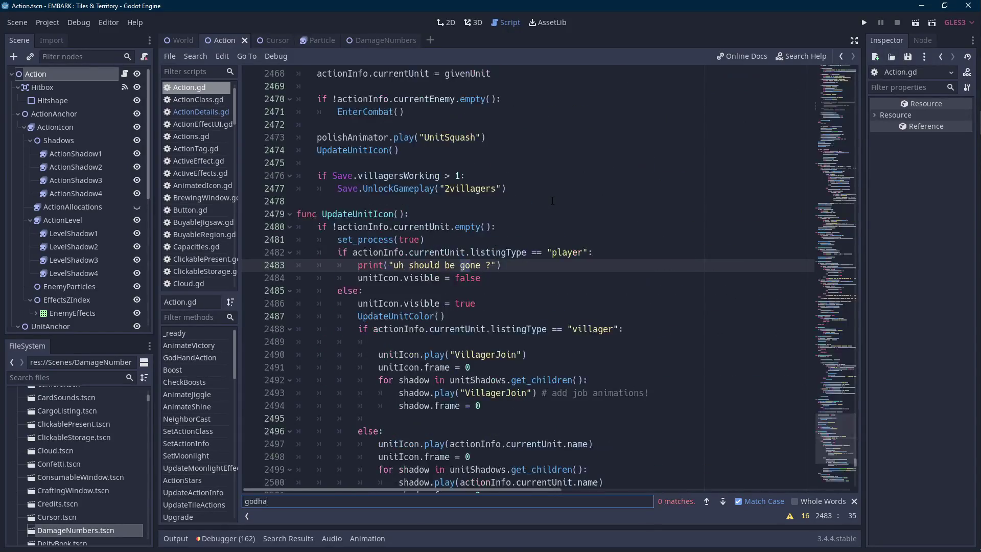
{"action": "left_click", "coordinate": [207, 356]}
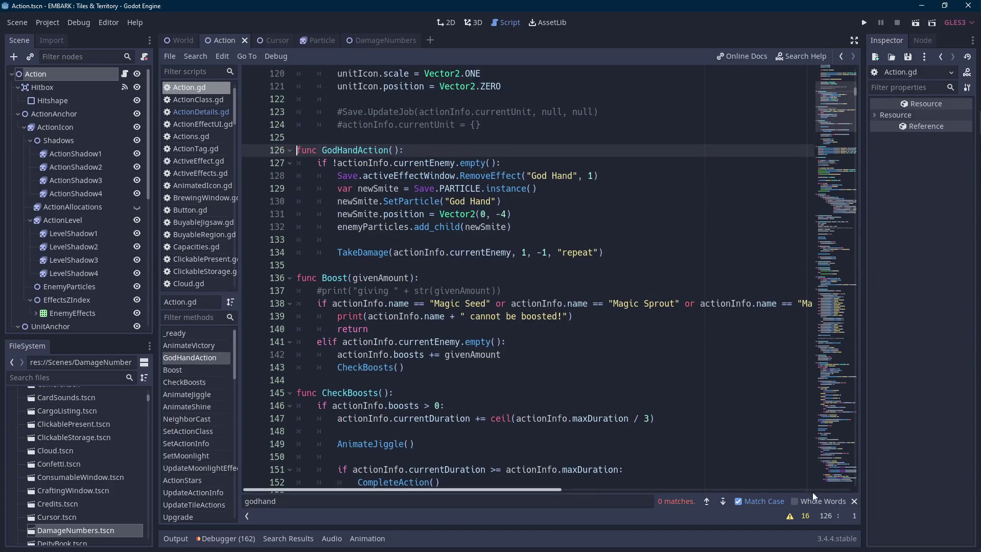
- Change newSmite.position from Vector2(0, -4) to Vector2(0, -6), then return to the Cursor scene
{"action": "scroll", "coordinate": [428, 312], "scroll_direction": "up", "scroll_amount": 1}
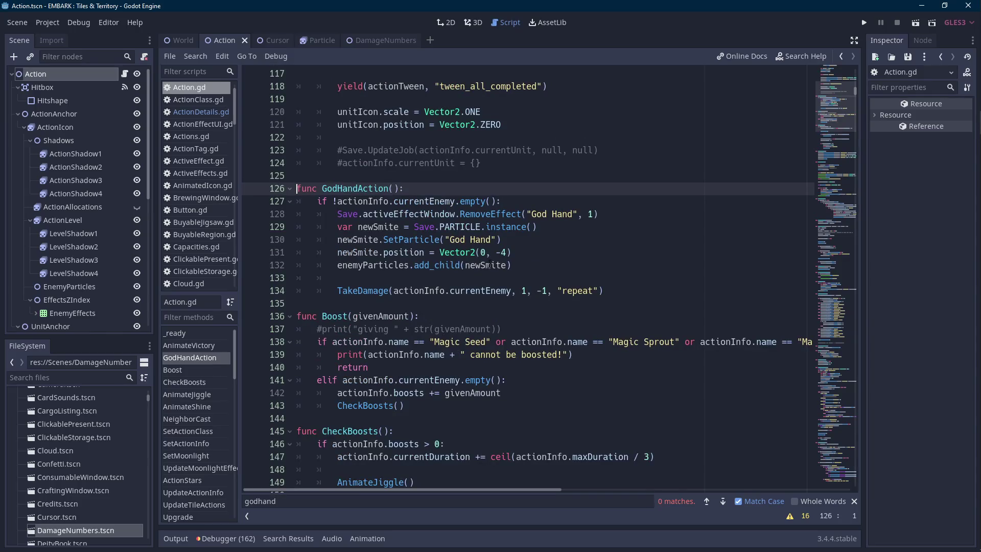
{"action": "left_click", "coordinate": [502, 253]}
{"action": "type", "text": "6"}
{"action": "key", "text": "Delete"}
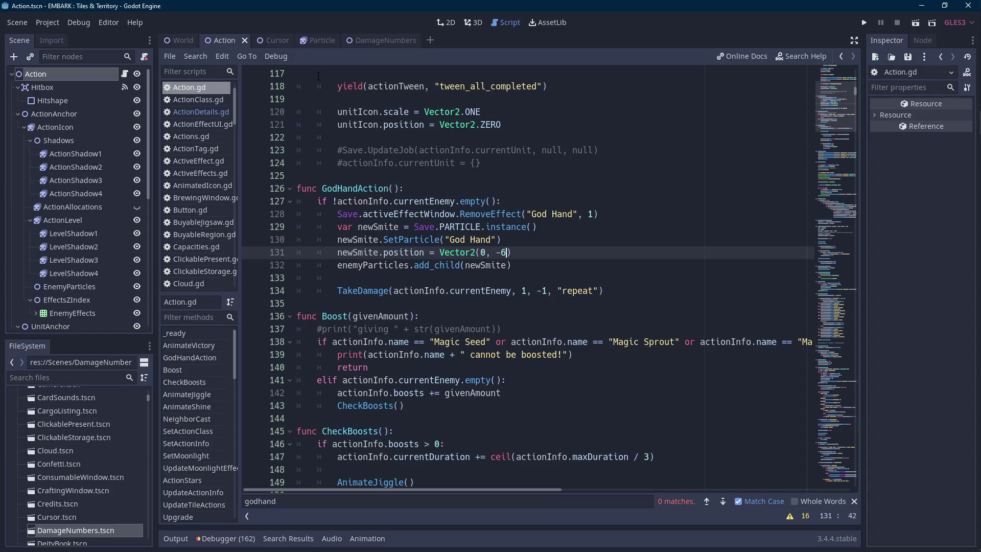
{"action": "left_click", "coordinate": [272, 42]}
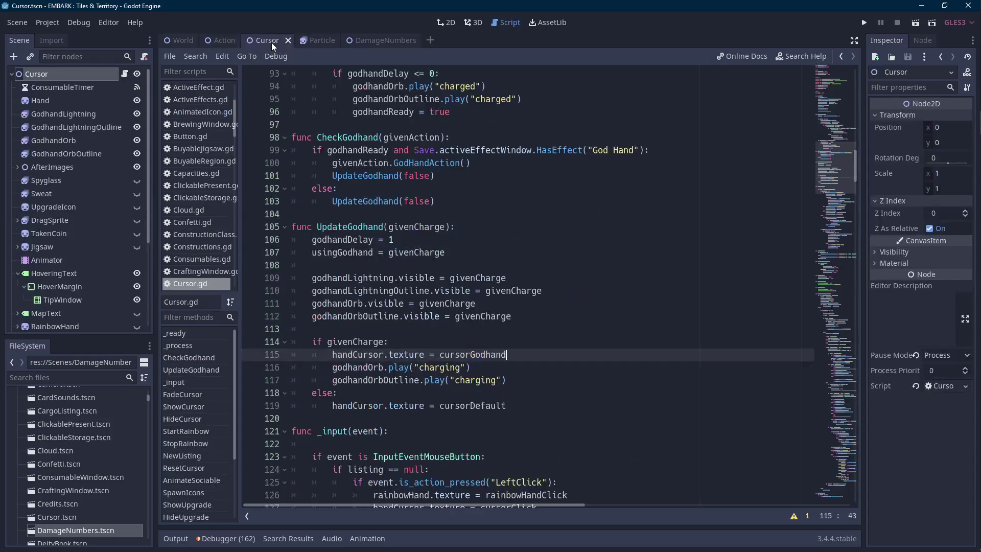
- Review GodhandOrb's charged and charging SpriteFrames, close the panel, and save to relaunch
{"action": "scroll", "coordinate": [454, 192], "scroll_direction": "up", "scroll_amount": 3}
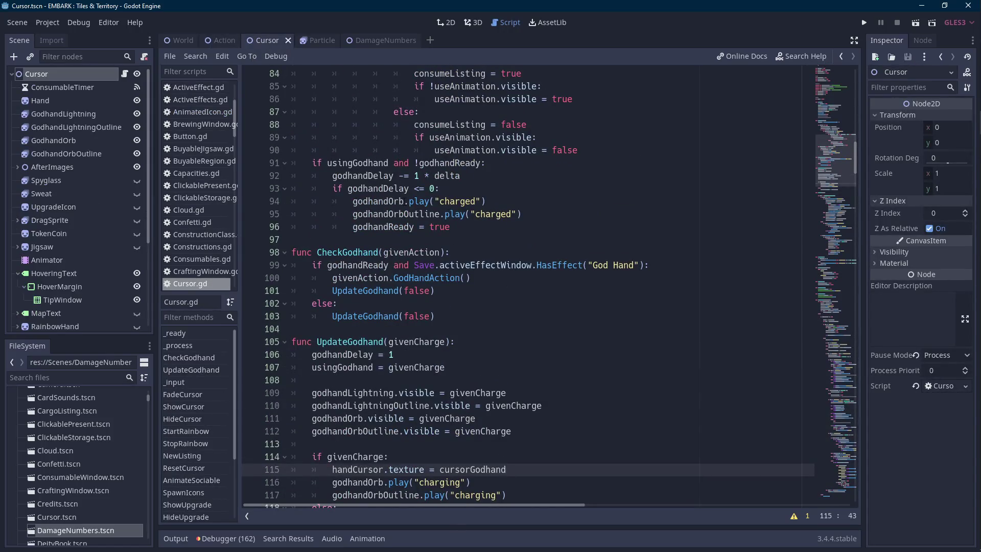
{"action": "left_click", "coordinate": [402, 201]}
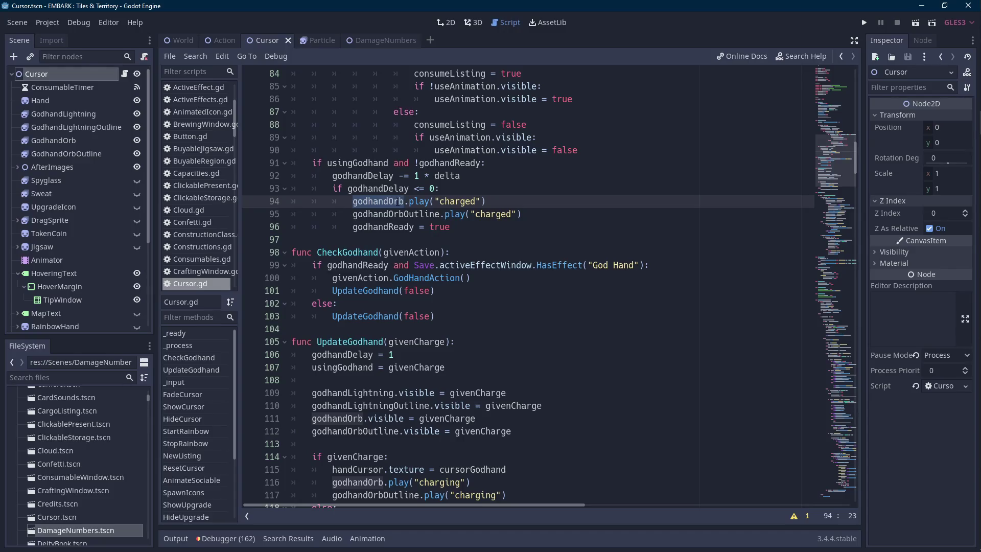
{"action": "left_click", "coordinate": [80, 115]}
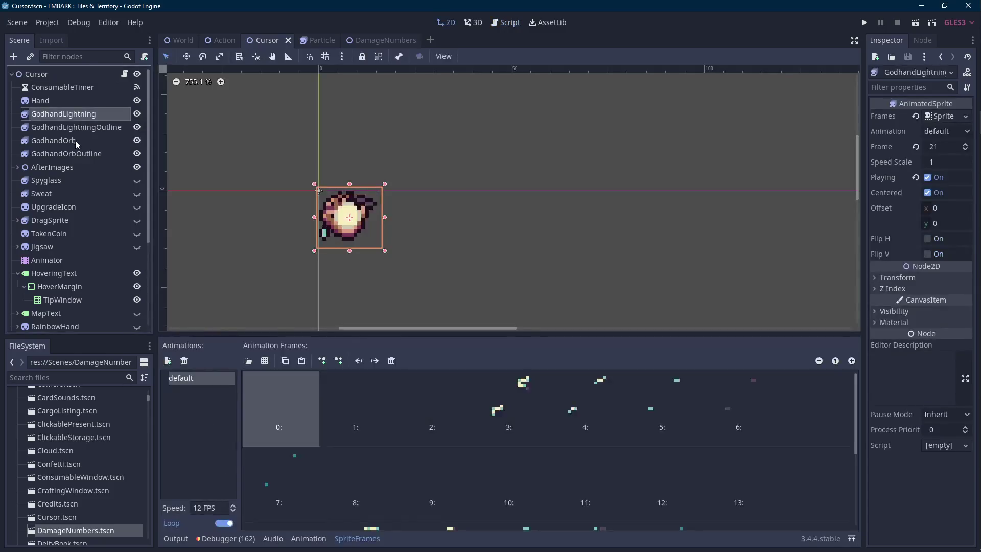
{"action": "left_click", "coordinate": [76, 142]}
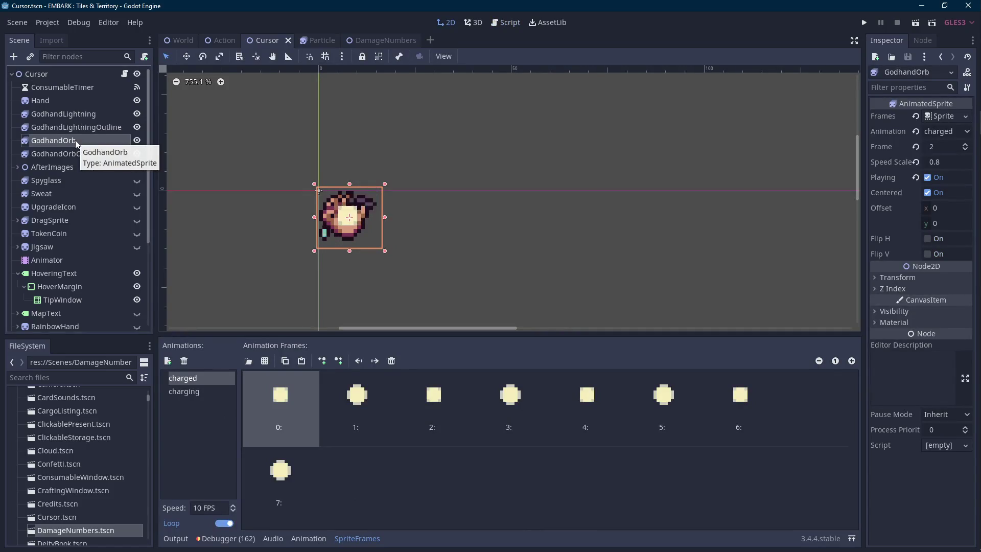
{"action": "left_click", "coordinate": [357, 538]}
{"action": "key", "text": "ctrl+s"}
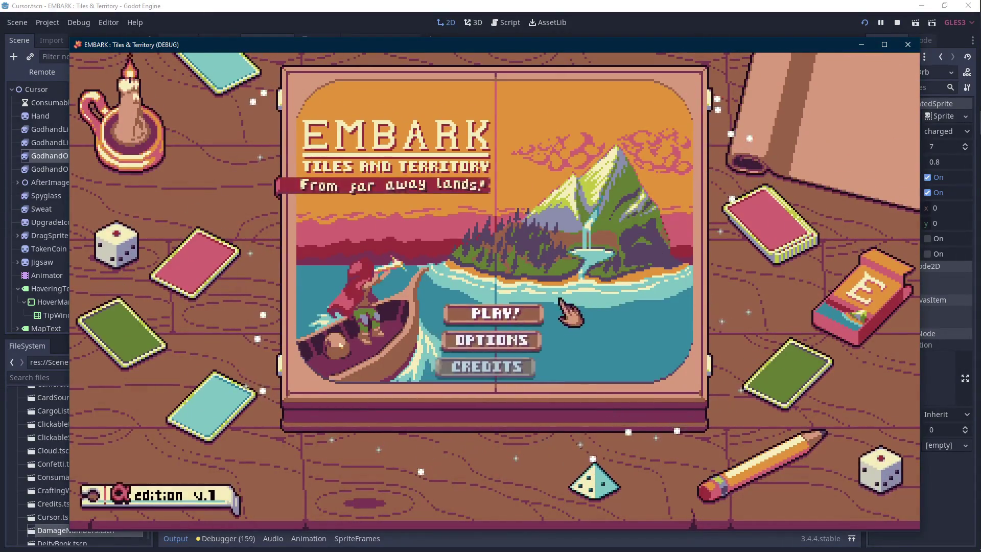
- Stop the previous run and start playing File 1 in the game window
{"action": "key", "text": "F8"}
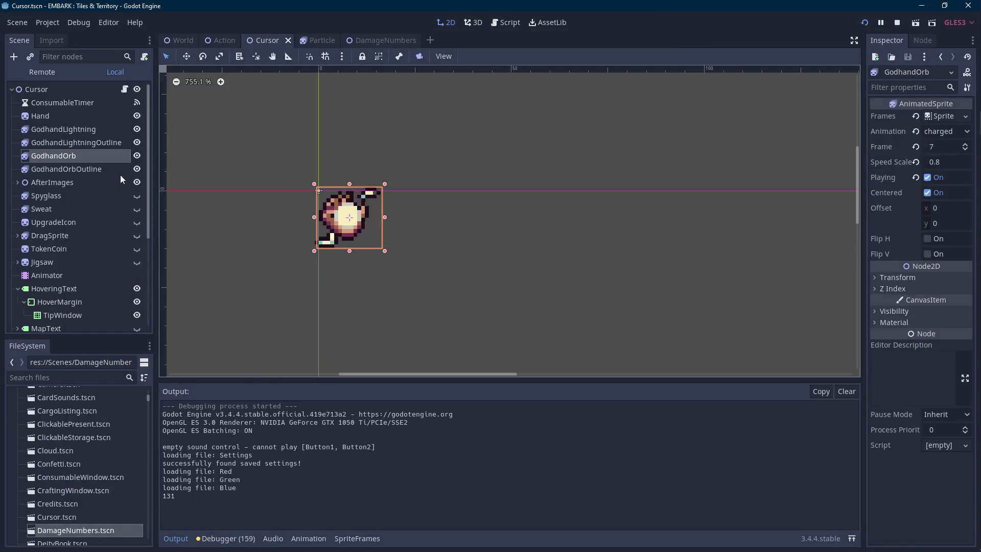
{"action": "left_click", "coordinate": [87, 159]}
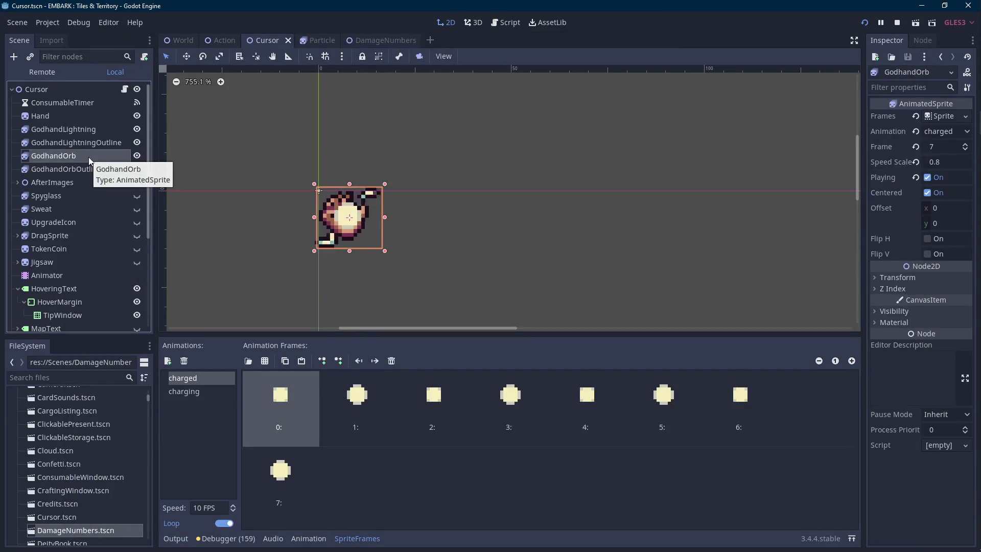
{"action": "mouse_move", "coordinate": [957, 160]}
{"action": "mouse_move", "coordinate": [969, 123]}
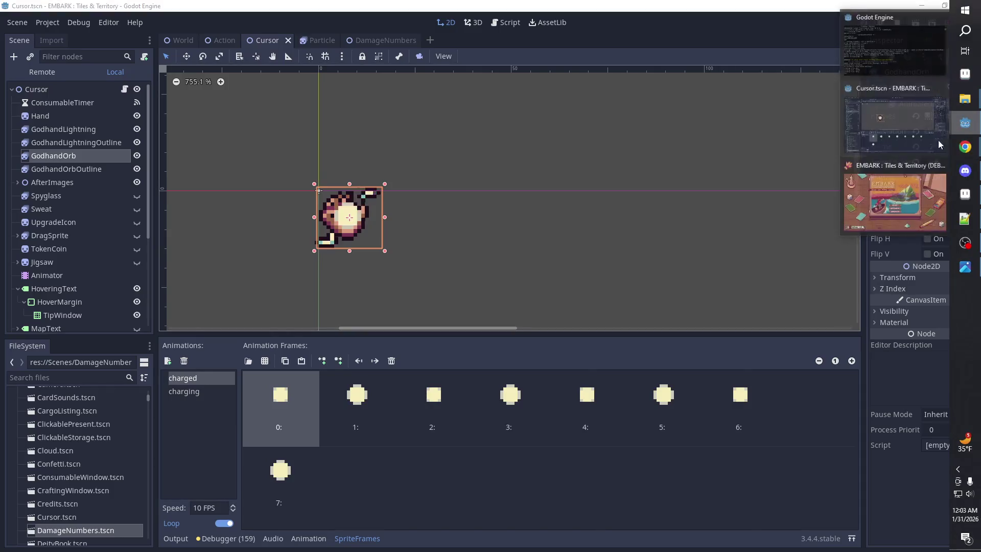
{"action": "left_click", "coordinate": [897, 186]}
{"action": "left_click", "coordinate": [370, 212]}
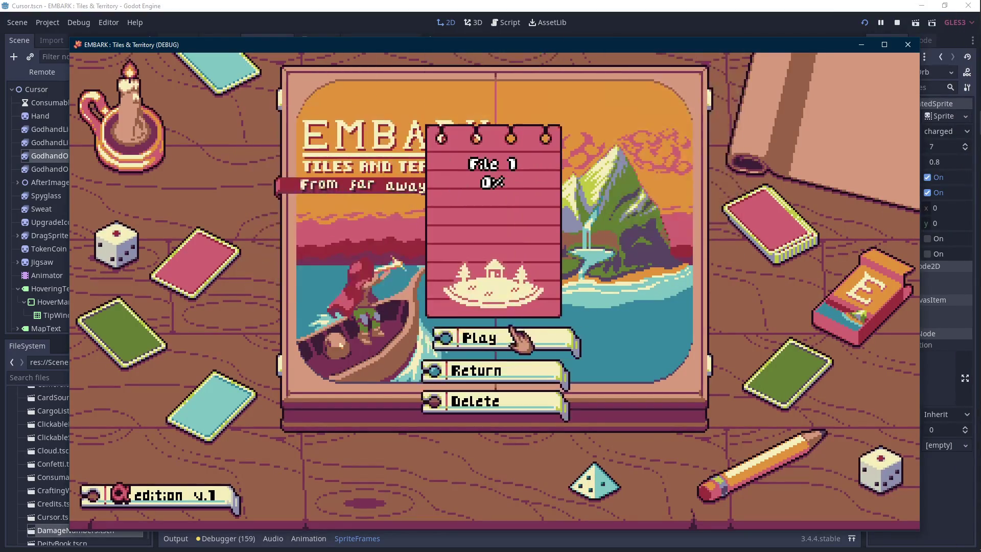
{"action": "left_click", "coordinate": [509, 337]}
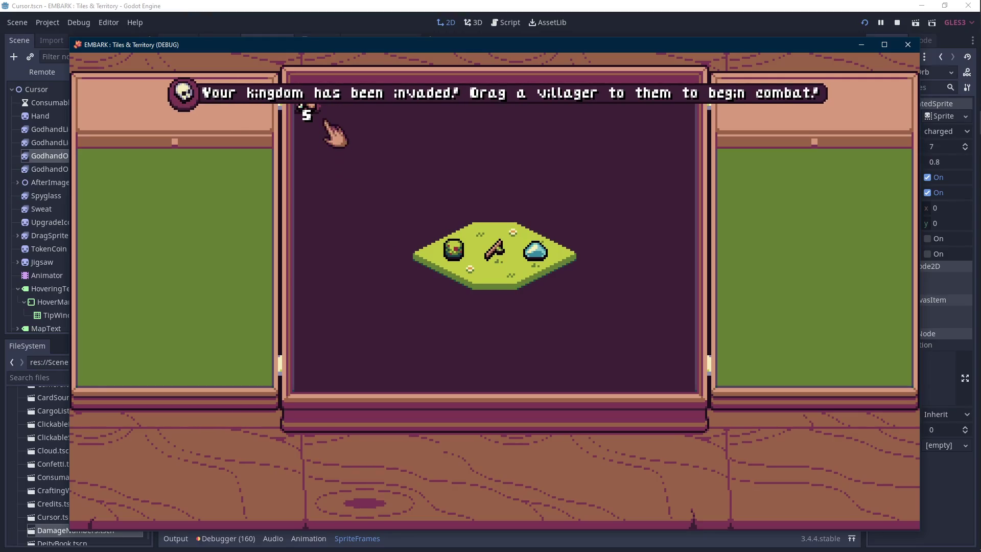
- Kill the slime with repeated God Hand strikes, then stop the game
{"action": "mouse_move", "coordinate": [313, 111]}
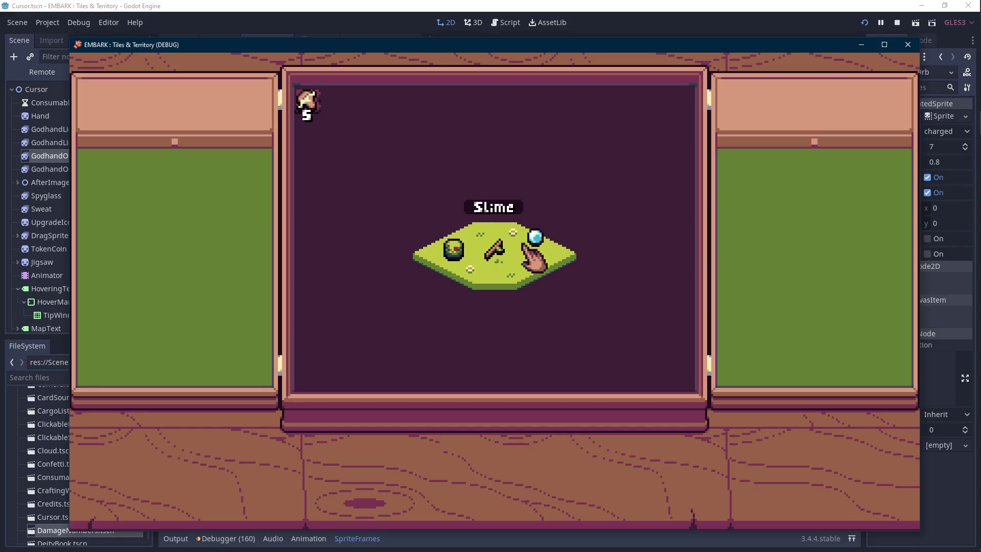
{"action": "left_click", "coordinate": [493, 249]}
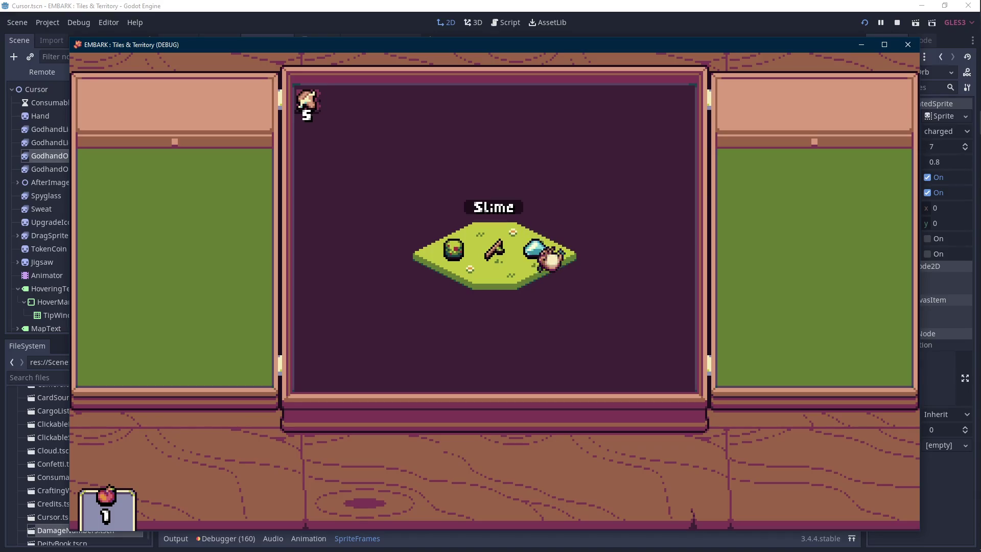
{"action": "left_click", "coordinate": [549, 257]}
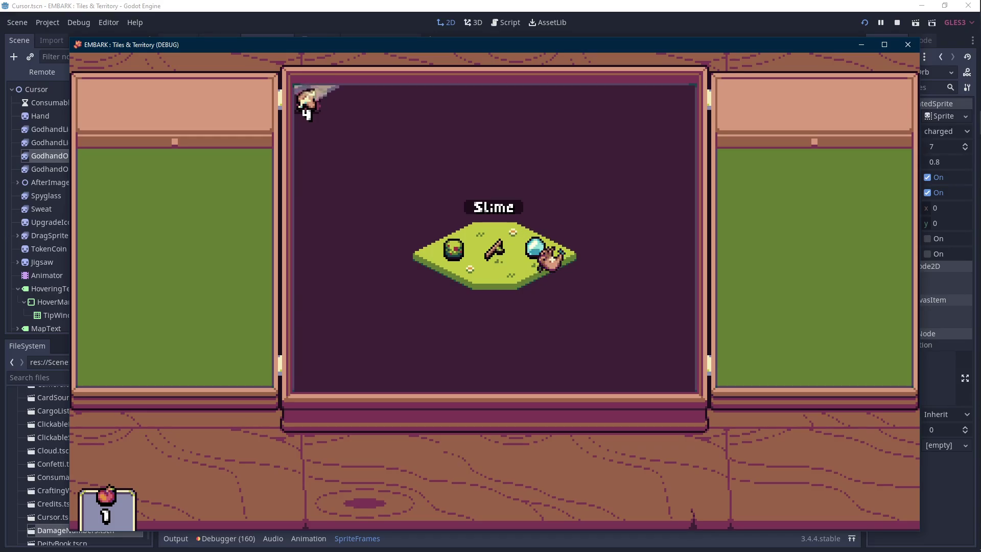
{"action": "left_click", "coordinate": [550, 259]}
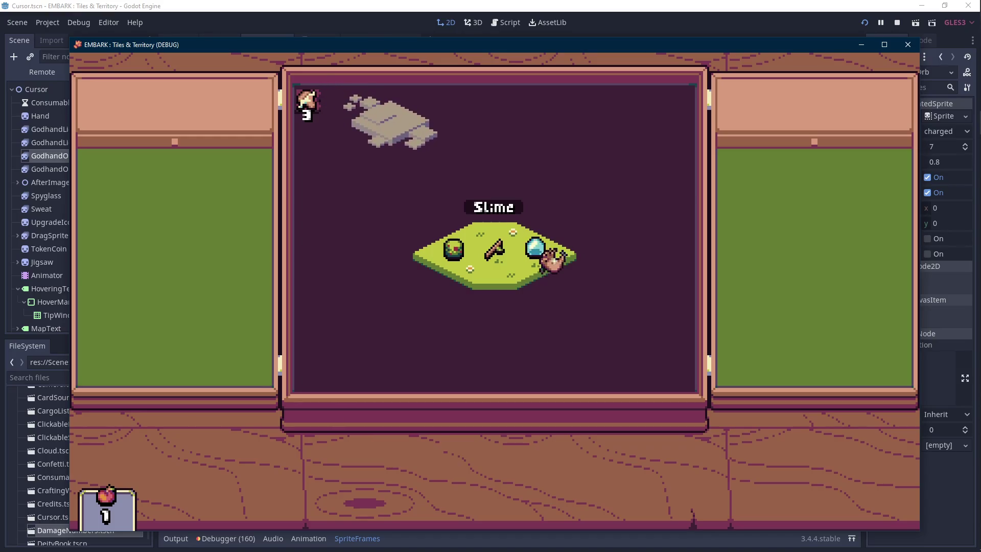
{"action": "left_click", "coordinate": [551, 256]}
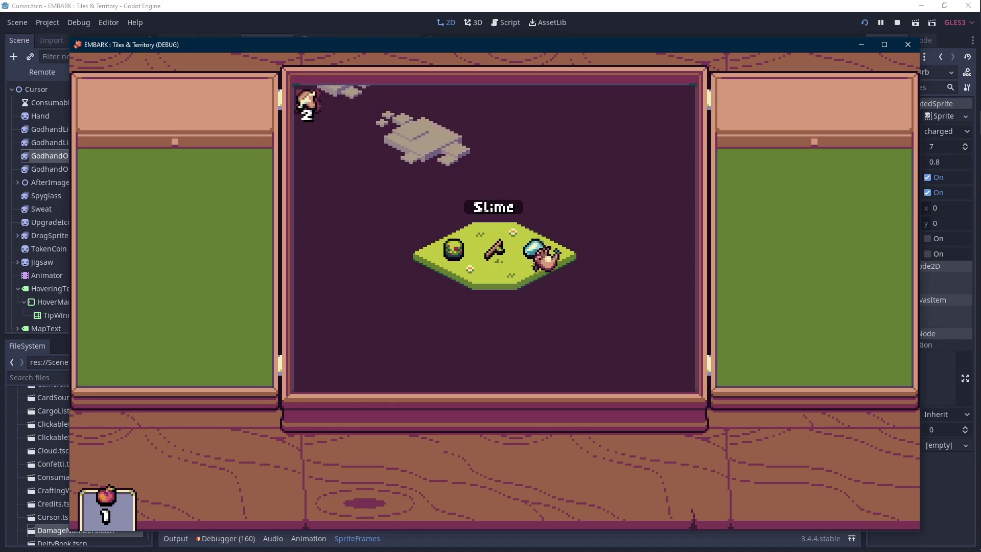
{"action": "left_click", "coordinate": [546, 256]}
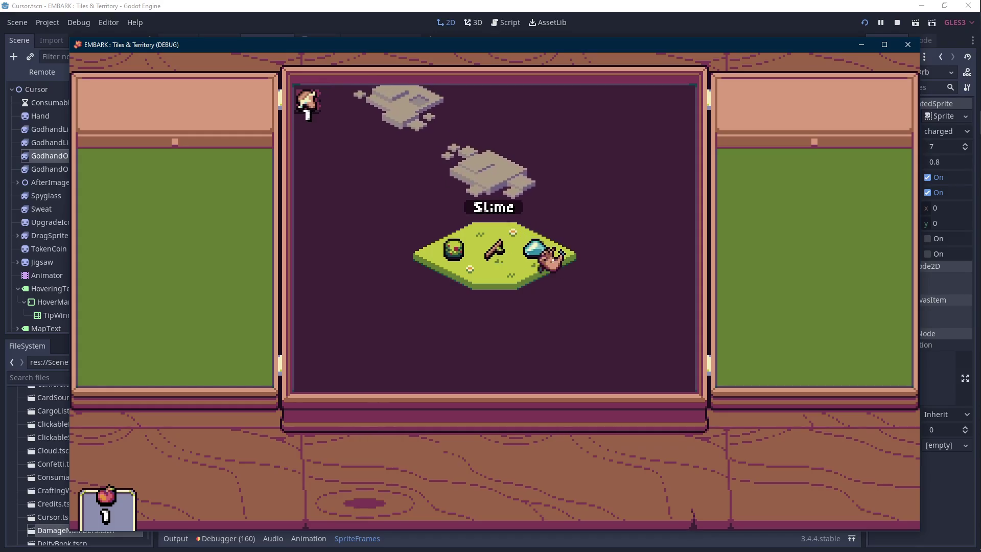
{"action": "left_click", "coordinate": [551, 257]}
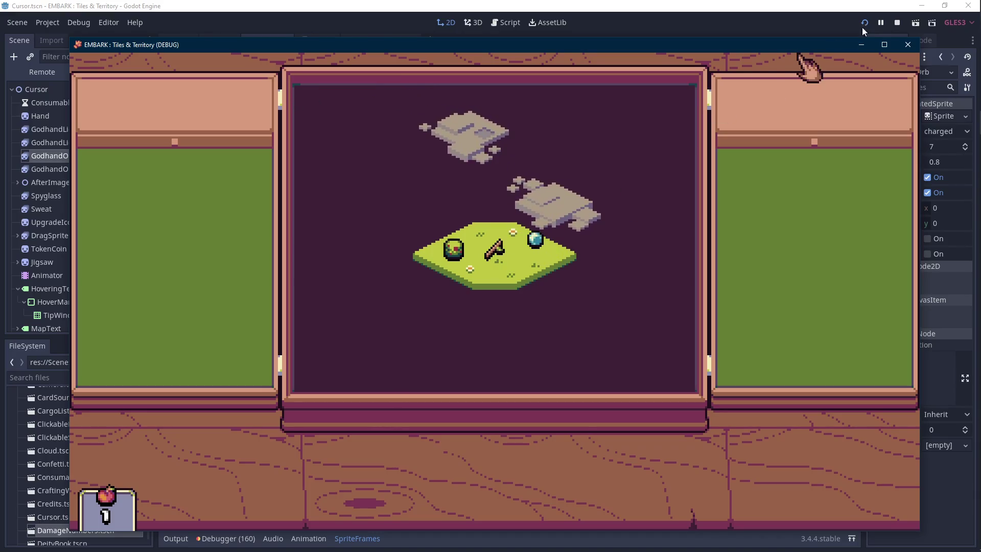
{"action": "left_click", "coordinate": [900, 20]}
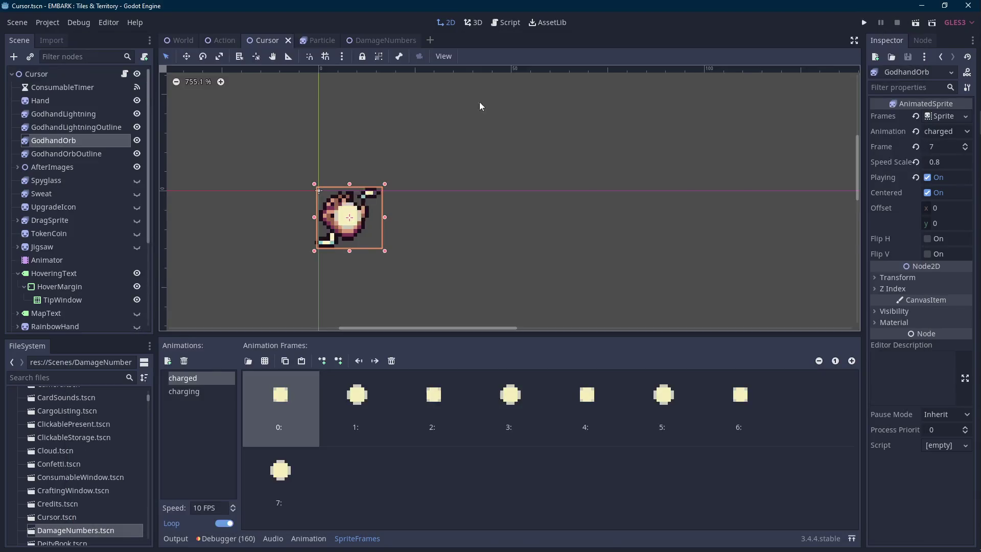
- Open Cursor.gd and highlight the uses of godhandDelay
{"action": "left_click", "coordinate": [125, 74]}
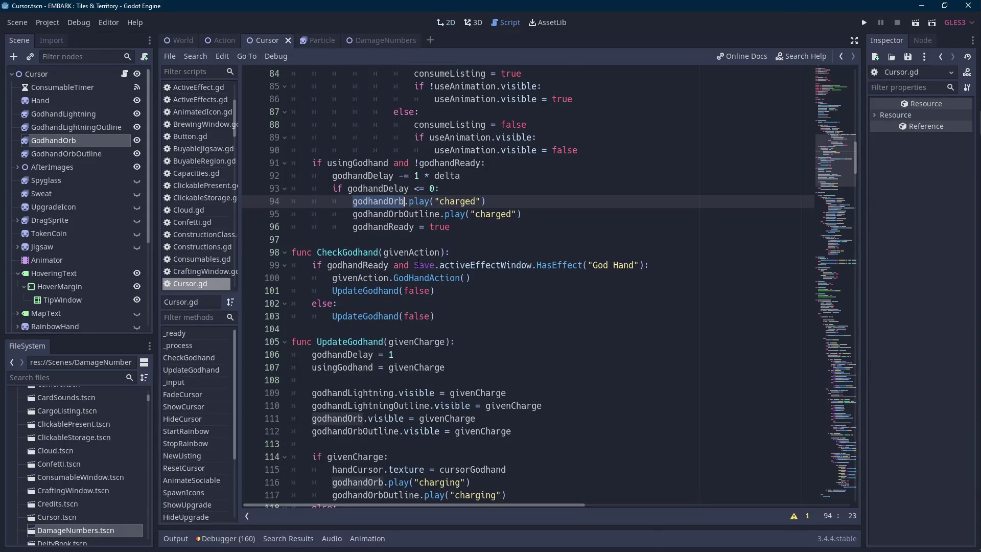
{"action": "scroll", "coordinate": [417, 263], "scroll_direction": "up", "scroll_amount": 1}
{"action": "double_click", "coordinate": [382, 226]}
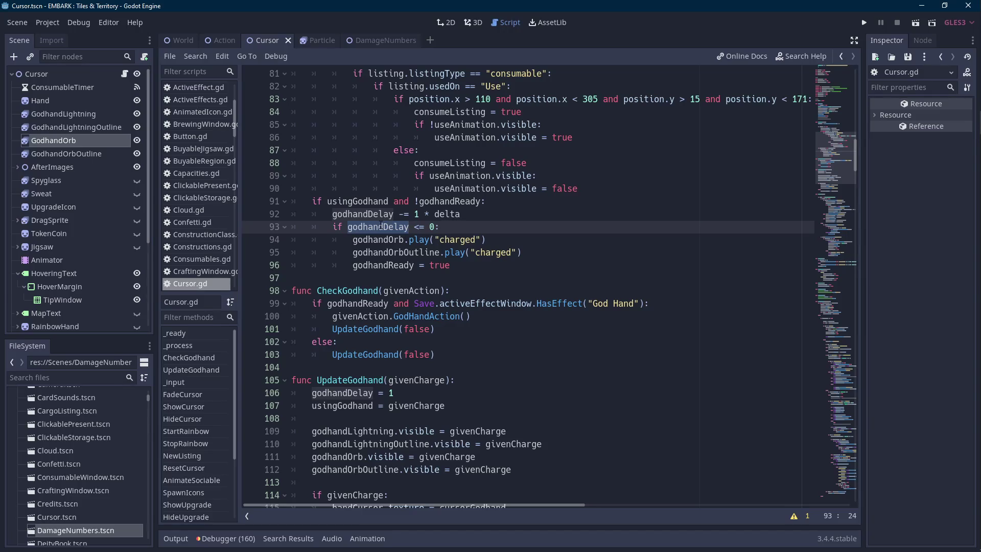
{"action": "scroll", "coordinate": [382, 227], "scroll_direction": "up", "scroll_amount": 1}
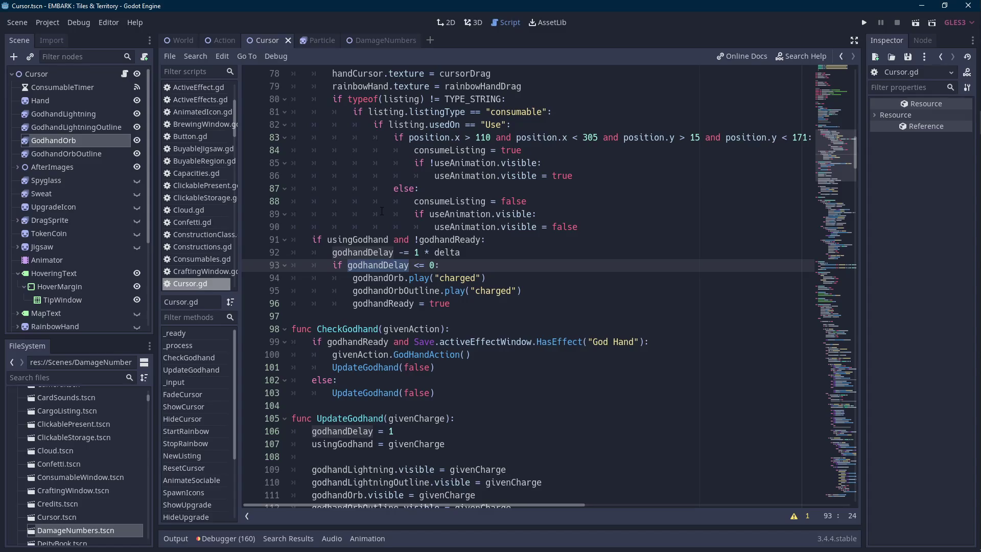
- Open Units.gd from the FileSystem and check the slime's base maxHP of 3
{"action": "left_click", "coordinate": [62, 378]}
{"action": "type", "text": "unit"}
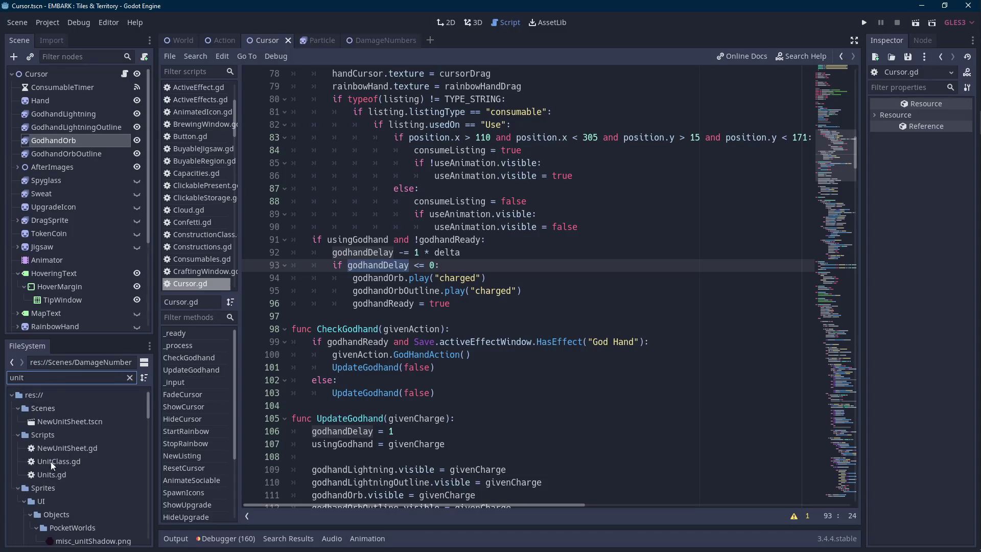
{"action": "left_click", "coordinate": [58, 475]}
{"action": "double_click", "coordinate": [57, 474]}
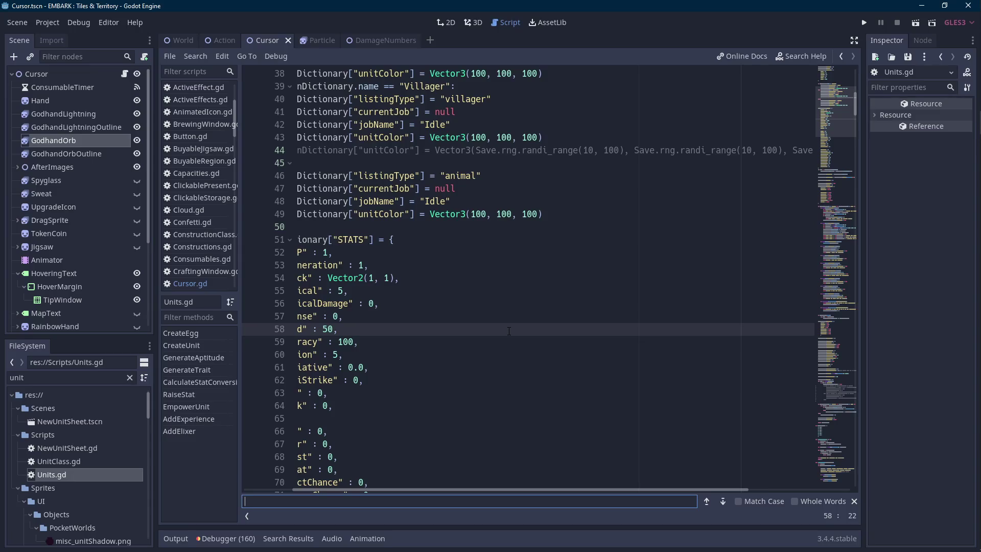
{"action": "type", "text": "slime ="}
{"action": "scroll", "coordinate": [560, 326], "scroll_direction": "down", "scroll_amount": 5}
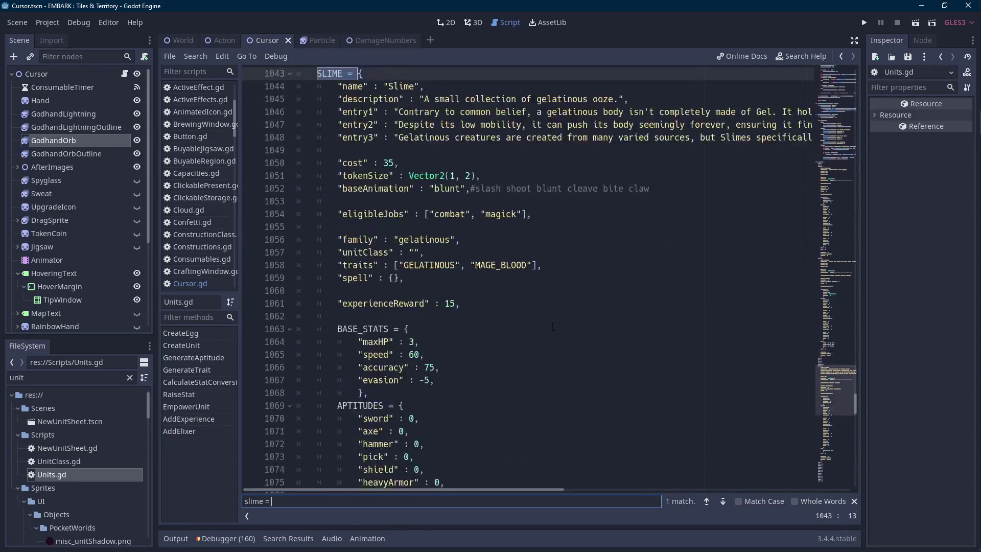
{"action": "double_click", "coordinate": [411, 341]}
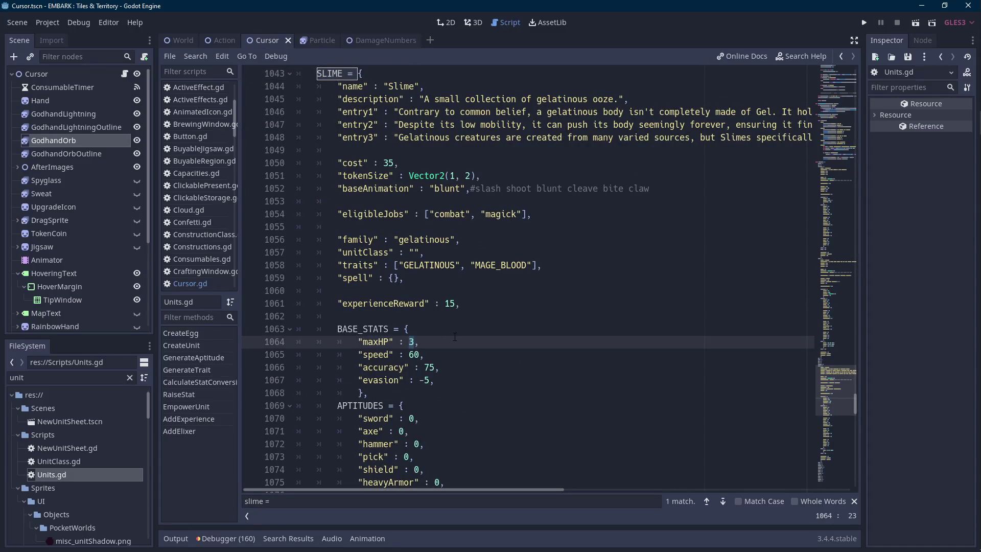
- Return to Cursor.gd, close the SpriteFrames panel, and bring the game console forward
{"action": "left_click", "coordinate": [125, 75]}
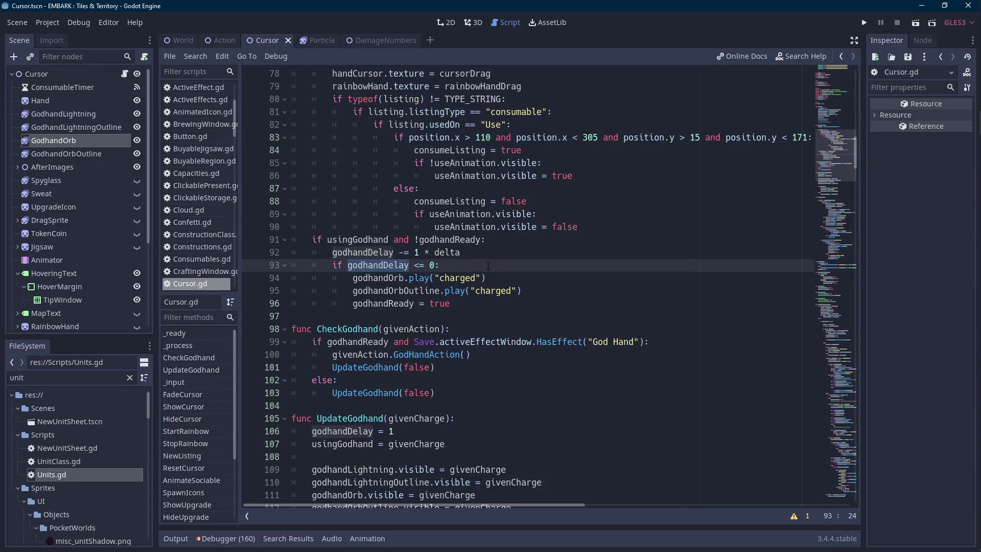
{"action": "left_click", "coordinate": [487, 267]}
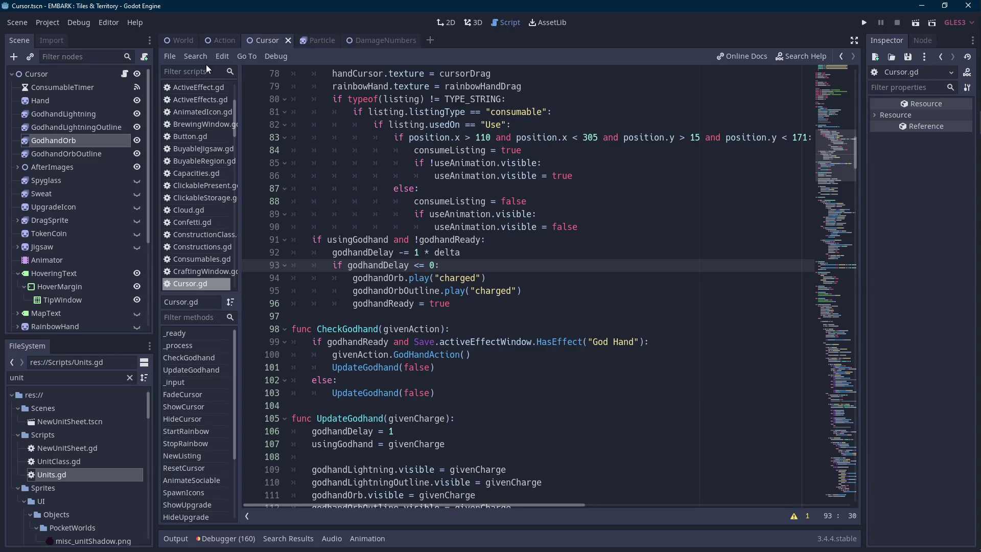
{"action": "left_click", "coordinate": [225, 41]}
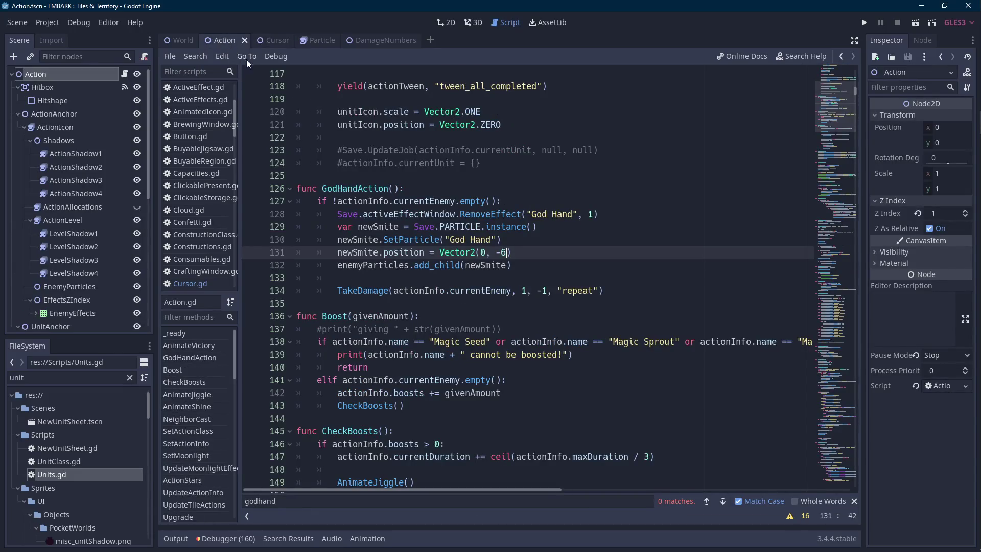
{"action": "left_click", "coordinate": [273, 40]}
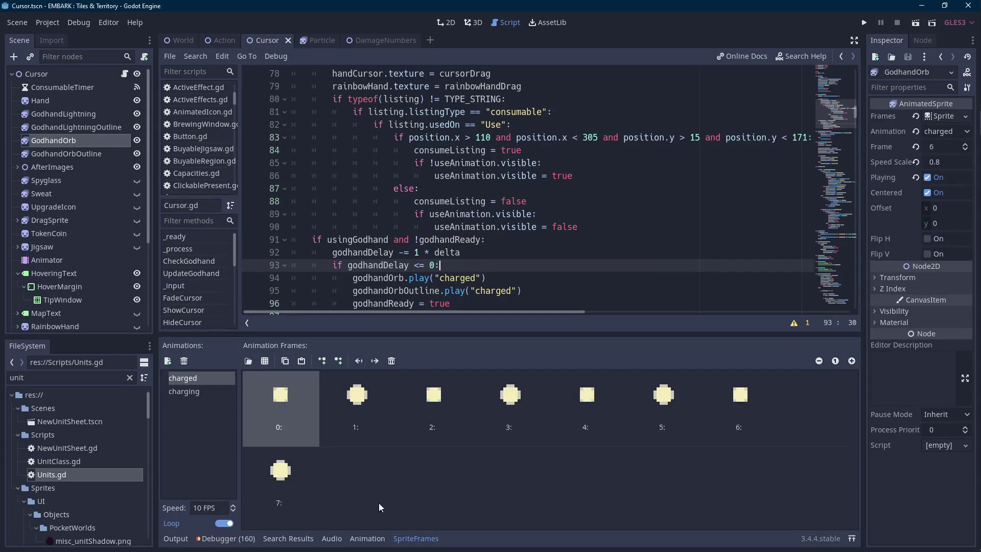
{"action": "left_click", "coordinate": [416, 538]}
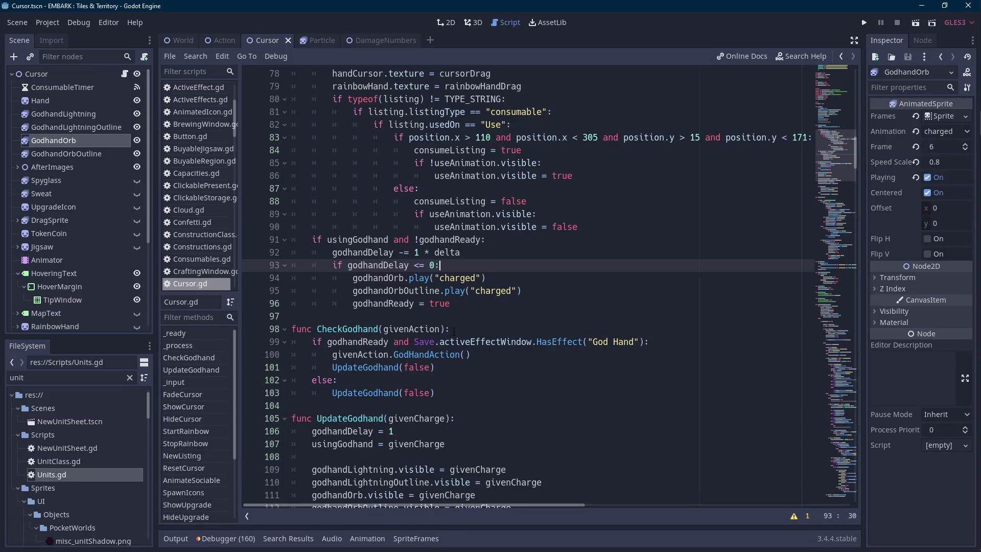
{"action": "key", "text": "alt+Tab"}
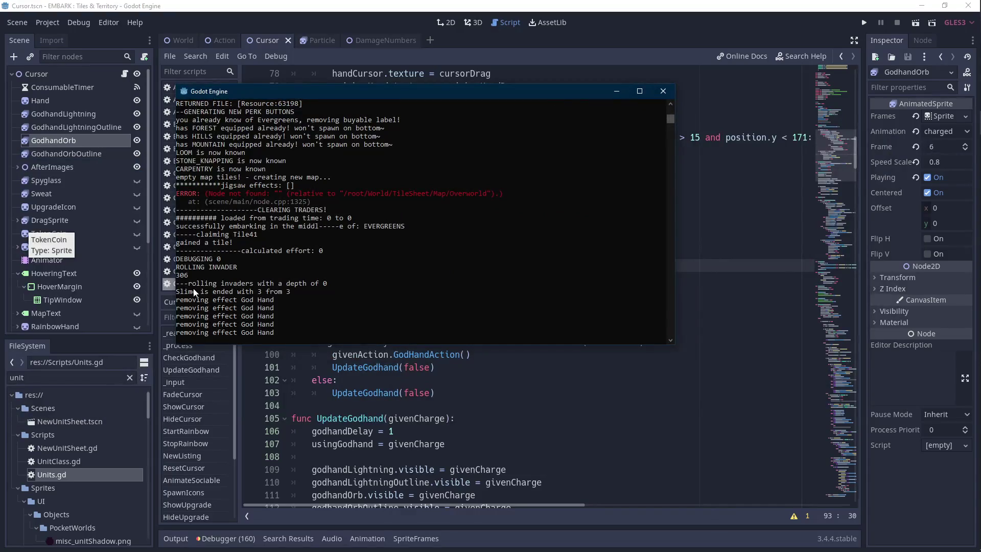
- Select the slime's 'ended with 3 from 3' console line, then reopen Action.gd's GodHandAction
{"action": "left_click_drag", "start_coordinate": [184, 293], "coordinate": [303, 296]}
{"action": "left_click_drag", "start_coordinate": [225, 294], "coordinate": [294, 295]}
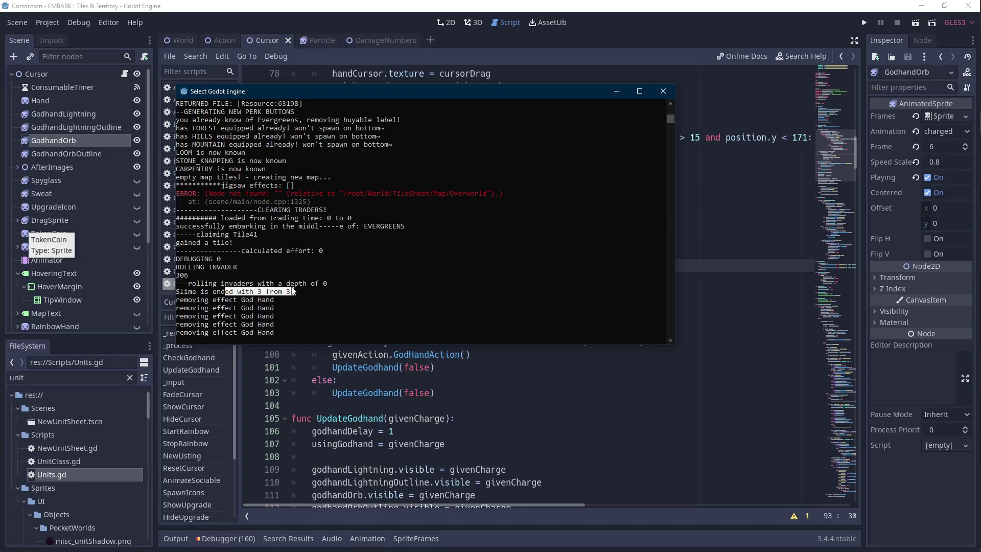
{"action": "left_click", "coordinate": [709, 243]}
{"action": "left_click", "coordinate": [219, 40]}
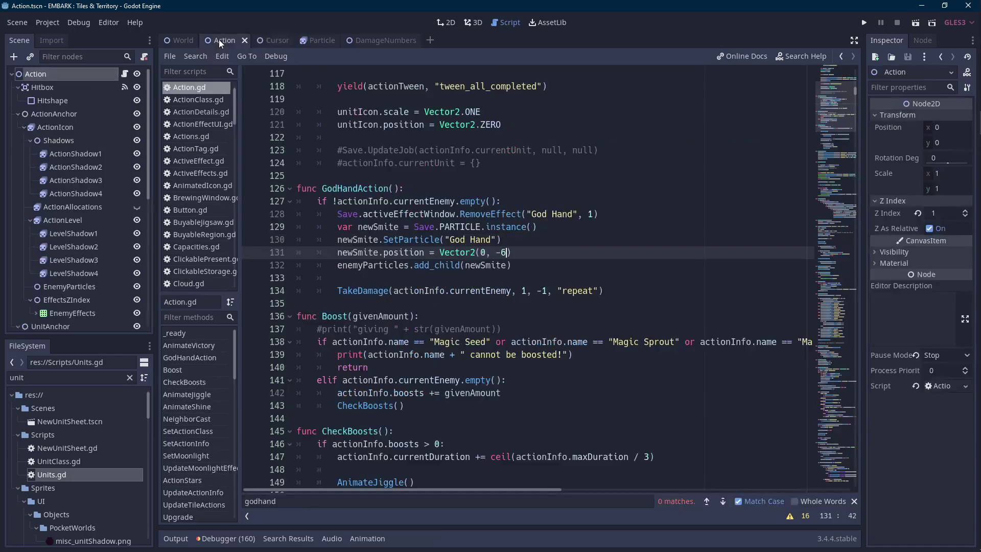
- Follow the TakeDamage call on line 134 to its definition at line 2087 and highlight givenDamage
{"action": "left_click", "coordinate": [522, 290]}
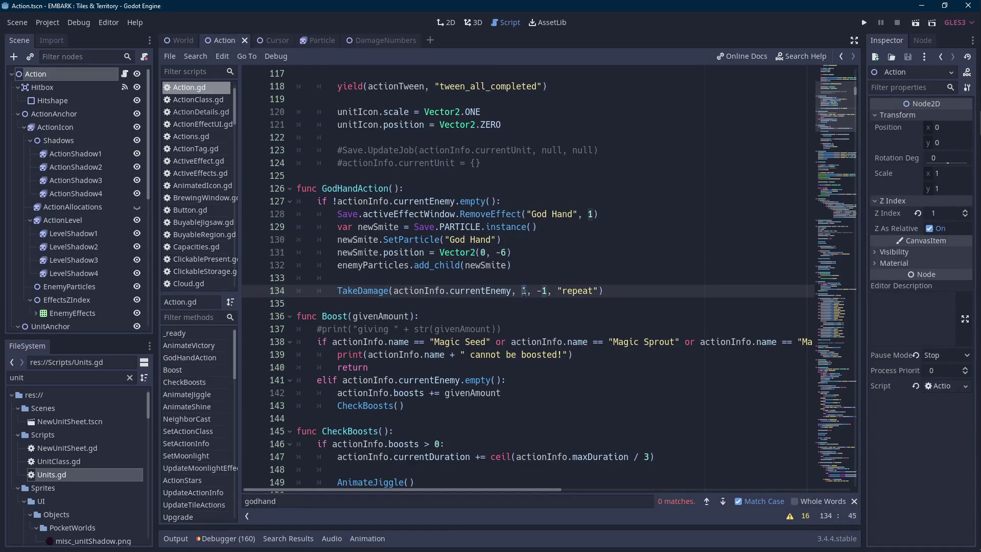
{"action": "double_click", "coordinate": [575, 292]}
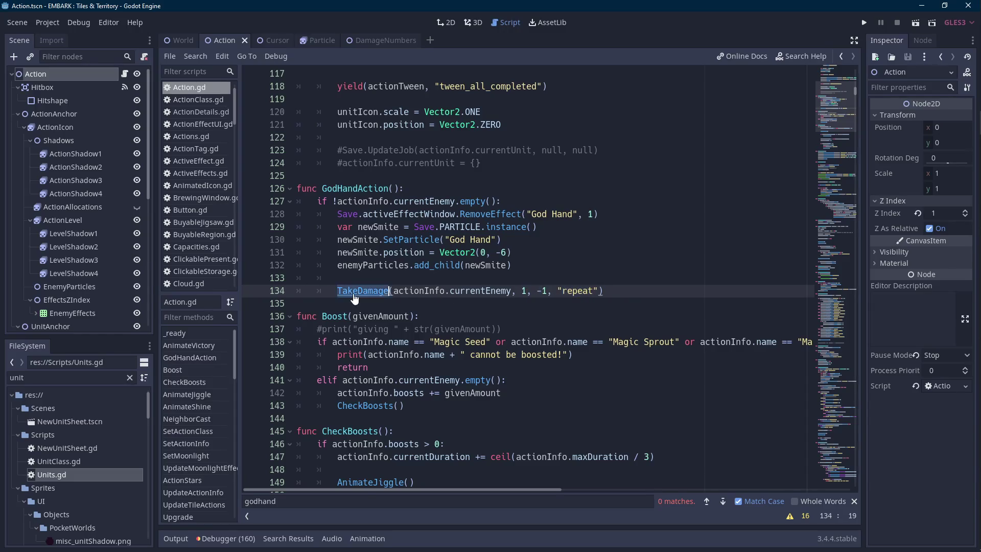
{"action": "left_click", "coordinate": [388, 291], "text": "ctrl"}
{"action": "double_click", "coordinate": [480, 265]}
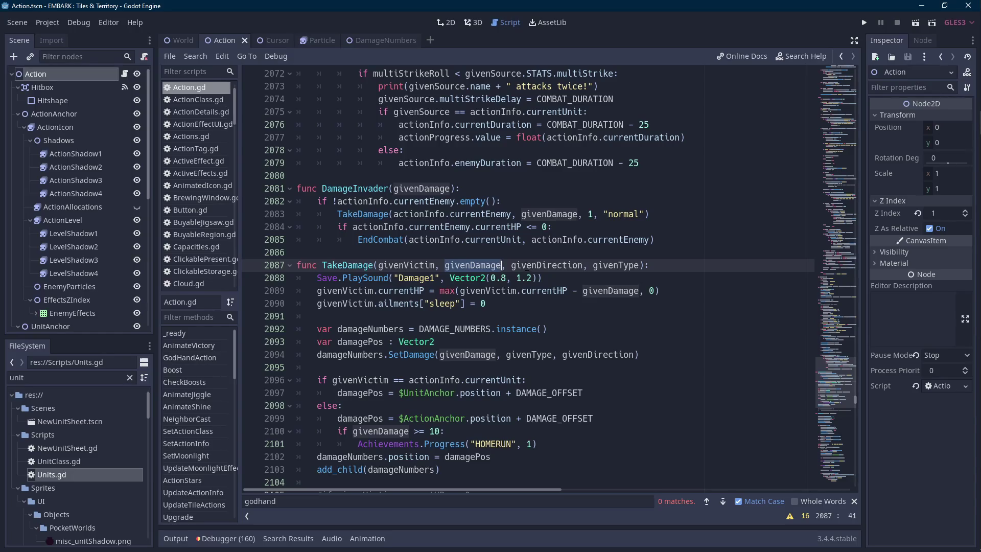
{"action": "scroll", "coordinate": [527, 266], "scroll_direction": "down", "scroll_amount": 2}
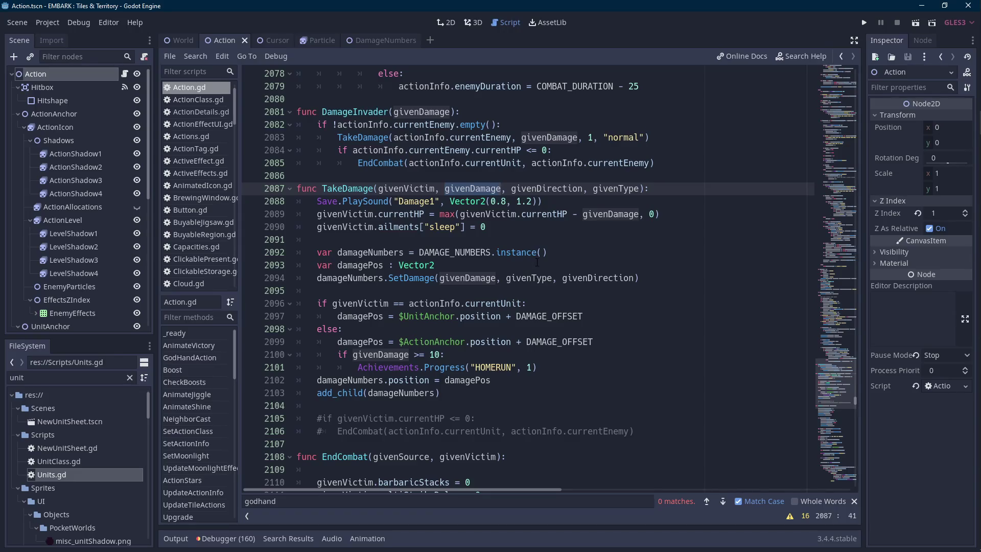
- Add print(givenVictim.name + " has " + str(givenVictim.currentHP) + " hp left") below the HP line and save
{"action": "left_click", "coordinate": [695, 217]}
{"action": "key", "text": "Return"}
{"action": "key", "text": "Return"}
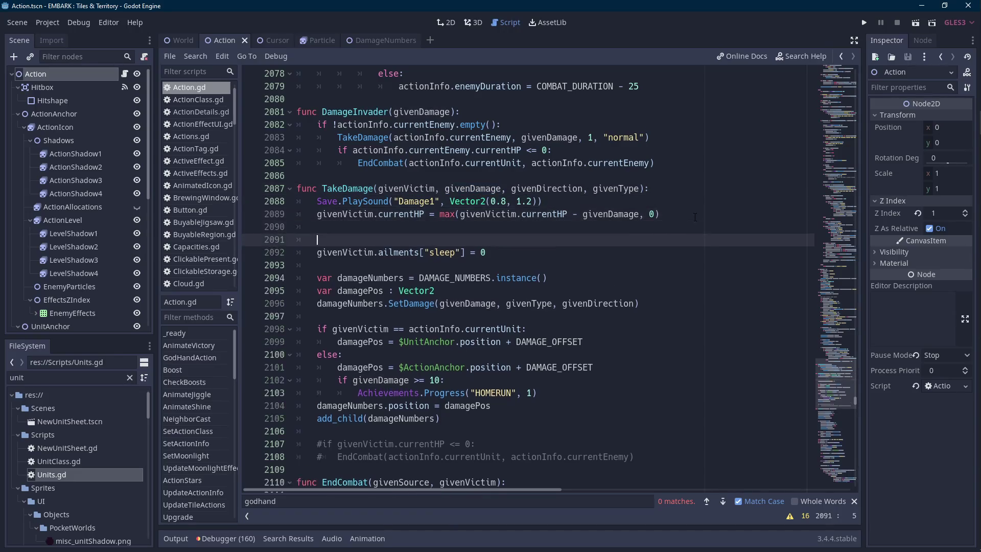
{"action": "type", "text": "print(givenVictim.name = \"\""}
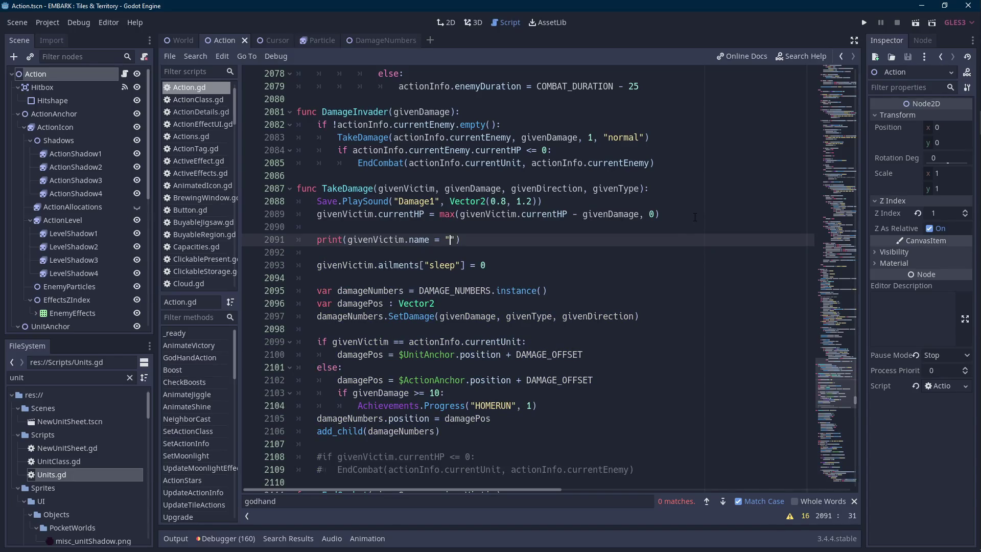
{"action": "key", "text": "BackSpace"}
{"action": "key", "text": "BackSpace"}
{"action": "key", "text": "BackSpace"}
{"action": "key", "text": "BackSpace"}
{"action": "type", "text": "+ \"\""}
{"action": "type", "text": "has \" +"}
{"action": "type", "text": " str(givenvi"}
{"action": "key", "text": "Return"}
{"action": "type", "text": "."}
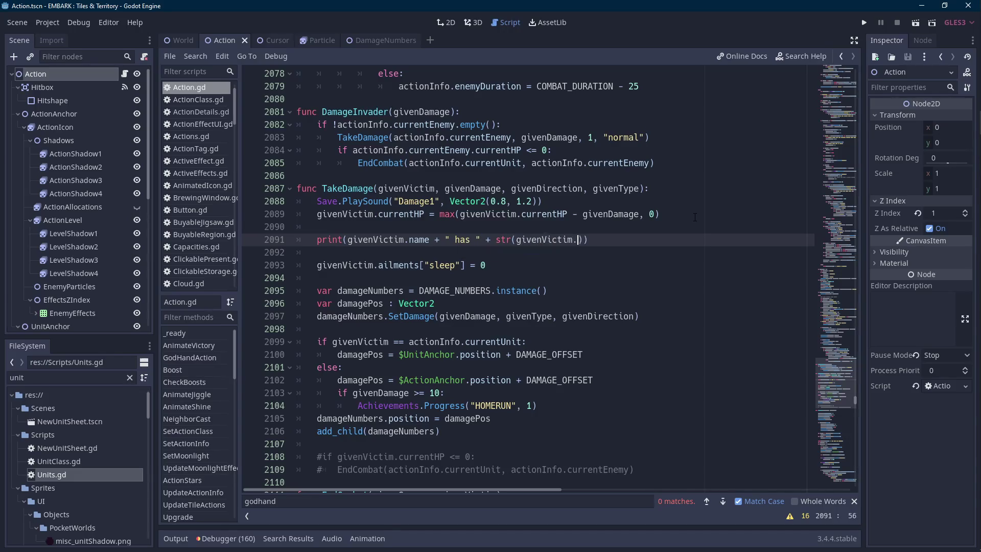
{"action": "type", "text": "currentHP"}
{"action": "type", "text": ") + \"\" hp left"}
{"action": "key", "text": "End"}
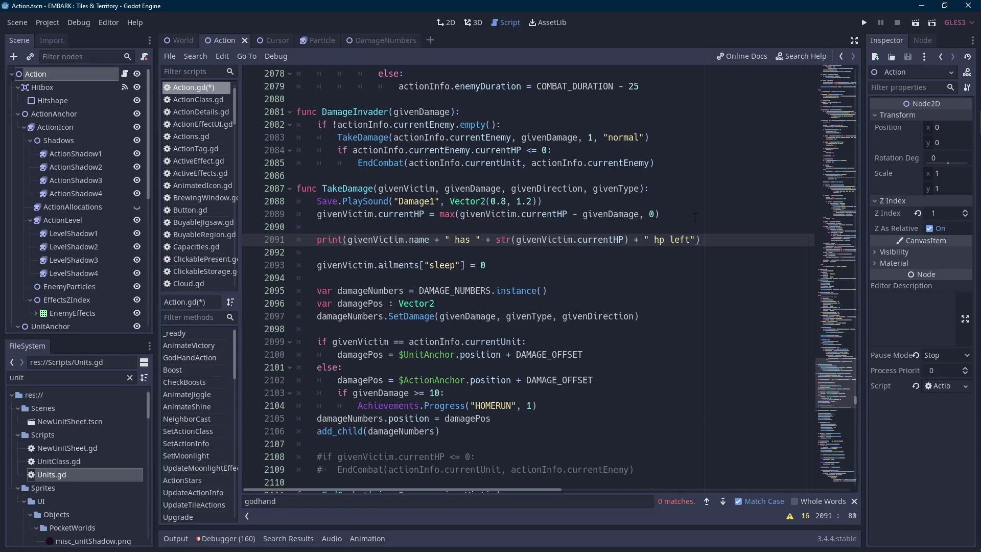
{"action": "key", "text": "ctrl+s"}
{"action": "double_click", "coordinate": [390, 240]}
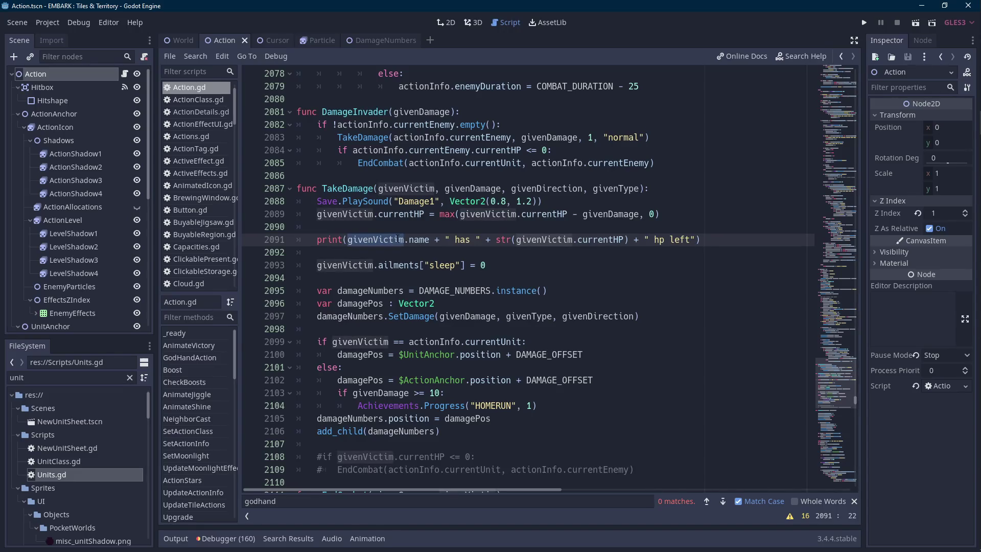
{"action": "scroll", "coordinate": [397, 239], "scroll_direction": "down", "scroll_amount": 3}
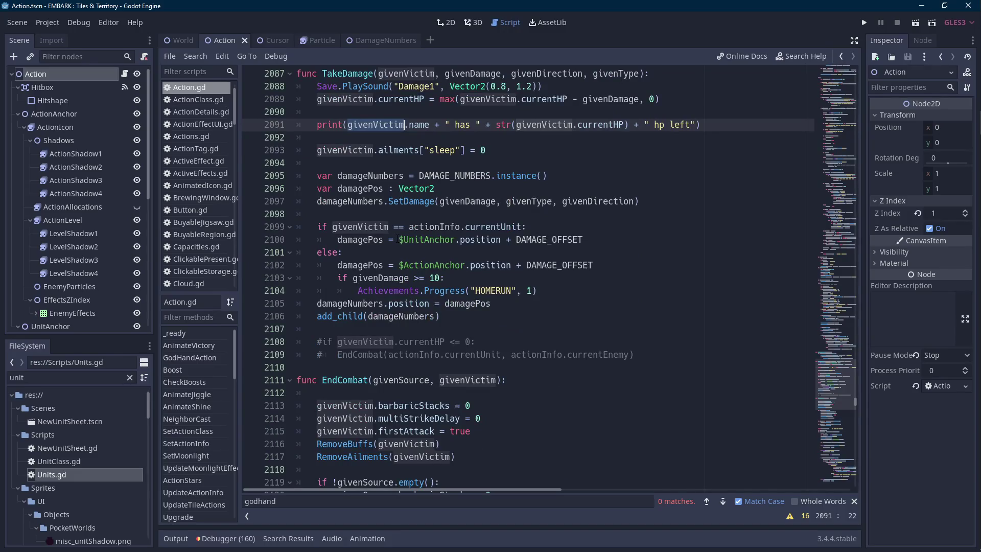
- Uncomment the hp-zero EndCombat check, then undo a trial deletion of the debug print line
{"action": "left_click", "coordinate": [321, 341]}
{"action": "scroll", "coordinate": [523, 326], "scroll_direction": "up", "scroll_amount": 1}
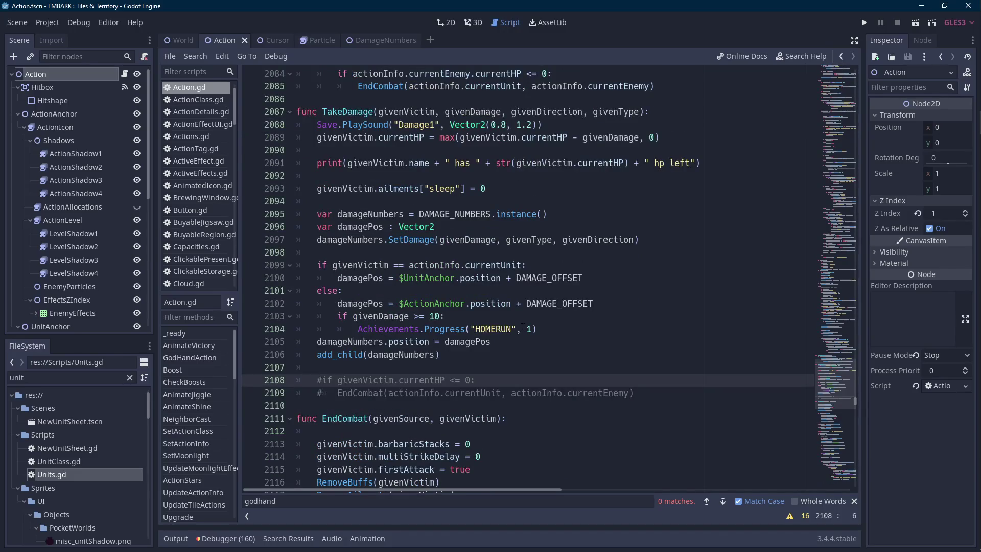
{"action": "key", "text": "ctrl+k"}
{"action": "key", "text": "Down"}
{"action": "key", "text": "ctrl+k"}
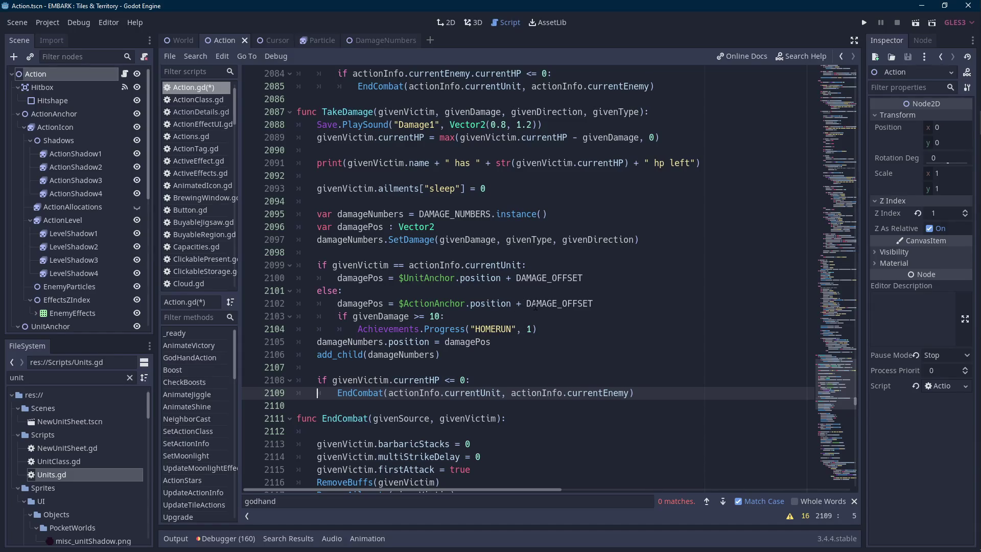
{"action": "left_click", "coordinate": [714, 168]}
{"action": "key", "text": "ctrl+shift+k"}
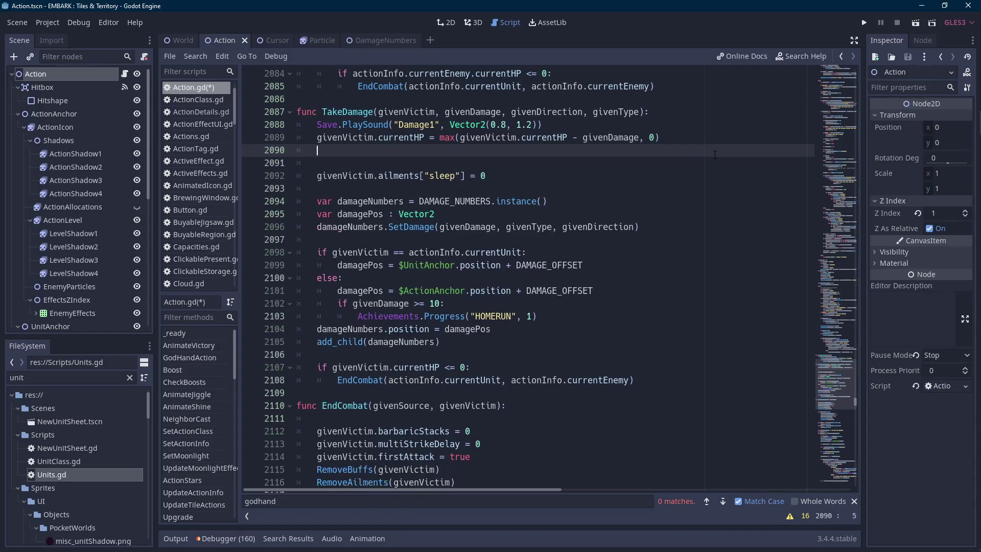
{"action": "key", "text": "BackSpace"}
{"action": "key", "text": "BackSpace"}
{"action": "key", "text": "ctrl+z"}
{"action": "key", "text": "ctrl+z"}
{"action": "key", "text": "ctrl+z"}
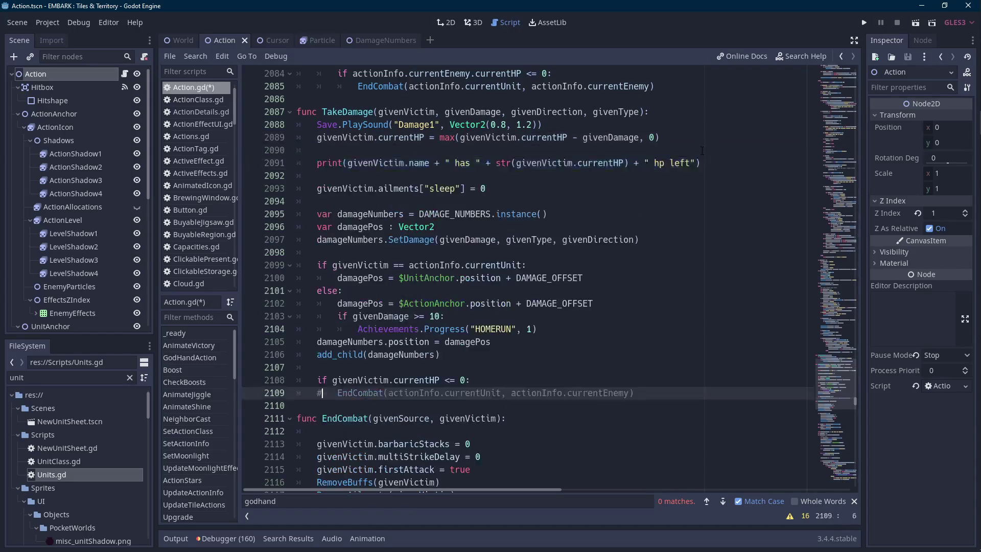
{"action": "key", "text": "ctrl+z"}
{"action": "left_click", "coordinate": [699, 151]}
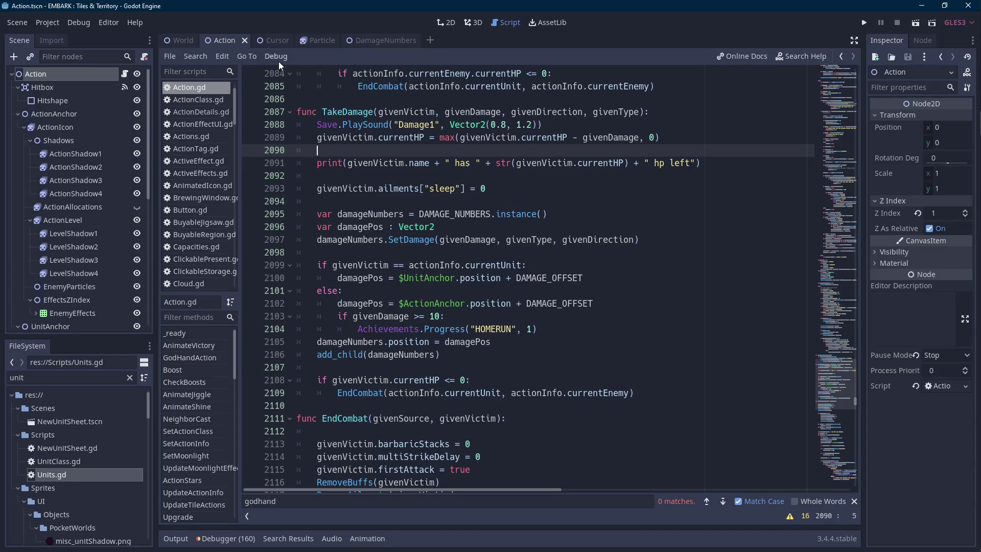
- Comment lines 2108–2109 out again and switch to the Cursor scene
{"action": "mouse_move", "coordinate": [274, 45]}
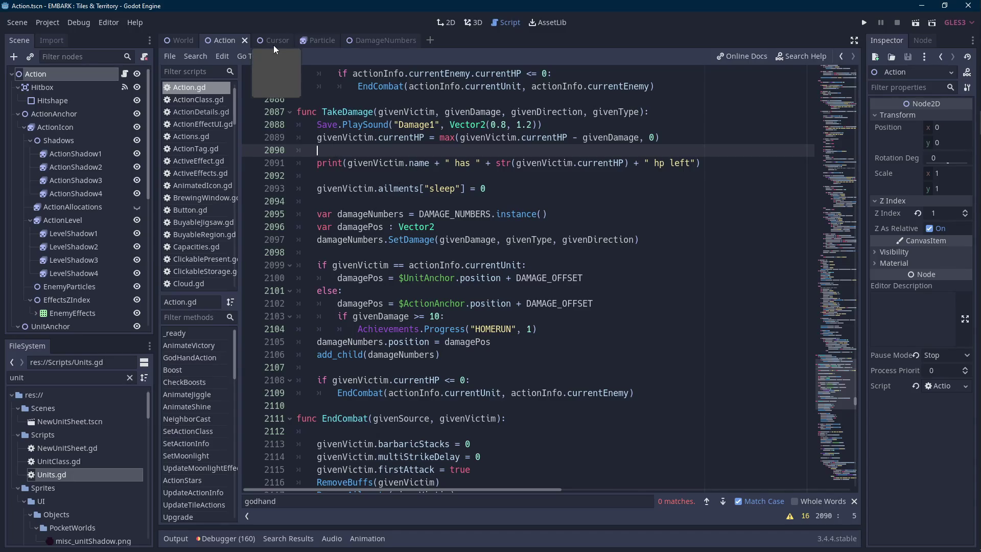
{"action": "mouse_move", "coordinate": [487, 400]}
{"action": "left_mouse_down"}
{"action": "mouse_move", "coordinate": [327, 379]}
{"action": "mouse_move", "coordinate": [639, 393]}
{"action": "mouse_move", "coordinate": [317, 380]}
{"action": "left_mouse_up"}
{"action": "left_click", "coordinate": [363, 380]}
{"action": "left_click", "coordinate": [317, 381]}
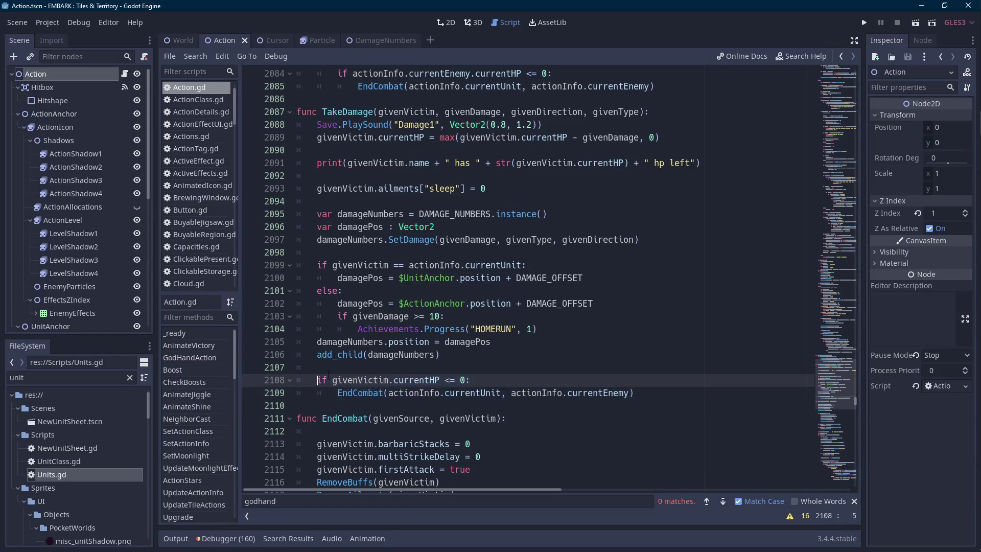
{"action": "key", "text": "ctrl+k"}
{"action": "key", "text": "Down"}
{"action": "key", "text": "ctrl+k"}
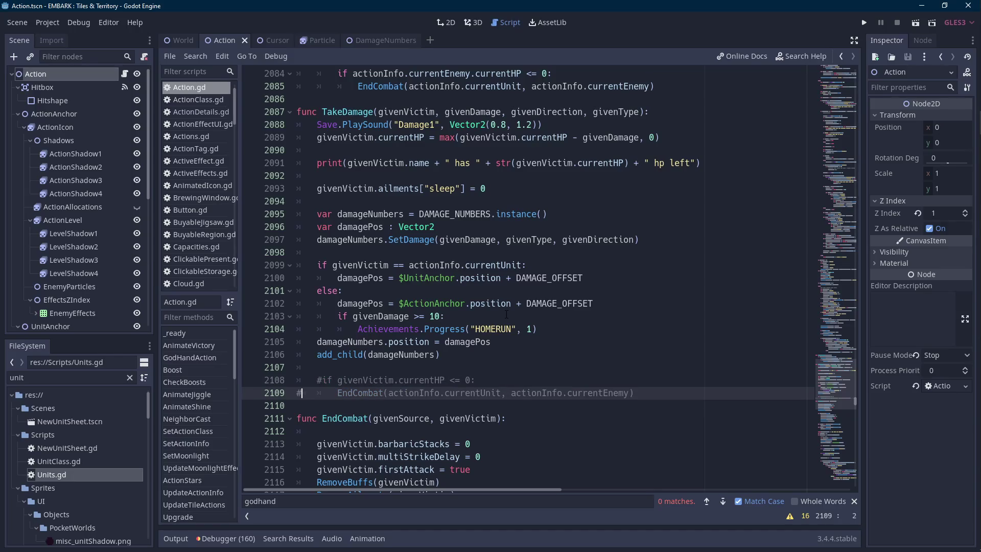
{"action": "left_click", "coordinate": [264, 39]}
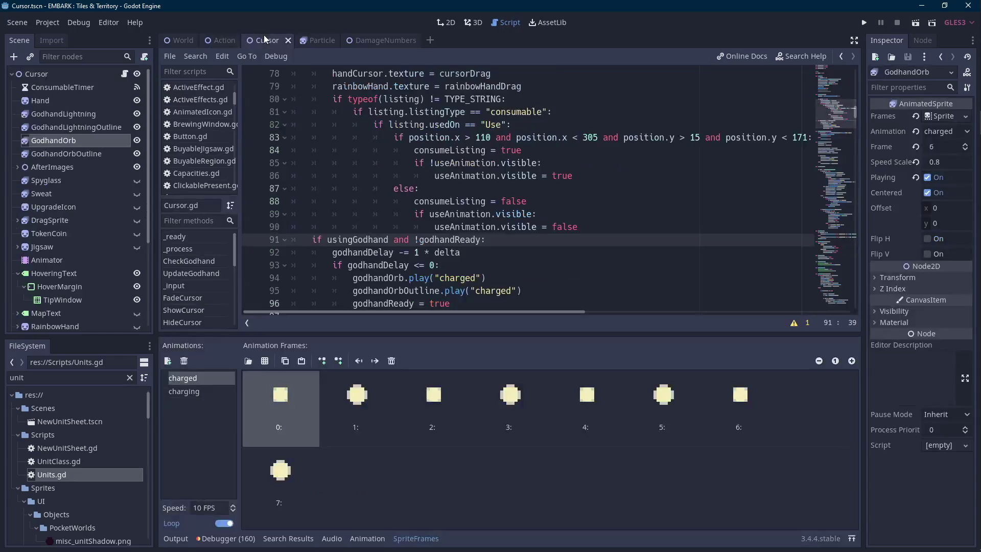
- Hide the SpriteFrames panel, run the game, and force-close Godot once it freezes
{"action": "left_click", "coordinate": [417, 538]}
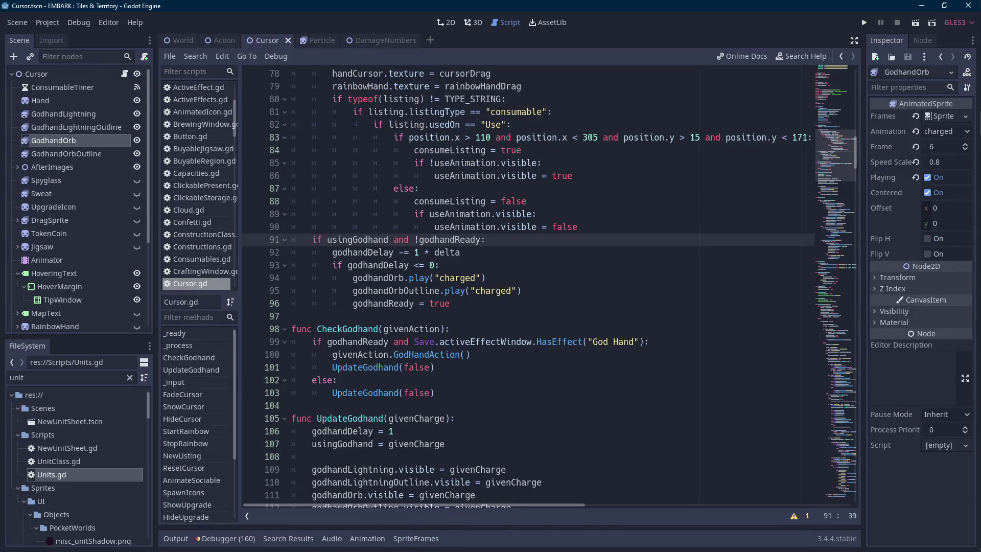
{"action": "left_click", "coordinate": [862, 21]}
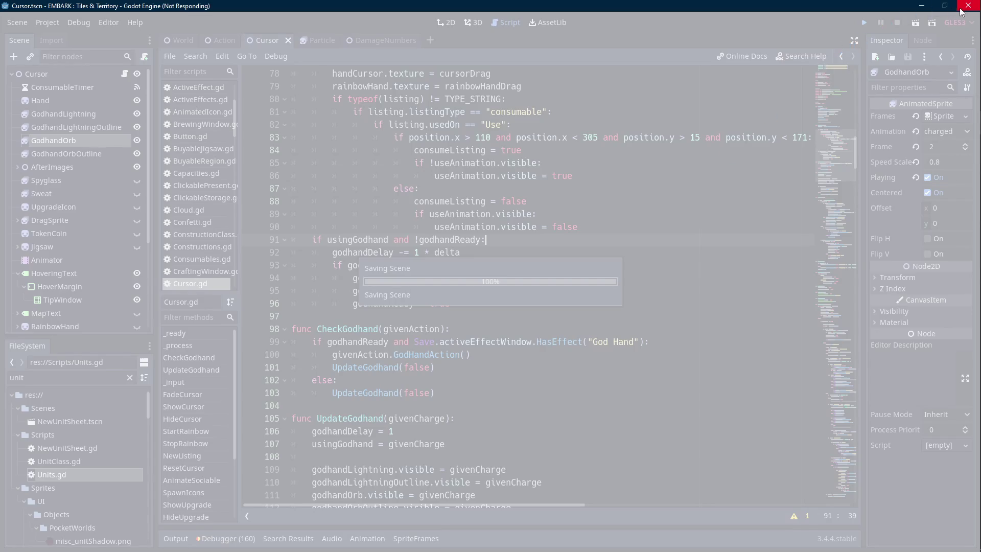
{"action": "left_click", "coordinate": [482, 293]}
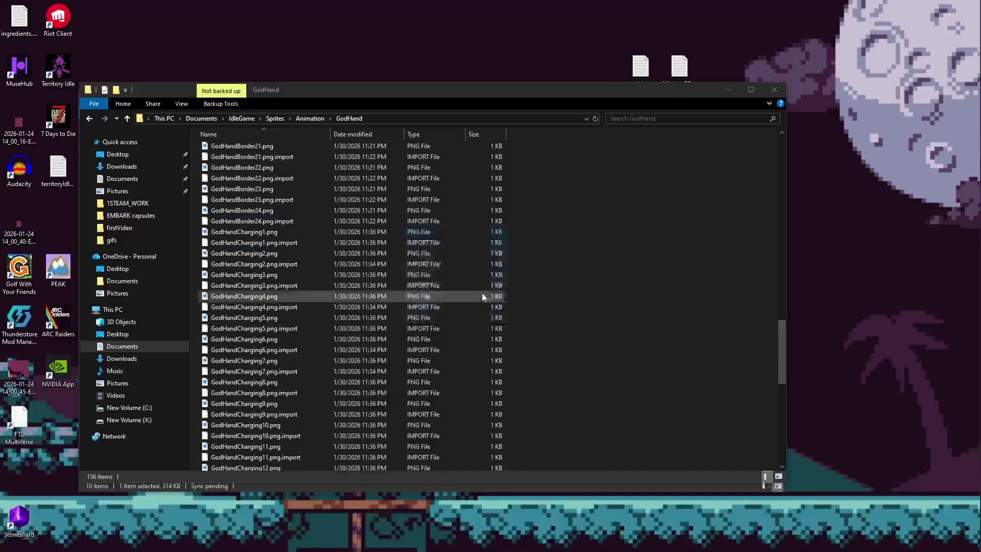
- Relaunch Godot, open the EMBARK : Tiles & Territory project, and run the game
{"action": "left_click", "coordinate": [974, 124]}
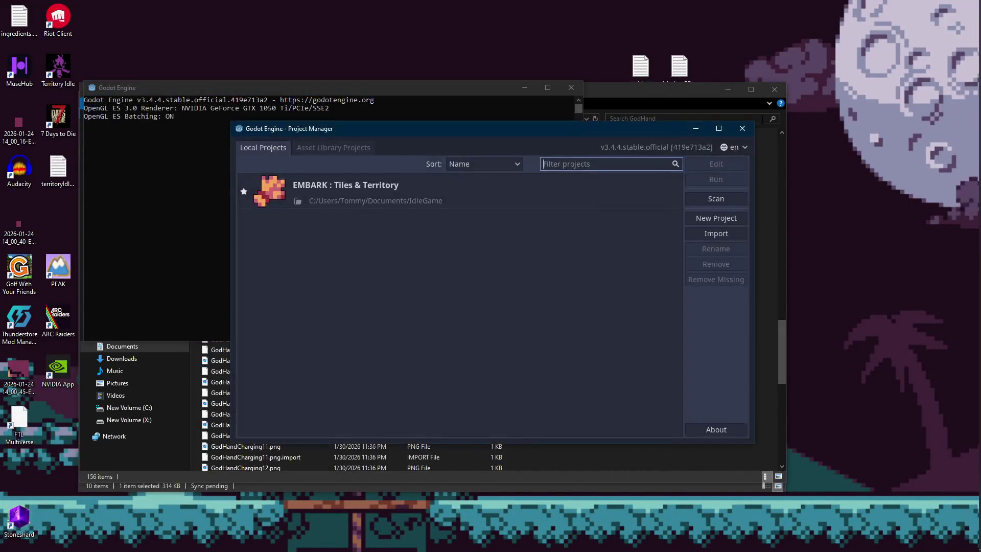
{"action": "double_click", "coordinate": [442, 189]}
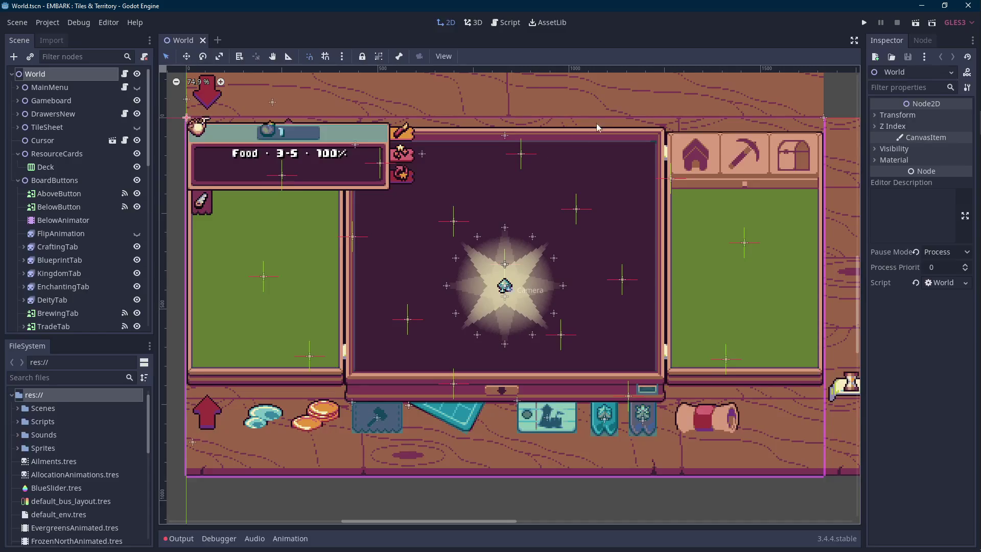
{"action": "left_click", "coordinate": [864, 22]}
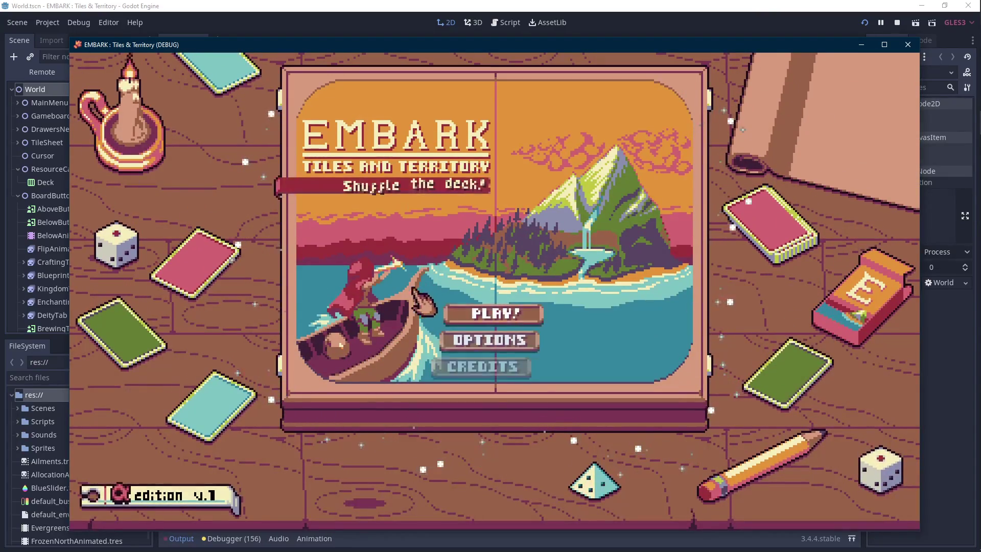
- Start the game on File 1, defeat the Slime with villagers, then stop the game
{"action": "left_click", "coordinate": [495, 311]}
{"action": "left_click", "coordinate": [517, 338]}
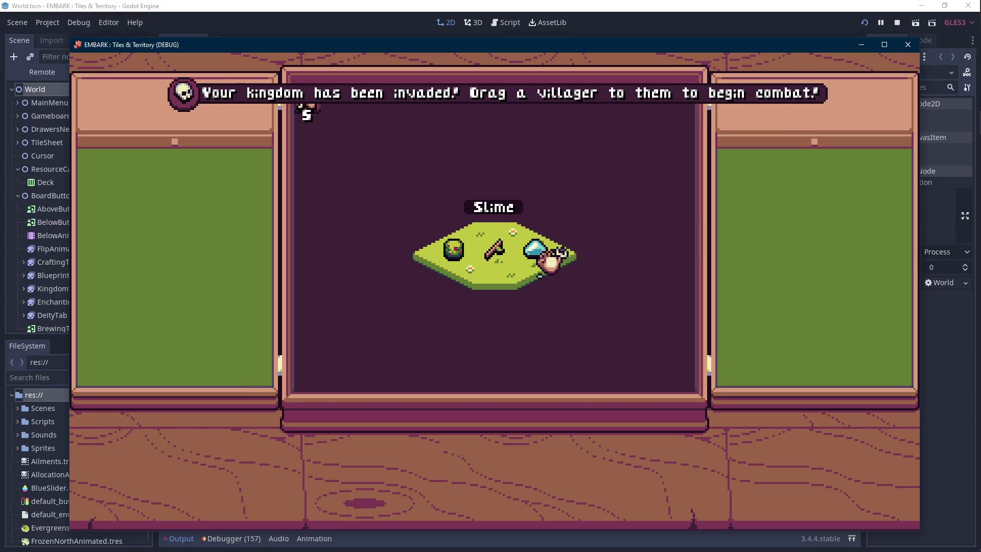
{"action": "mouse_move", "coordinate": [549, 260]}
{"action": "left_mouse_down"}
{"action": "mouse_move", "coordinate": [556, 256]}
{"action": "mouse_move", "coordinate": [553, 265]}
{"action": "left_mouse_up"}
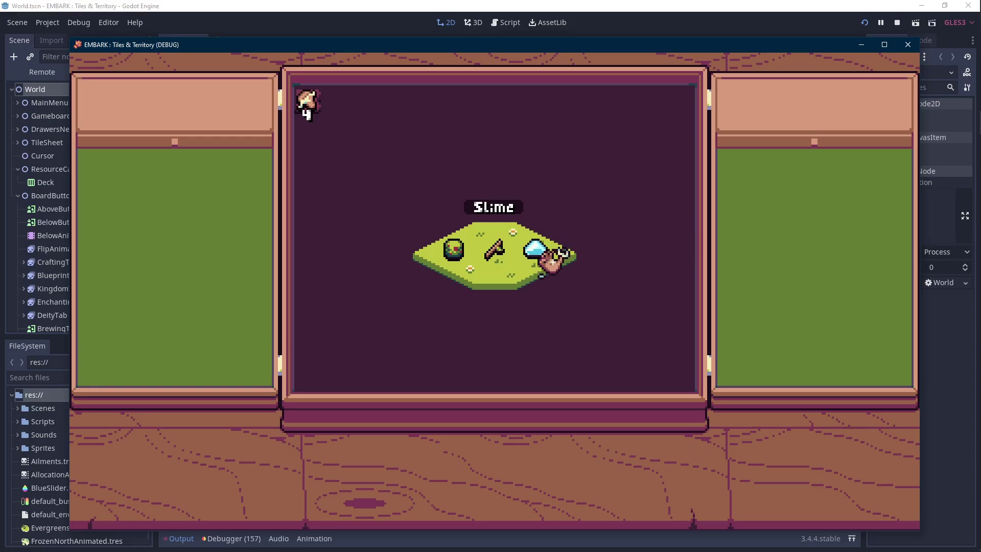
{"action": "left_click", "coordinate": [550, 265]}
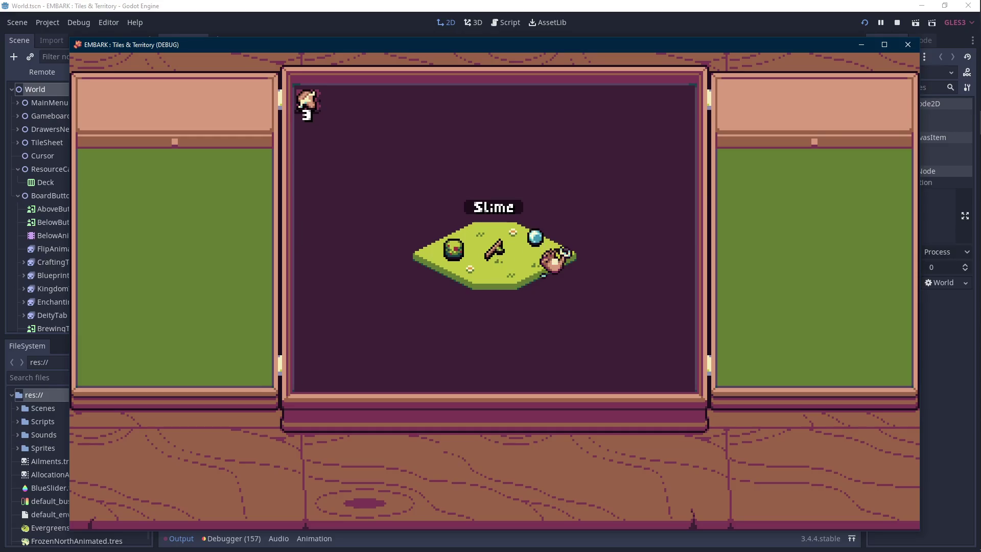
{"action": "left_click", "coordinate": [554, 262]}
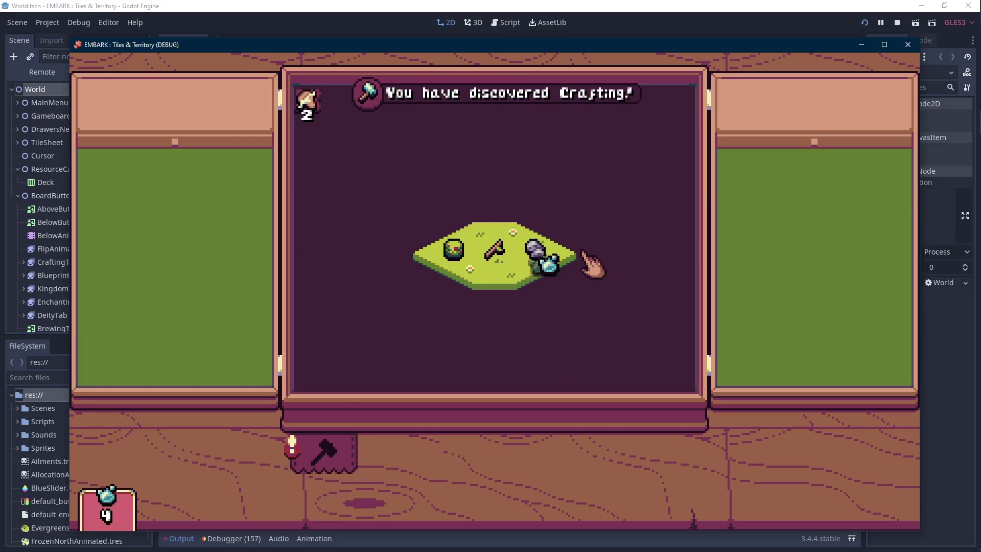
{"action": "left_click", "coordinate": [898, 21]}
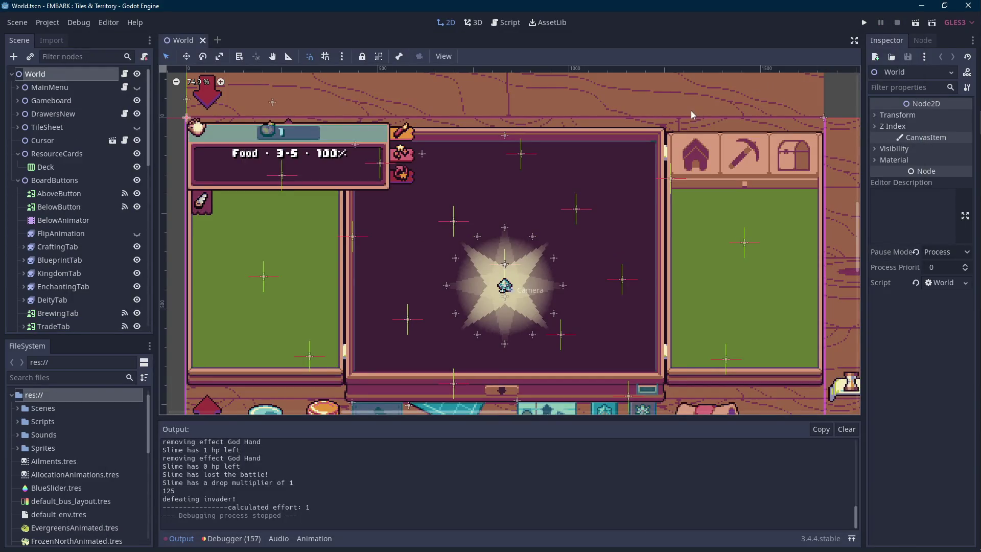
- Search 'action' then 'curso' to open the Action and Cursor scenes
{"action": "left_click", "coordinate": [77, 377]}
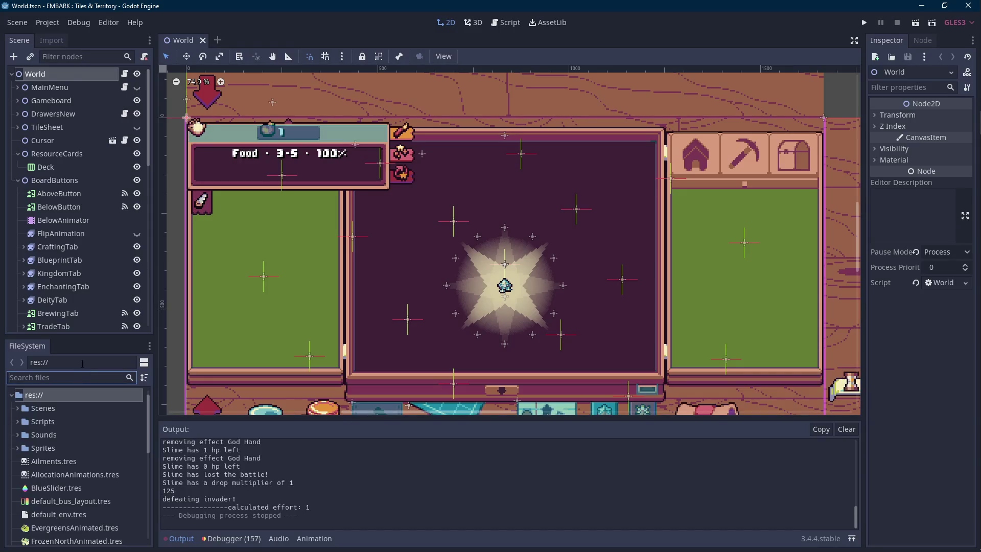
{"action": "type", "text": "action"}
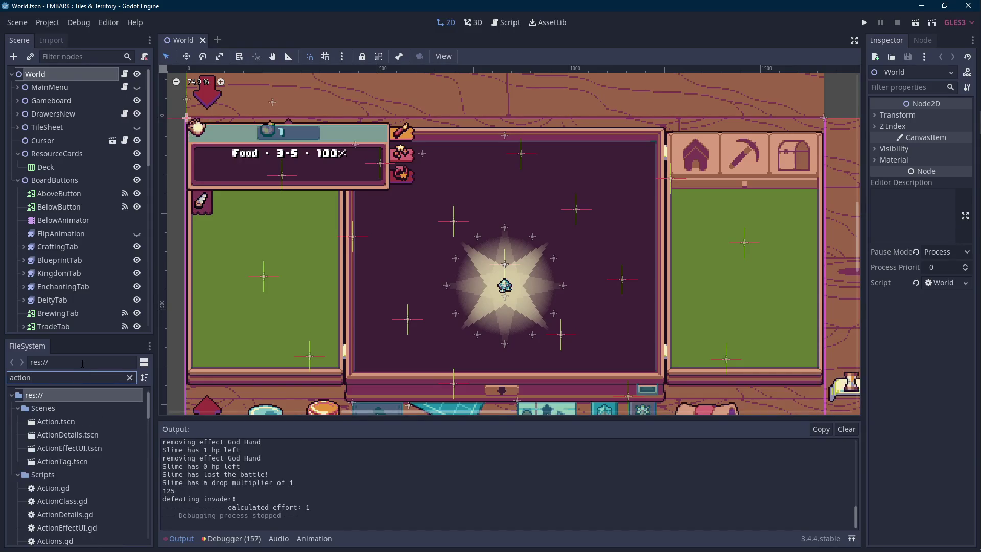
{"action": "double_click", "coordinate": [80, 420]}
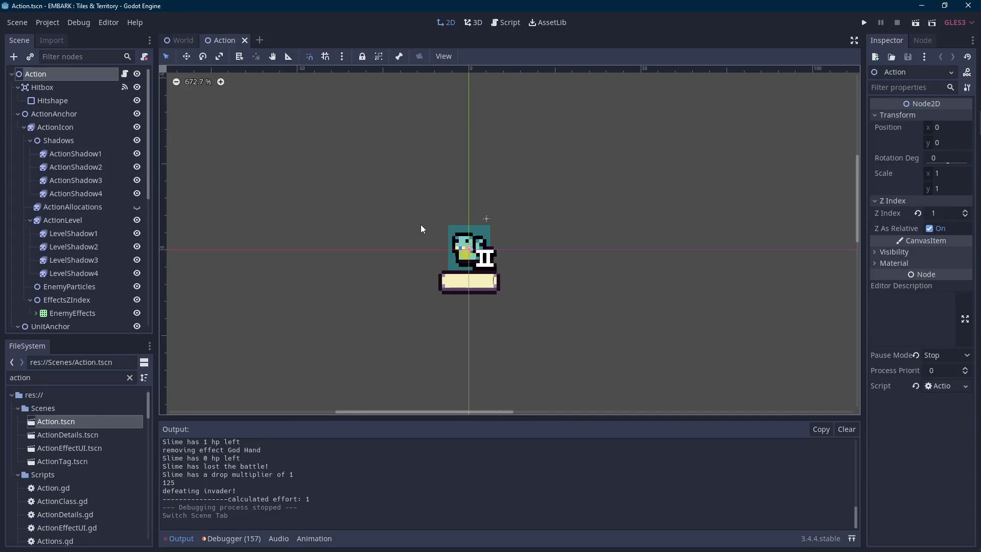
{"action": "double_click", "coordinate": [80, 378]}
{"action": "type", "text": "curso"}
{"action": "double_click", "coordinate": [41, 420]}
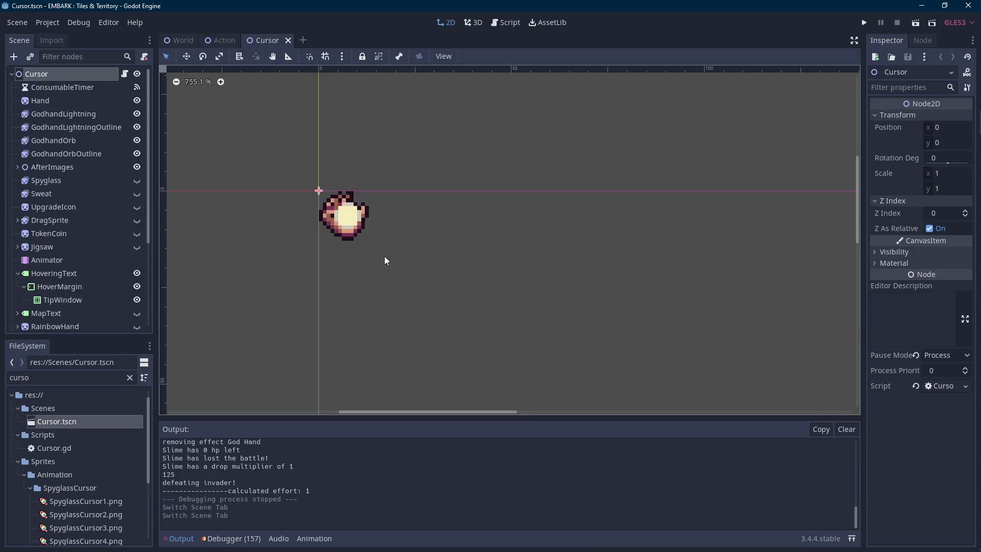
{"action": "scroll", "coordinate": [489, 246], "scroll_direction": "up", "scroll_amount": 2}
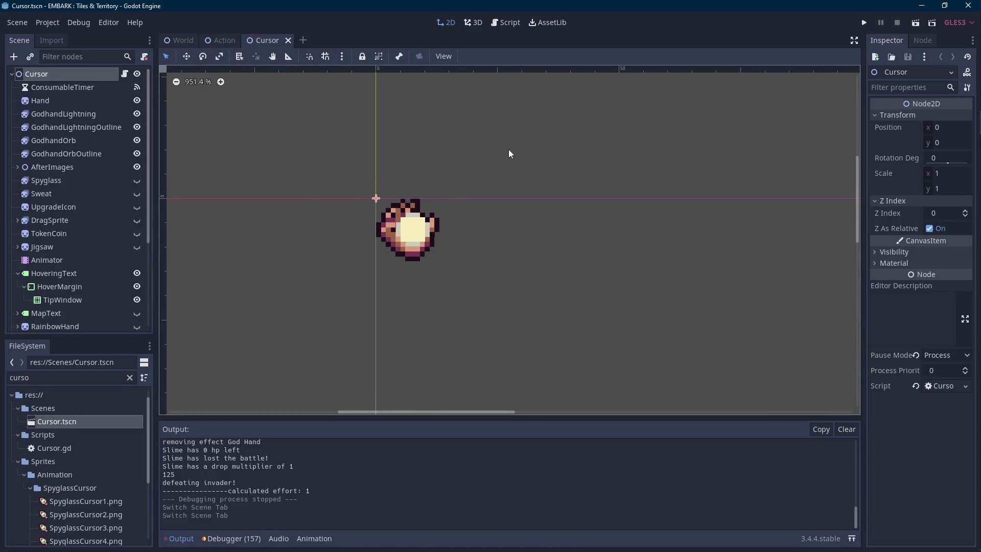
- In Aseprite, compare both GodHandCharging sprites and step GodHandCharging1 to the larger glow frame
{"action": "mouse_move", "coordinate": [976, 153]}
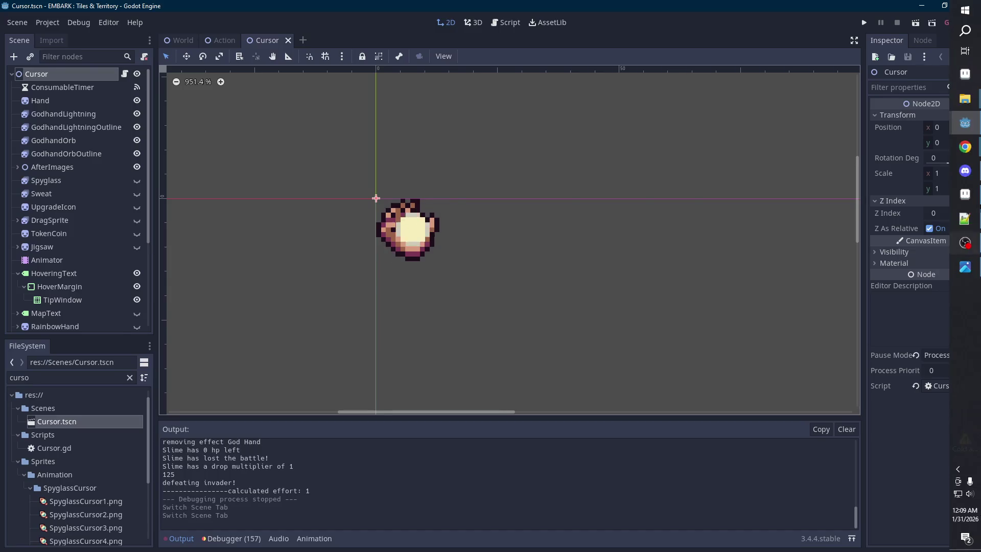
{"action": "left_click", "coordinate": [965, 193]}
{"action": "left_click", "coordinate": [899, 31]}
{"action": "left_click", "coordinate": [777, 30]}
{"action": "scroll", "coordinate": [518, 190], "scroll_direction": "up", "scroll_amount": 3}
{"action": "key", "text": "Right"}
{"action": "key", "text": "Right"}
{"action": "key", "text": "Right"}
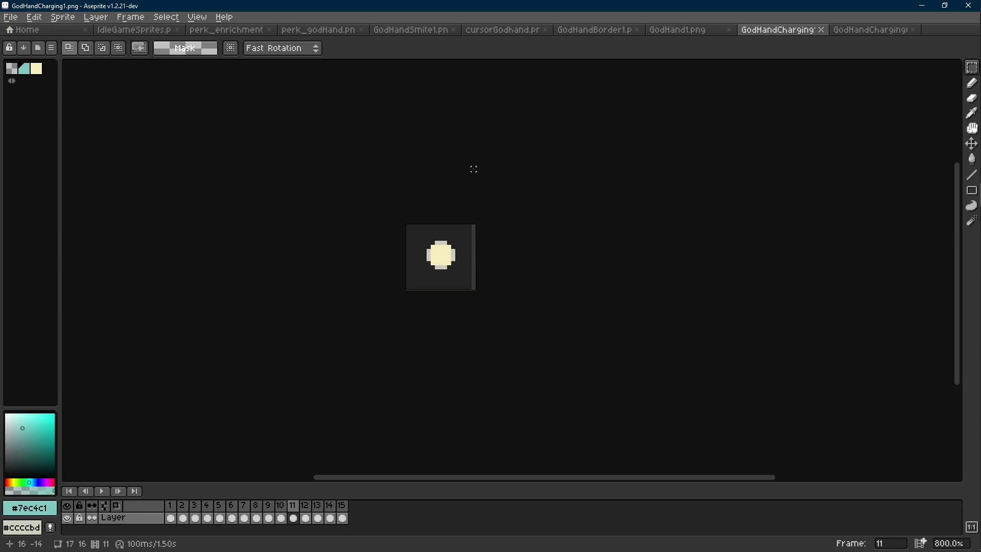
- Preview a greener hue on the charging sprite with Hue/Saturation
{"action": "left_click", "coordinate": [63, 17]}
{"action": "mouse_move", "coordinate": [44, 20]}
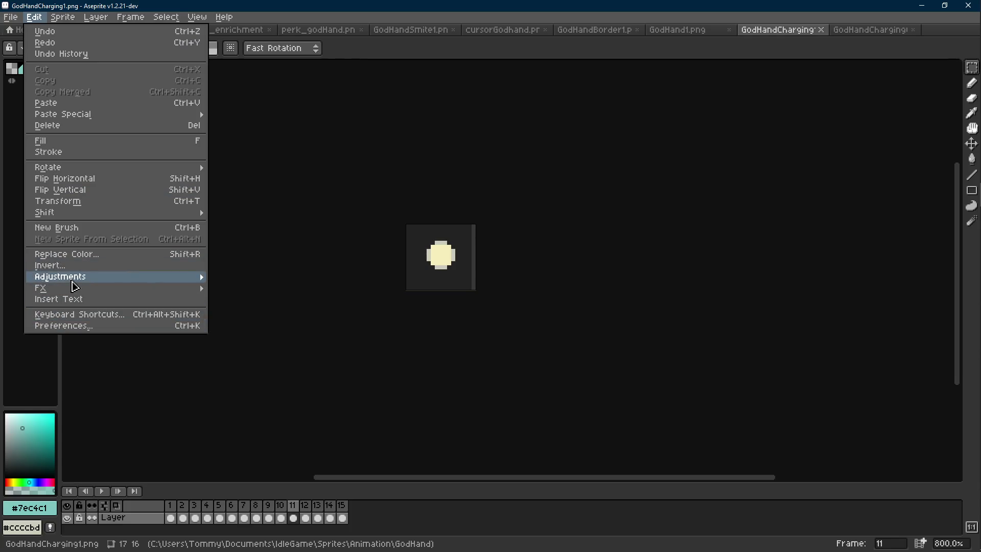
{"action": "mouse_move", "coordinate": [100, 280]}
{"action": "left_click", "coordinate": [254, 288]}
{"action": "mouse_move", "coordinate": [371, 156]}
{"action": "left_mouse_down"}
{"action": "mouse_move", "coordinate": [399, 158]}
{"action": "mouse_move", "coordinate": [334, 157]}
{"action": "left_mouse_up"}
- Discard the hue change and open Godot's Cursor.gd script
{"action": "left_click", "coordinate": [483, 102]}
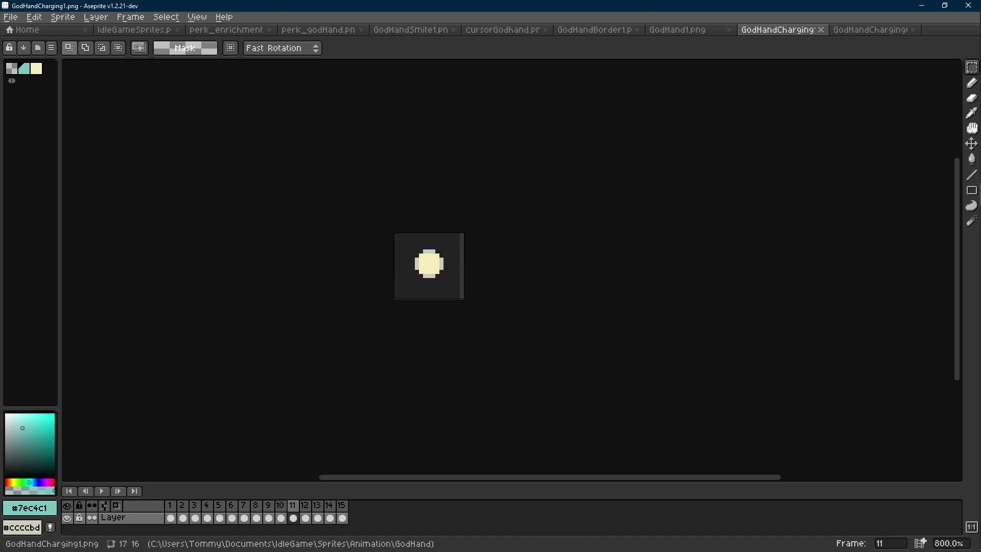
{"action": "left_click", "coordinate": [965, 146]}
{"action": "left_click", "coordinate": [124, 74]}
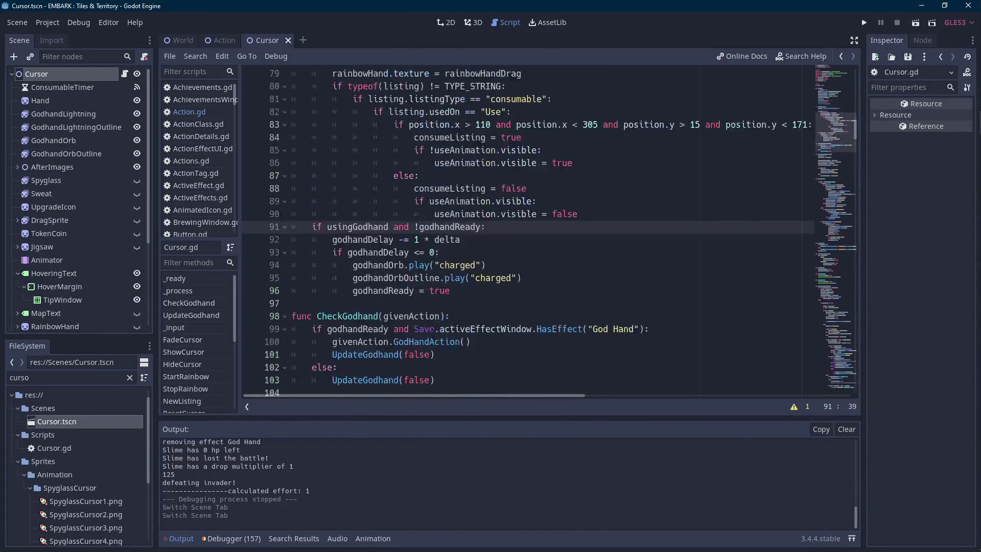
- Review UpdateGodhand in Cursor.gd, highlighting usingGodhand, godhandReady and UpdateGodhand references
{"action": "key", "text": "Left"}
{"action": "left_click", "coordinate": [176, 538]}
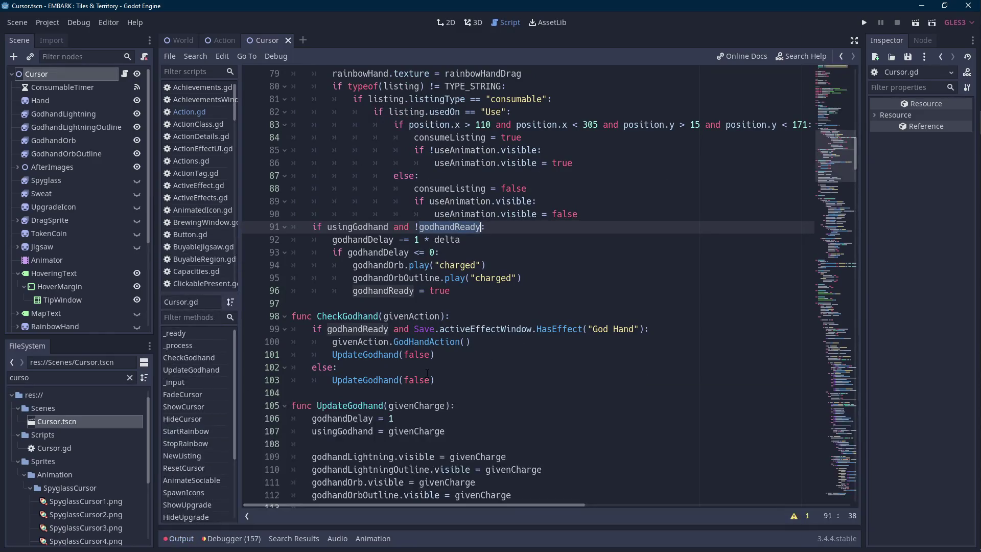
{"action": "scroll", "coordinate": [430, 284], "scroll_direction": "down", "scroll_amount": 3}
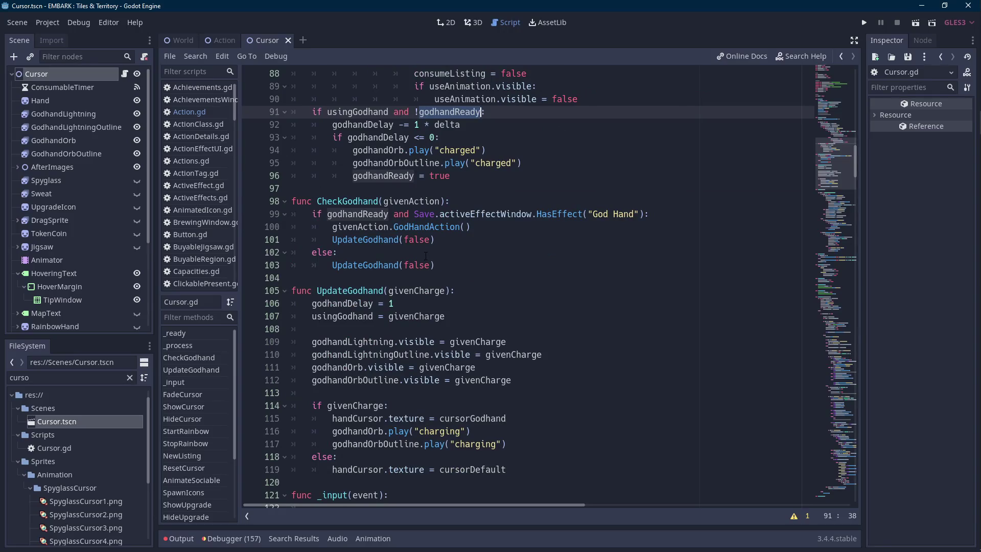
{"action": "double_click", "coordinate": [365, 111]}
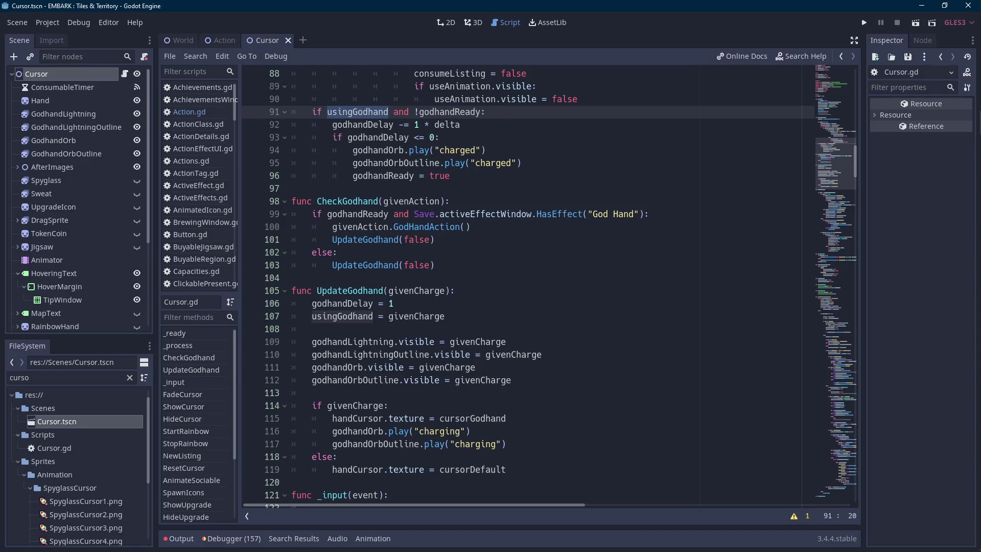
{"action": "left_click", "coordinate": [367, 265]}
{"action": "left_click", "coordinate": [347, 303]}
{"action": "double_click", "coordinate": [353, 317]}
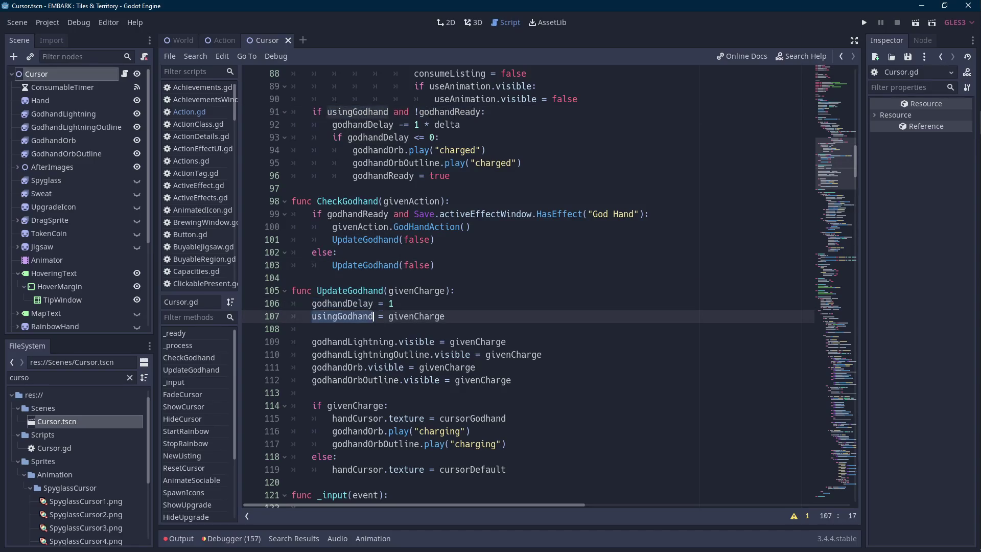
{"action": "double_click", "coordinate": [449, 112]}
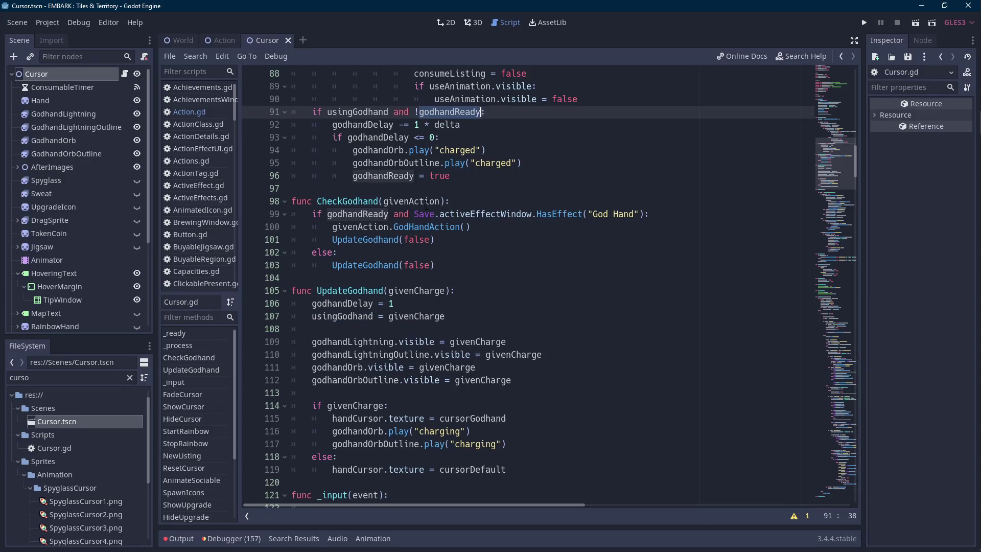
{"action": "double_click", "coordinate": [366, 240]}
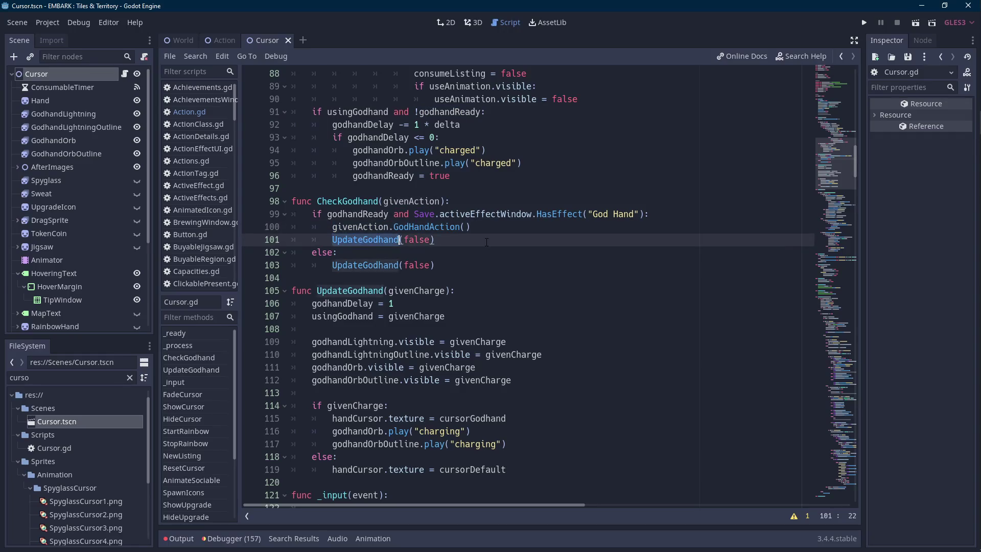
{"action": "scroll", "coordinate": [486, 242], "scroll_direction": "down", "scroll_amount": 1}
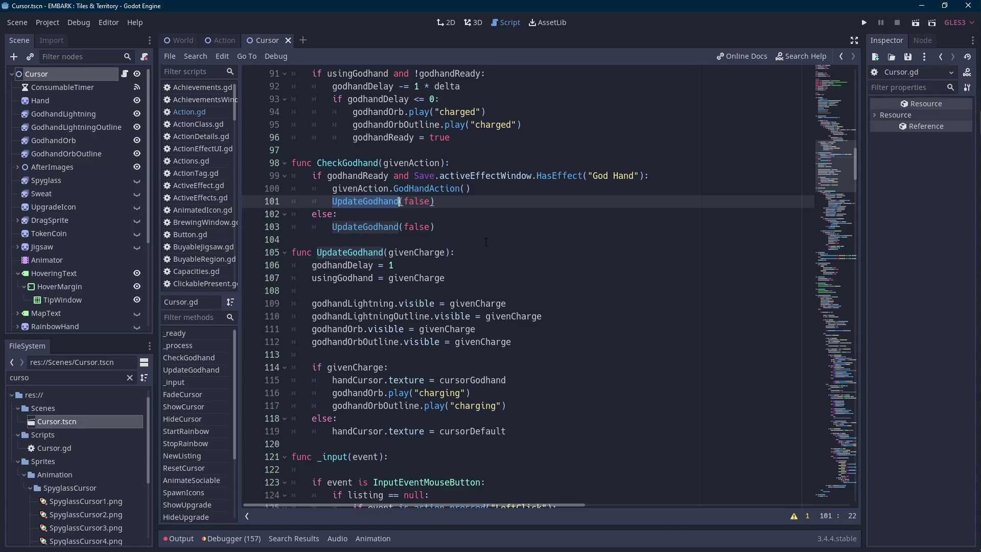
- Add 'godhandReady = false' as line 108 in UpdateGodhand and run the game
{"action": "left_click", "coordinate": [468, 282]}
{"action": "key", "text": "Return"}
{"action": "type", "text": "godhandReady = false"}
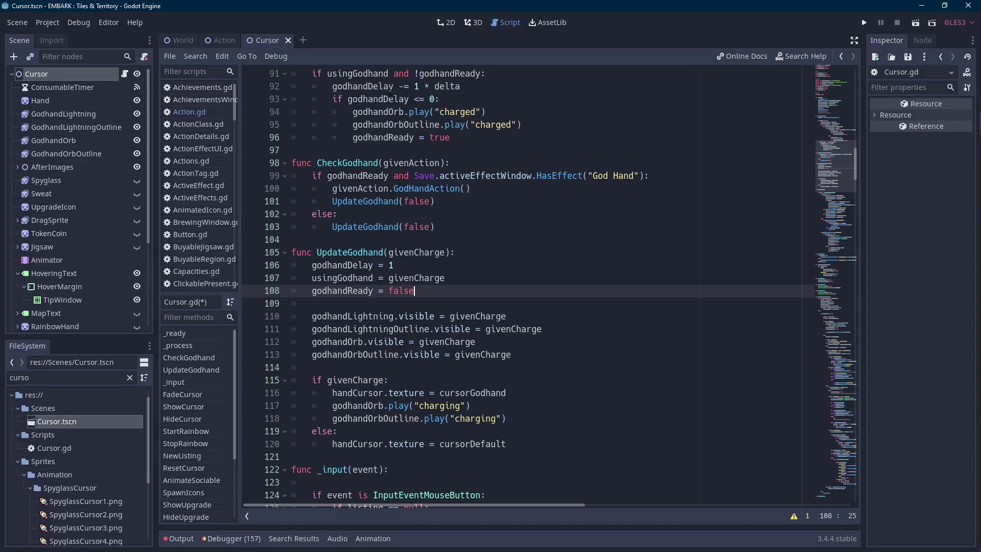
{"action": "double_click", "coordinate": [362, 85]}
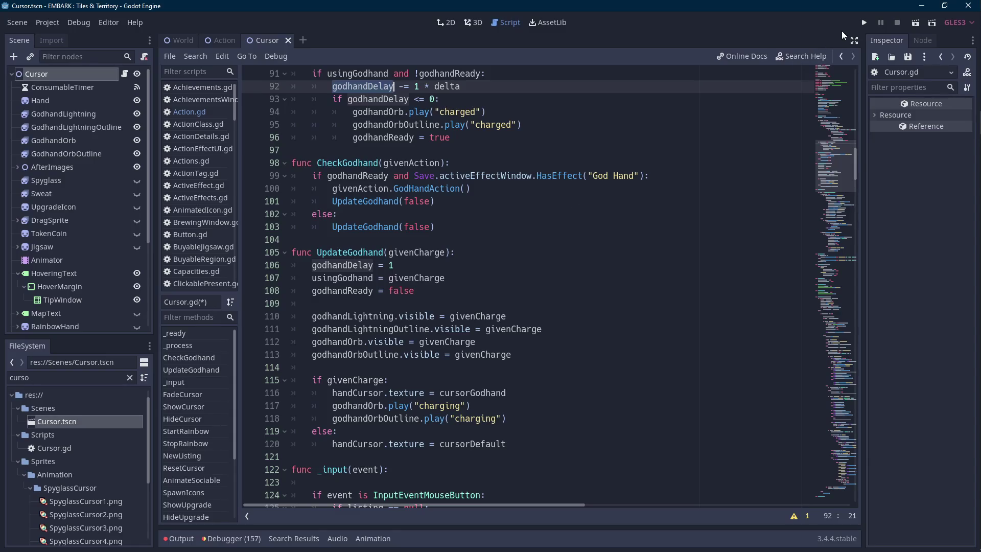
{"action": "scroll", "coordinate": [783, 71], "scroll_direction": "up", "scroll_amount": 2}
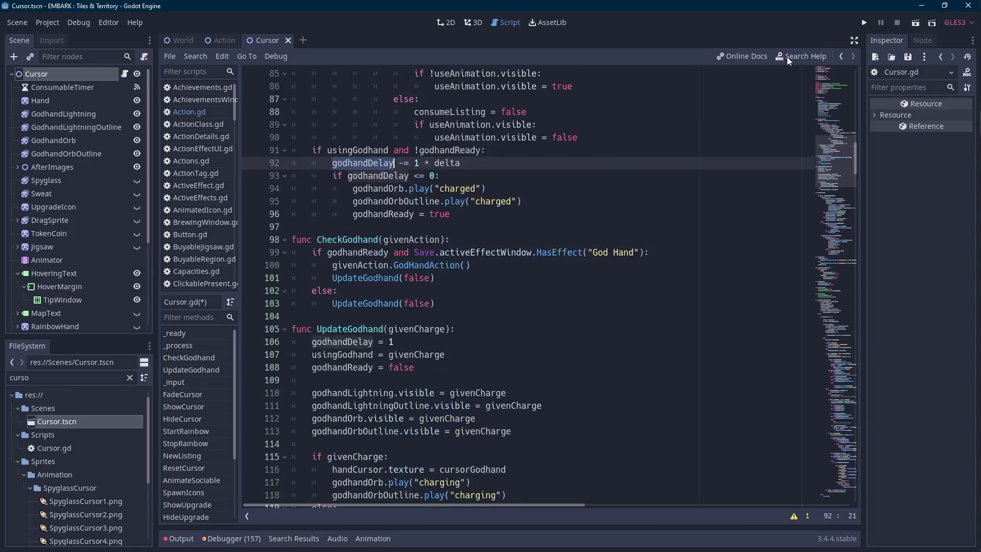
{"action": "left_click", "coordinate": [863, 23]}
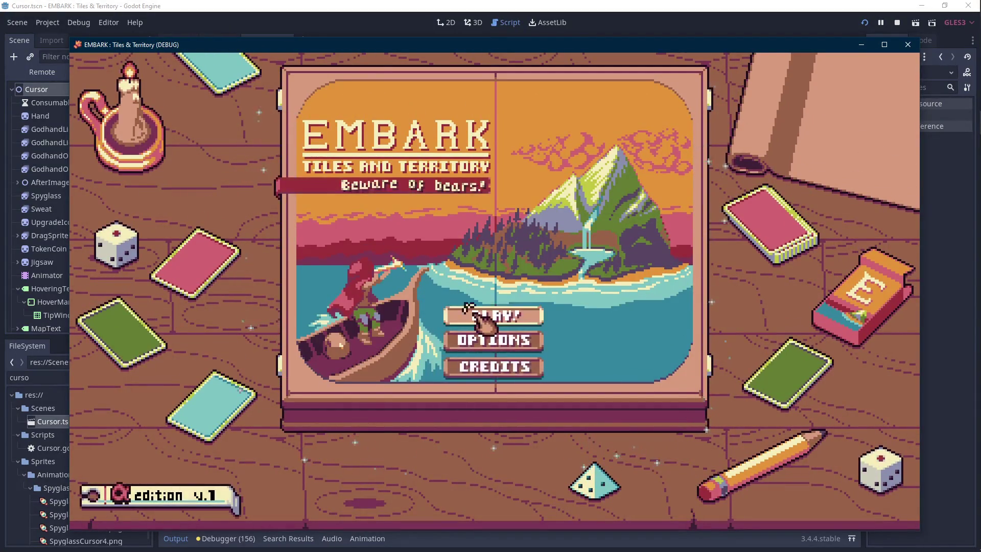
- Play save File 1, strike the Slime tile with the charged hand, then stop the game
{"action": "left_click", "coordinate": [468, 312]}
{"action": "left_click", "coordinate": [287, 209]}
{"action": "left_click", "coordinate": [523, 335]}
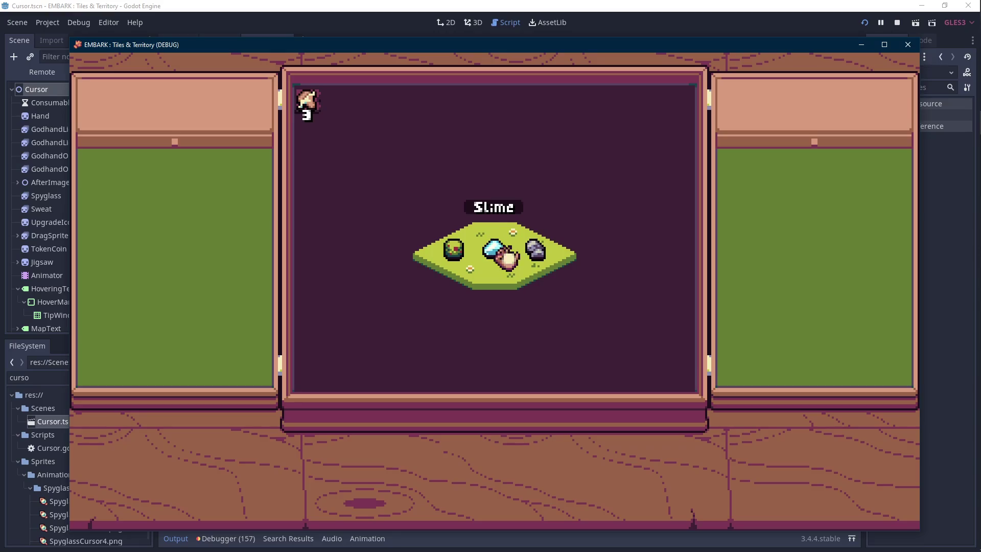
{"action": "left_click", "coordinate": [503, 256]}
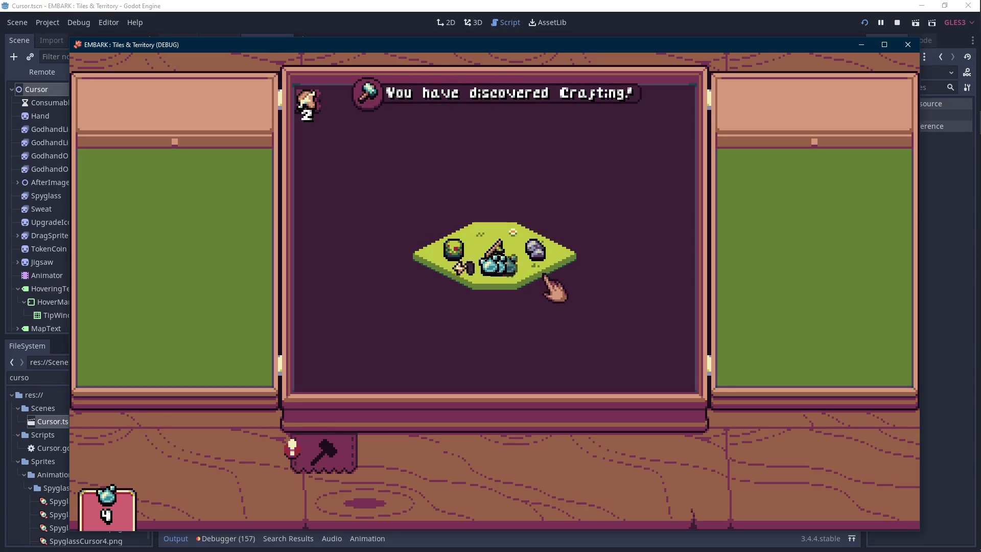
{"action": "left_click", "coordinate": [897, 23]}
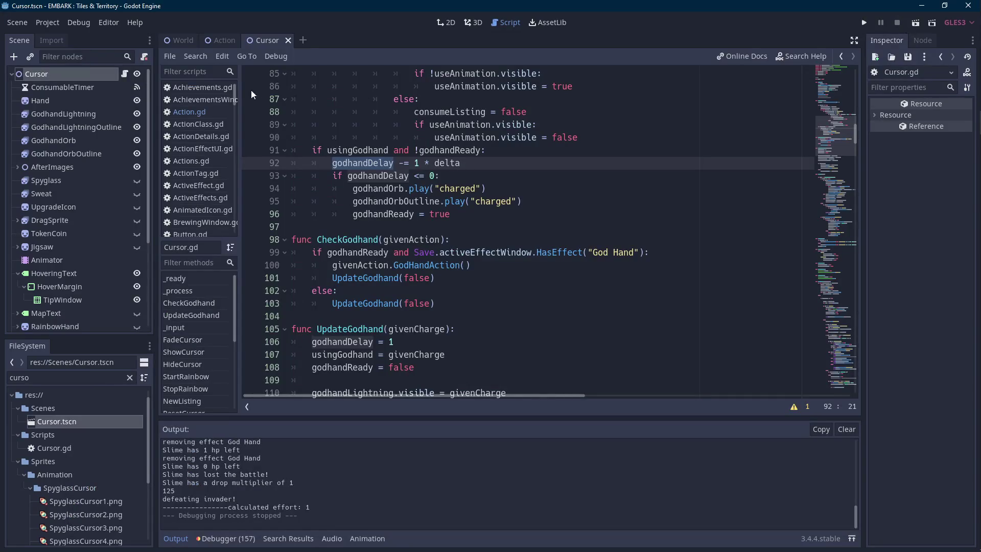
- Change the newsmite particle position in Action.gd to Vector2(0, -5), then return to Aseprite
{"action": "left_click", "coordinate": [225, 44]}
{"action": "key", "text": "ctrl+f"}
{"action": "type", "text": "new"}
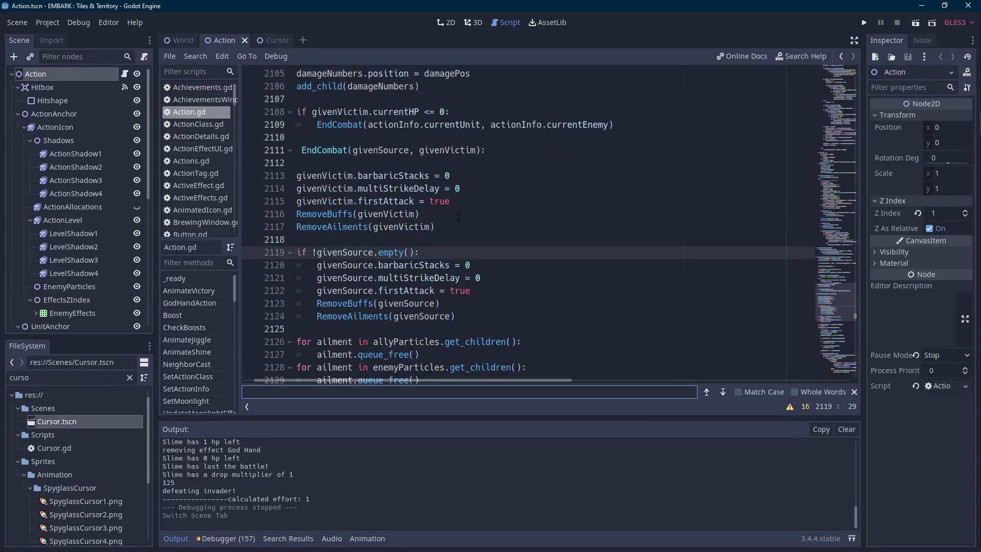
{"action": "type", "text": "smite"}
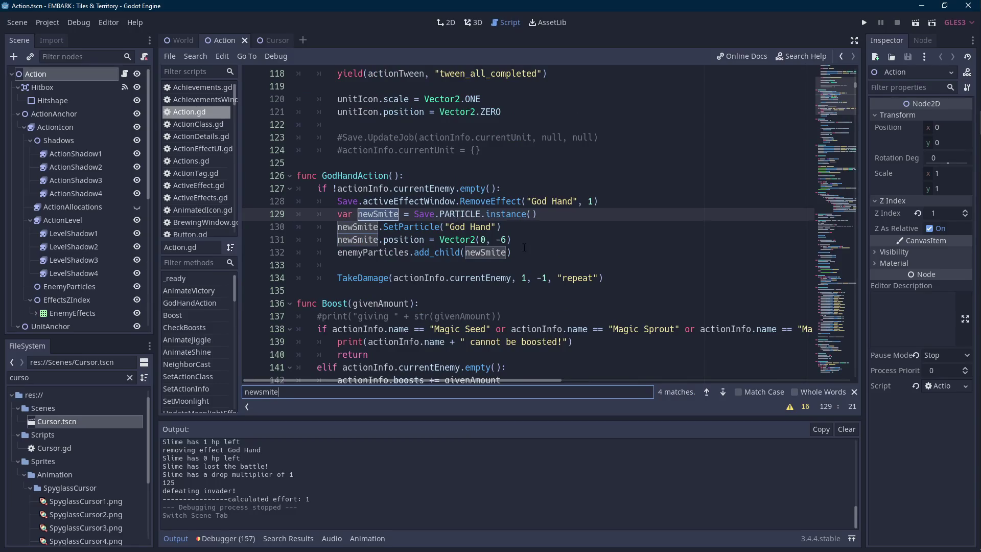
{"action": "left_click", "coordinate": [505, 240]}
{"action": "type", "text": "5"}
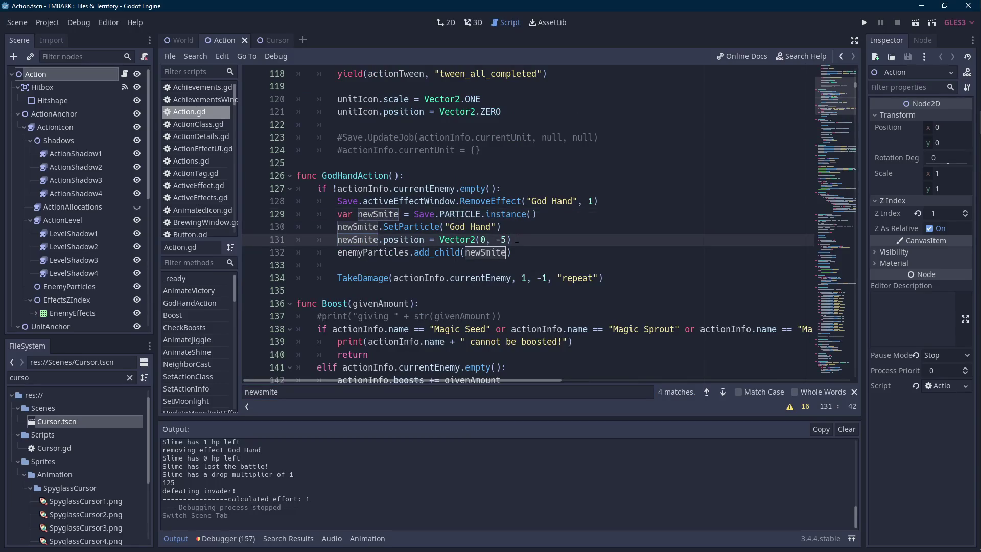
{"action": "left_click", "coordinate": [271, 42]}
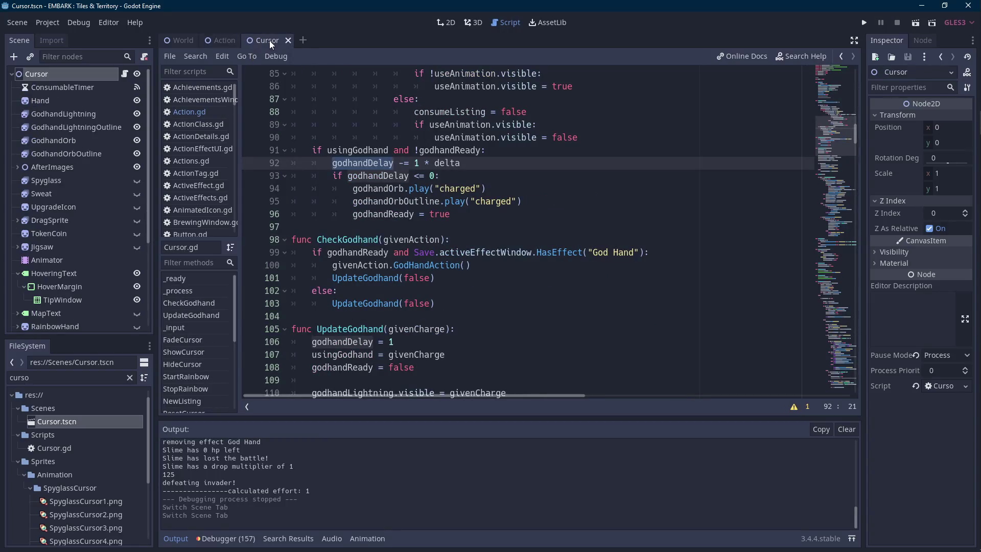
{"action": "left_click", "coordinate": [523, 201]}
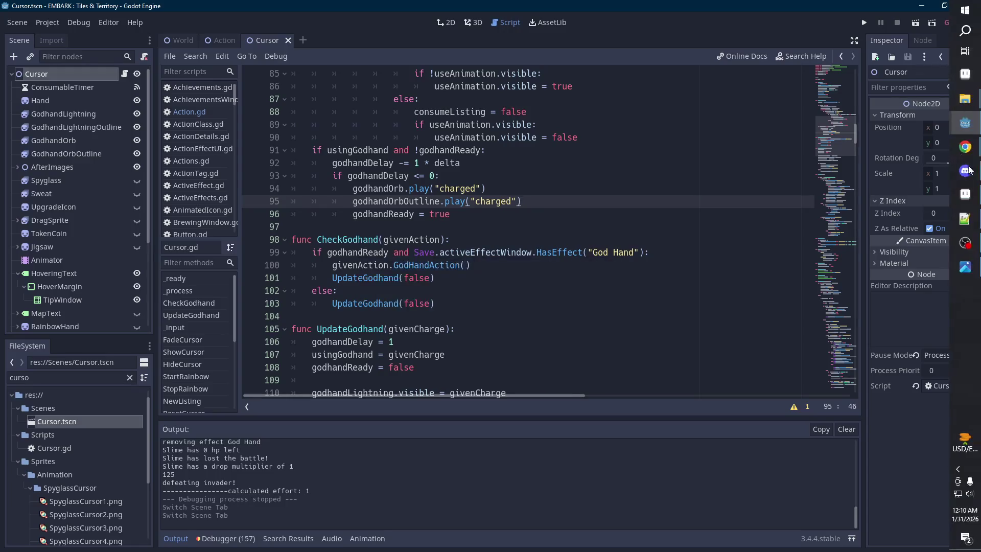
{"action": "left_click", "coordinate": [965, 193]}
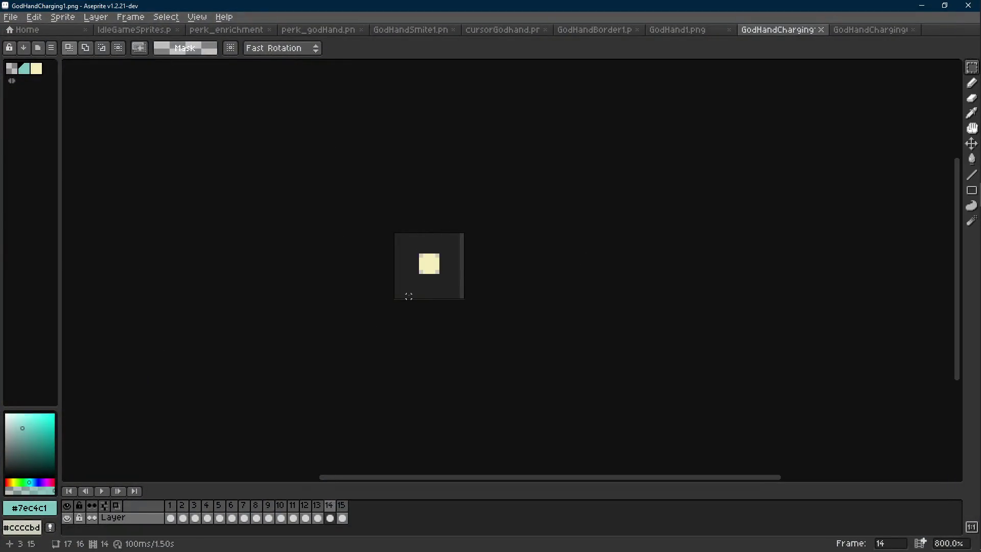
- Replace the sprite's pale glow colour with teal #7ec4c1 sampled from IdleGameSprites
{"action": "left_click", "coordinate": [132, 30]}
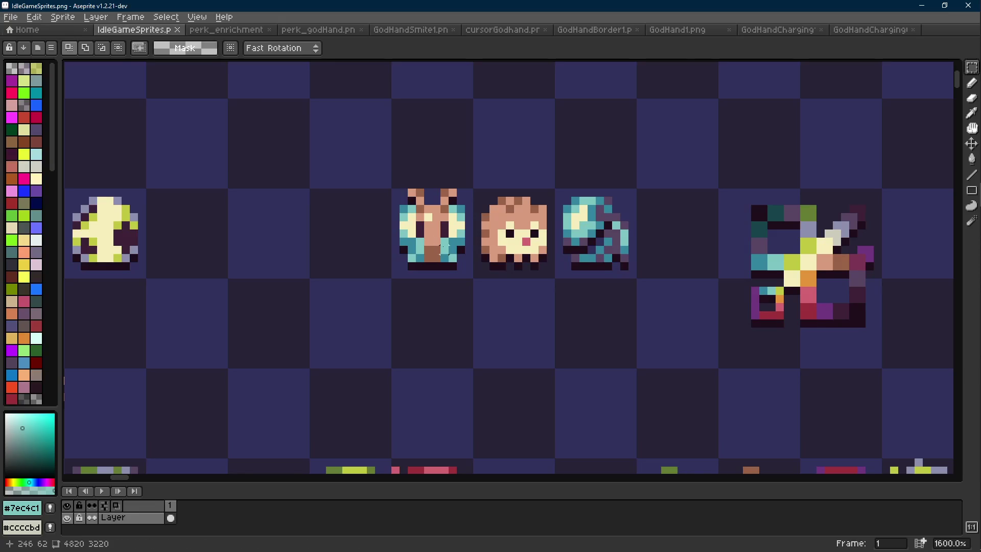
{"action": "scroll", "coordinate": [460, 241], "scroll_direction": "up", "scroll_amount": 1}
{"action": "right_click", "coordinate": [466, 225], "text": "alt"}
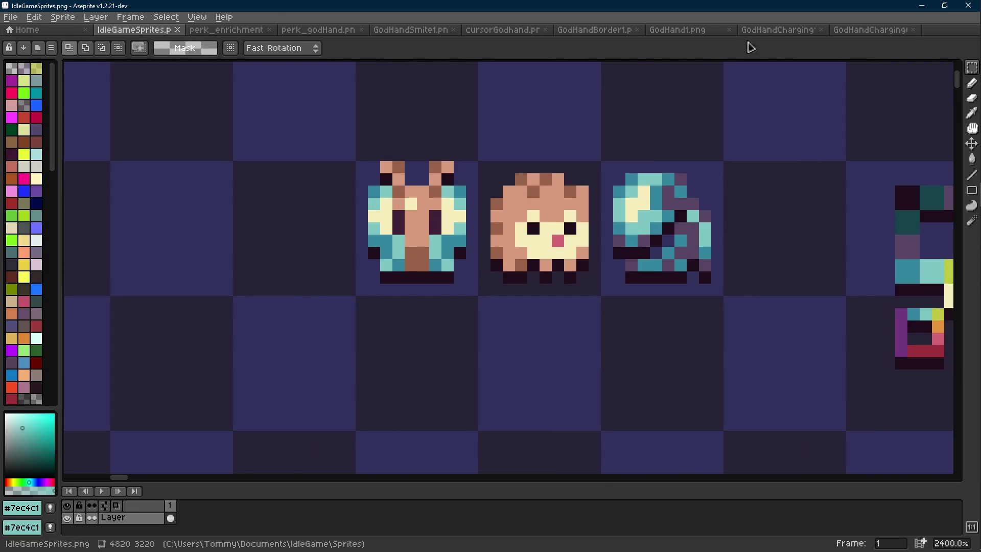
{"action": "left_click", "coordinate": [776, 30]}
{"action": "scroll", "coordinate": [438, 271], "scroll_direction": "up", "scroll_amount": 6}
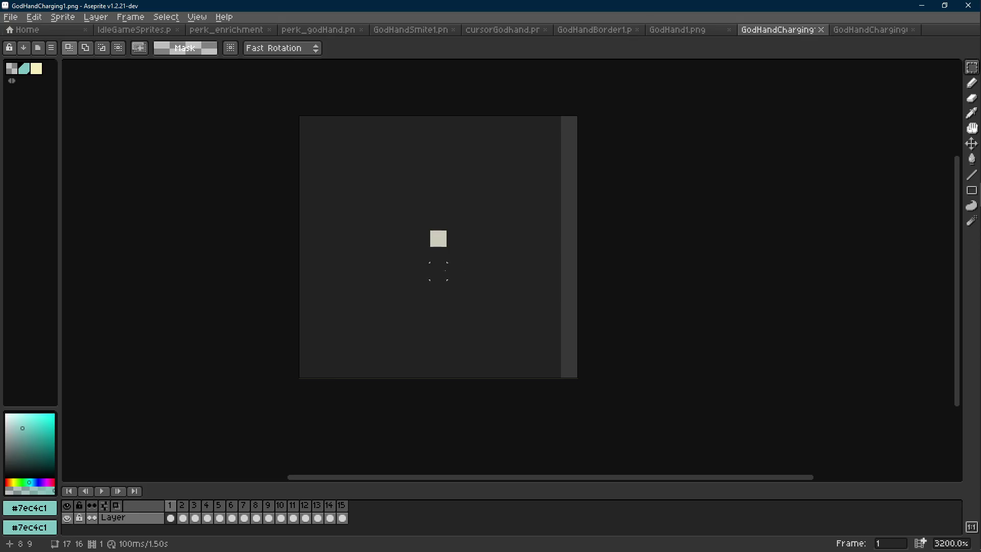
{"action": "left_click", "coordinate": [438, 238], "text": "alt"}
{"action": "key", "text": "shift+r"}
{"action": "key", "text": "Return"}
- Step to frame 8, select its whole canvas, and eyedrop dark teal #34859d from IdleGameSprites
{"action": "key", "text": "Right"}
{"action": "key", "text": "Right"}
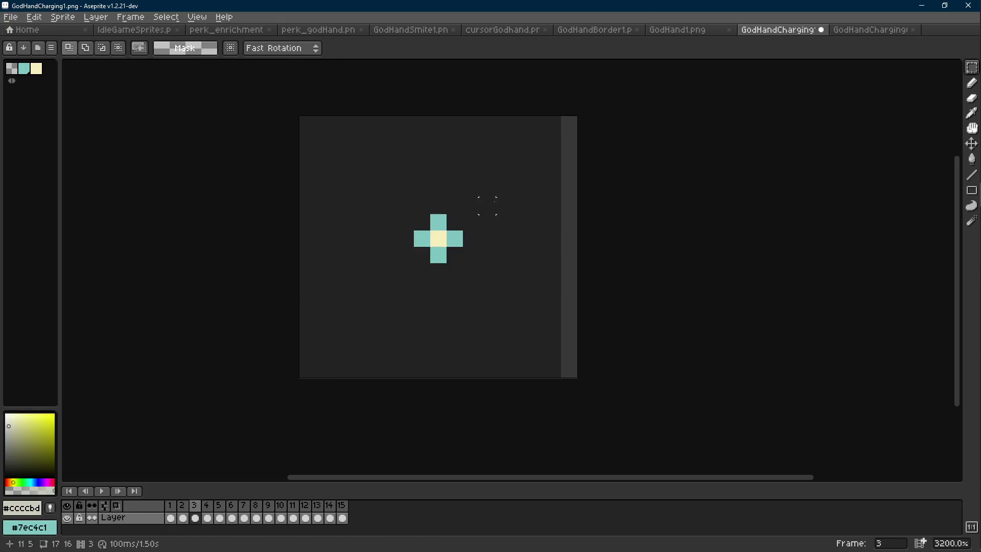
{"action": "key", "text": "Right"}
{"action": "key", "text": "Right"}
{"action": "key", "text": "Right"}
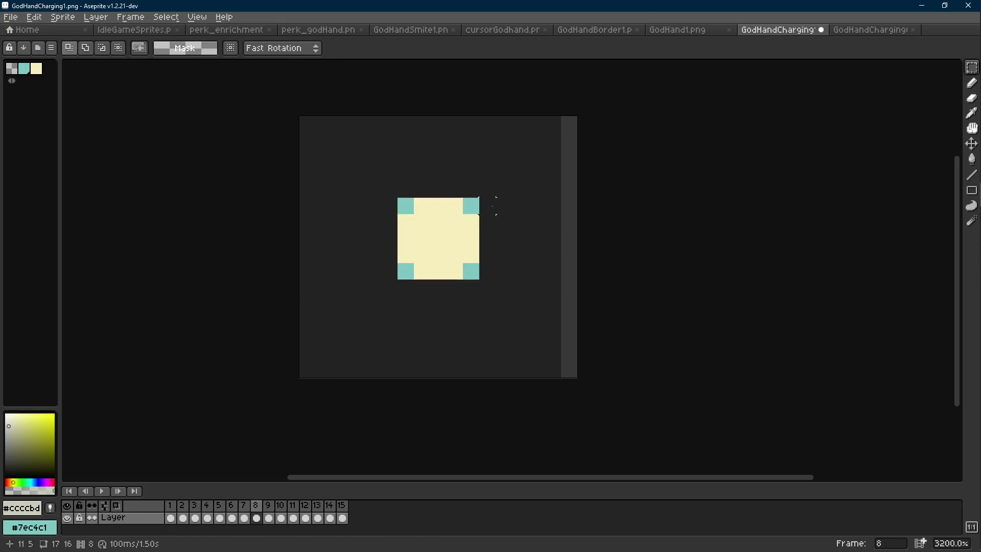
{"action": "key", "text": "Left"}
{"action": "key", "text": "Left"}
{"action": "key", "text": "Left"}
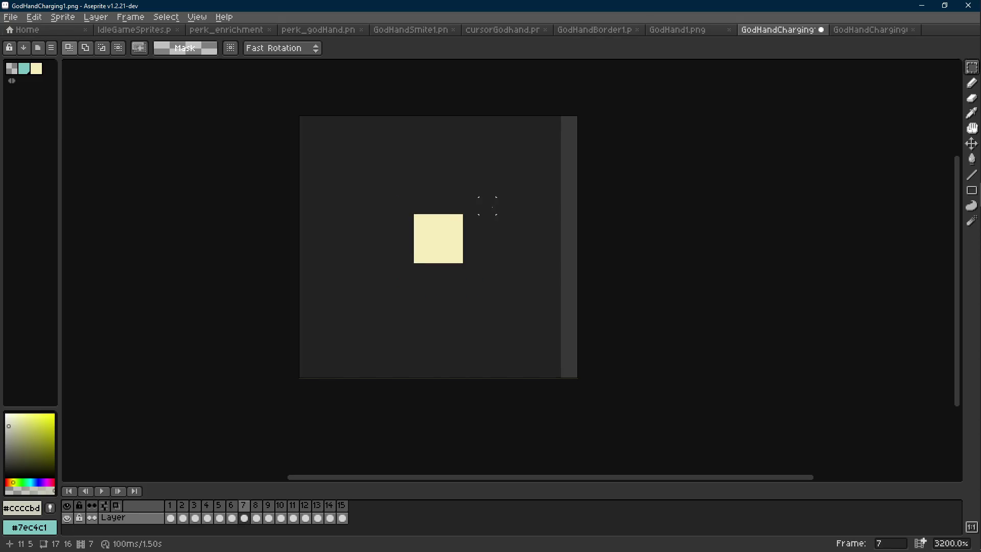
{"action": "key", "text": "Right"}
{"action": "left_click_drag", "start_coordinate": [545, 132], "coordinate": [300, 377]}
{"action": "key", "text": "i"}
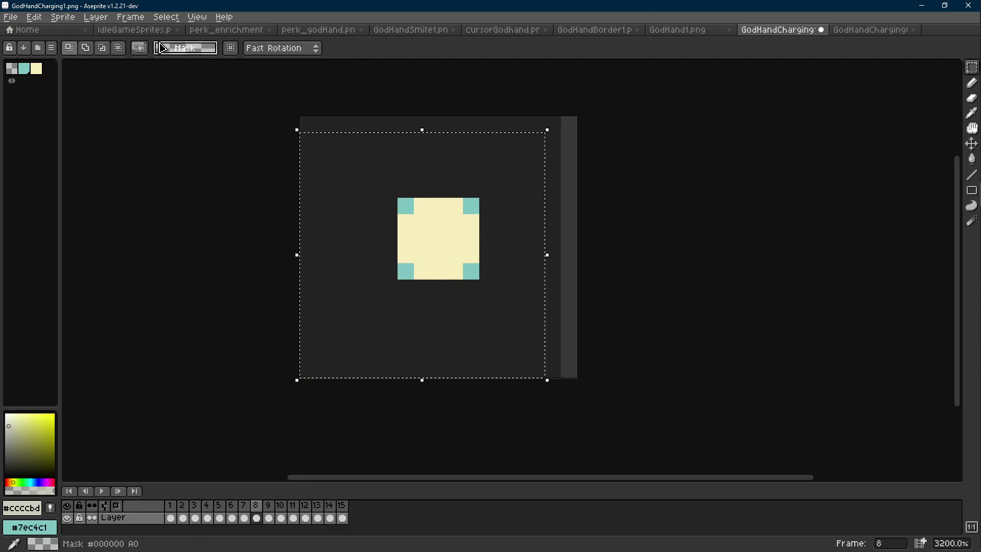
{"action": "left_click", "coordinate": [134, 29]}
{"action": "left_click", "coordinate": [620, 214]}
- Cancel the colour replacement on GodHandCharging, clear the selection and switch to the Pencil
{"action": "left_click", "coordinate": [776, 29]}
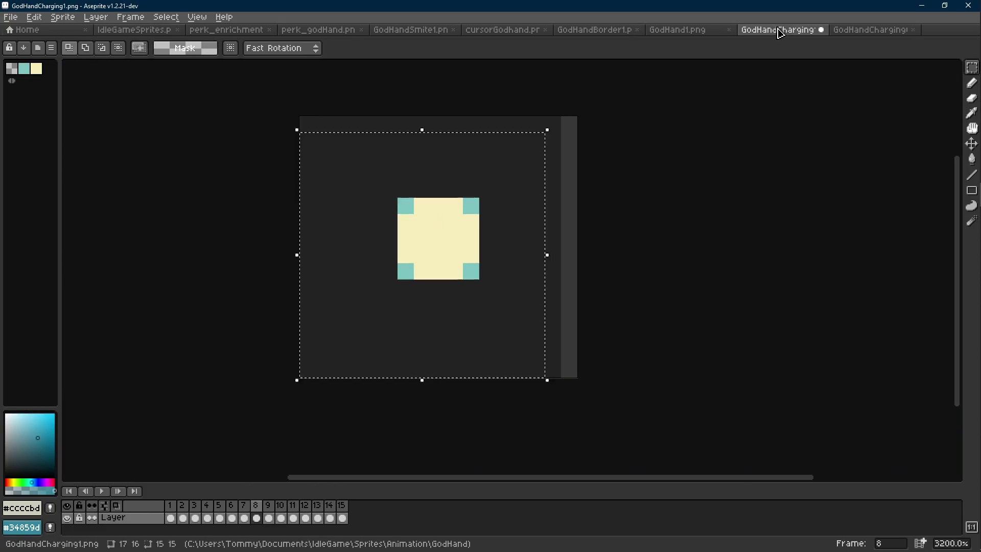
{"action": "key", "text": "shift+r"}
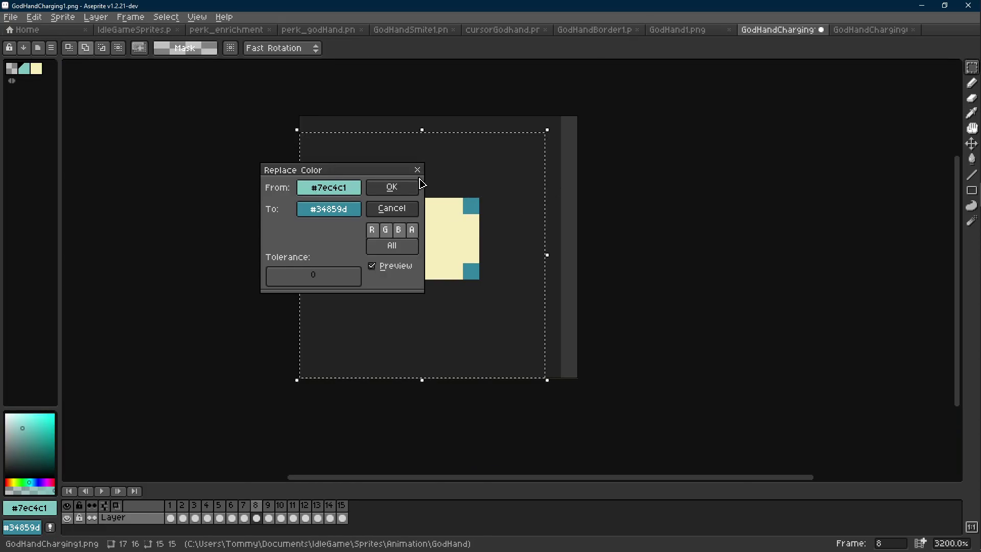
{"action": "key", "text": "Escape"}
{"action": "left_click", "coordinate": [619, 222]}
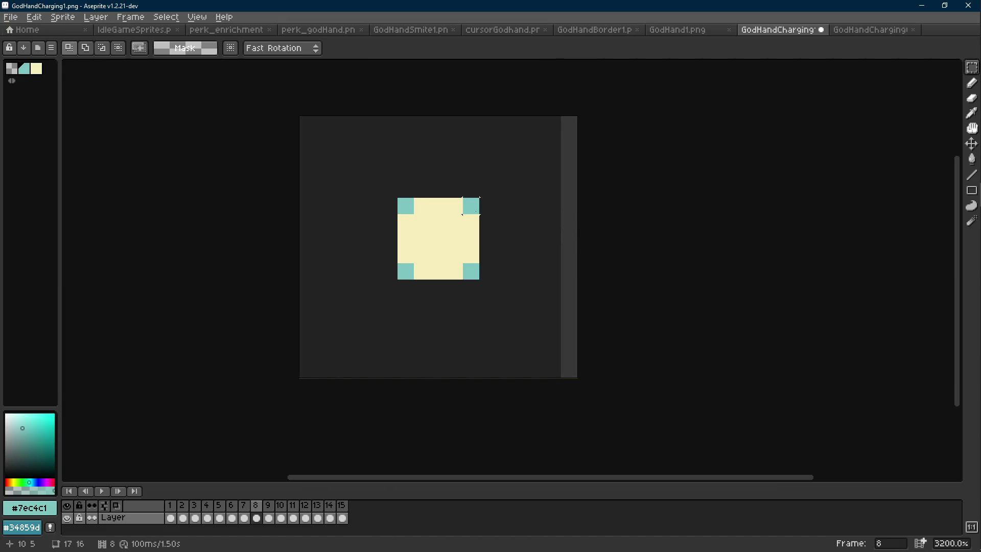
{"action": "key", "text": "b"}
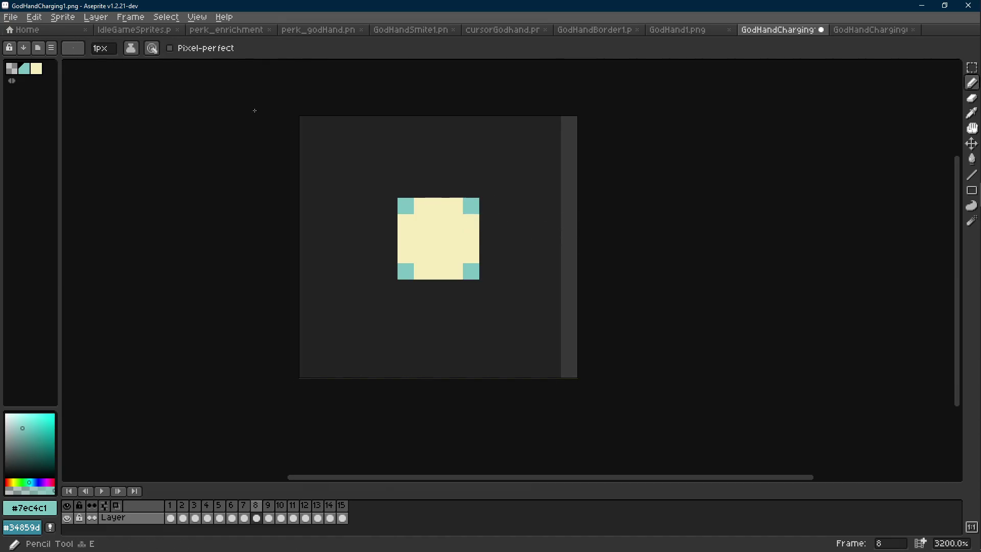
- Compare against the IdleGameSprites sheet and set transparent as the secondary colour
{"action": "left_click", "coordinate": [134, 30]}
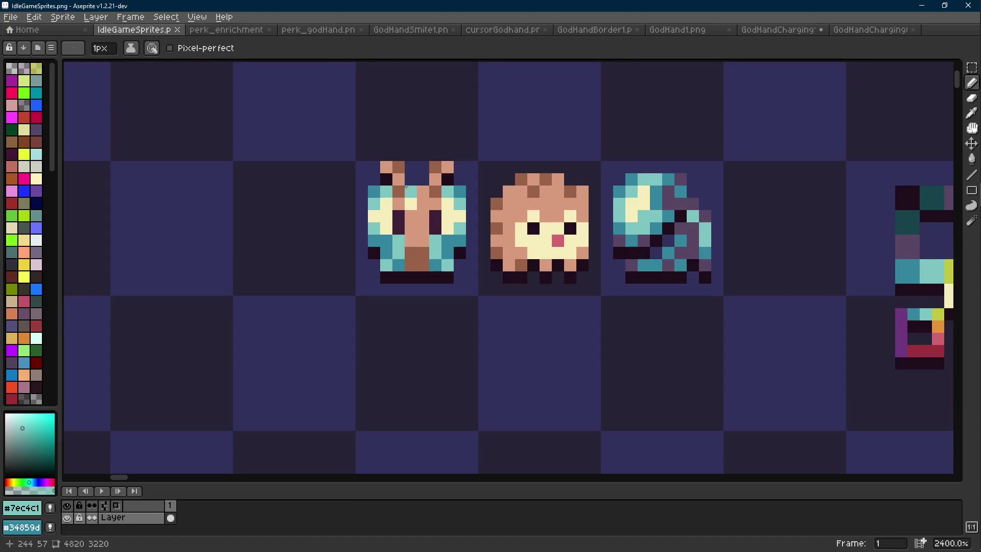
{"action": "left_click", "coordinate": [792, 30]}
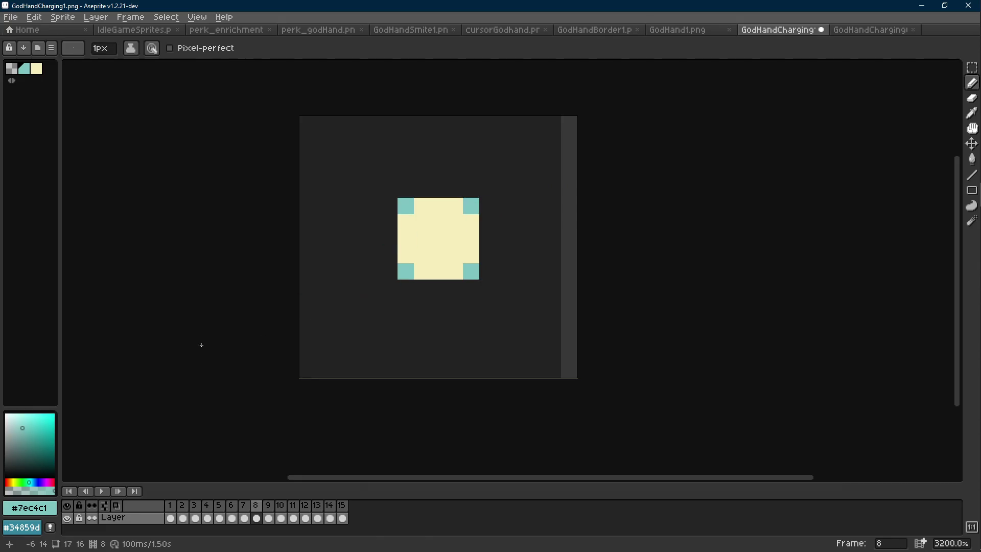
{"action": "key", "text": "i"}
{"action": "right_click", "coordinate": [501, 191]}
{"action": "key", "text": "b"}
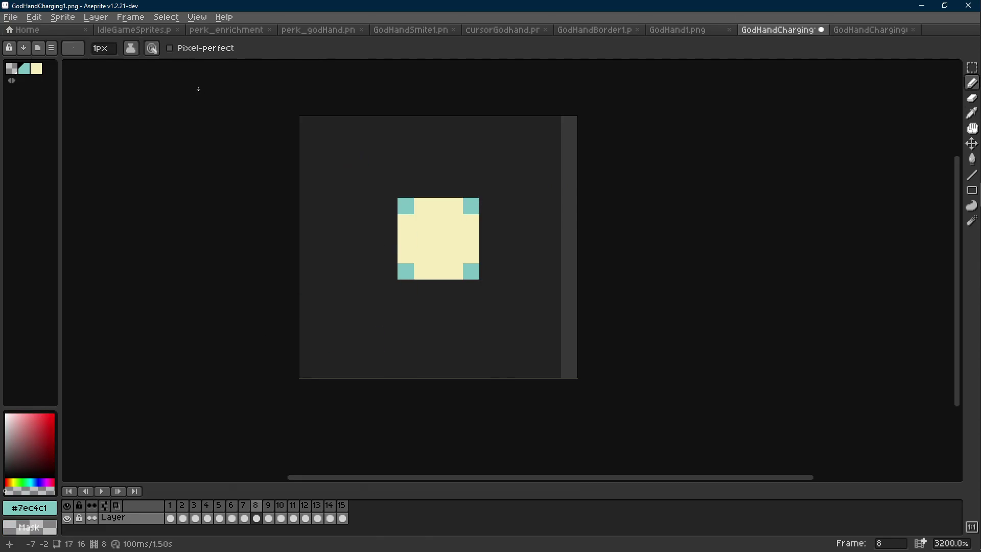
{"action": "left_click", "coordinate": [133, 29]}
{"action": "left_click", "coordinate": [768, 29]}
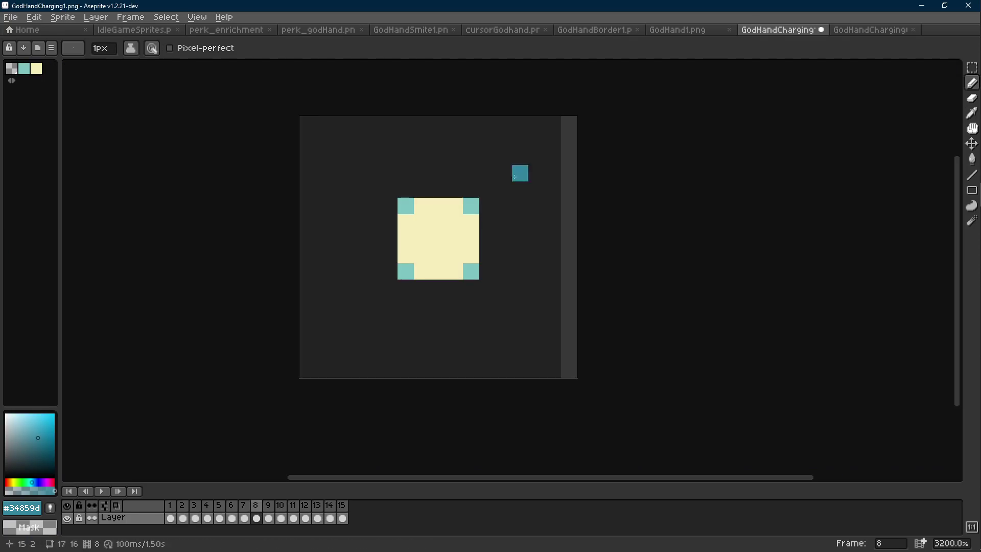
- Paint frame 8's bottom-right, bottom-left and top-left corners dark teal #34859d
{"action": "key", "text": "Left"}
{"action": "key", "text": "Right"}
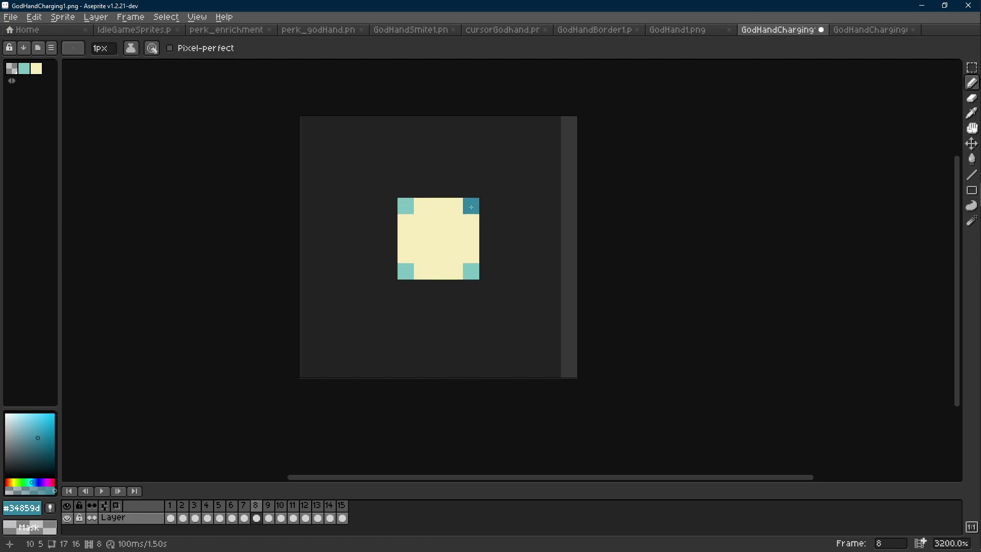
{"action": "key", "text": "Right"}
{"action": "key", "text": "Scroll_Lock"}
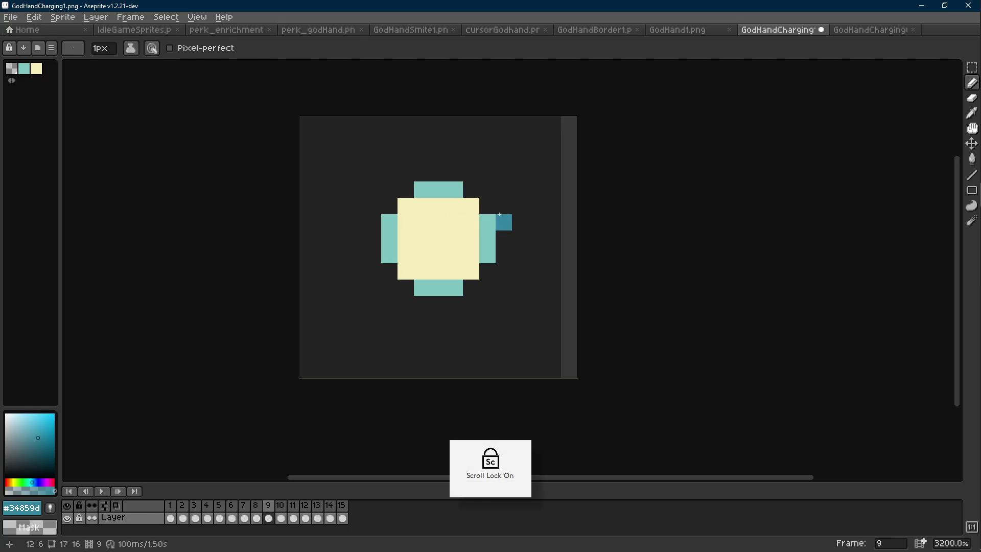
{"action": "key", "text": "Left"}
{"action": "key", "text": "Left"}
{"action": "key", "text": "Left"}
{"action": "key", "text": "Left"}
{"action": "key", "text": "Right"}
{"action": "key", "text": "Right"}
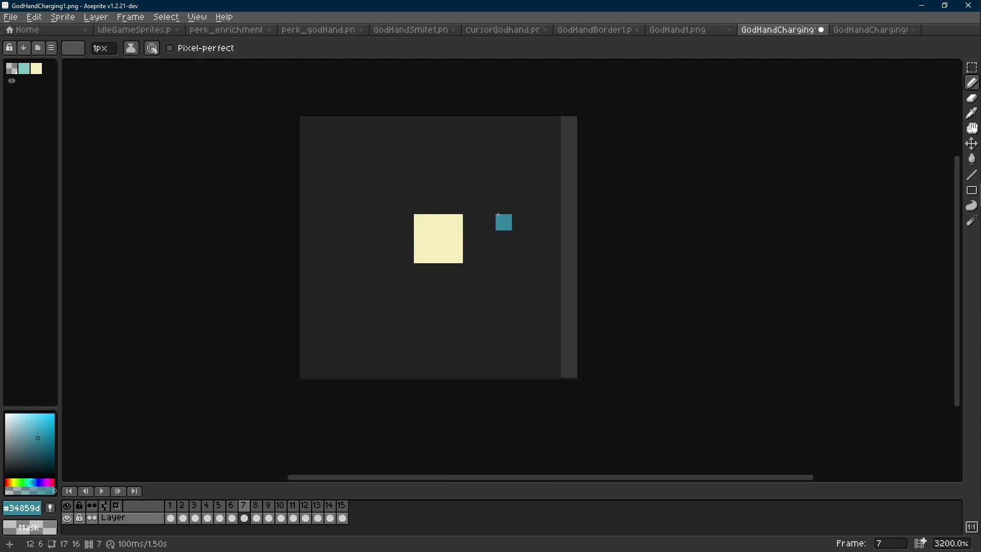
{"action": "key", "text": "Right"}
{"action": "left_click", "coordinate": [471, 271]}
{"action": "left_click", "coordinate": [405, 272]}
{"action": "left_click", "coordinate": [404, 209]}
- Flood-fill the right, top, left and bottom teal arms with dark teal #34859d
{"action": "key", "text": "m"}
{"action": "key", "text": "Right"}
{"action": "key", "text": "Right"}
{"action": "key", "text": "Right"}
{"action": "key", "text": "Right"}
{"action": "key", "text": "Right"}
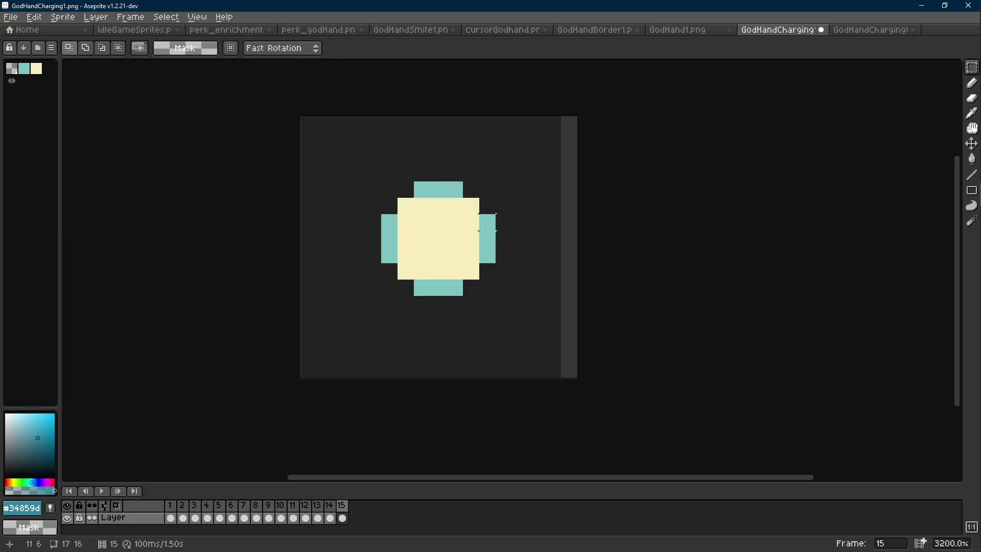
{"action": "key", "text": "g"}
{"action": "left_click", "coordinate": [488, 222]}
{"action": "left_click", "coordinate": [454, 189]}
{"action": "left_click", "coordinate": [389, 238]}
{"action": "left_click", "coordinate": [438, 287]}
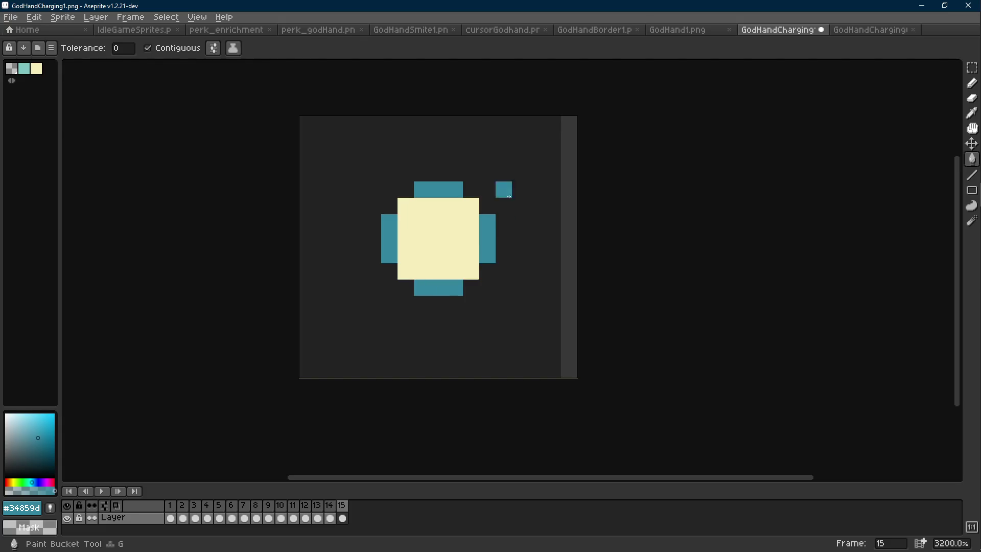
- On frame 9, sample the cream #f5edba as the secondary colour
{"action": "key", "text": "m"}
{"action": "key", "text": "Left"}
{"action": "key", "text": "Left"}
{"action": "key", "text": "Left"}
{"action": "key", "text": "Left"}
{"action": "key", "text": "Left"}
{"action": "key", "text": "Left"}
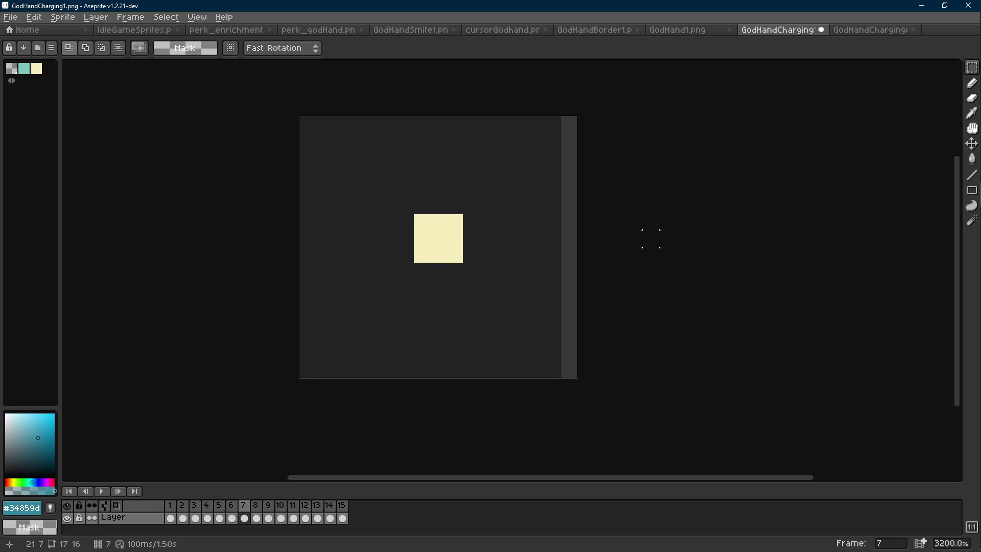
{"action": "key", "text": "Right"}
{"action": "key", "text": "Right"}
{"action": "left_click", "coordinate": [134, 30]}
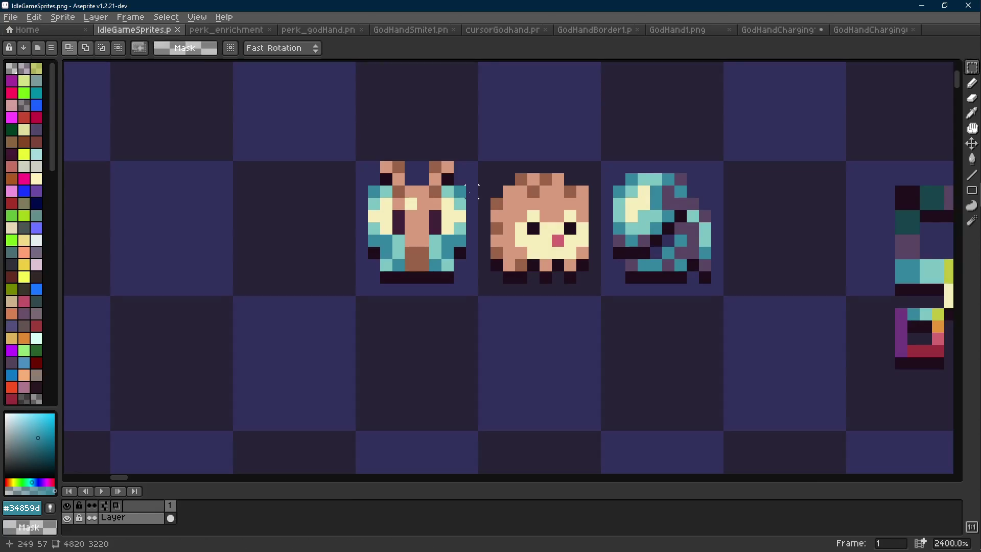
{"action": "key", "text": "i"}
{"action": "left_click", "coordinate": [776, 30]}
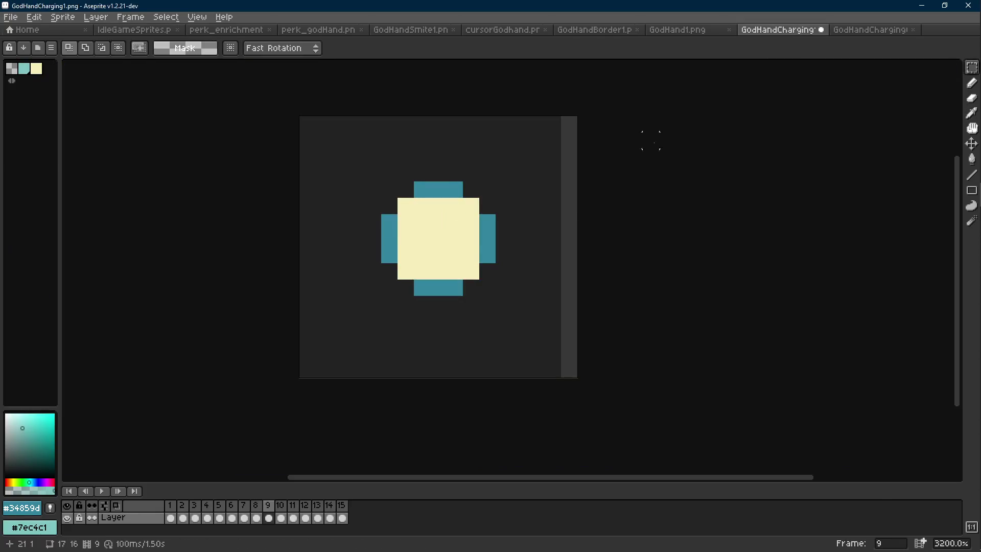
{"action": "right_click", "coordinate": [465, 227]}
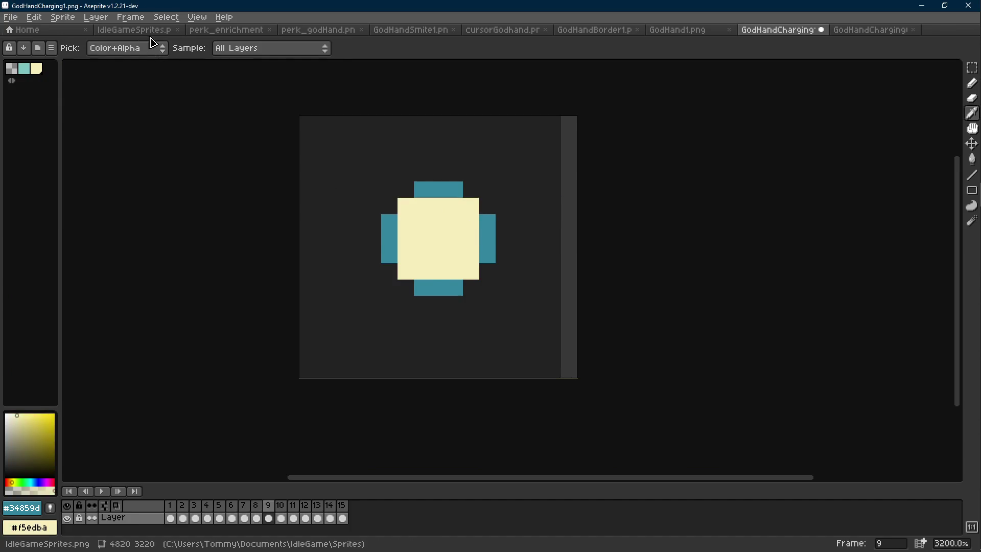
- Pick light teal #7ec4c1 from the sheet and fill the cream square with it
{"action": "left_click", "coordinate": [145, 30]}
{"action": "left_click", "coordinate": [469, 198]}
{"action": "key", "text": "b"}
{"action": "left_click", "coordinate": [776, 29]}
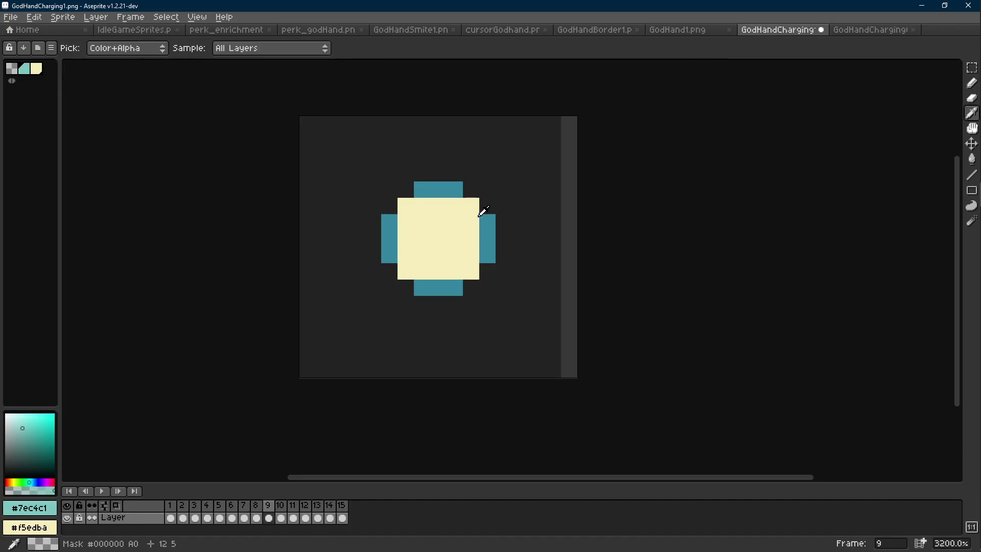
{"action": "key", "text": "g"}
{"action": "left_click", "coordinate": [444, 228]}
- Copy the light teal centre square and try pasting it onto frame 10, then cancel
{"action": "key", "text": "w"}
{"action": "left_click", "coordinate": [455, 238]}
{"action": "key", "text": "m"}
{"action": "key", "text": "ctrl+c"}
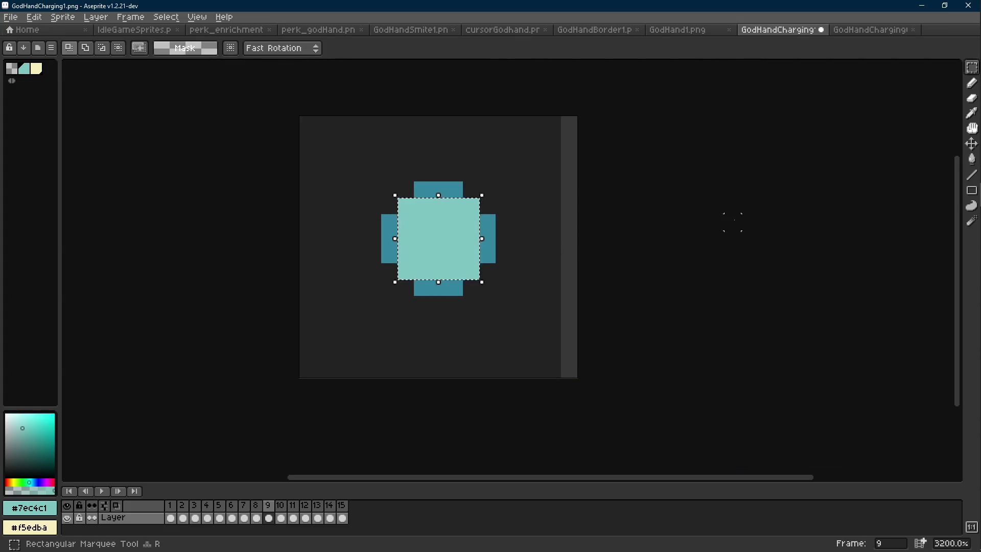
{"action": "key", "text": "Right"}
{"action": "key", "text": "ctrl+v"}
{"action": "key", "text": "Escape"}
- Fill the centre pixel light teal and preview the charging animation
{"action": "key", "text": "g"}
{"action": "left_click", "coordinate": [448, 234]}
{"action": "key", "text": "Right"}
{"action": "key", "text": "Right"}
{"action": "key", "text": "Right"}
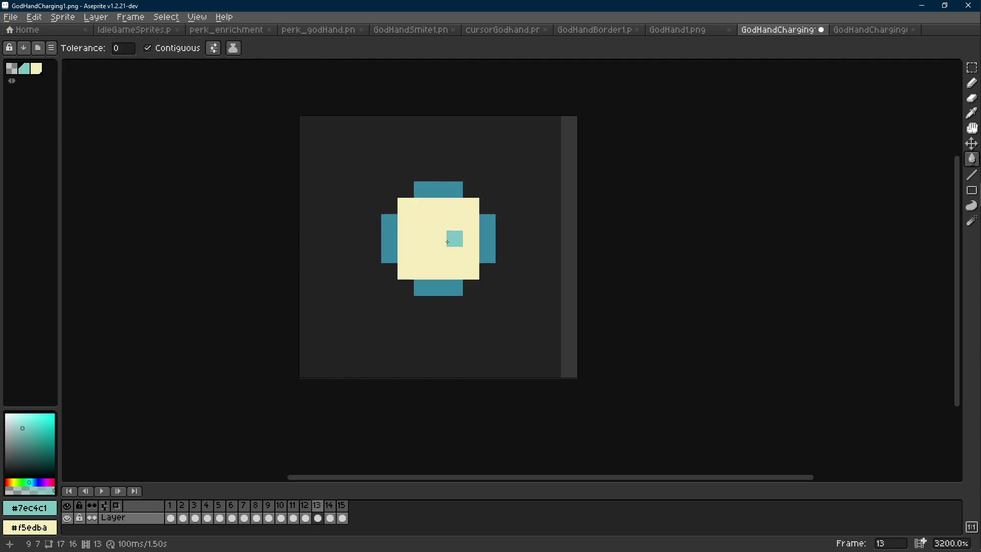
{"action": "key", "text": "Return"}
{"action": "scroll", "coordinate": [530, 252], "scroll_direction": "down", "scroll_amount": 6}
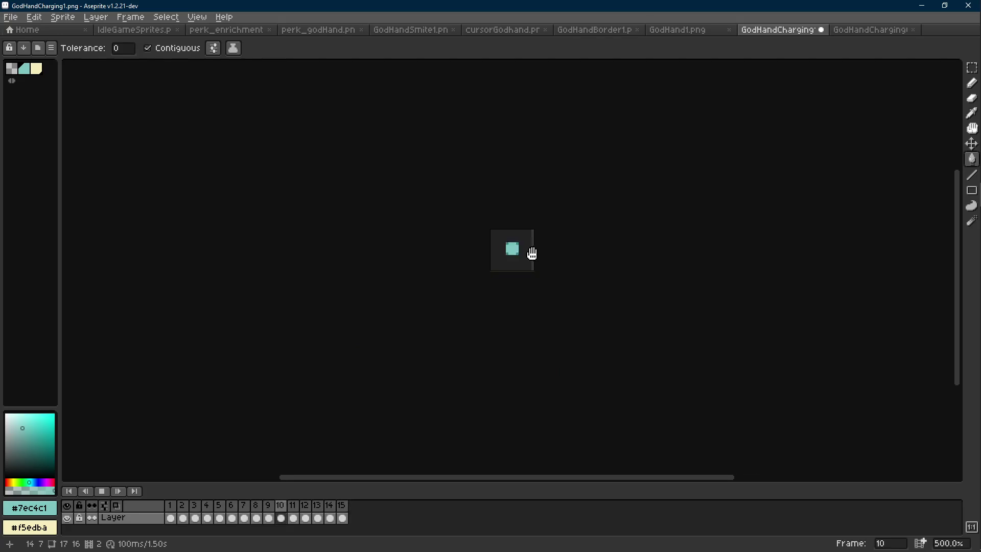
{"action": "key", "text": "Return"}
{"action": "scroll", "coordinate": [523, 255], "scroll_direction": "up", "scroll_amount": 5}
- Pick the cream #f5edba and compare frames 7, 8 and 9
{"action": "key", "text": "i"}
{"action": "left_click", "coordinate": [506, 246]}
{"action": "key", "text": "g"}
{"action": "key", "text": "Right"}
{"action": "key", "text": "Left"}
{"action": "key", "text": "Left"}
{"action": "key", "text": "Right"}
{"action": "scroll", "coordinate": [513, 251], "scroll_direction": "up", "scroll_amount": 2}
{"action": "key", "text": "Right"}
- Fill frame 8's square light teal #7ec4c1 and draw a cream #f5edba centre pixel
{"action": "key", "text": "Left"}
{"action": "key", "text": "Right"}
{"action": "left_click", "coordinate": [485, 235], "text": "alt"}
{"action": "key", "text": "Left"}
{"action": "left_click", "coordinate": [481, 232]}
{"action": "key", "text": "Left"}
{"action": "left_click", "coordinate": [492, 222], "text": "alt"}
{"action": "key", "text": "Right"}
{"action": "key", "text": "b"}
{"action": "left_click", "coordinate": [477, 228]}
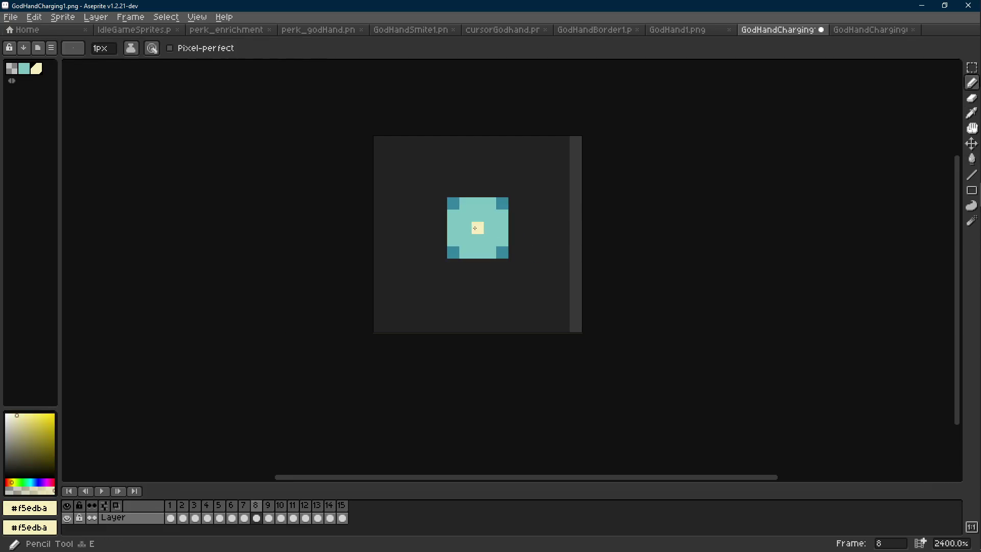
- On frame 9, widen the cream centre into a block and round its corners with light teal
{"action": "key", "text": "Right"}
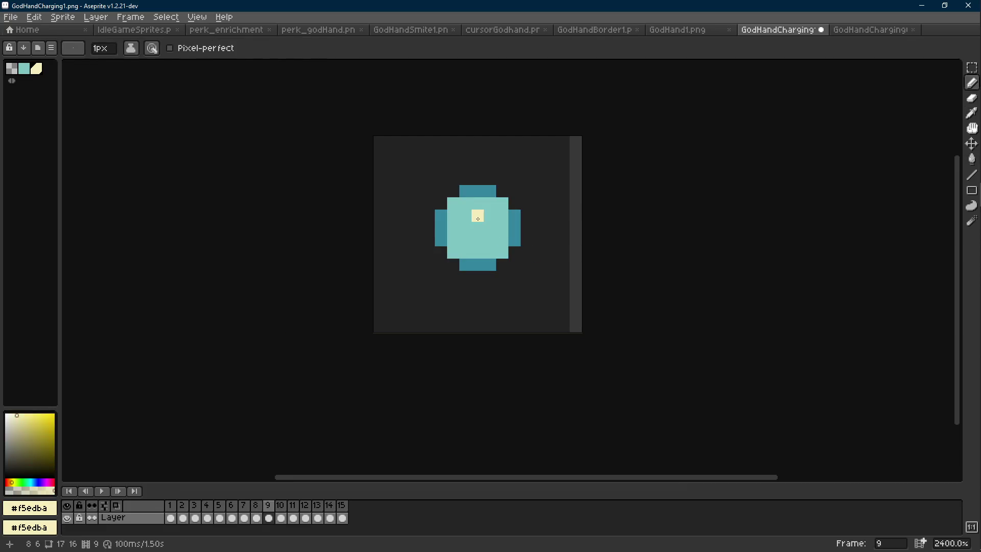
{"action": "key", "text": "Scroll_Lock"}
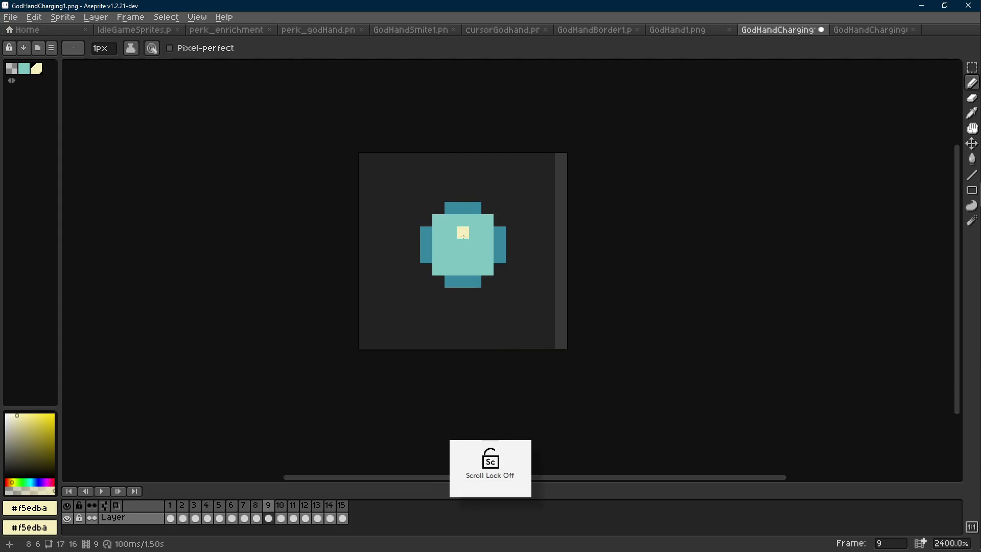
{"action": "scroll", "coordinate": [462, 236], "scroll_direction": "up", "scroll_amount": 1}
{"action": "mouse_move", "coordinate": [445, 247]}
{"action": "left_mouse_down"}
{"action": "mouse_move", "coordinate": [445, 263]}
{"action": "mouse_move", "coordinate": [453, 247]}
{"action": "left_mouse_up"}
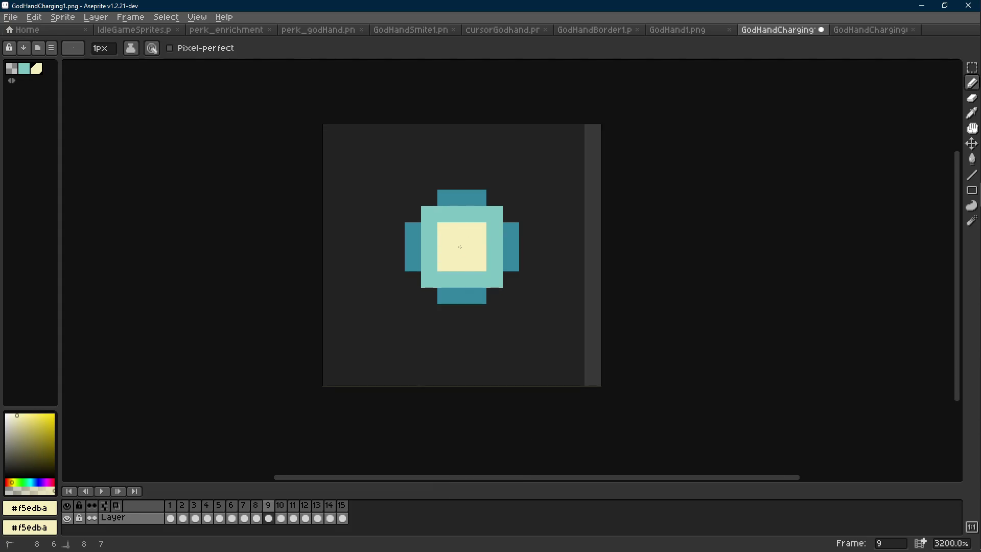
{"action": "scroll", "coordinate": [467, 247], "scroll_direction": "down", "scroll_amount": 3}
{"action": "scroll", "coordinate": [471, 246], "scroll_direction": "down", "scroll_amount": 3}
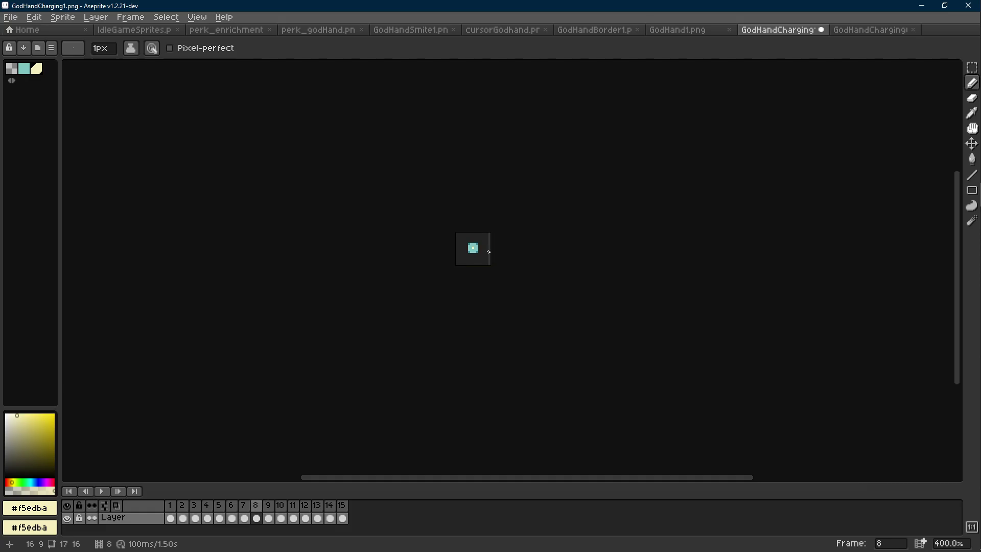
{"action": "scroll", "coordinate": [475, 251], "scroll_direction": "up", "scroll_amount": 6}
{"action": "left_click", "coordinate": [493, 236], "text": "alt"}
{"action": "left_click", "coordinate": [479, 235]}
{"action": "left_click", "coordinate": [455, 235]}
{"action": "left_click", "coordinate": [454, 259]}
{"action": "left_click", "coordinate": [470, 256], "text": "alt"}
- Draw a pale yellow vertical line in the orb on frame 12
{"action": "scroll", "coordinate": [480, 255], "scroll_direction": "down", "scroll_amount": 8}
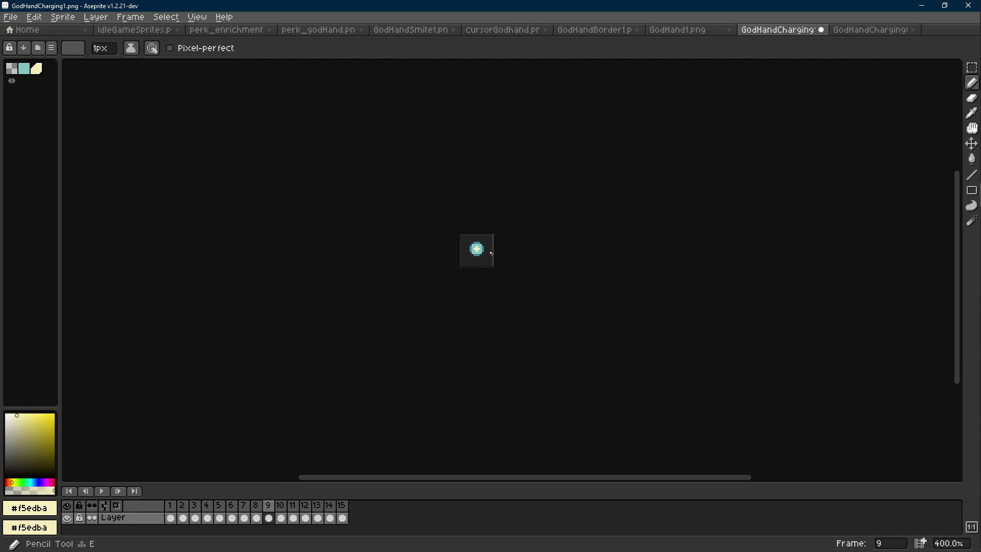
{"action": "scroll", "coordinate": [487, 251], "scroll_direction": "up", "scroll_amount": 4}
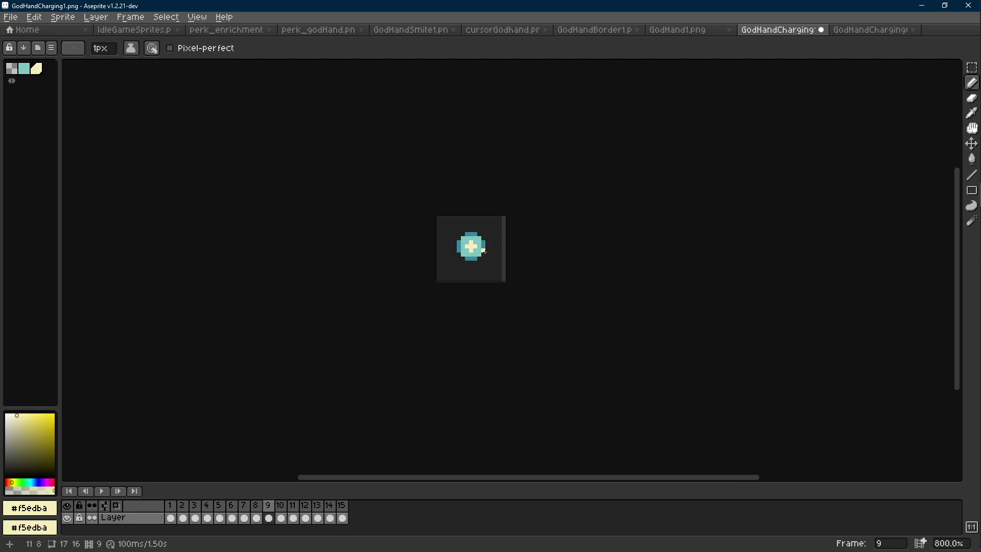
{"action": "scroll", "coordinate": [483, 251], "scroll_direction": "up", "scroll_amount": 5}
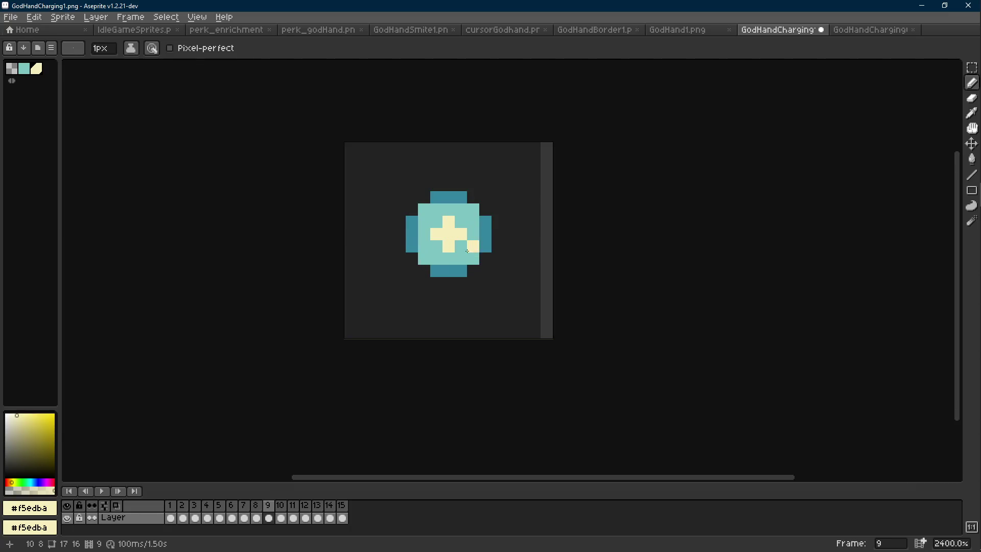
{"action": "key", "text": "Right"}
{"action": "key", "text": "Right"}
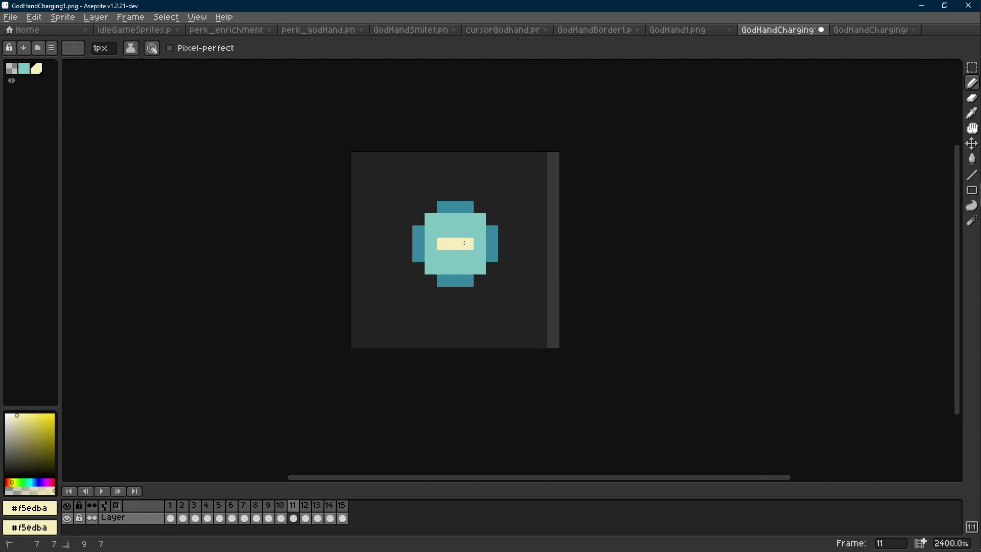
{"action": "key", "text": "Right"}
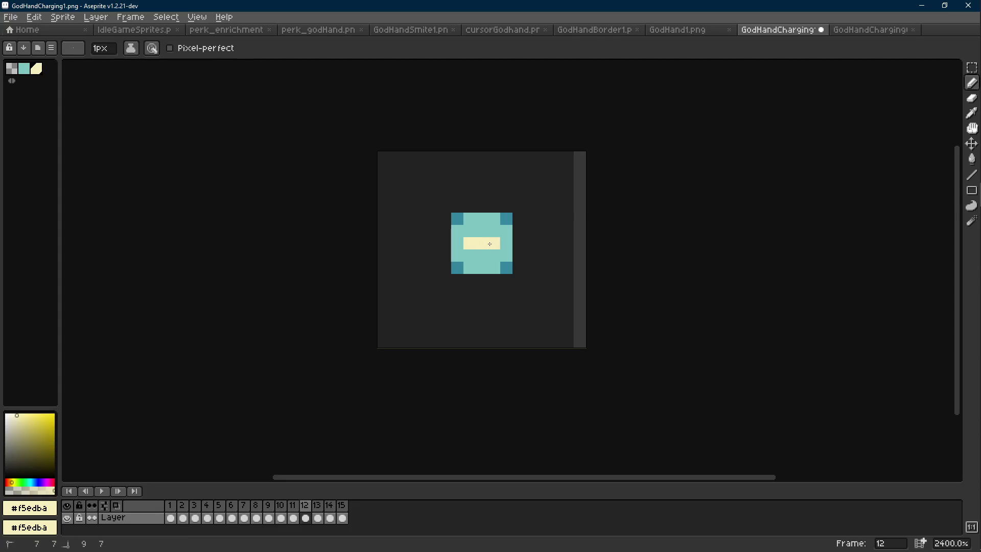
{"action": "left_click", "coordinate": [484, 249], "text": "shift"}
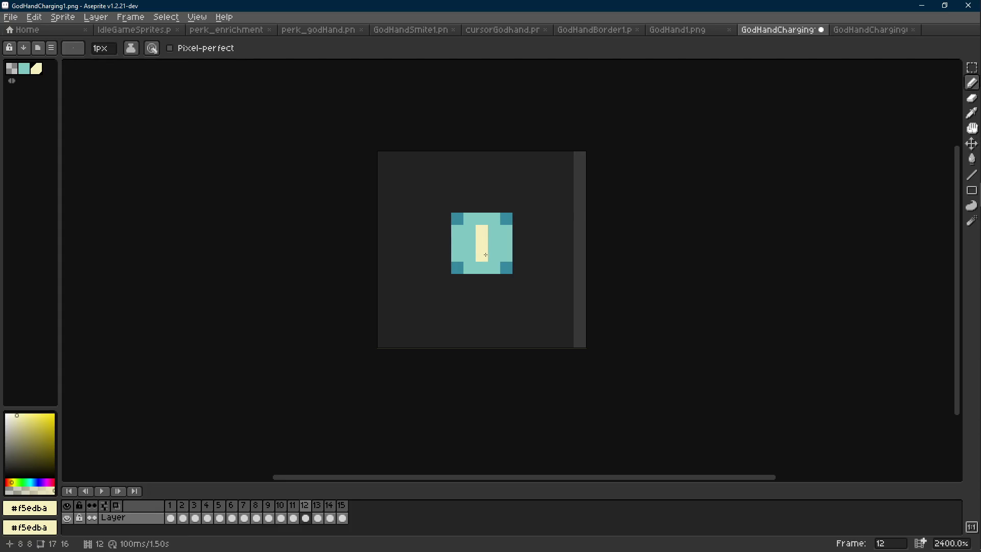
- Paint frame 8's orb centre pale yellow #f5edba
{"action": "key", "text": "Left"}
{"action": "key", "text": "Left"}
{"action": "key", "text": "Left"}
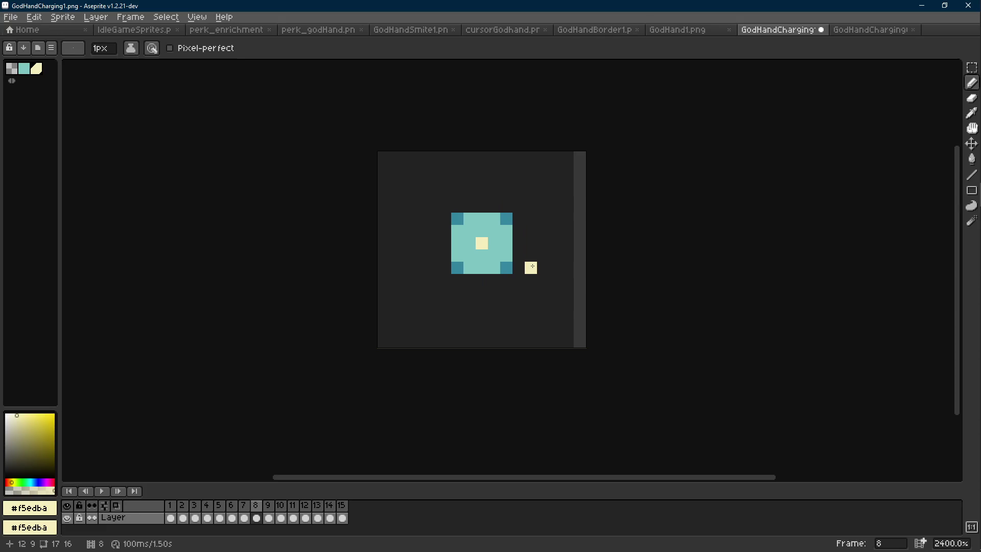
{"action": "key", "text": "Left"}
{"action": "key", "text": "Right"}
{"action": "mouse_move", "coordinate": [482, 229]}
{"action": "left_mouse_down"}
{"action": "mouse_move", "coordinate": [469, 254]}
{"action": "mouse_move", "coordinate": [494, 232]}
{"action": "mouse_move", "coordinate": [472, 254]}
{"action": "left_mouse_up"}
{"action": "scroll", "coordinate": [503, 251], "scroll_direction": "down", "scroll_amount": 8}
{"action": "key", "text": "Right"}
{"action": "scroll", "coordinate": [484, 246], "scroll_direction": "up", "scroll_amount": 8}
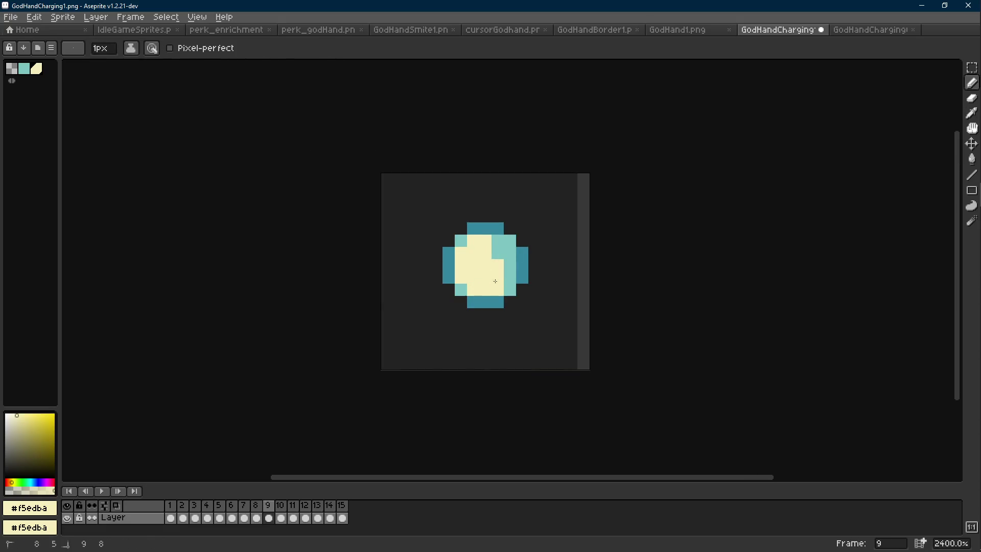
{"action": "scroll", "coordinate": [498, 245], "scroll_direction": "down", "scroll_amount": 8}
{"action": "scroll", "coordinate": [488, 253], "scroll_direction": "up", "scroll_amount": 8}
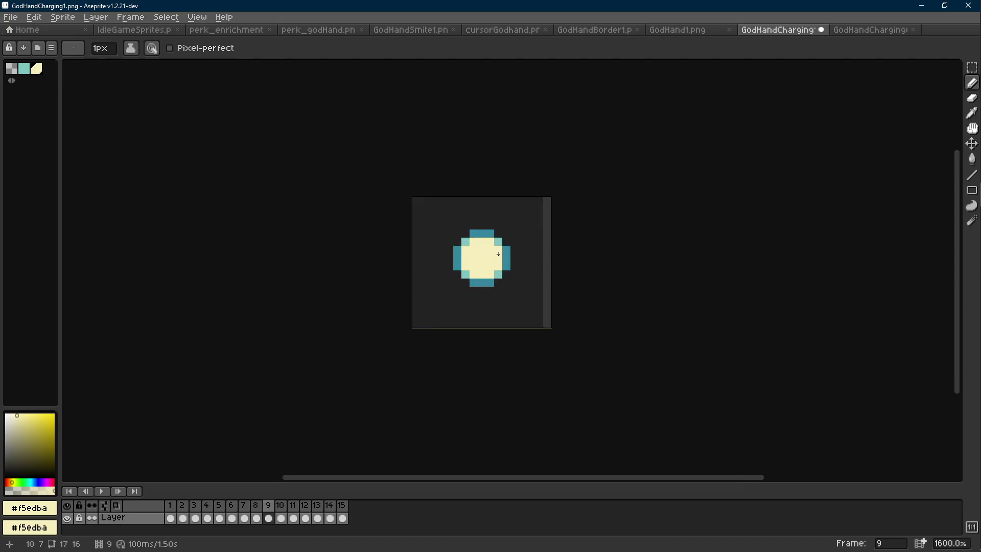
- Preview the redrawn animation, then switch back to the IdleGameSprites.png sheet
{"action": "key", "text": "w"}
{"action": "key", "text": "Return"}
{"action": "key", "text": "m"}
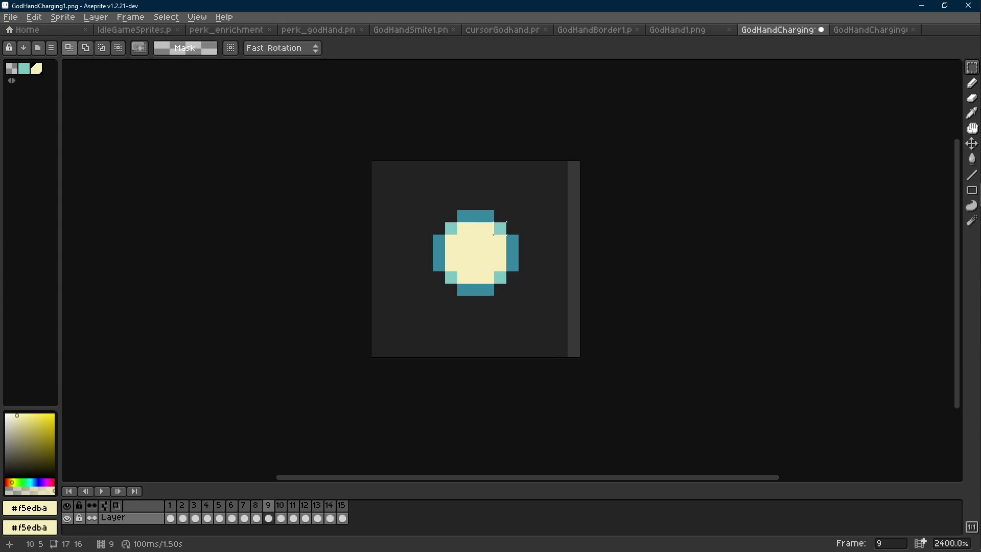
{"action": "key", "text": "w"}
{"action": "key", "text": "r"}
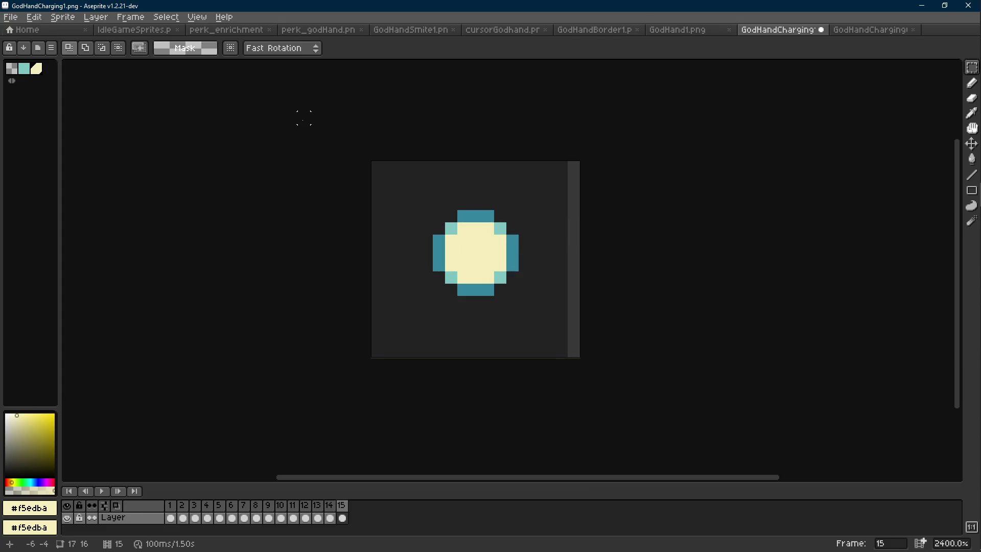
{"action": "left_click", "coordinate": [134, 30]}
- Select the small cloud on the IdleGameSprites sheet and move it onto the teal panel
{"action": "scroll", "coordinate": [579, 301], "scroll_direction": "down", "scroll_amount": 3}
{"action": "scroll", "coordinate": [578, 301], "scroll_direction": "up", "scroll_amount": 3}
{"action": "scroll", "coordinate": [578, 301], "scroll_direction": "right", "scroll_amount": 15}
{"action": "scroll", "coordinate": [579, 302], "scroll_direction": "down", "scroll_amount": 8}
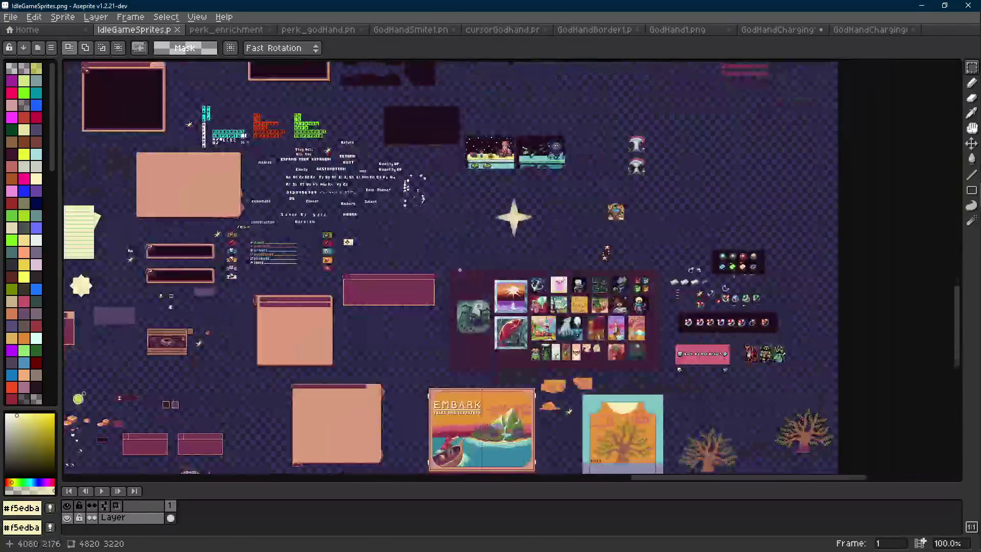
{"action": "scroll", "coordinate": [460, 270], "scroll_direction": "down", "scroll_amount": 3}
{"action": "scroll", "coordinate": [700, 394], "scroll_direction": "up", "scroll_amount": 5}
{"action": "left_click_drag", "start_coordinate": [501, 233], "coordinate": [350, 315]}
{"action": "scroll", "coordinate": [377, 268], "scroll_direction": "up", "scroll_amount": 1}
{"action": "scroll", "coordinate": [401, 247], "scroll_direction": "down", "scroll_amount": 2}
{"action": "mouse_move", "coordinate": [410, 277]}
{"action": "left_mouse_down"}
{"action": "mouse_move", "coordinate": [683, 272]}
{"action": "mouse_move", "coordinate": [705, 289]}
{"action": "mouse_move", "coordinate": [373, 272]}
{"action": "mouse_move", "coordinate": [613, 245]}
{"action": "mouse_move", "coordinate": [606, 227]}
{"action": "left_mouse_up"}
{"action": "scroll", "coordinate": [606, 228], "scroll_direction": "up", "scroll_amount": 5}
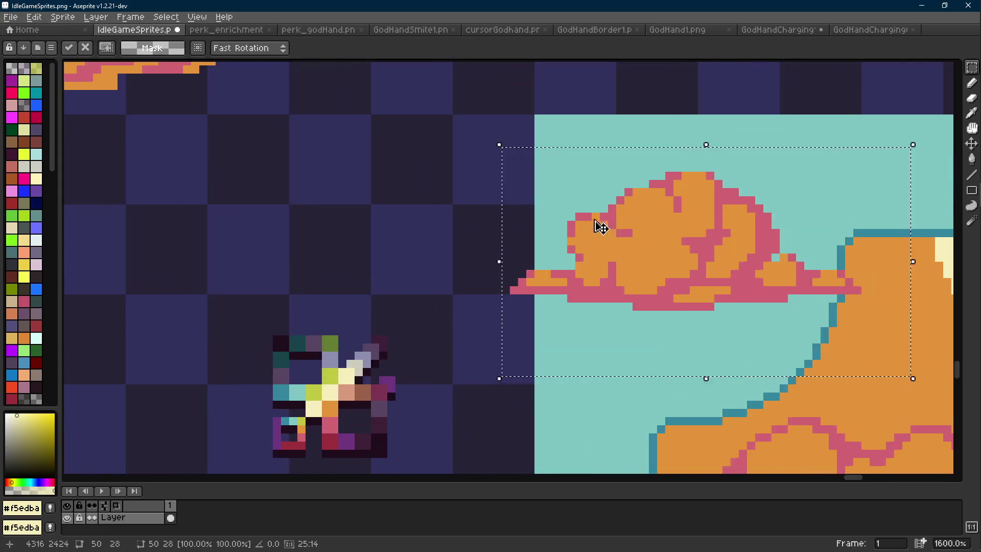
{"action": "key", "text": "ctrl+d"}
- Sample the cloud's pink outline colour and test it with a pixel
{"action": "key", "text": "i"}
{"action": "scroll", "coordinate": [583, 206], "scroll_direction": "up", "scroll_amount": 1}
{"action": "left_click", "coordinate": [584, 205]}
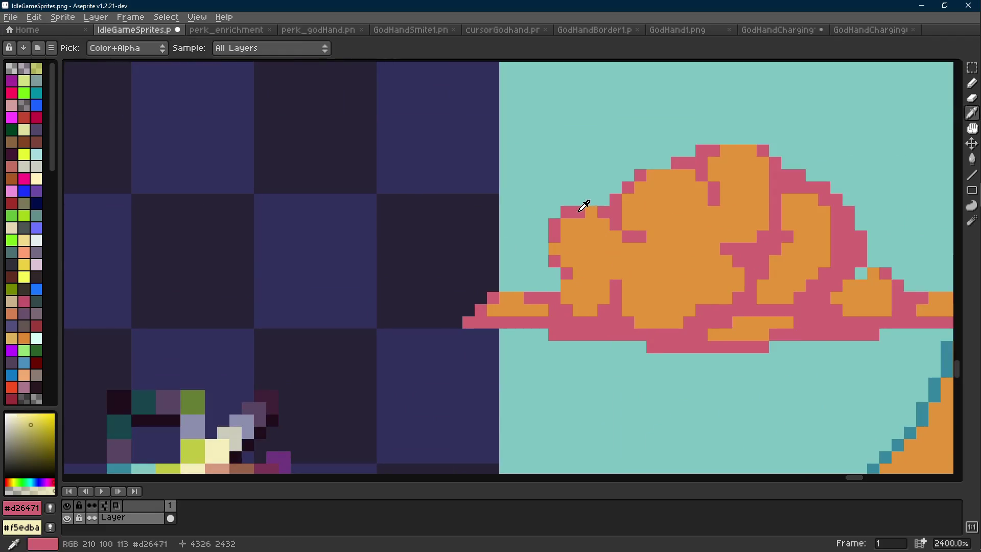
{"action": "key", "text": "b"}
{"action": "left_click", "coordinate": [554, 249]}
{"action": "scroll", "coordinate": [577, 262], "scroll_direction": "down", "scroll_amount": 5}
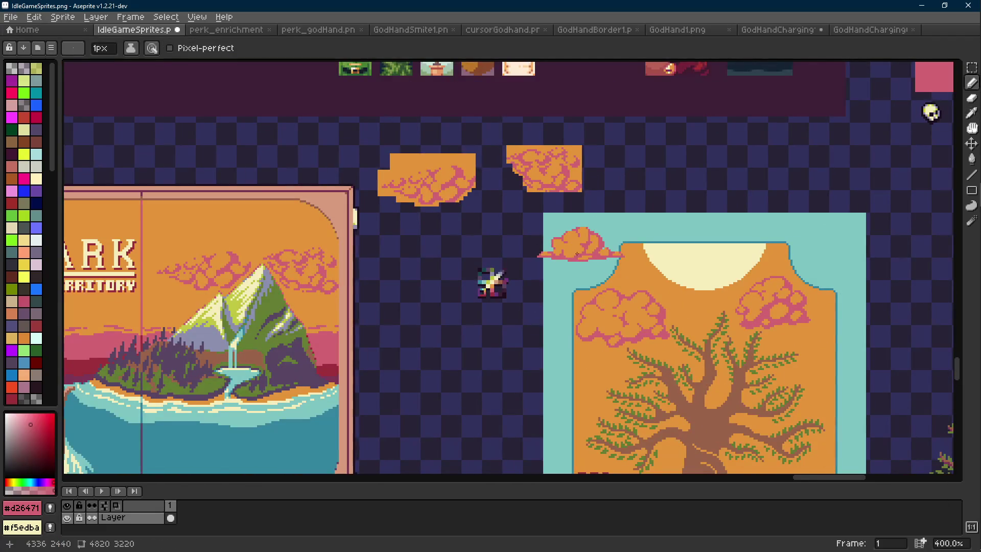
{"action": "scroll", "coordinate": [577, 250], "scroll_direction": "up", "scroll_amount": 1}
{"action": "scroll", "coordinate": [527, 221], "scroll_direction": "up", "scroll_amount": 5}
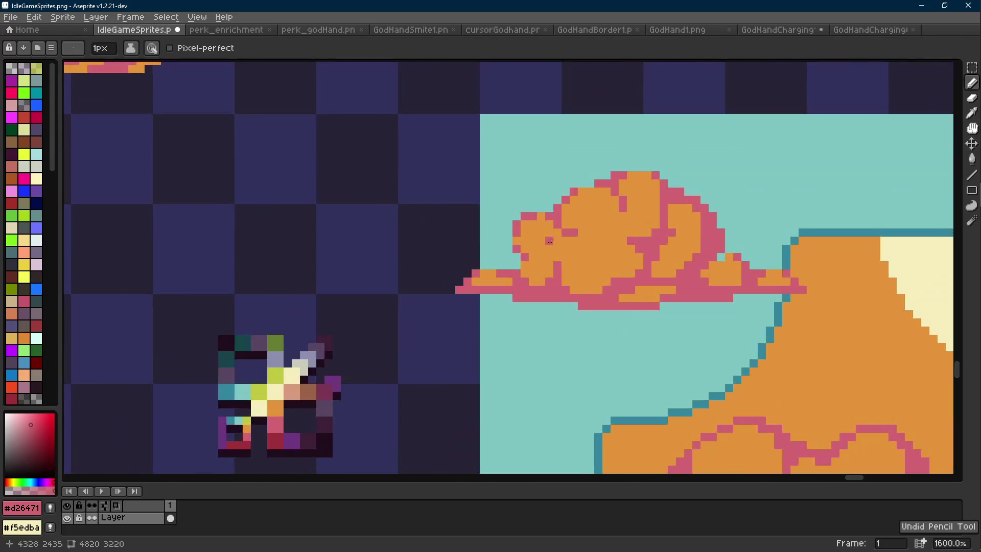
- Take the cloud's orange as the drawing colour, undo the sheet edits, and return to GodHandCharging
{"action": "left_click", "coordinate": [526, 221], "text": "alt"}
{"action": "scroll", "coordinate": [559, 245], "scroll_direction": "down", "scroll_amount": 4}
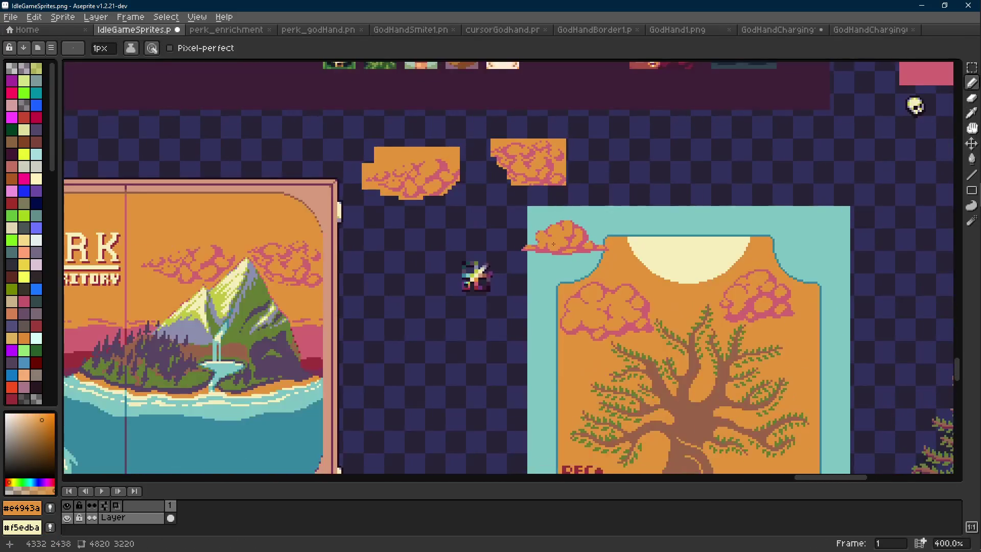
{"action": "scroll", "coordinate": [559, 243], "scroll_direction": "up", "scroll_amount": 1}
{"action": "key", "text": "ctrl+z"}
{"action": "key", "text": "ctrl+z"}
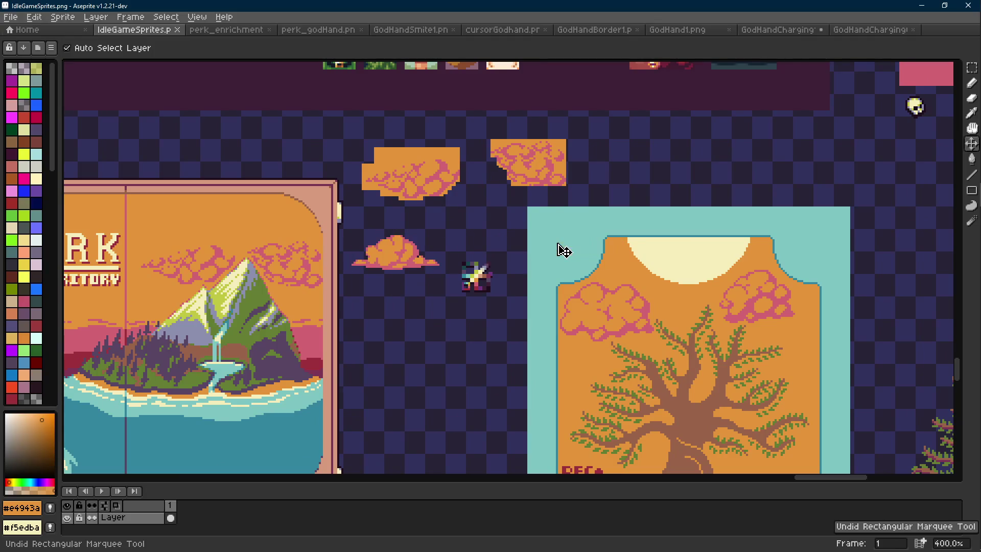
{"action": "key", "text": "m"}
{"action": "left_click", "coordinate": [777, 30]}
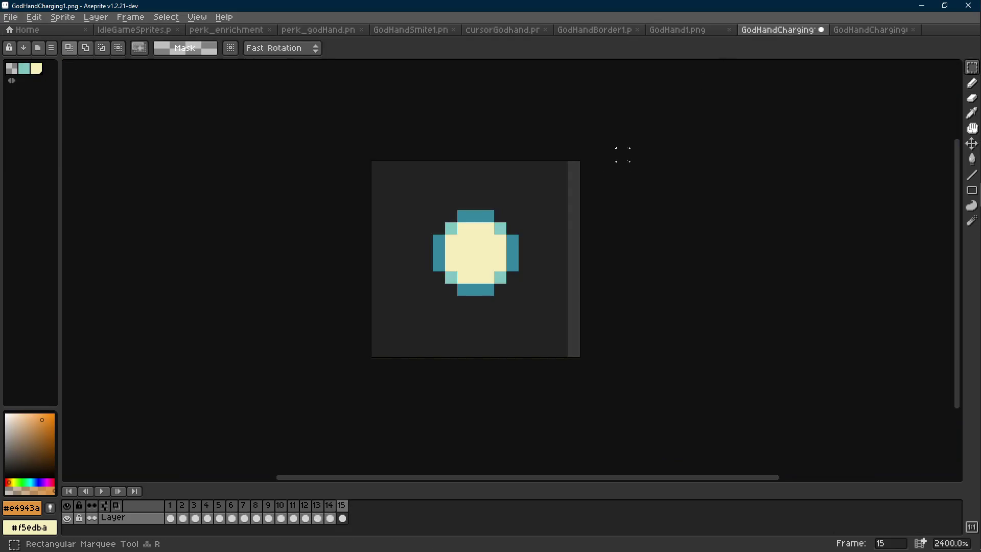
- Review the charging animation once, then save GodHandCharging1.png
{"action": "scroll", "coordinate": [525, 226], "scroll_direction": "down", "scroll_amount": 6}
{"action": "key", "text": "Return"}
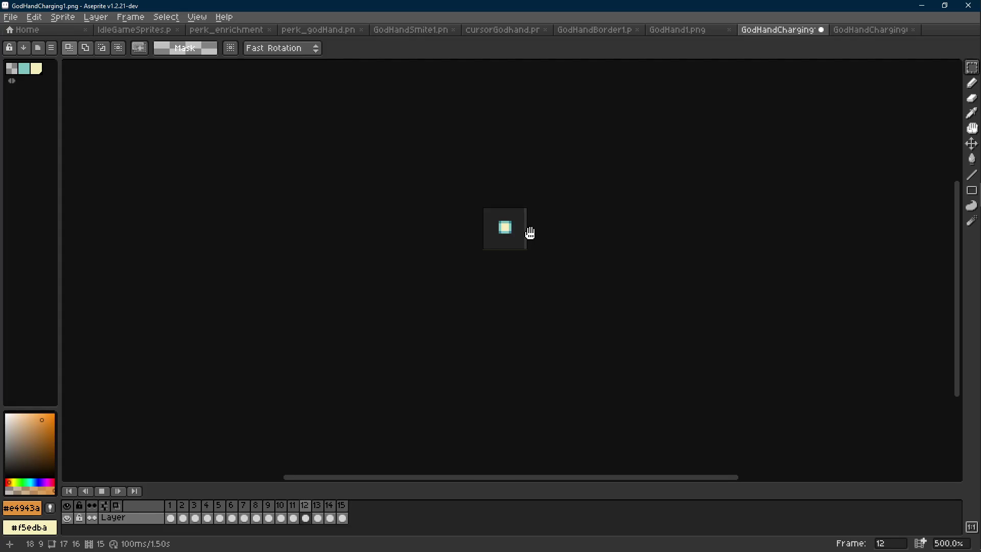
{"action": "key", "text": "Return"}
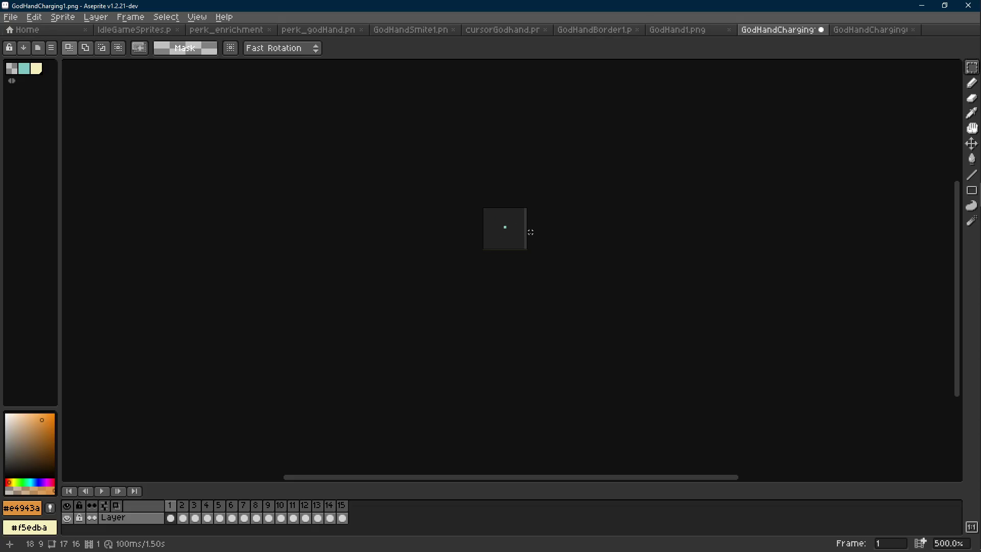
{"action": "key", "text": "ctrl+s"}
- Bring the Godot editor window back to the front
{"action": "mouse_move", "coordinate": [969, 153]}
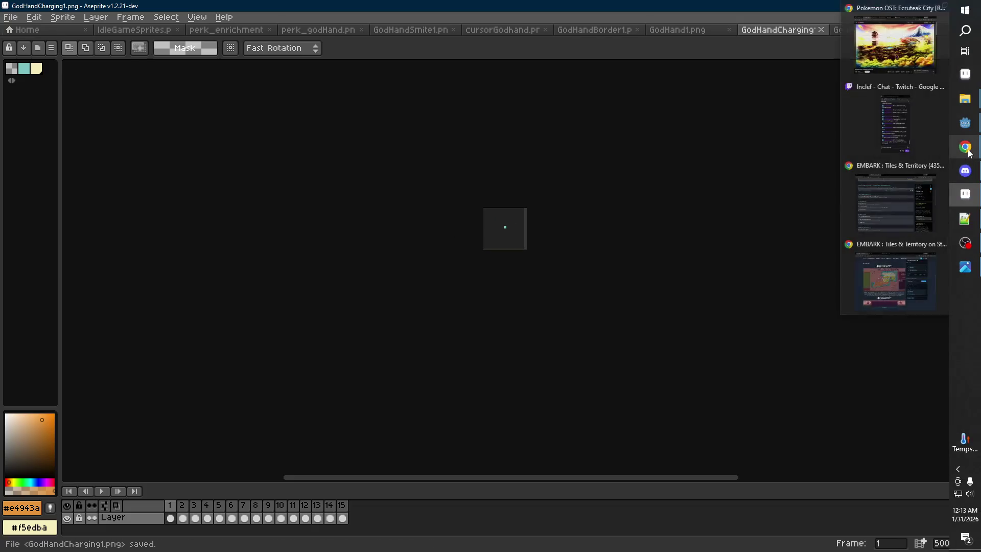
{"action": "mouse_move", "coordinate": [965, 123]}
{"action": "left_click", "coordinate": [871, 190]}
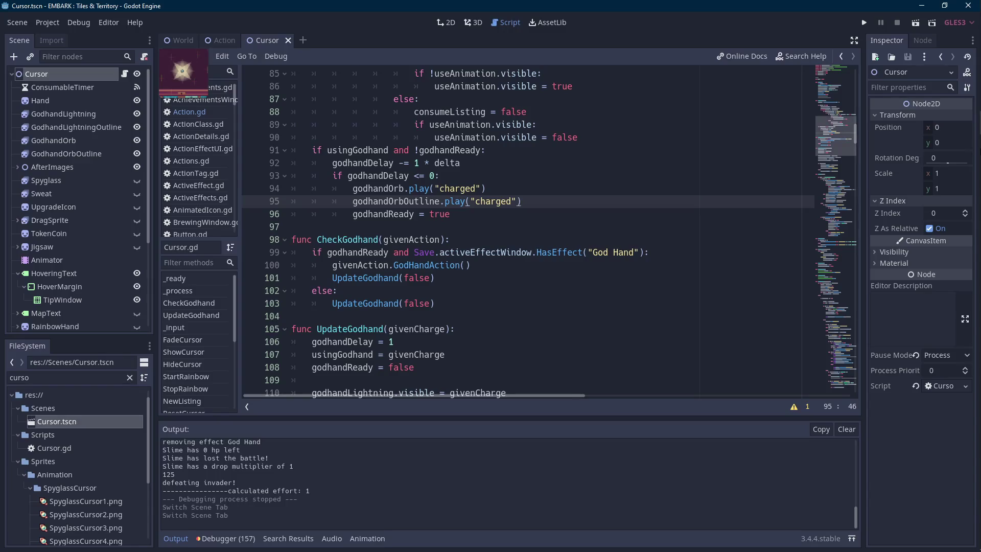
- Launch the EMBARK project and focus its debug window showing the 'For Tiles and Territory' title card
{"action": "mouse_move", "coordinate": [975, 204]}
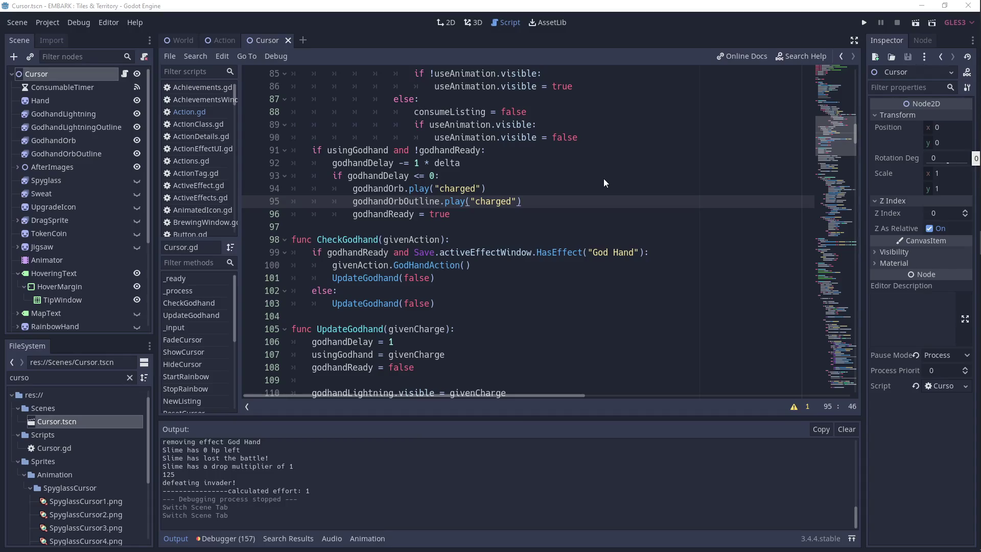
{"action": "left_click", "coordinate": [862, 22]}
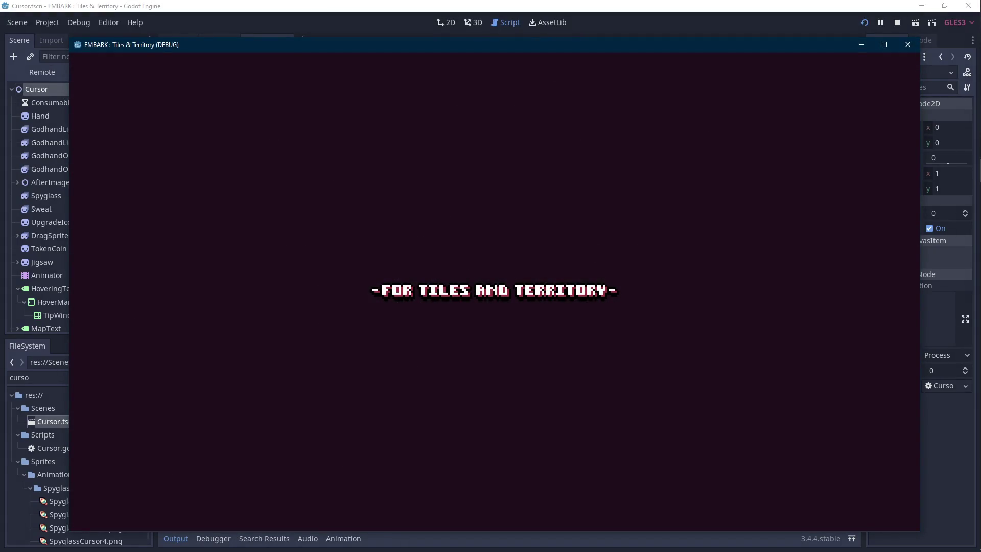
{"action": "left_click", "coordinate": [907, 44]}
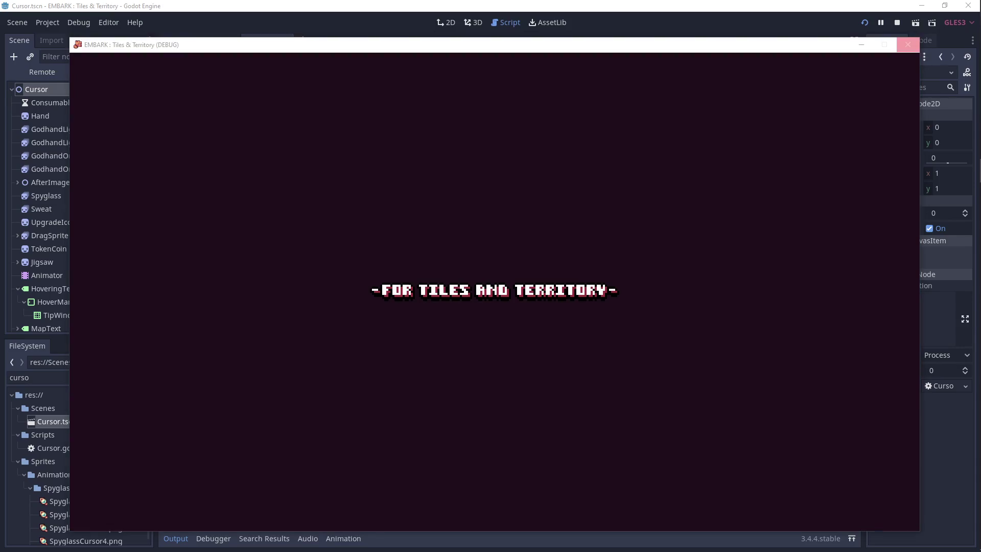
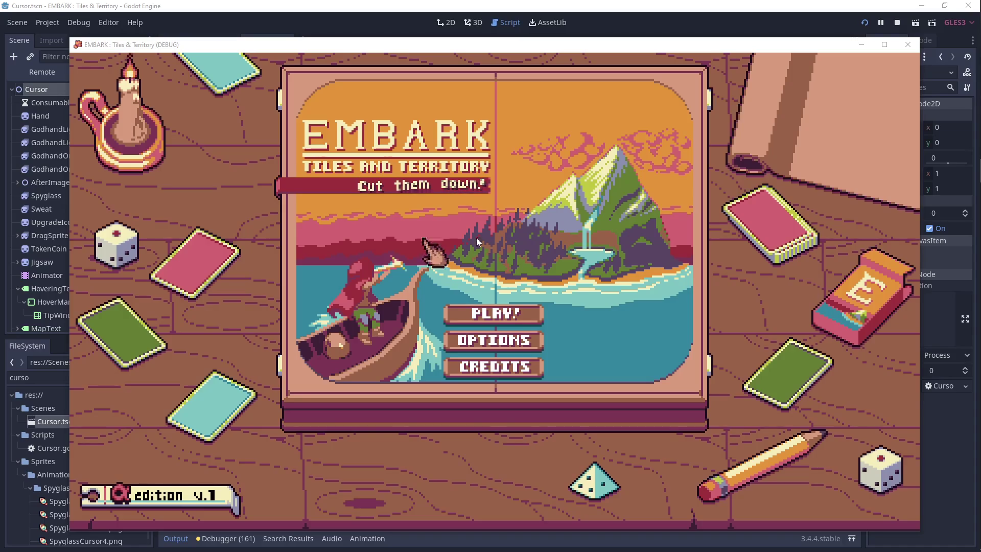
- In the running debug game, start playing save File 1
{"action": "left_click", "coordinate": [537, 276]}
{"action": "left_click", "coordinate": [493, 312]}
{"action": "left_click", "coordinate": [467, 280]}
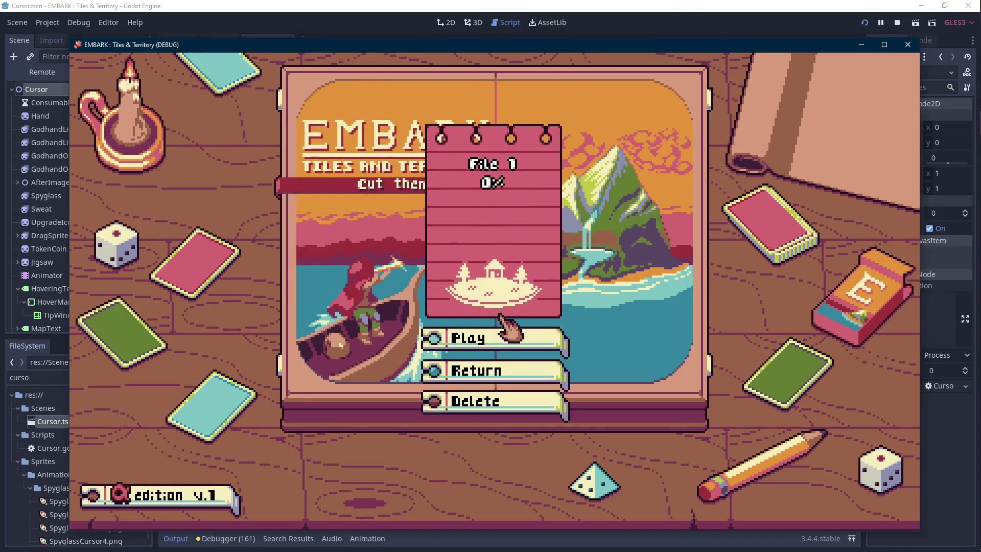
{"action": "left_click", "coordinate": [492, 342]}
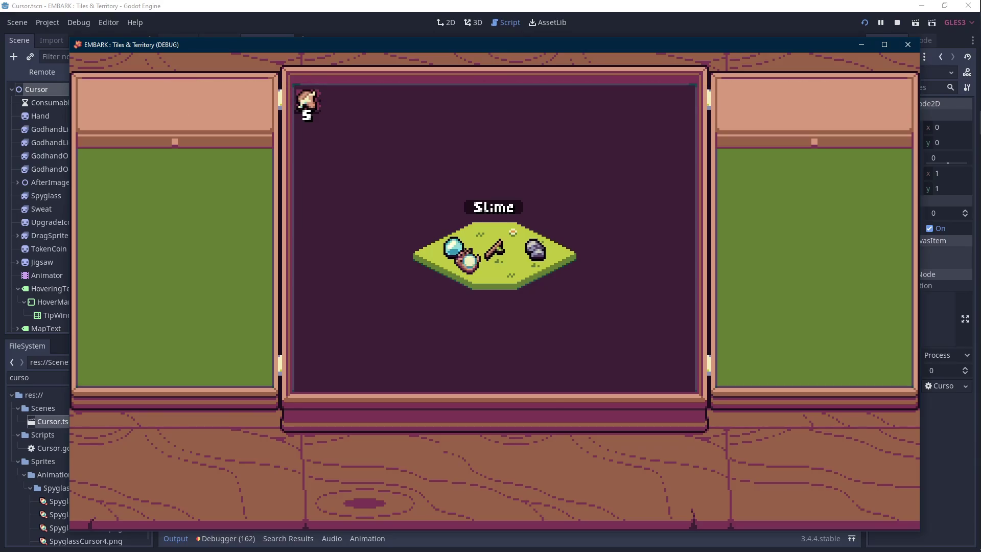
- Use the God Hand on the slime, close the game, and bring up the GodHandCharging sprite
{"action": "left_click", "coordinate": [468, 260]}
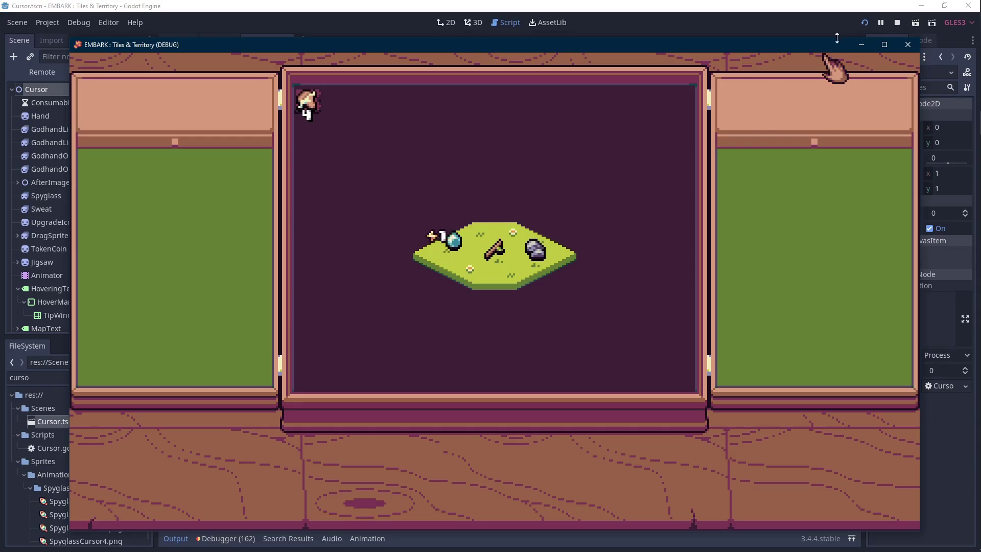
{"action": "left_click", "coordinate": [908, 44]}
{"action": "left_click", "coordinate": [976, 194]}
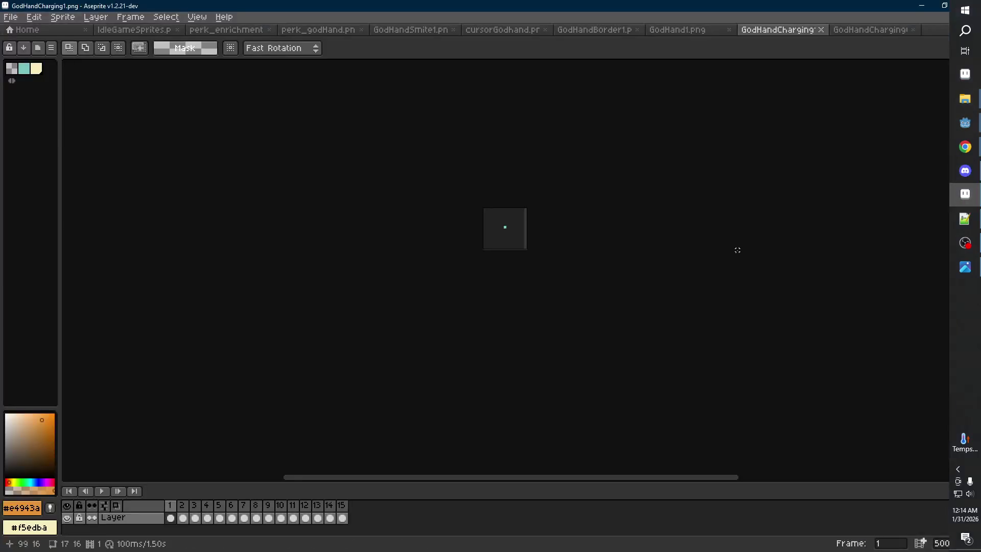
{"action": "key", "text": "Return"}
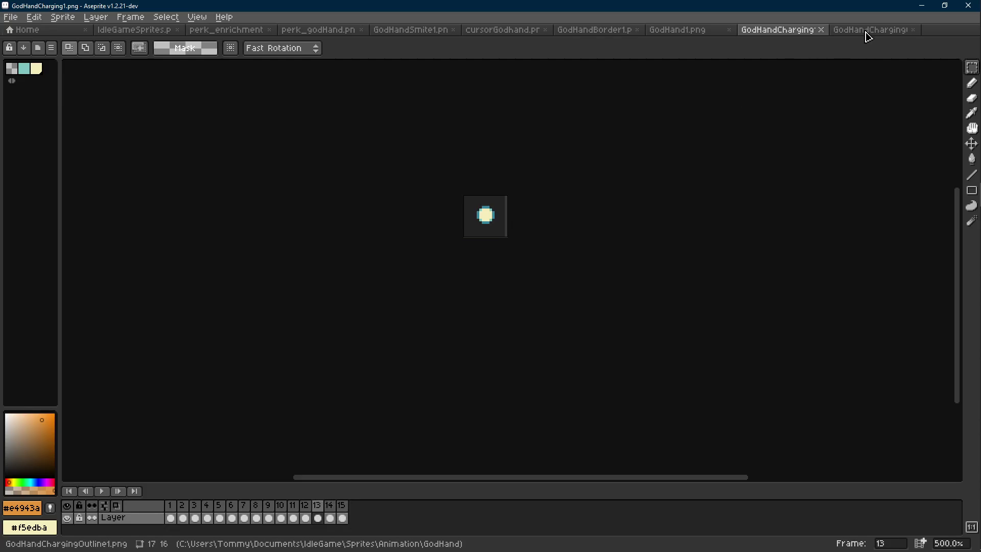
{"action": "scroll", "coordinate": [522, 228], "scroll_direction": "up", "scroll_amount": 4}
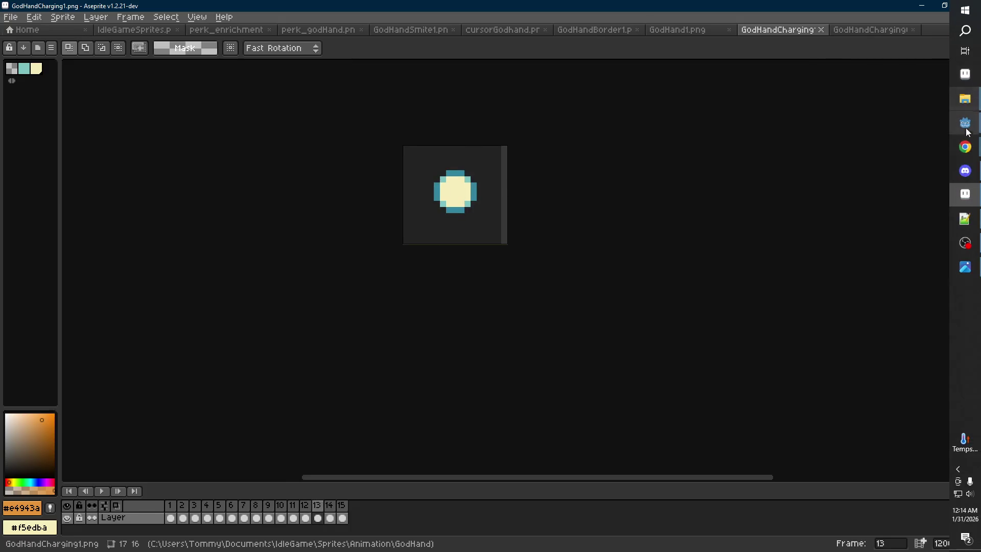
{"action": "left_click", "coordinate": [965, 124]}
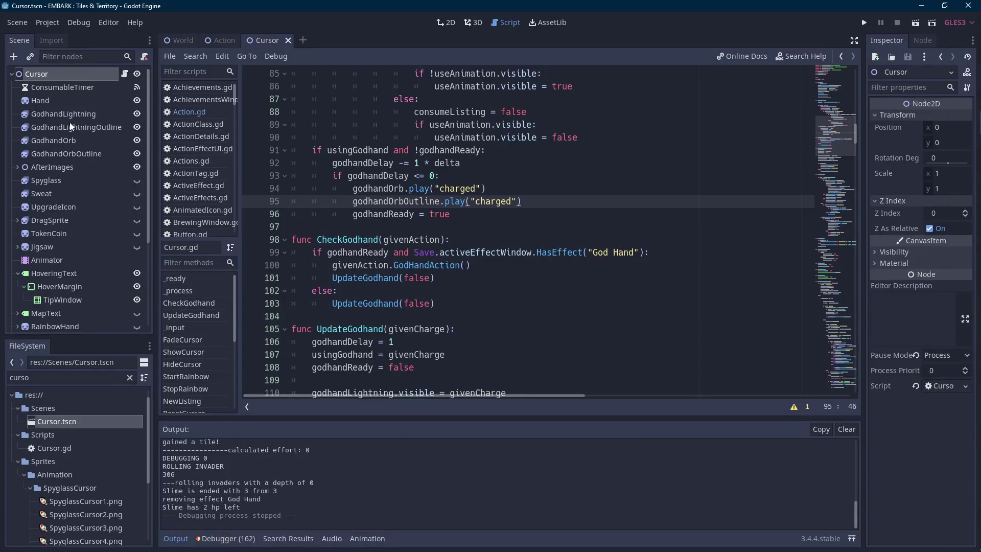
{"action": "left_click", "coordinate": [69, 115]}
{"action": "left_click", "coordinate": [67, 142]}
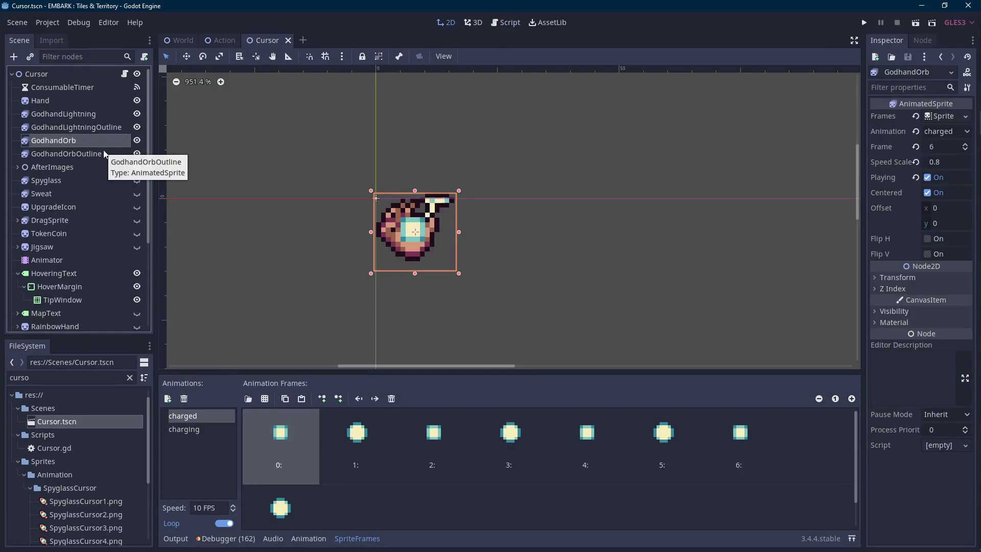
{"action": "scroll", "coordinate": [467, 202], "scroll_direction": "down", "scroll_amount": 4}
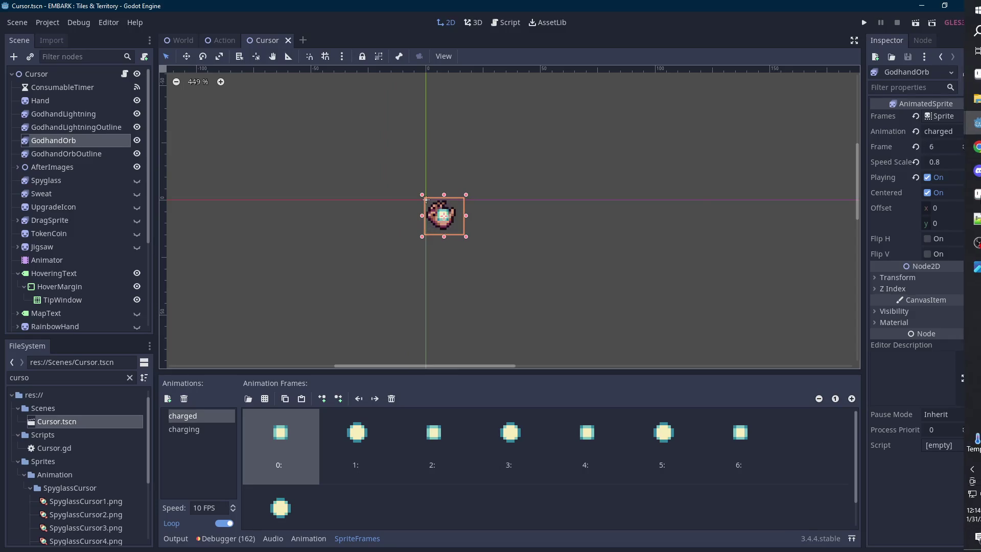
{"action": "mouse_move", "coordinate": [976, 194]}
{"action": "left_click", "coordinate": [890, 192]}
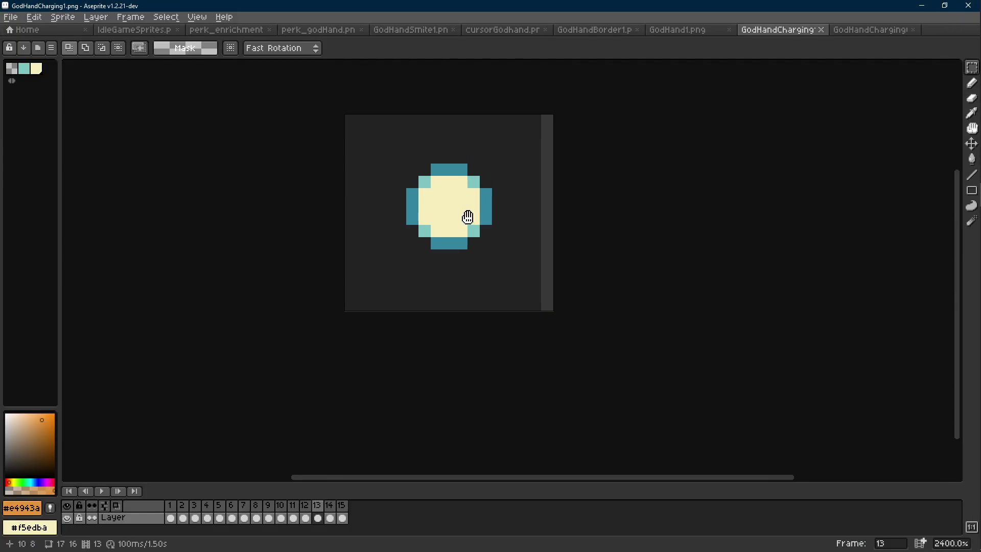
- Replace the orb's dark teal #34859d with light teal #7ec4c1 and preview the animation
{"action": "right_click", "coordinate": [477, 231], "text": "alt"}
{"action": "key", "text": "ctrl+d"}
{"action": "key", "text": "i"}
{"action": "left_click", "coordinate": [489, 215]}
{"action": "key", "text": "shift+r"}
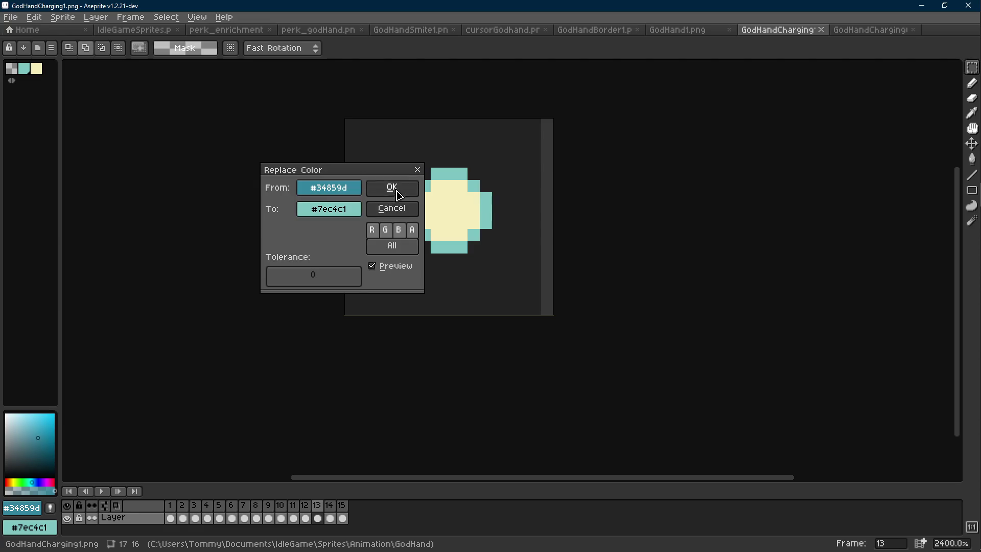
{"action": "key", "text": "Return"}
{"action": "scroll", "coordinate": [525, 220], "scroll_direction": "down", "scroll_amount": 8}
{"action": "key", "text": "Return"}
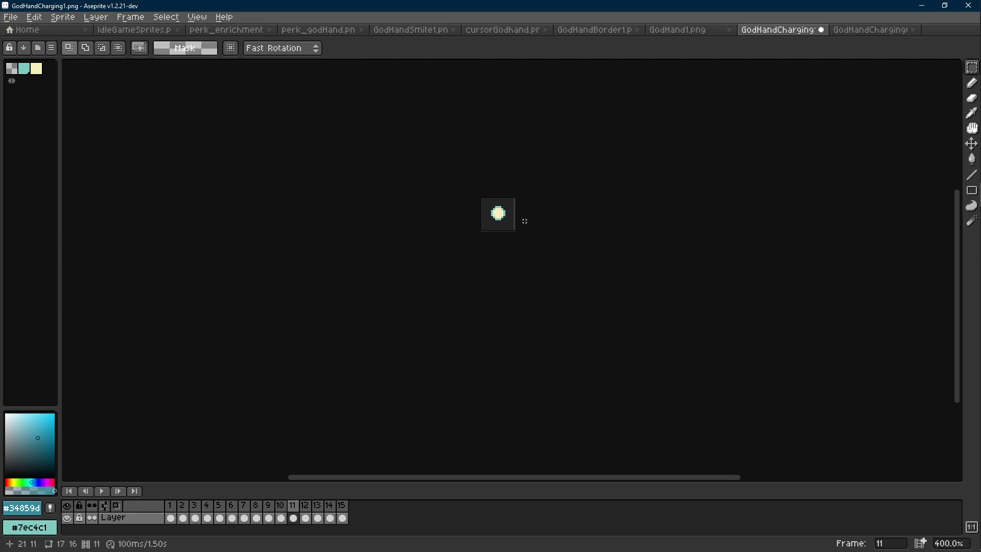
- Erase three teal corner pixels of the orb's square frame
{"action": "scroll", "coordinate": [511, 221], "scroll_direction": "up", "scroll_amount": 6}
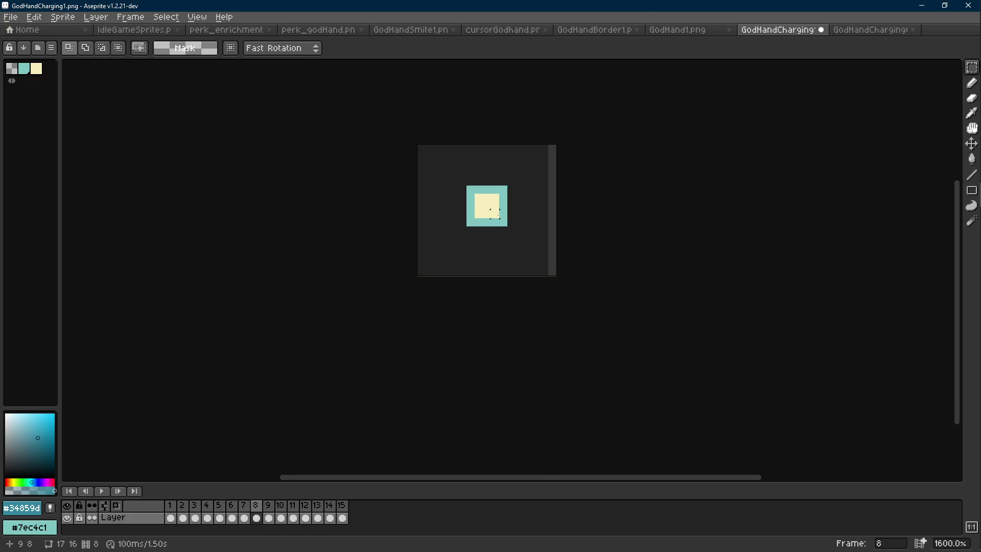
{"action": "key", "text": "e"}
{"action": "left_click", "coordinate": [503, 222]}
{"action": "left_click", "coordinate": [503, 190]}
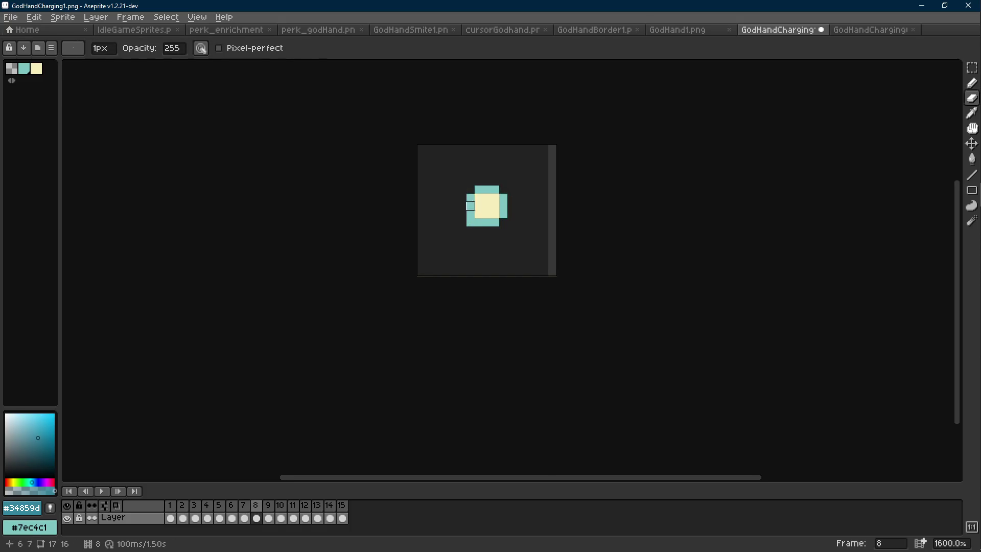
{"action": "left_click", "coordinate": [469, 223]}
{"action": "key", "text": "m"}
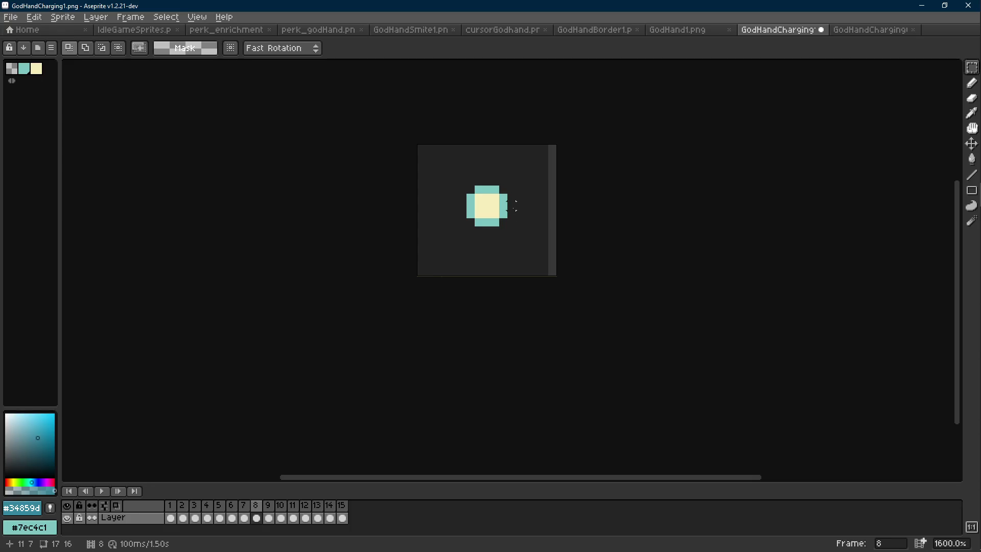
- Paint the square's four corner pixels magenta, borrowing the magenta from GodHand1.png
{"action": "key", "text": "ctrl+Tab"}
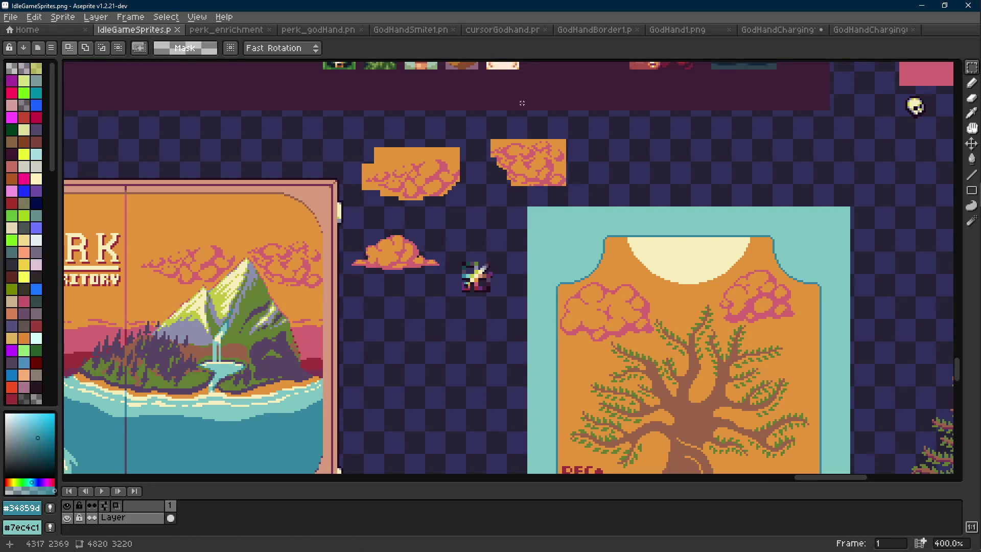
{"action": "scroll", "coordinate": [499, 260], "scroll_direction": "up", "scroll_amount": 5}
{"action": "key", "text": "b"}
{"action": "left_click", "coordinate": [676, 30]}
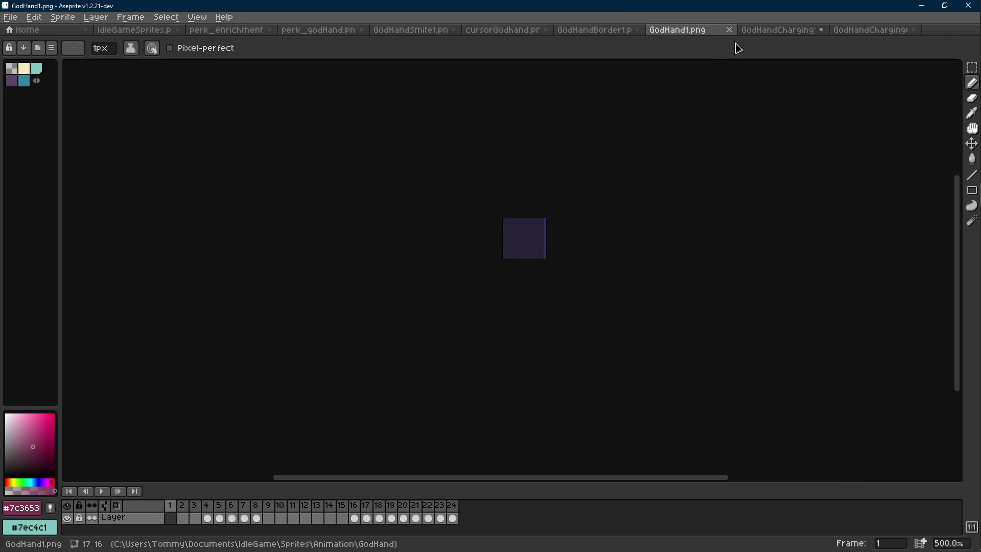
{"action": "key", "text": "ctrl+Tab"}
{"action": "left_click", "coordinate": [502, 186]}
{"action": "scroll", "coordinate": [496, 181], "scroll_direction": "up", "scroll_amount": 1}
{"action": "left_click", "coordinate": [456, 192]}
{"action": "key", "text": "ctrl+z"}
{"action": "left_click", "coordinate": [444, 195]}
{"action": "left_click", "coordinate": [444, 260]}
{"action": "left_click", "coordinate": [510, 260]}
- Select the area around the orb square and preview the magenta corners
{"action": "key", "text": "r"}
{"action": "left_click_drag", "start_coordinate": [526, 178], "coordinate": [384, 289]}
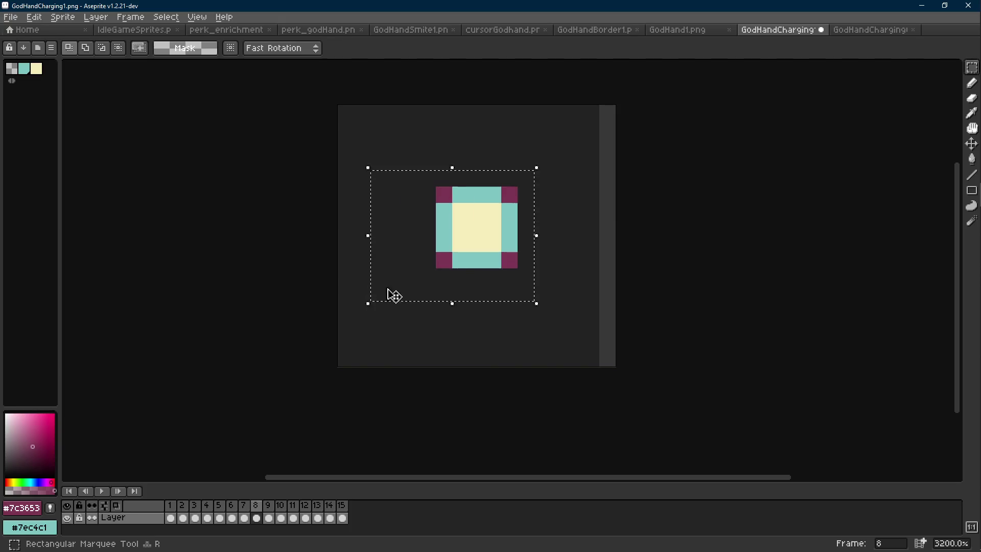
{"action": "key", "text": "Return"}
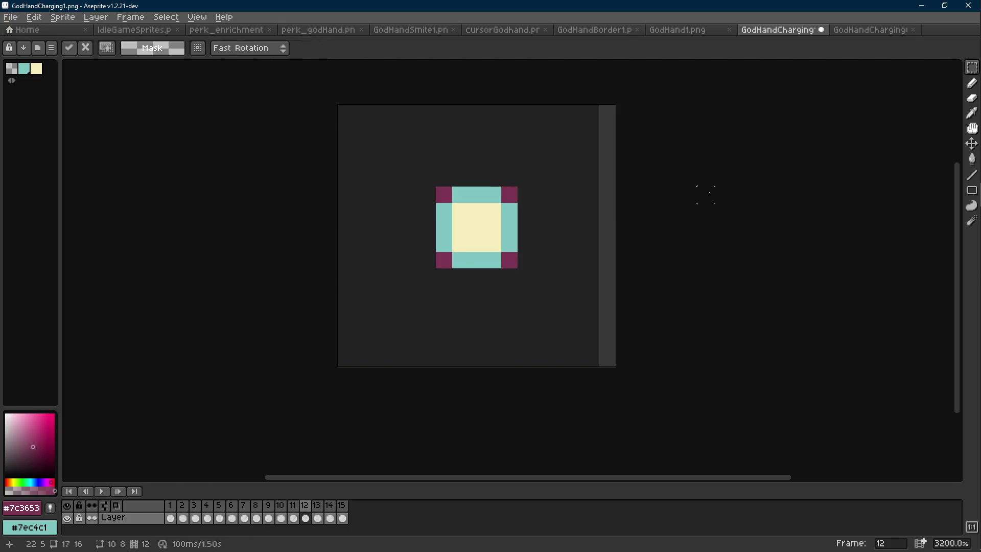
{"action": "key", "text": "r"}
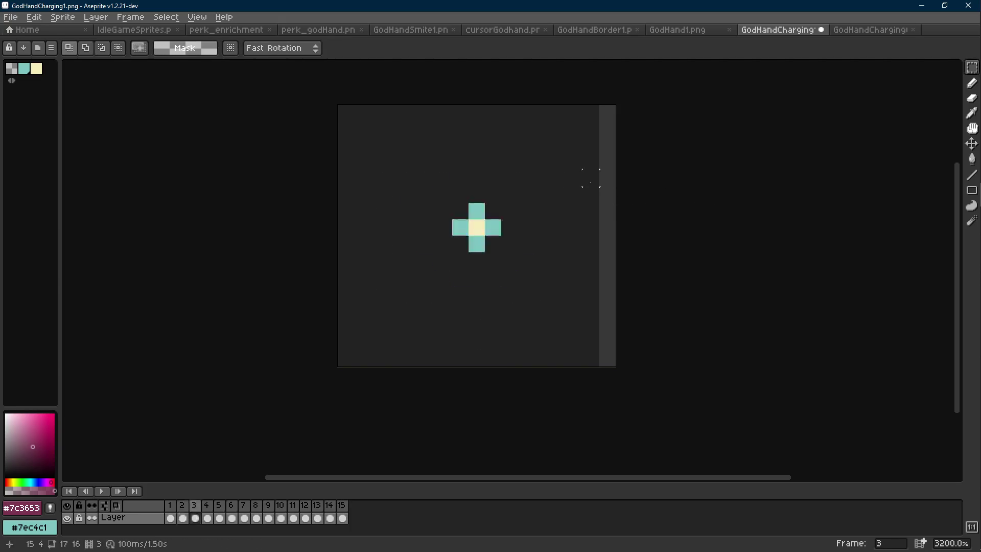
- Replace the magenta corner pixels with transparency and check the animation
{"action": "mouse_move", "coordinate": [587, 170]}
{"action": "left_mouse_down"}
{"action": "mouse_move", "coordinate": [483, 220]}
{"action": "mouse_move", "coordinate": [370, 318]}
{"action": "left_mouse_up"}
{"action": "key", "text": "i"}
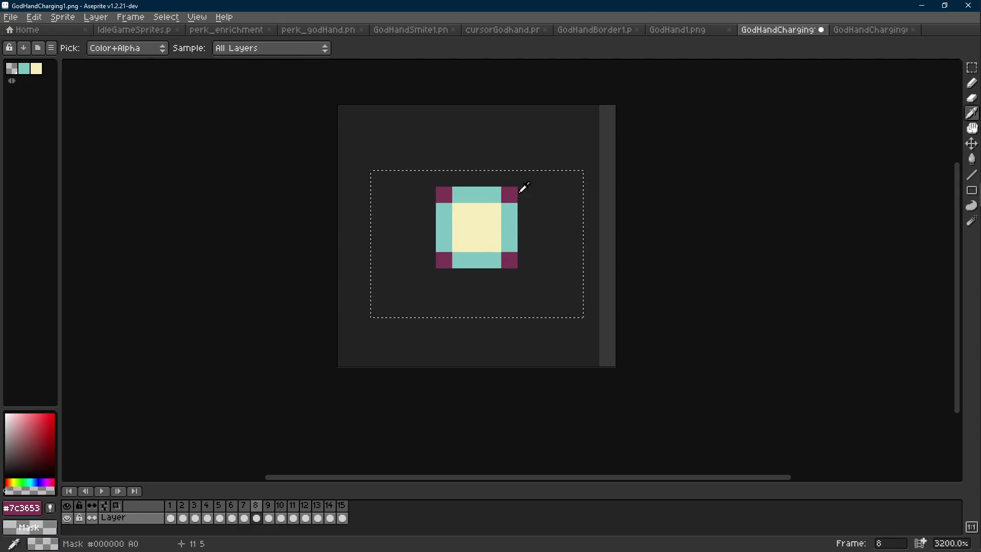
{"action": "key", "text": "shift+r"}
{"action": "left_click", "coordinate": [391, 187]}
{"action": "scroll", "coordinate": [547, 208], "scroll_direction": "down", "scroll_amount": 10}
{"action": "key", "text": "Return"}
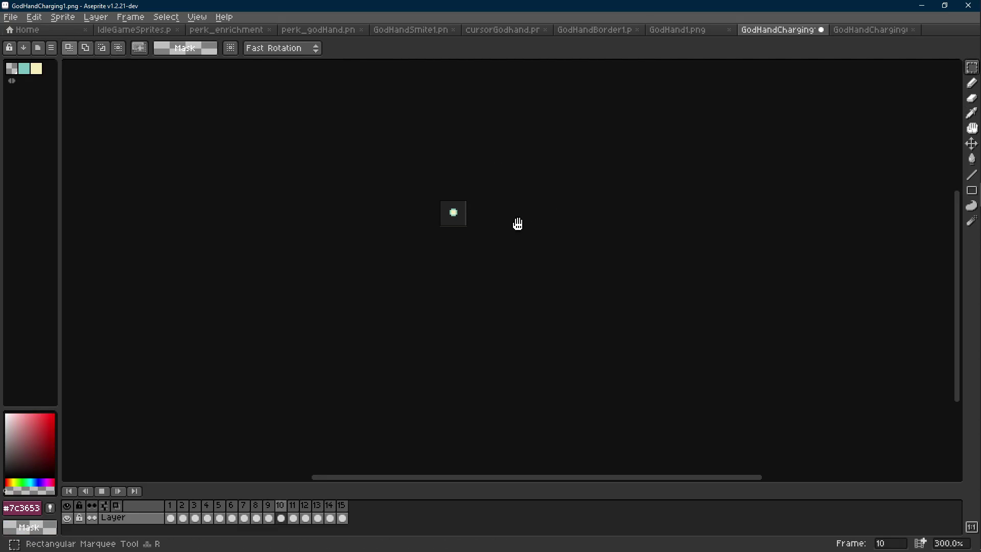
- Save GodHandCharging1.png and return to the Godot editor
{"action": "key", "text": "ctrl+s"}
{"action": "mouse_move", "coordinate": [977, 125]}
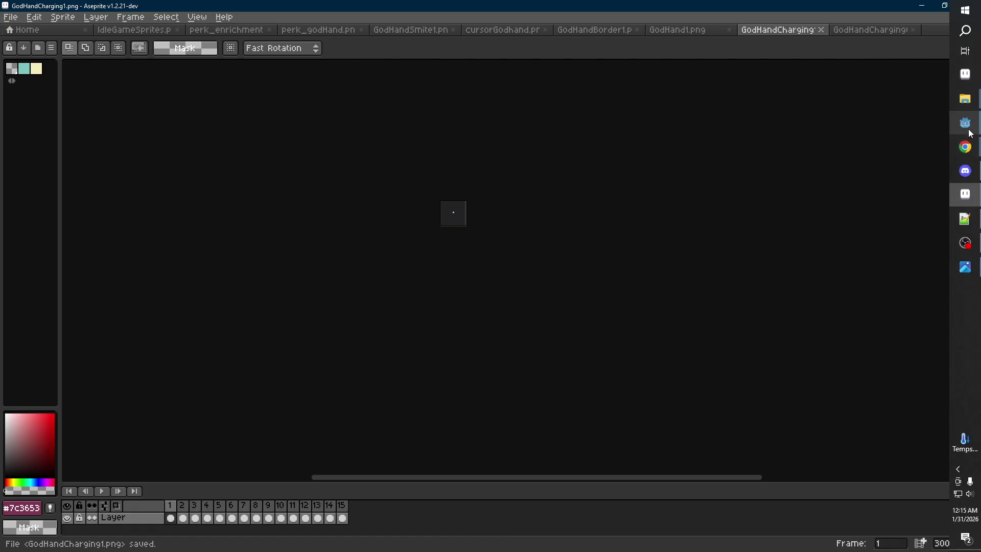
{"action": "left_click", "coordinate": [911, 168]}
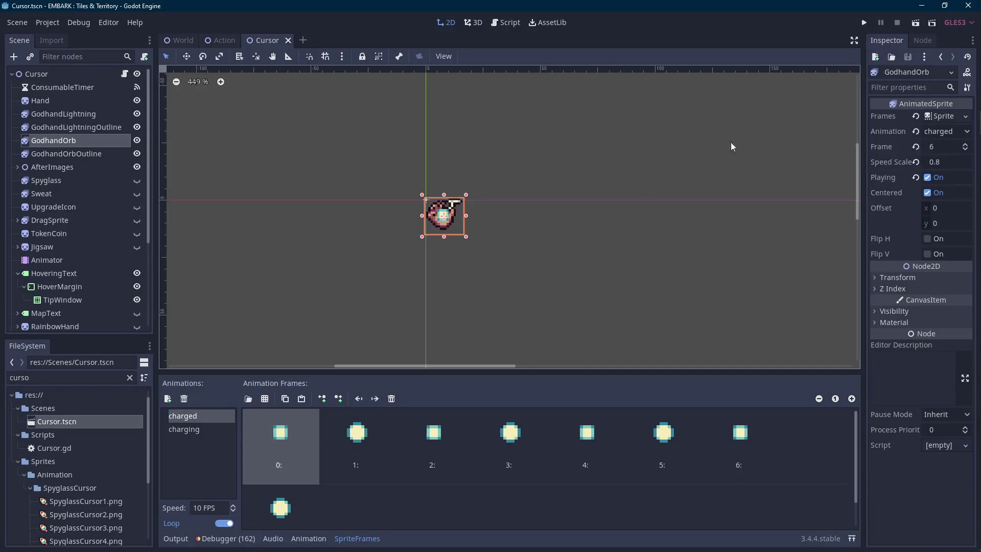
- Review GodhandOrb's recolored charged frames, then select GodhandLightning and GodhandLightningOutline together
{"action": "scroll", "coordinate": [493, 222], "scroll_direction": "up", "scroll_amount": 1}
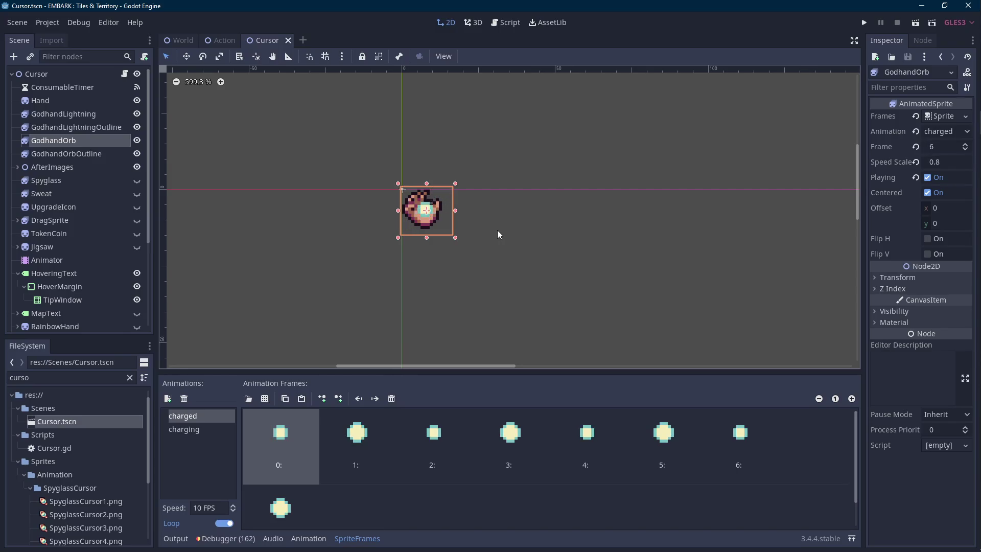
{"action": "scroll", "coordinate": [497, 229], "scroll_direction": "down", "scroll_amount": 1}
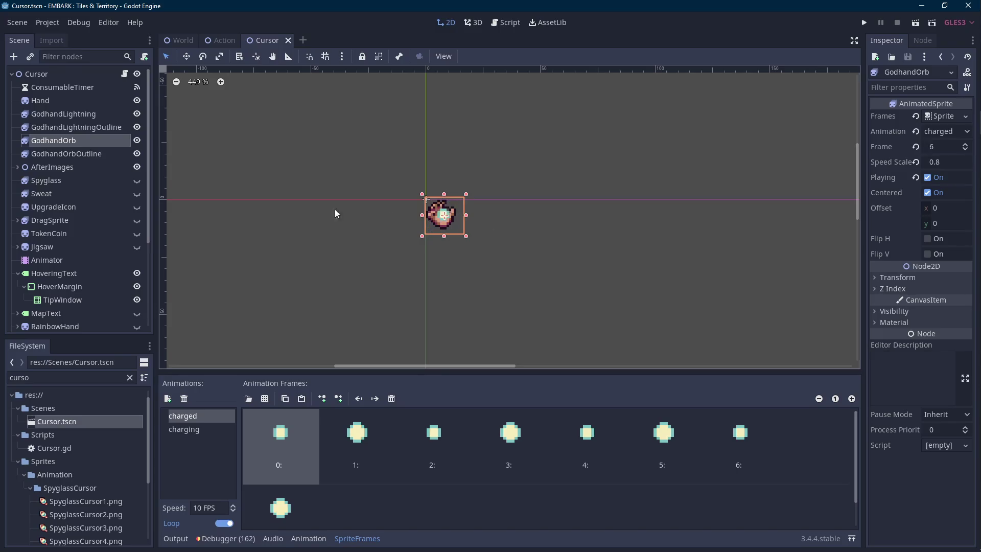
{"action": "left_click", "coordinate": [97, 128]}
{"action": "left_click", "coordinate": [94, 117], "text": "shift"}
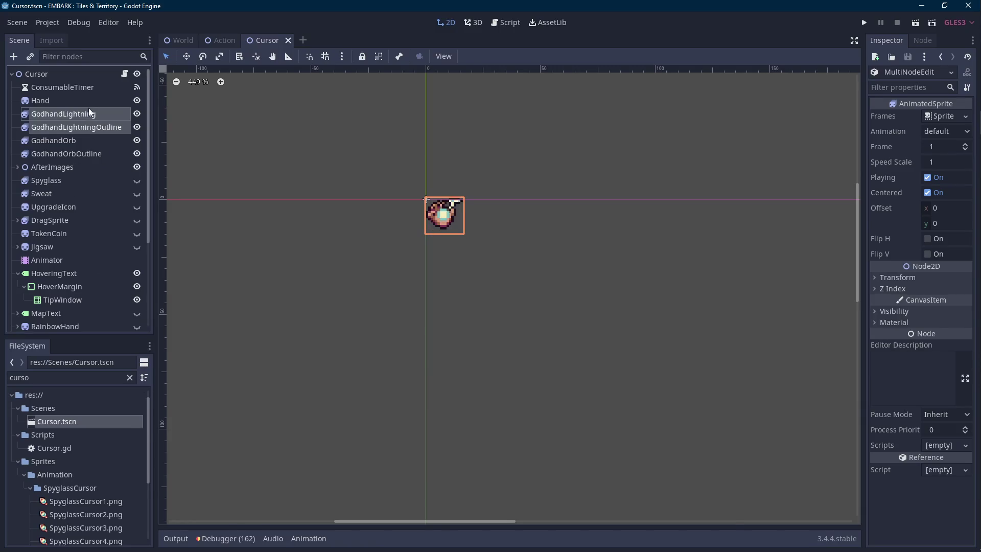
- Delete the first frame from the GodhandLightning animation
{"action": "double_click", "coordinate": [90, 114]}
{"action": "double_click", "coordinate": [212, 508]}
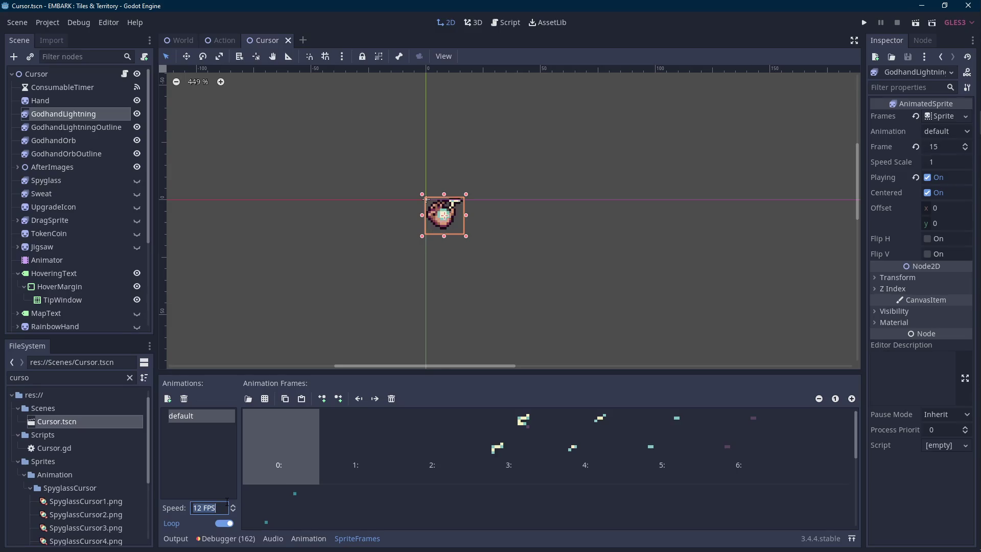
{"action": "left_click", "coordinate": [277, 443]}
{"action": "left_click", "coordinate": [391, 401]}
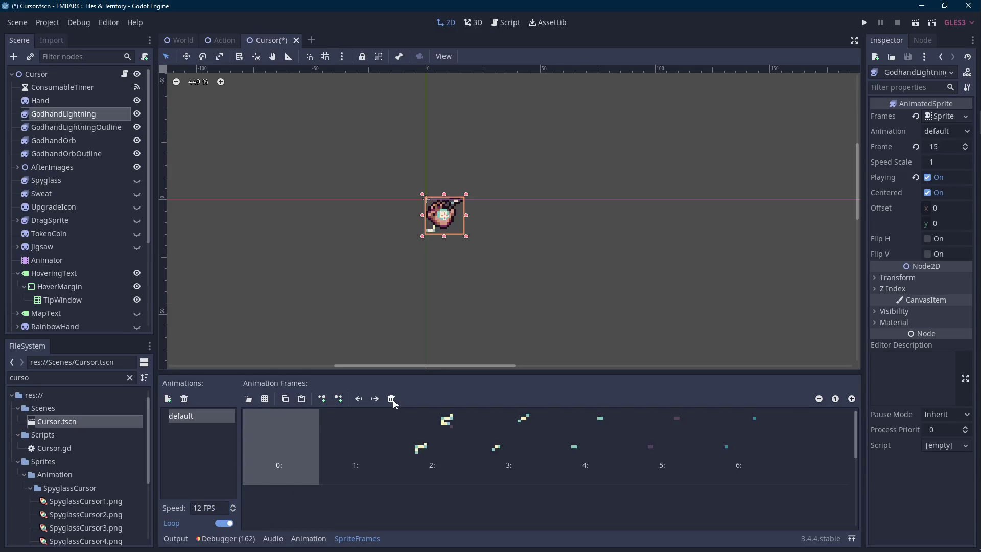
- Delete two surplus frames from the GodhandLightningOutline animation
{"action": "left_click", "coordinate": [97, 127]}
{"action": "left_click", "coordinate": [391, 398]}
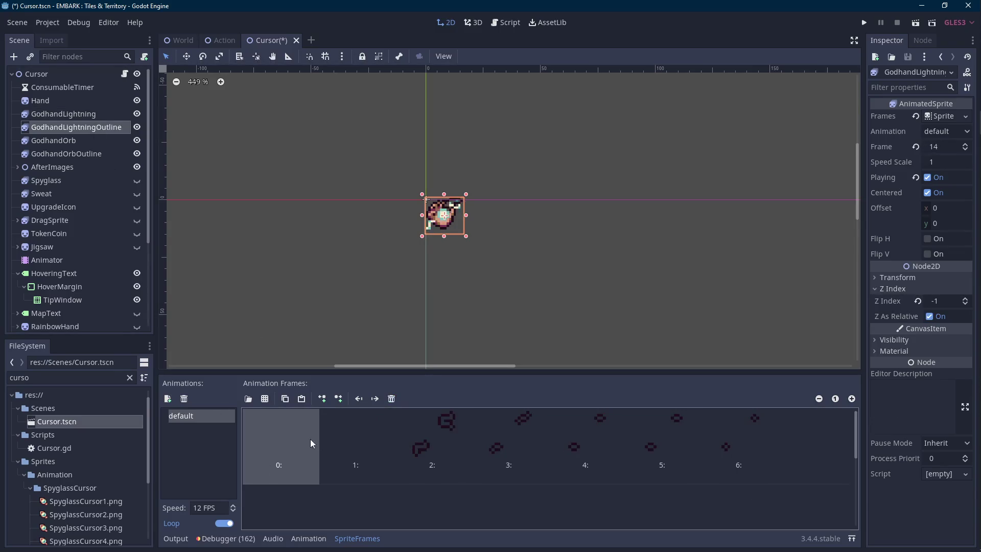
{"action": "left_click", "coordinate": [391, 399]}
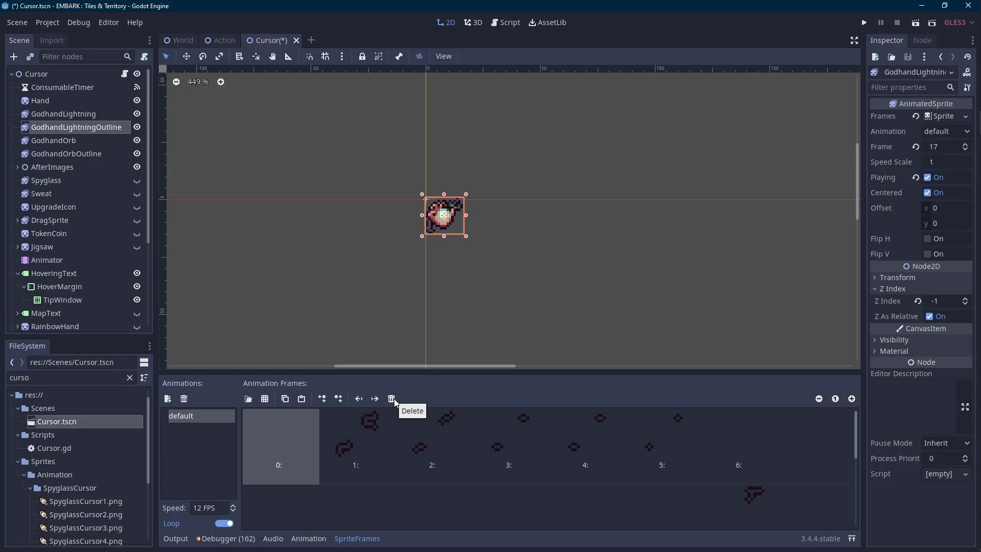
{"action": "left_click", "coordinate": [108, 114], "text": "ctrl"}
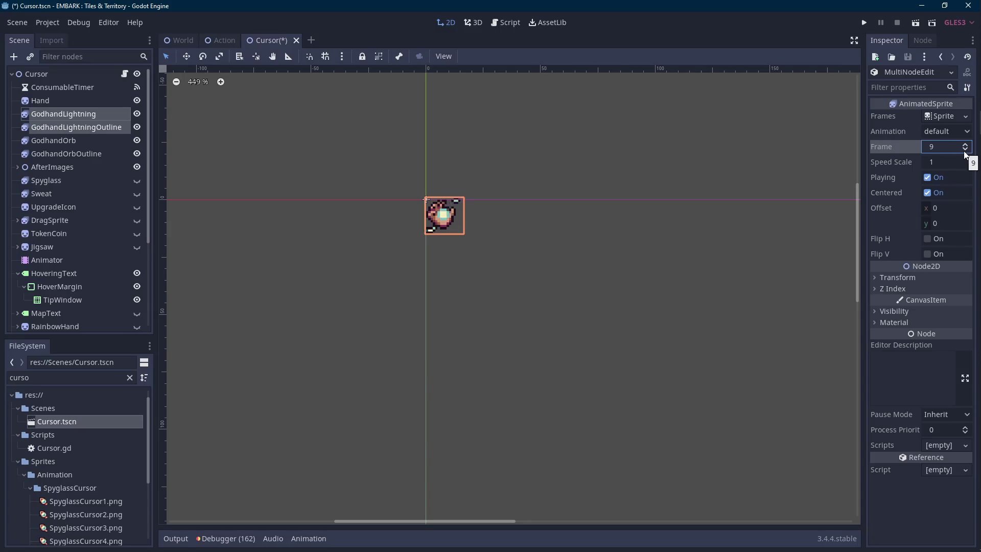
{"action": "left_click", "coordinate": [632, 158]}
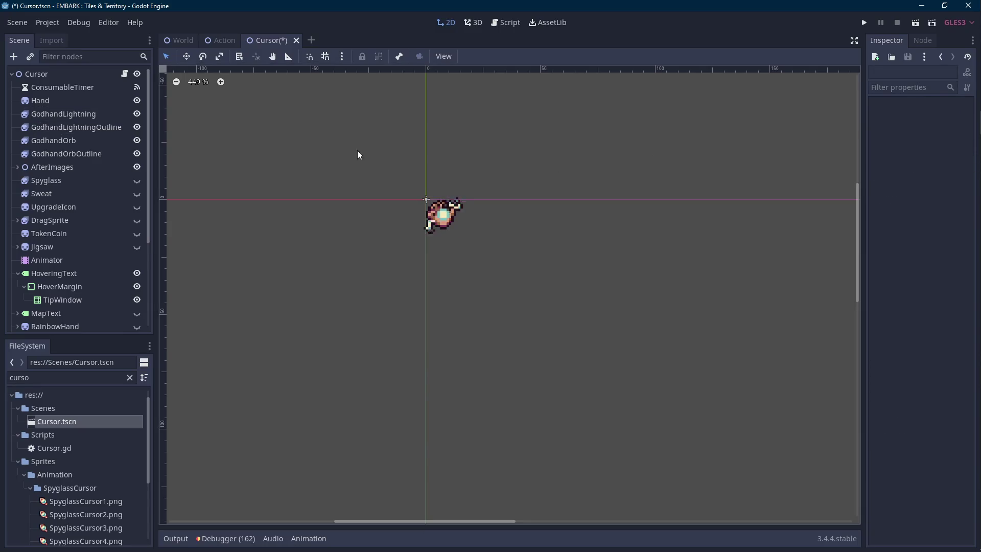
- Delete two more surplus GodhandLightning frames starting at frame 9
{"action": "left_click", "coordinate": [76, 117]}
{"action": "scroll", "coordinate": [407, 449], "scroll_direction": "down", "scroll_amount": 5}
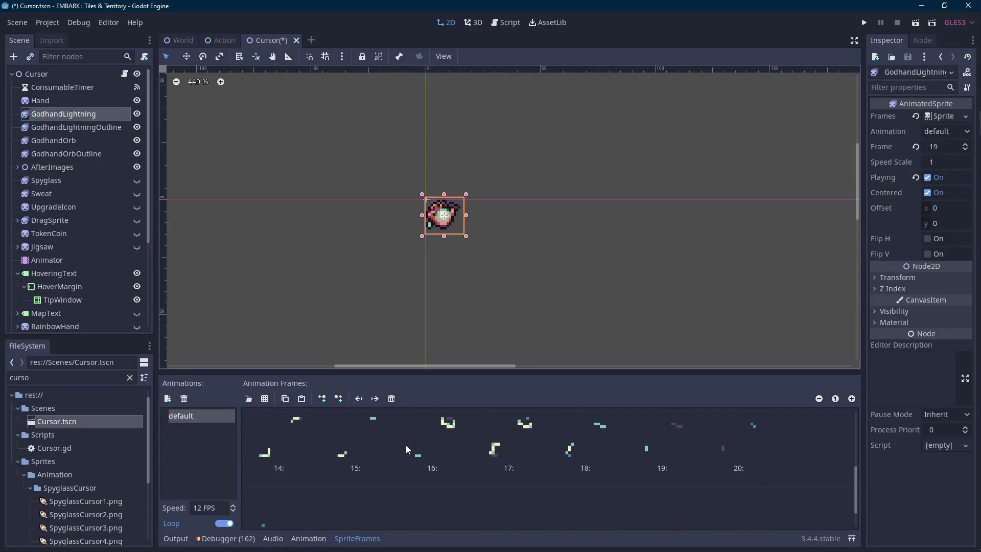
{"action": "scroll", "coordinate": [407, 449], "scroll_direction": "up", "scroll_amount": 5}
{"action": "left_click", "coordinate": [451, 479]}
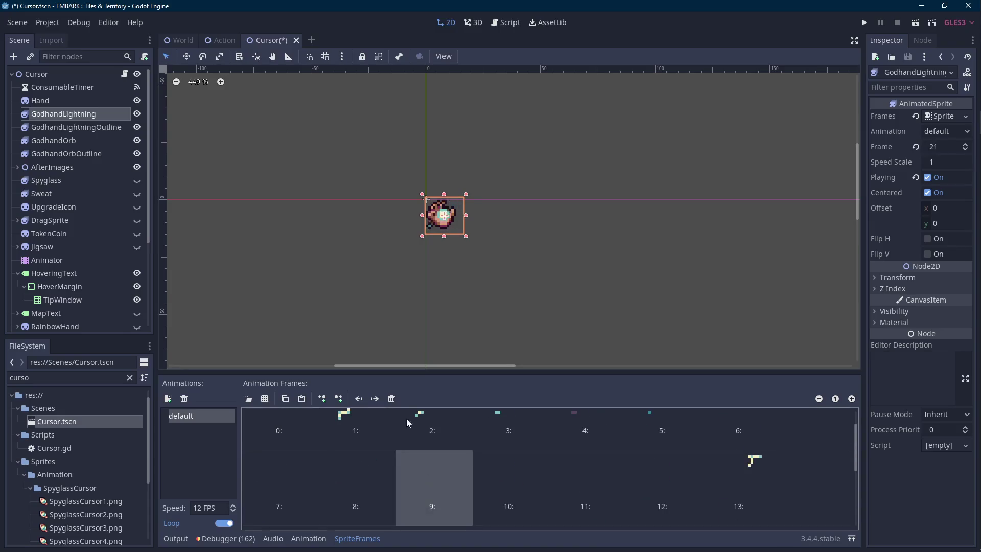
{"action": "left_click", "coordinate": [393, 399]}
{"action": "key", "text": "Delete"}
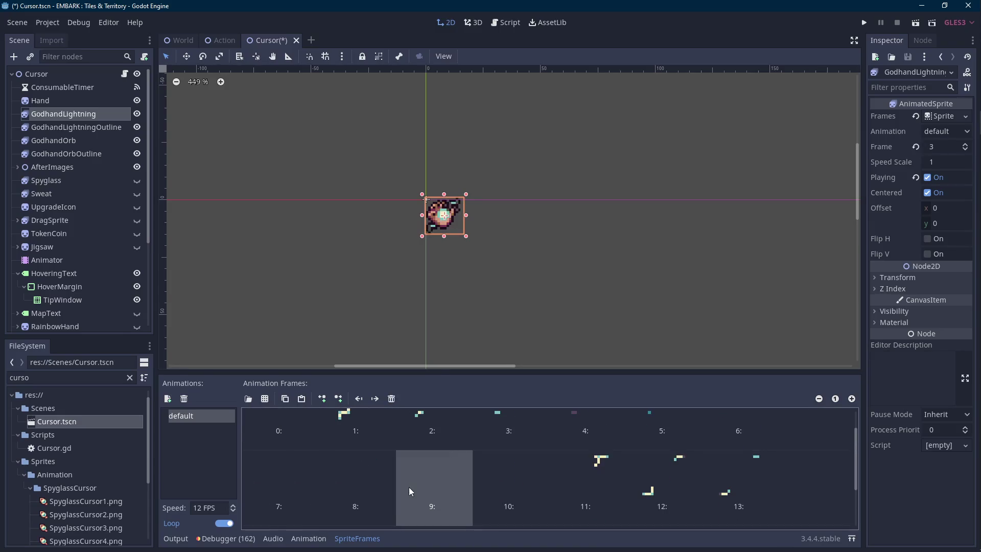
- Give both lightning sprites the same shared Frame value
{"action": "key", "text": "Down"}
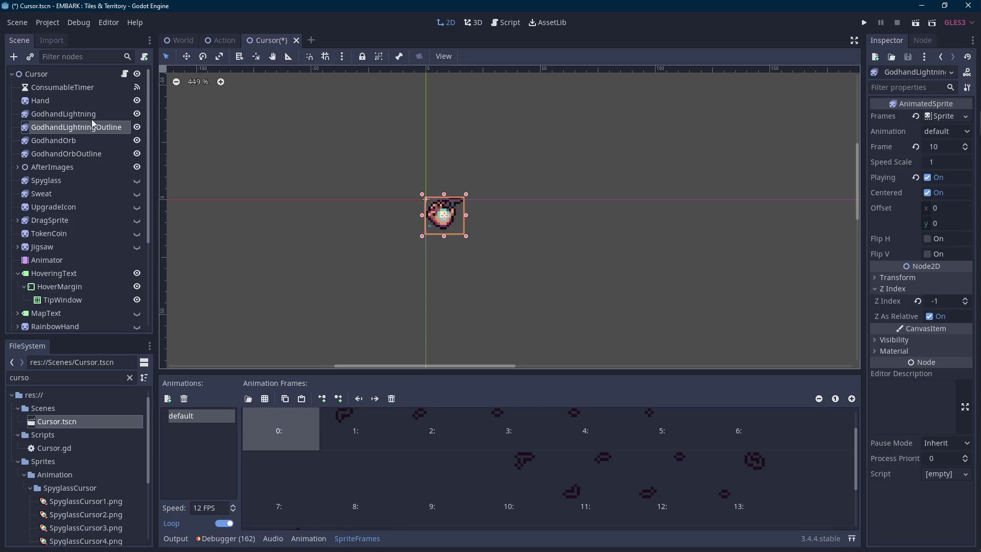
{"action": "key", "text": "shift+Up"}
{"action": "double_click", "coordinate": [965, 146]}
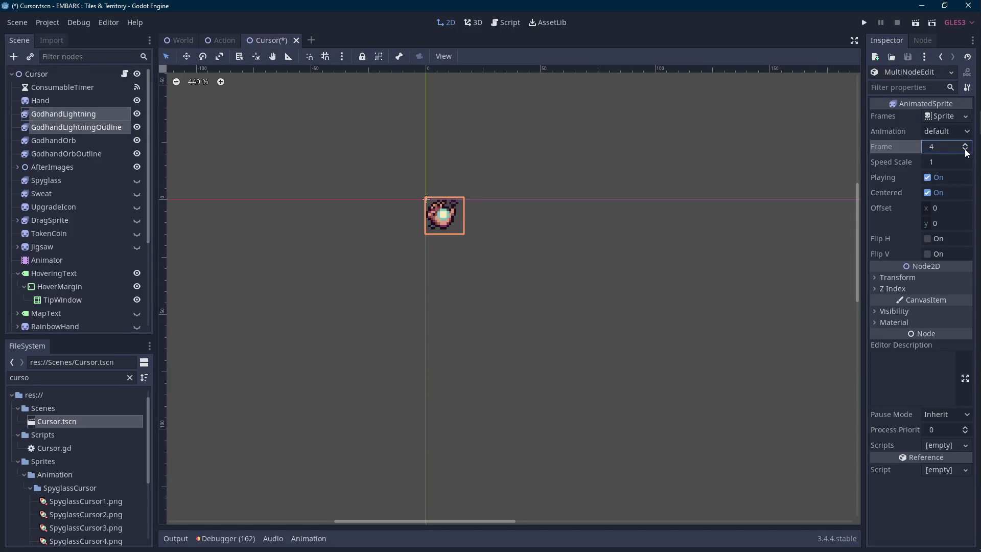
{"action": "left_click", "coordinate": [607, 178]}
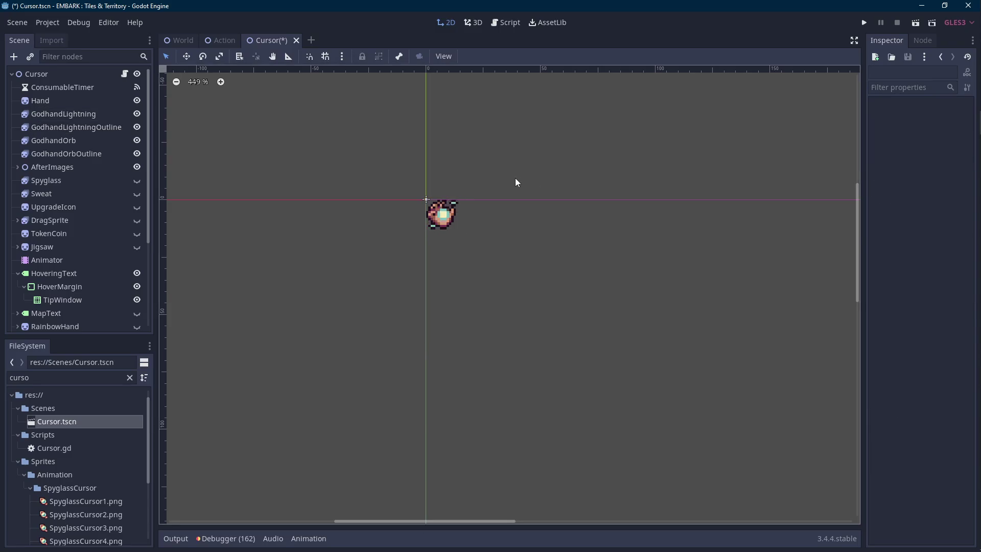
- Delete frame 7 from the GodhandLightning animation
{"action": "scroll", "coordinate": [516, 182], "scroll_direction": "down", "scroll_amount": 3}
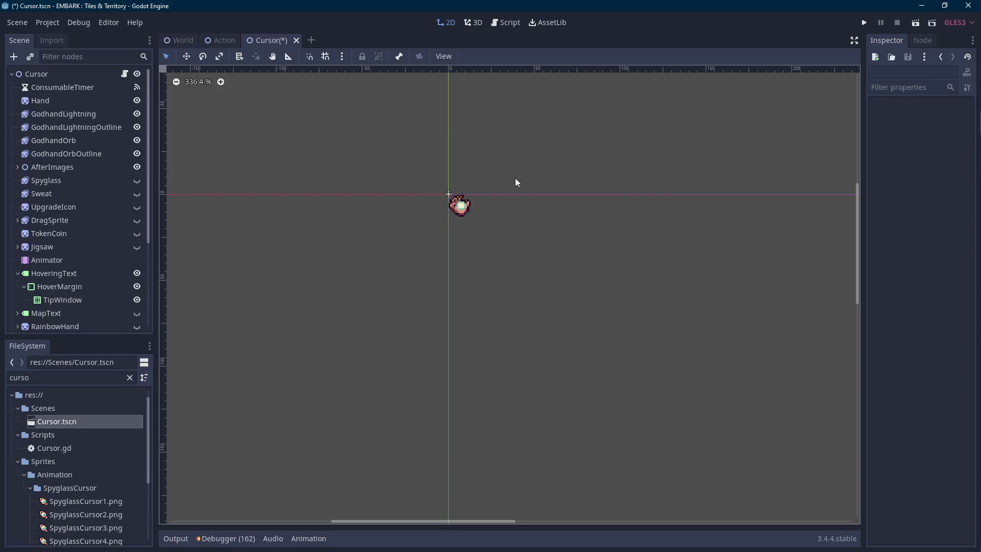
{"action": "scroll", "coordinate": [485, 204], "scroll_direction": "up", "scroll_amount": 5}
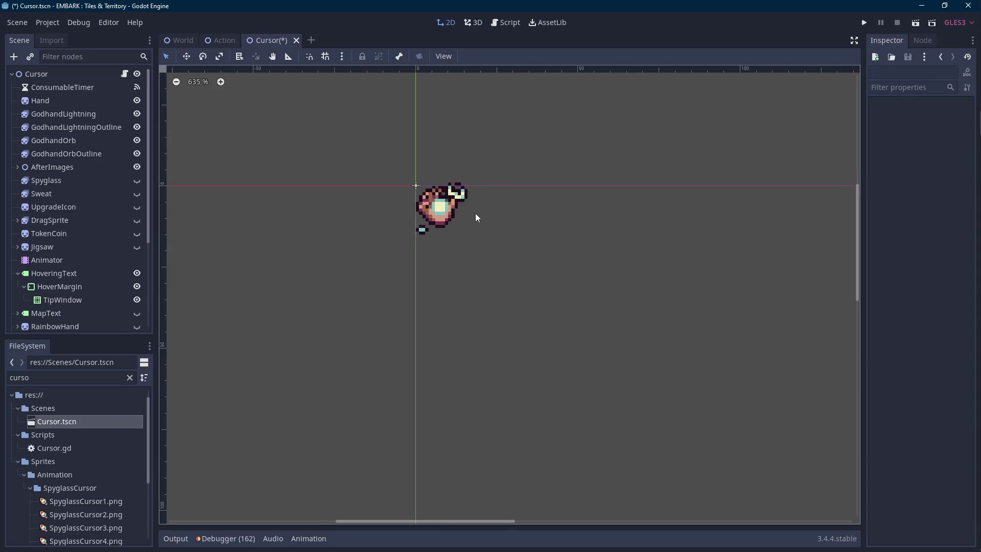
{"action": "scroll", "coordinate": [475, 213], "scroll_direction": "down", "scroll_amount": 7}
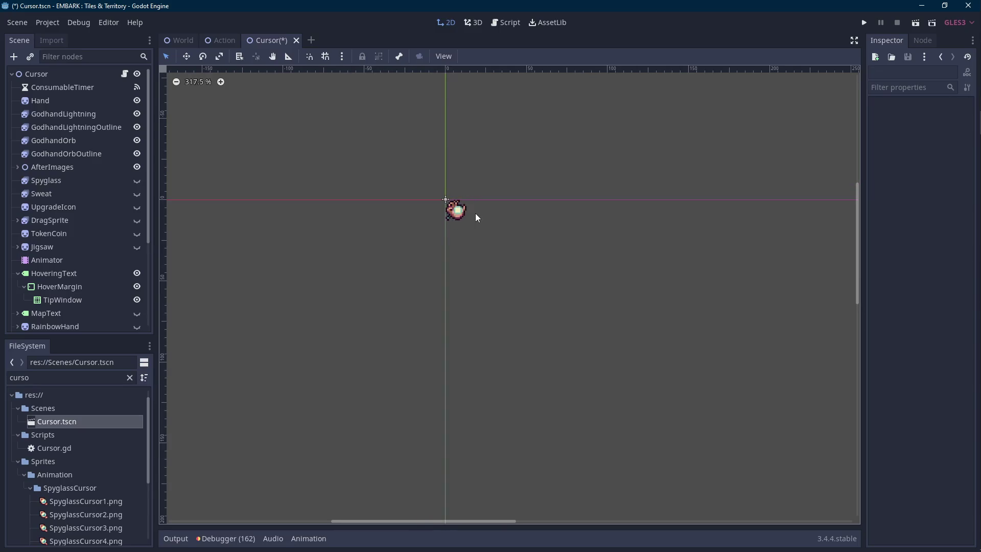
{"action": "left_click", "coordinate": [80, 114]}
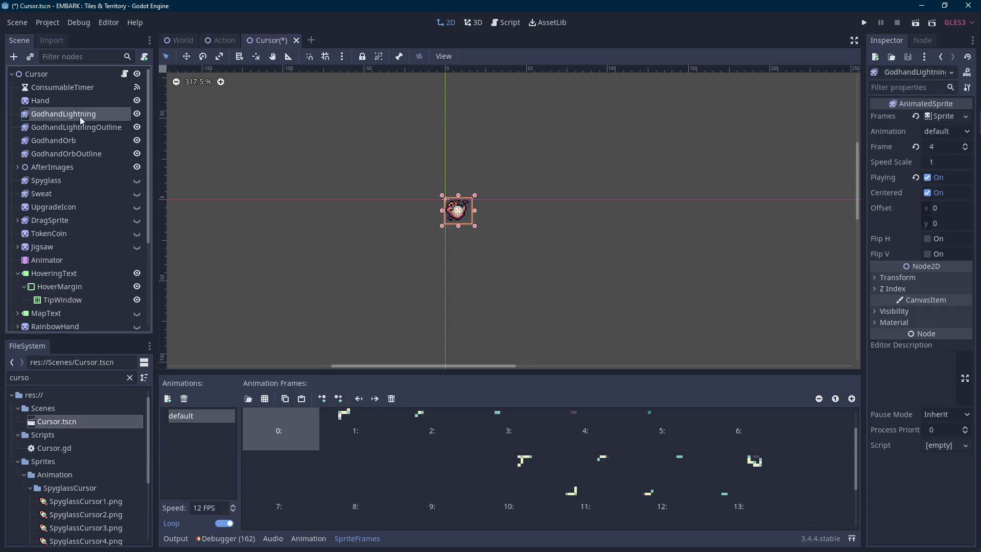
{"action": "scroll", "coordinate": [445, 498], "scroll_direction": "down", "scroll_amount": 1}
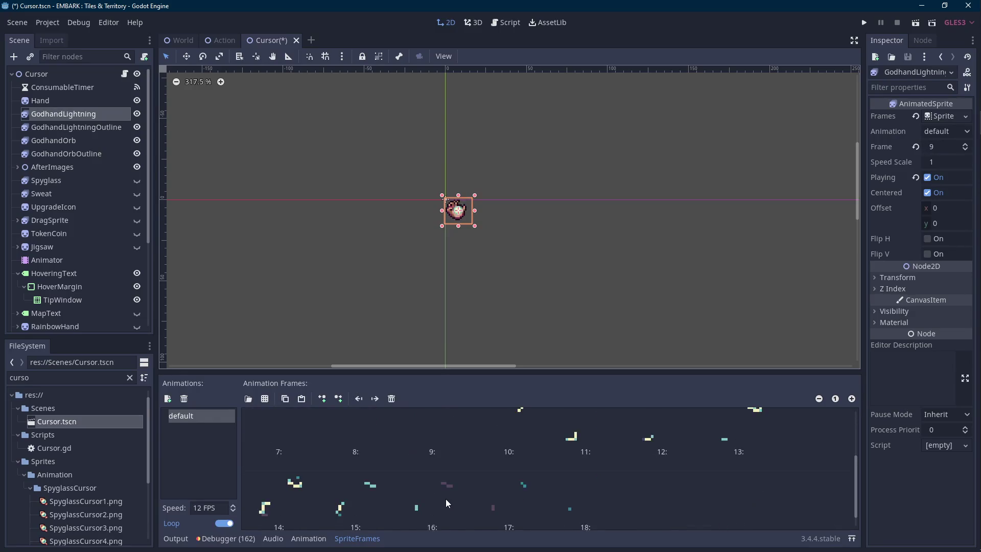
{"action": "left_click", "coordinate": [272, 475]}
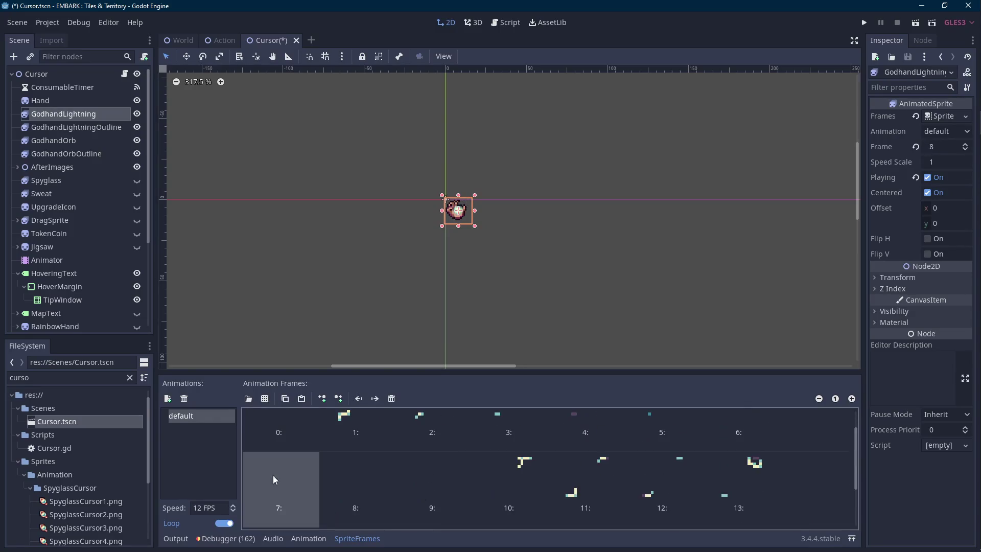
{"action": "left_click", "coordinate": [392, 398]}
- Set both GodhandLightning and GodhandLightningOutline to frame 0
{"action": "left_click", "coordinate": [79, 127]}
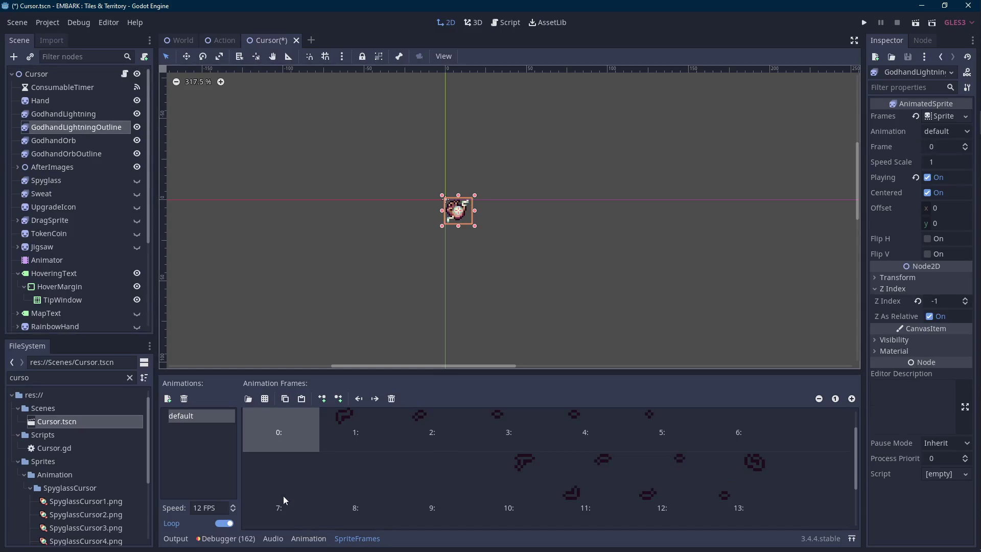
{"action": "left_click", "coordinate": [105, 115], "text": "ctrl"}
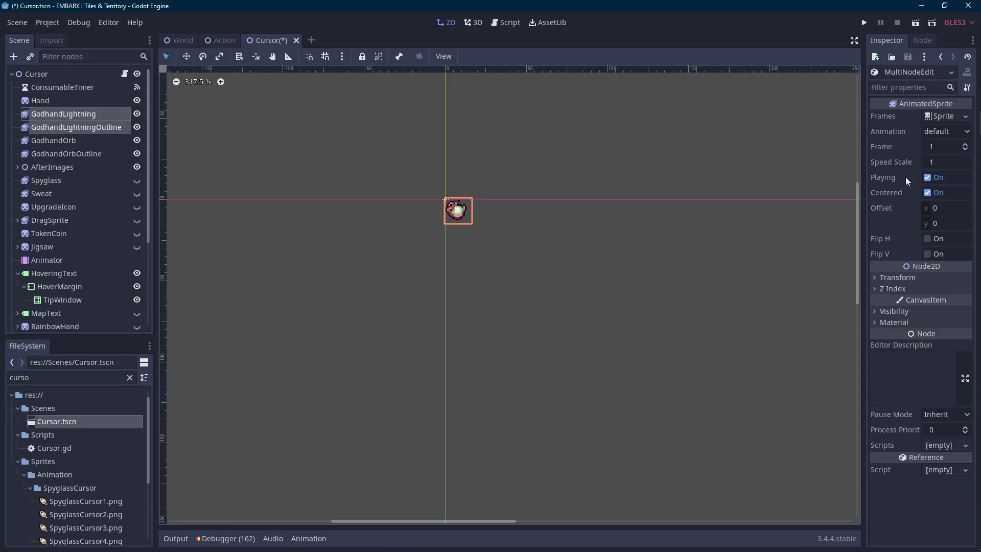
{"action": "left_click", "coordinate": [964, 146]}
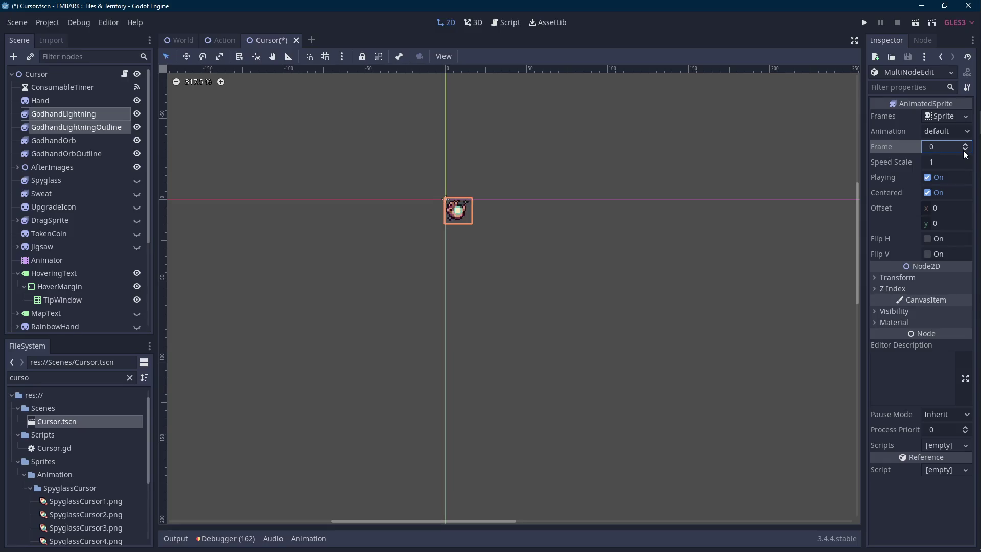
{"action": "left_click", "coordinate": [523, 183]}
- Save Cursor.tscn, then switch to the Action scene and back to Cursor
{"action": "scroll", "coordinate": [519, 173], "scroll_direction": "up", "scroll_amount": 1}
{"action": "scroll", "coordinate": [470, 208], "scroll_direction": "up", "scroll_amount": 1}
{"action": "key", "text": "ctrl+s"}
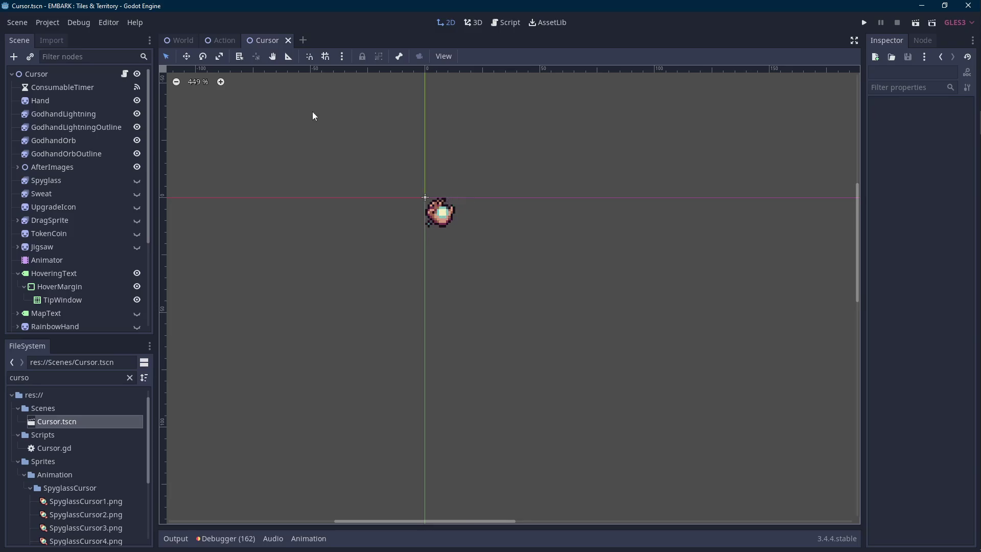
{"action": "left_click", "coordinate": [219, 41]}
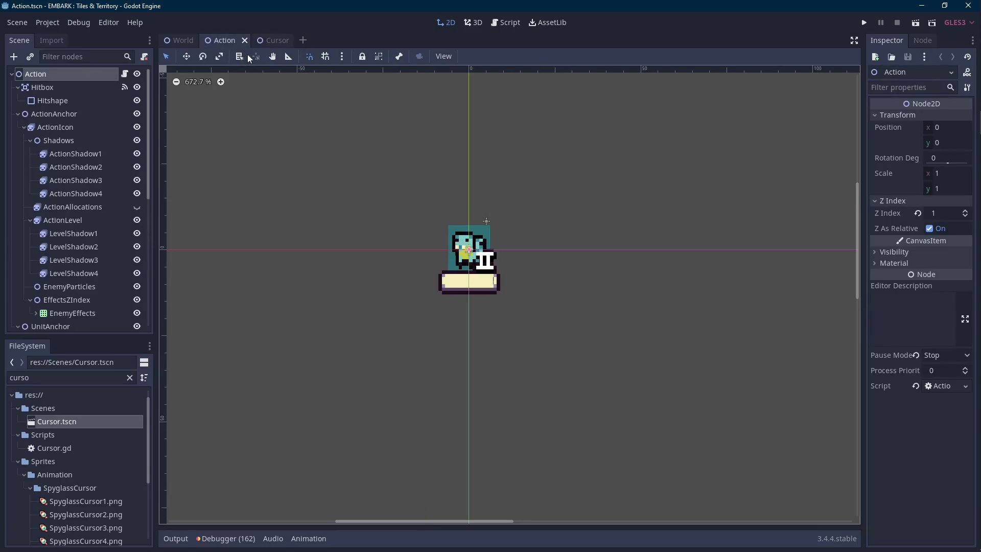
{"action": "left_click", "coordinate": [268, 41]}
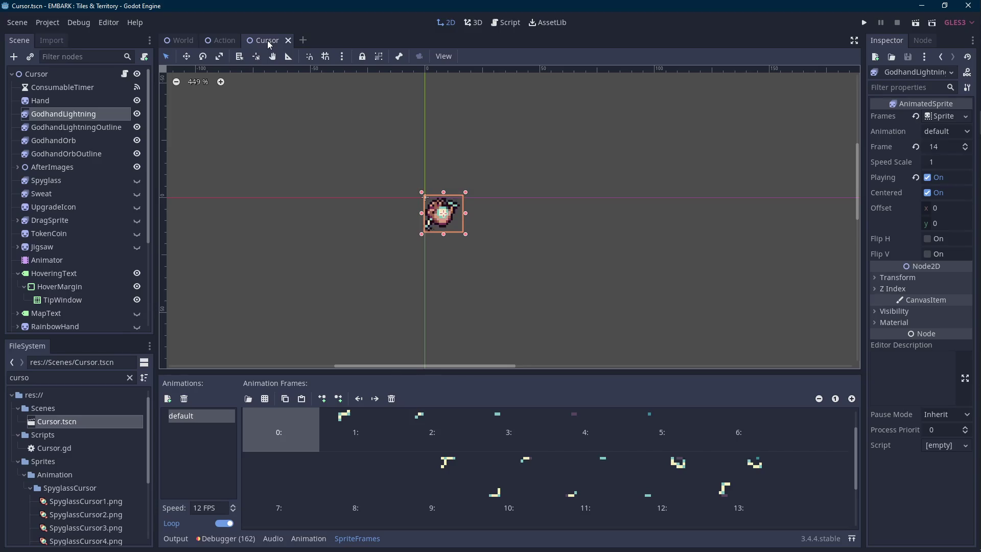